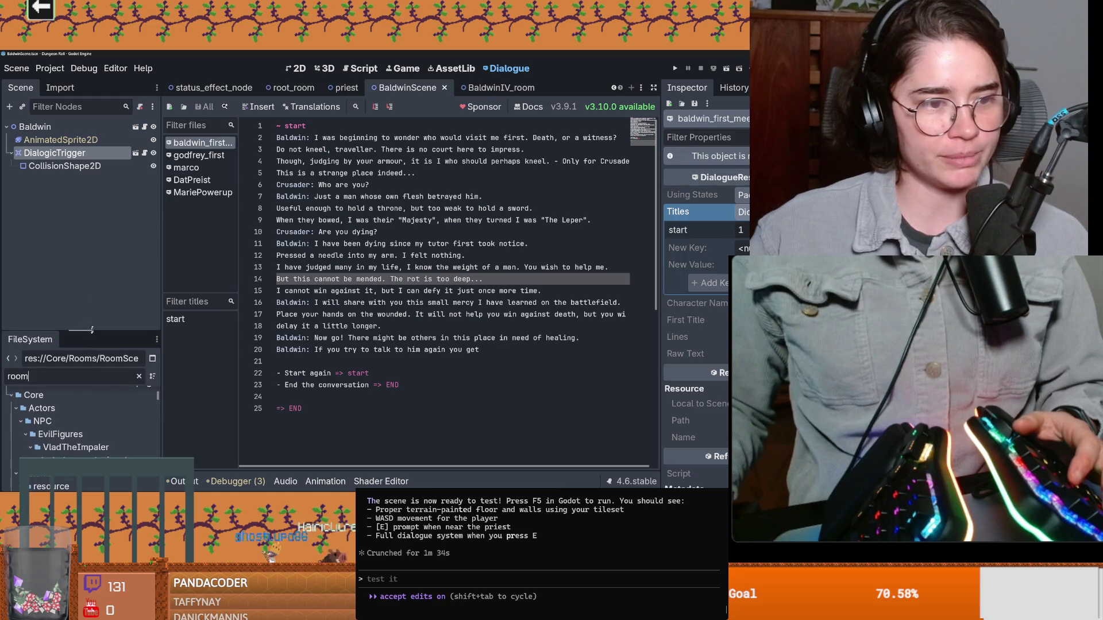
pyautogui.scroll(-5, 99, 379)
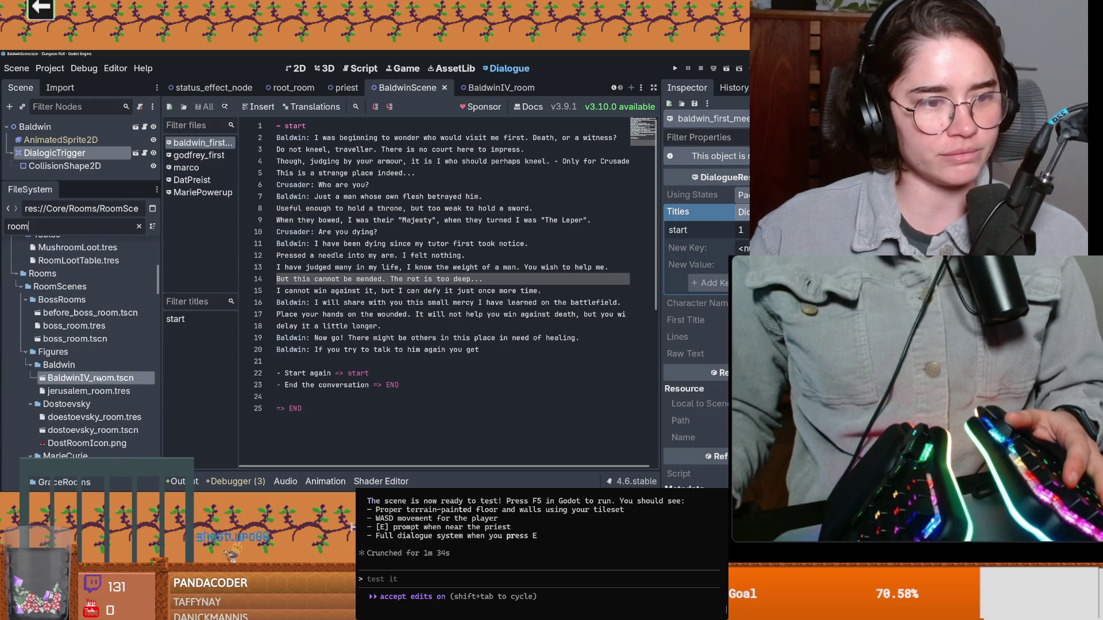
pyautogui.scroll(-3, 99, 379)
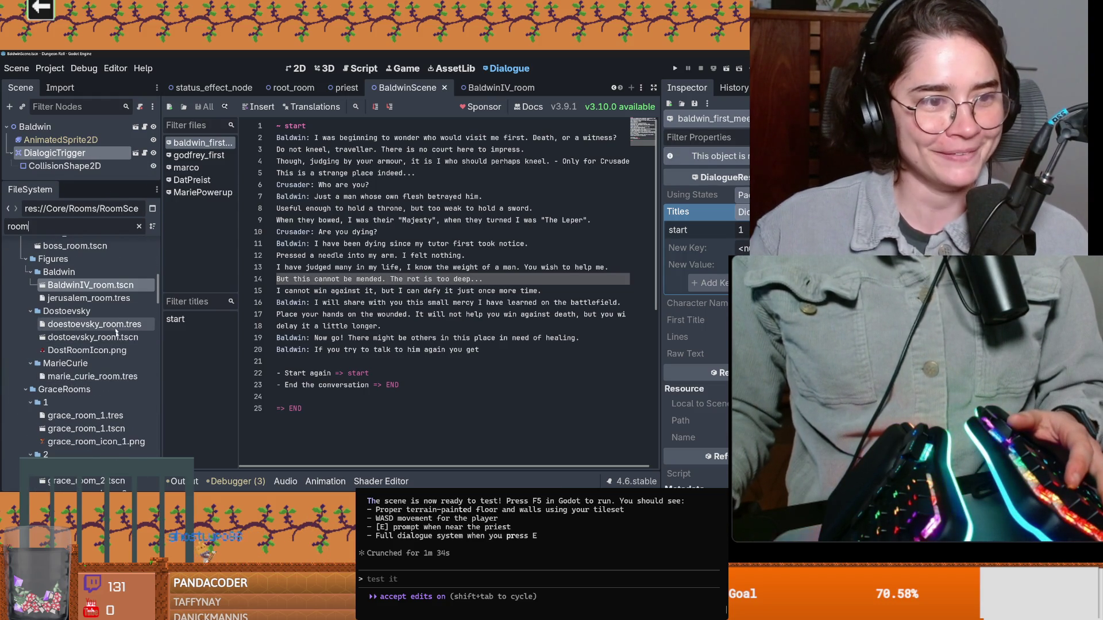
pyautogui.scroll(-2, 115, 330)
pyautogui.scroll(-2, 116, 330)
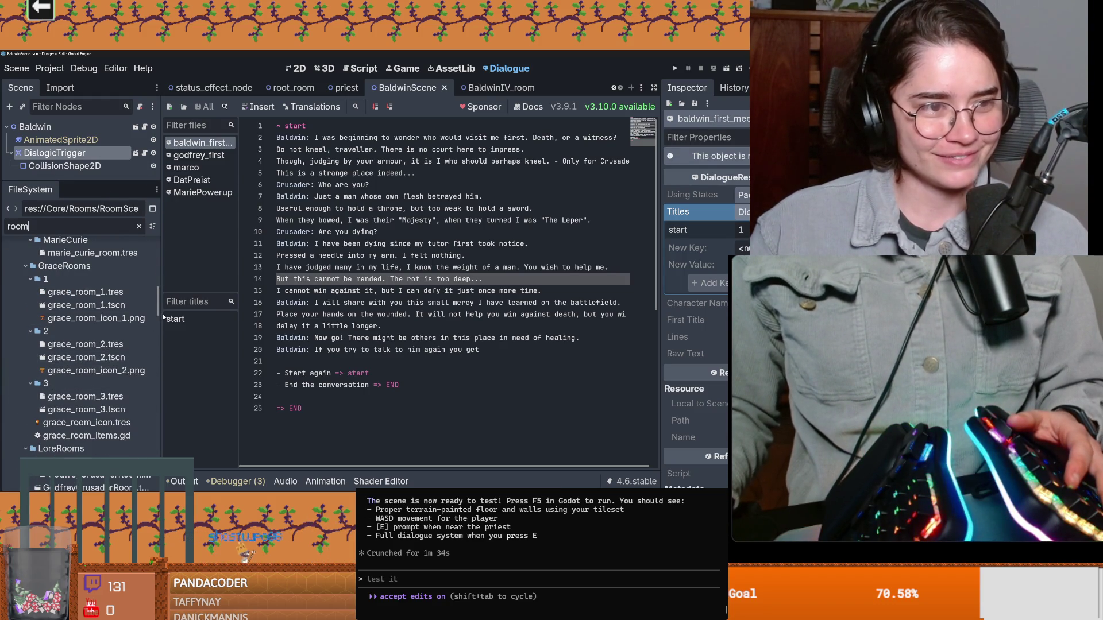
# Clear the 'room' filter and pick the RoomLootTable.tres resource from the file list
pyautogui.press('BackSpace')
pyautogui.press('BackSpace')
pyautogui.press('BackSpace')
pyautogui.write('loot')
pyautogui.scroll(-5, 156, 368)
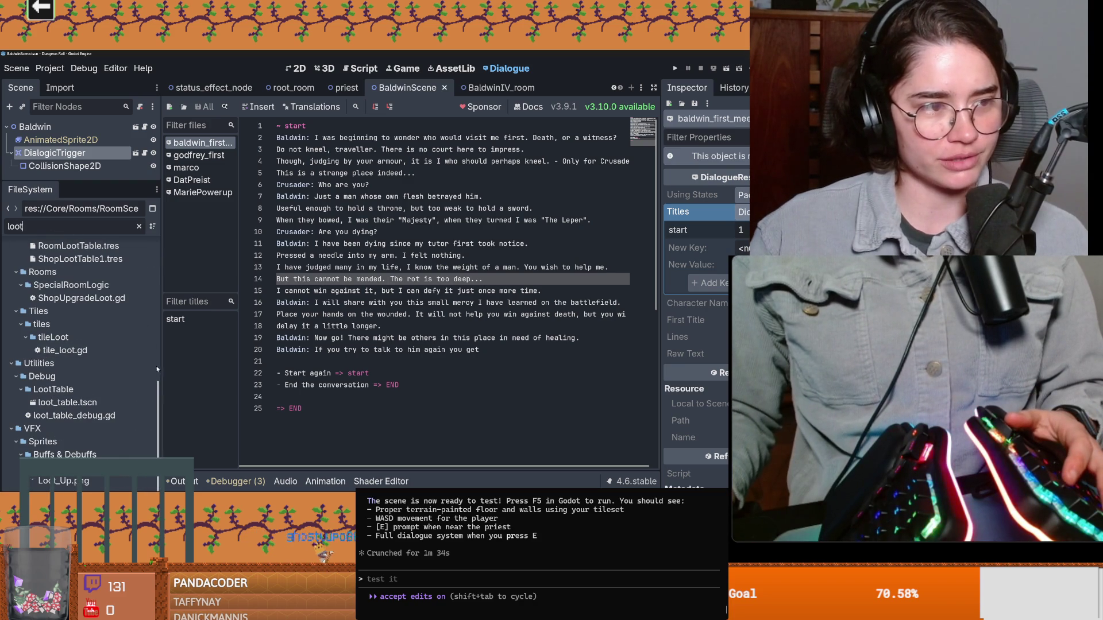
pyautogui.moveTo(158, 365); pyautogui.dragTo(250, 365)
pyautogui.scroll(3, 130, 363)
pyautogui.click(93, 371)
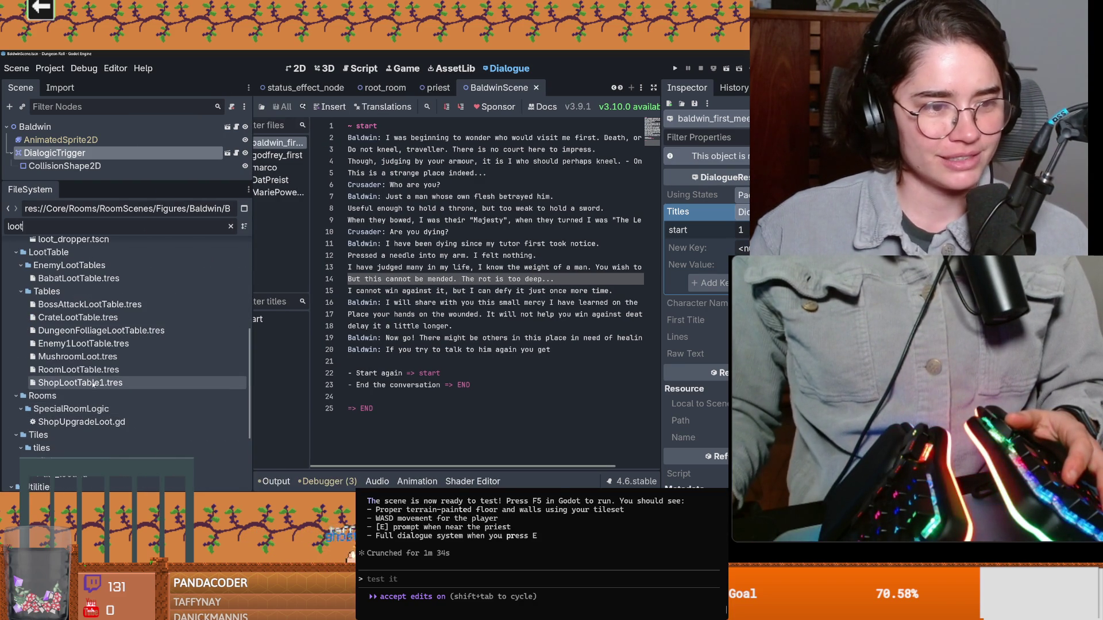
# Show RoomLootTable's Rds Contents entries, moving to the second page
pyautogui.doubleClick(94, 374)
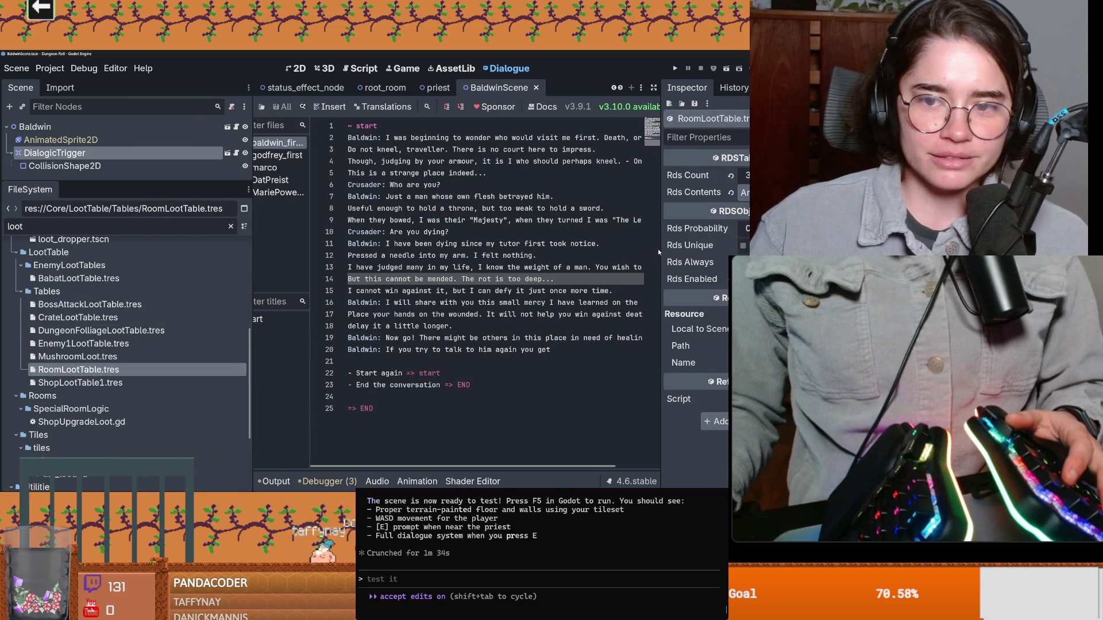
pyautogui.moveTo(660, 249); pyautogui.dragTo(458, 249)
pyautogui.click(696, 193)
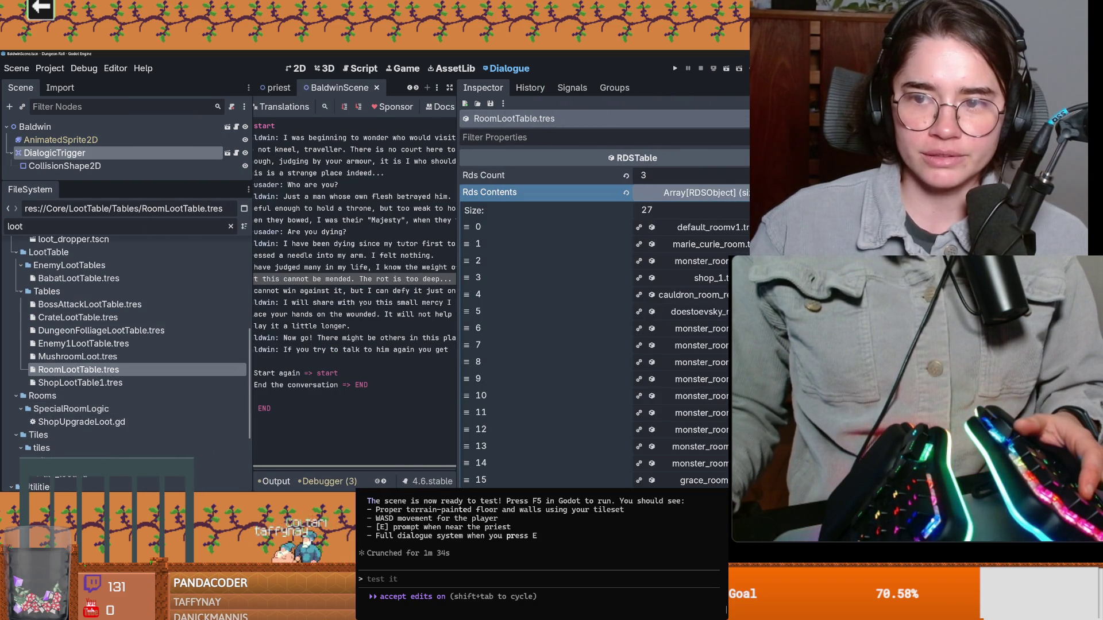
pyautogui.scroll(-1, 675, 395)
pyautogui.scroll(-2, 675, 394)
pyautogui.scroll(-2, 674, 394)
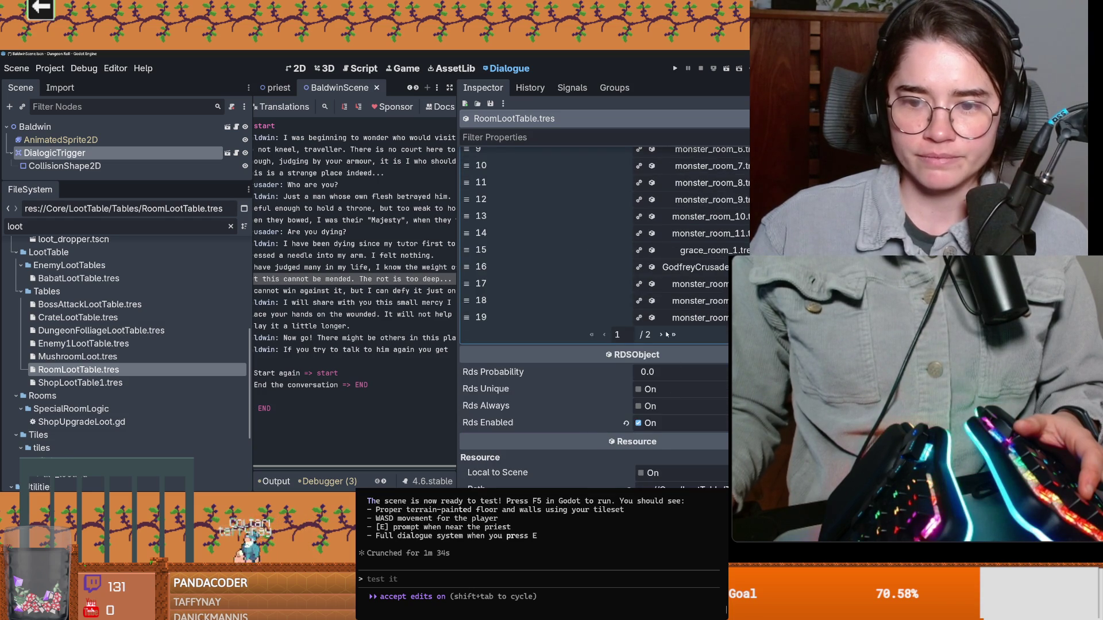
pyautogui.click(661, 334)
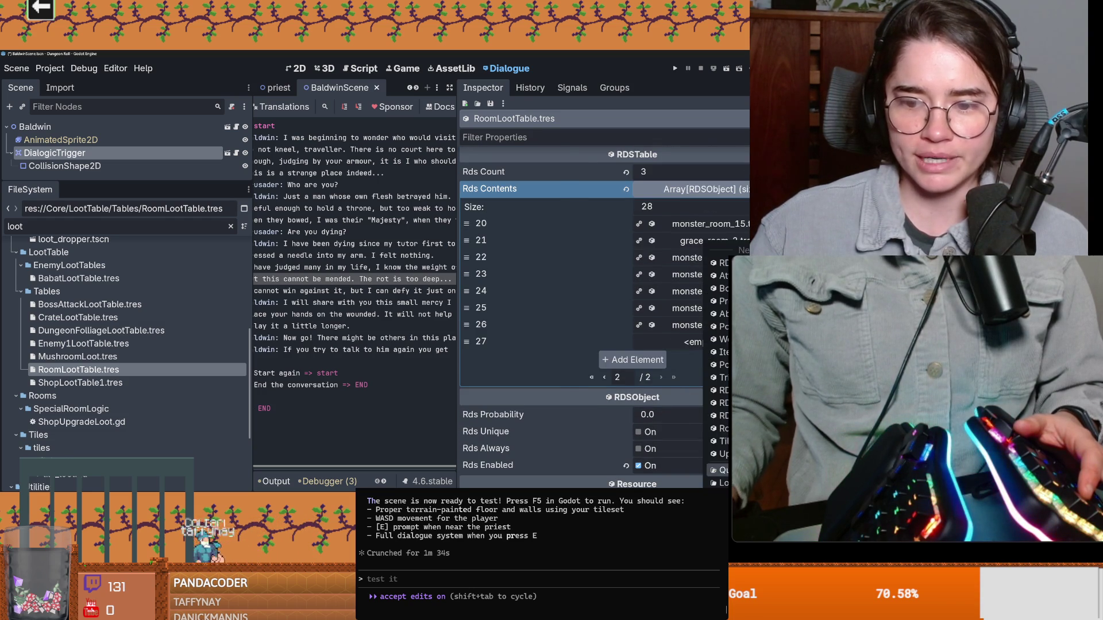
# Load jerusalem_room.tres into entry 27, enable its Rds Always flag, and run the project
pyautogui.click(703, 343)
pyautogui.write('bald')
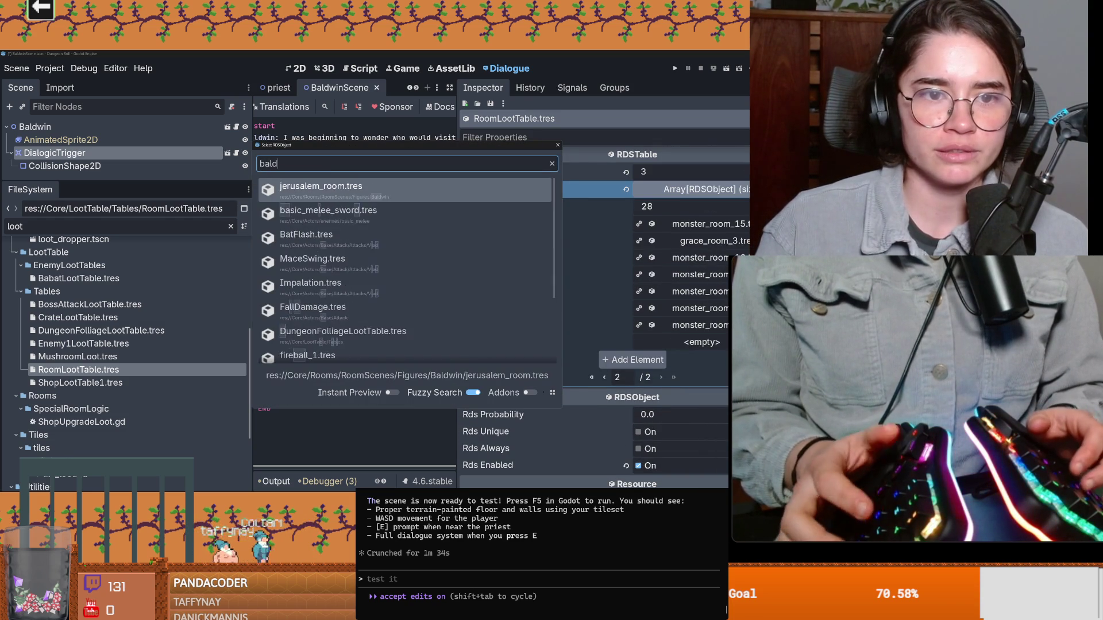
pyautogui.write('win')
pyautogui.press('Return')
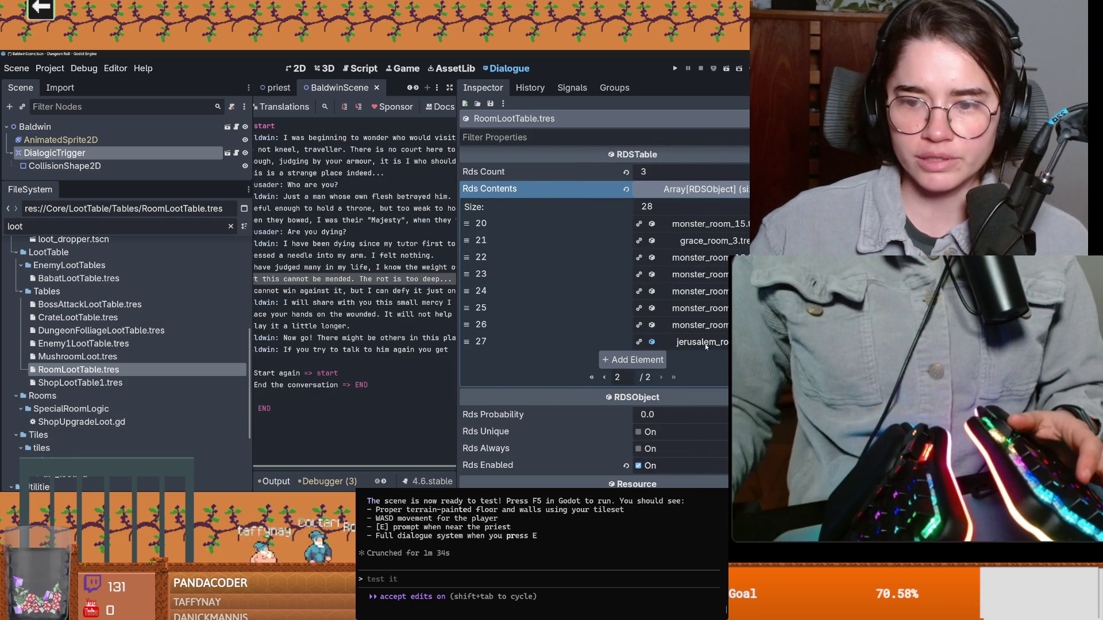
pyautogui.click(705, 341)
pyautogui.scroll(-2, 715, 363)
pyautogui.scroll(-3, 646, 348)
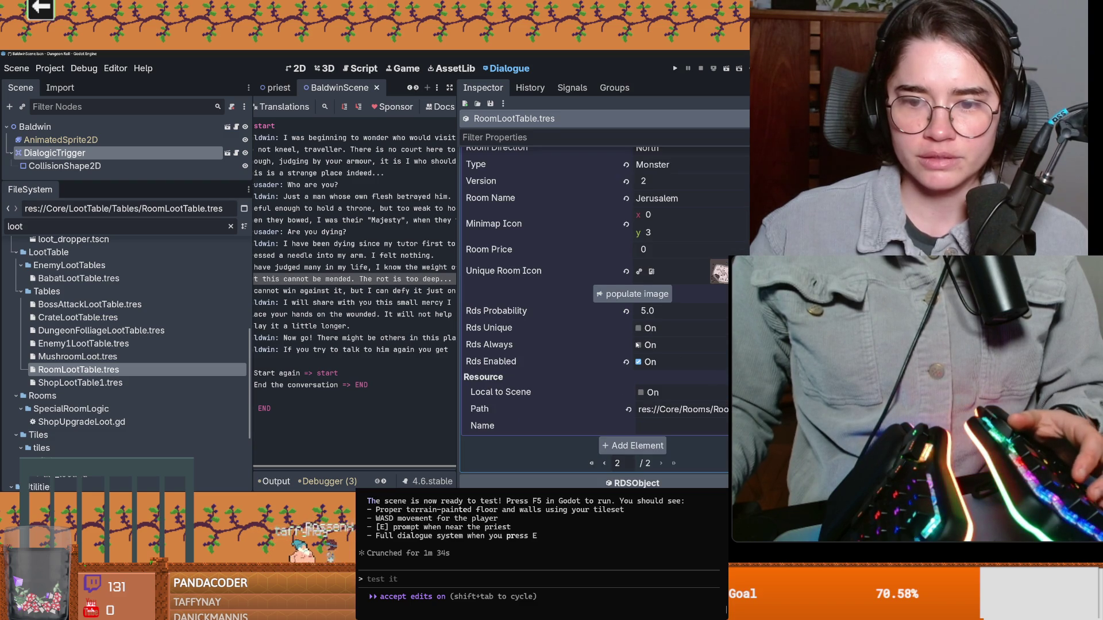
pyautogui.click(639, 344)
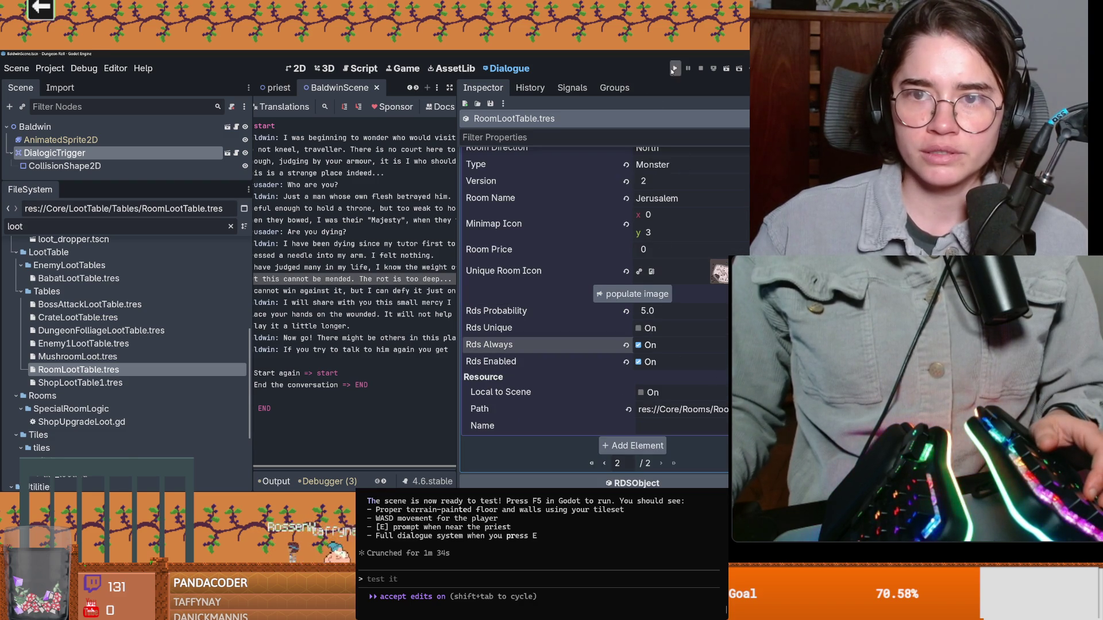
pyautogui.click(674, 68)
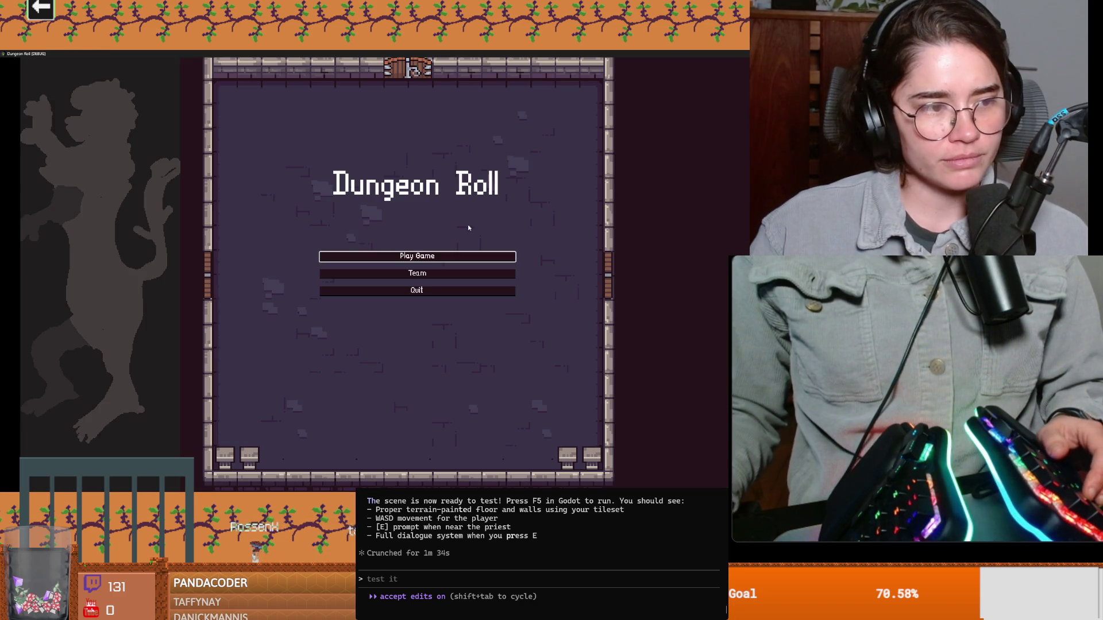
# Start a new game as the Crusader and take the offered stone item
pyautogui.click(438, 257)
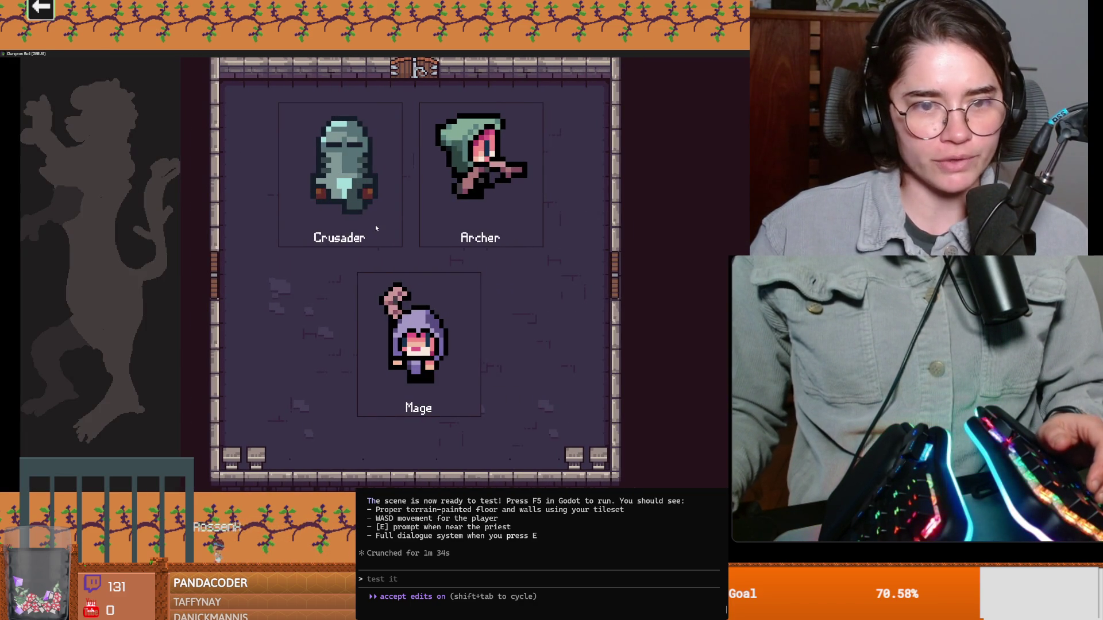
pyautogui.click(375, 225)
pyautogui.press('w')
pyautogui.press('a')
pyautogui.click(285, 255)
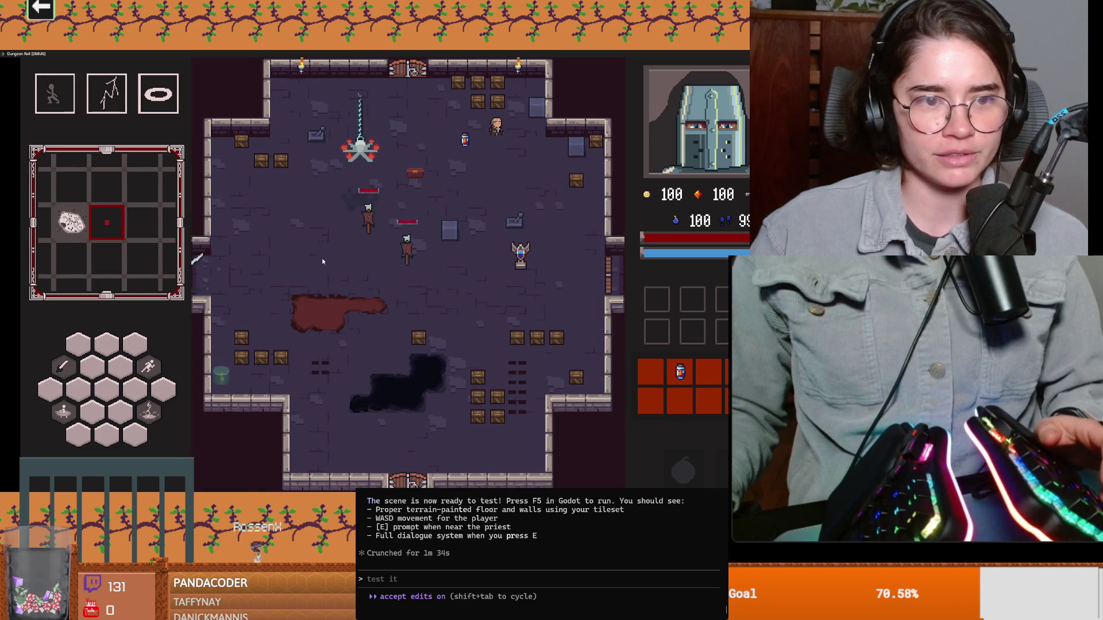
# Walk into the room to the left, then quit the test run back to the editor
pyautogui.press('a')
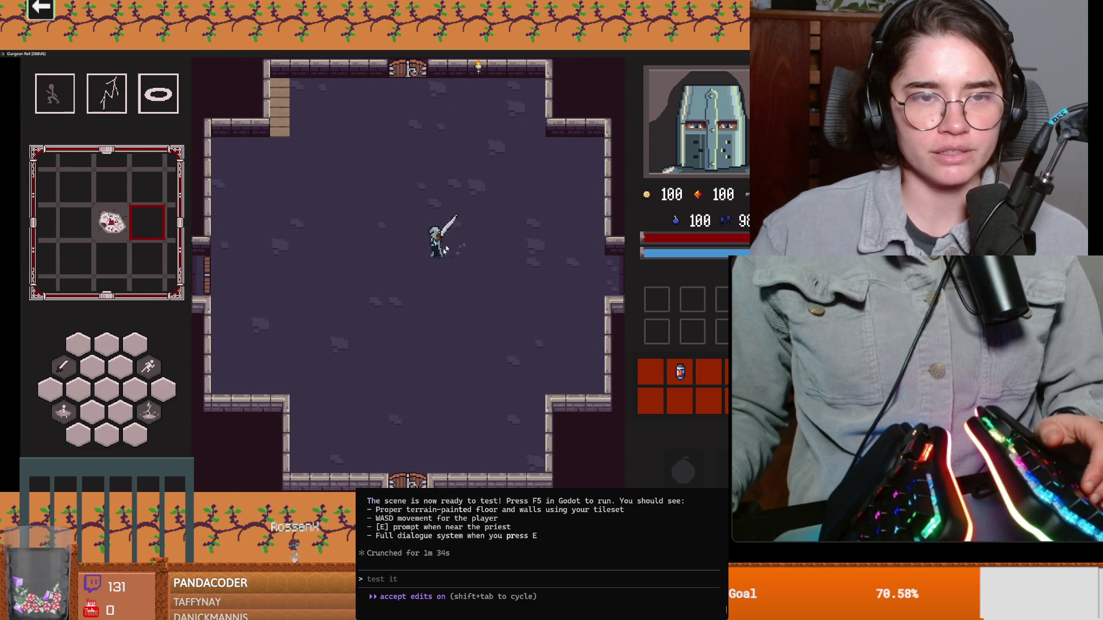
pyautogui.press('Escape')
pyautogui.press('F8')
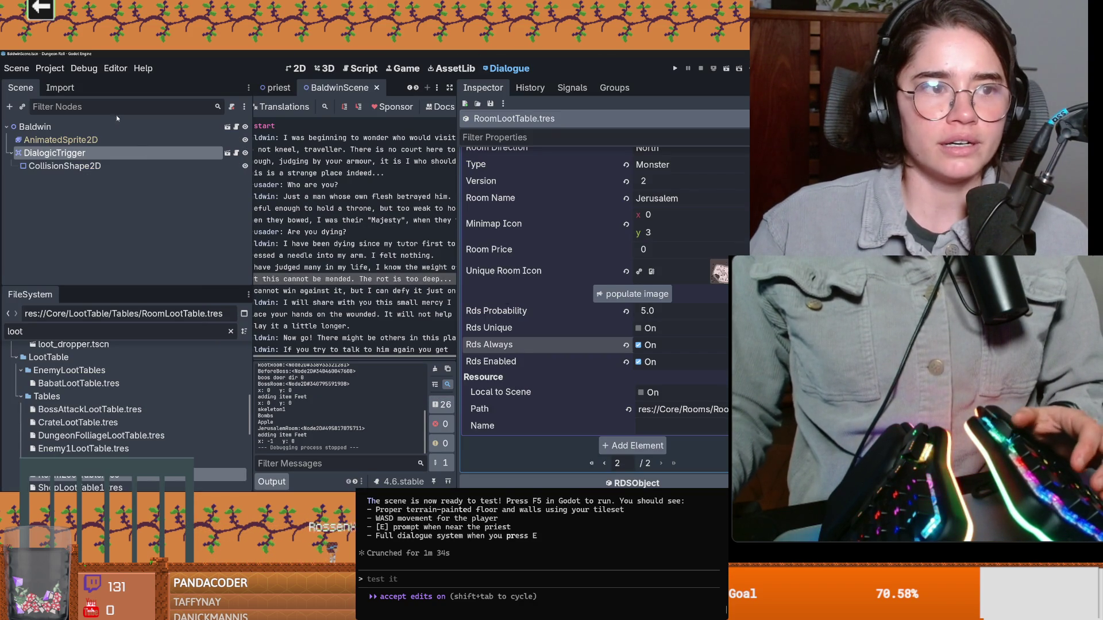
# Select the Baldwin node, then save the scene and run the game
pyautogui.click(36, 127)
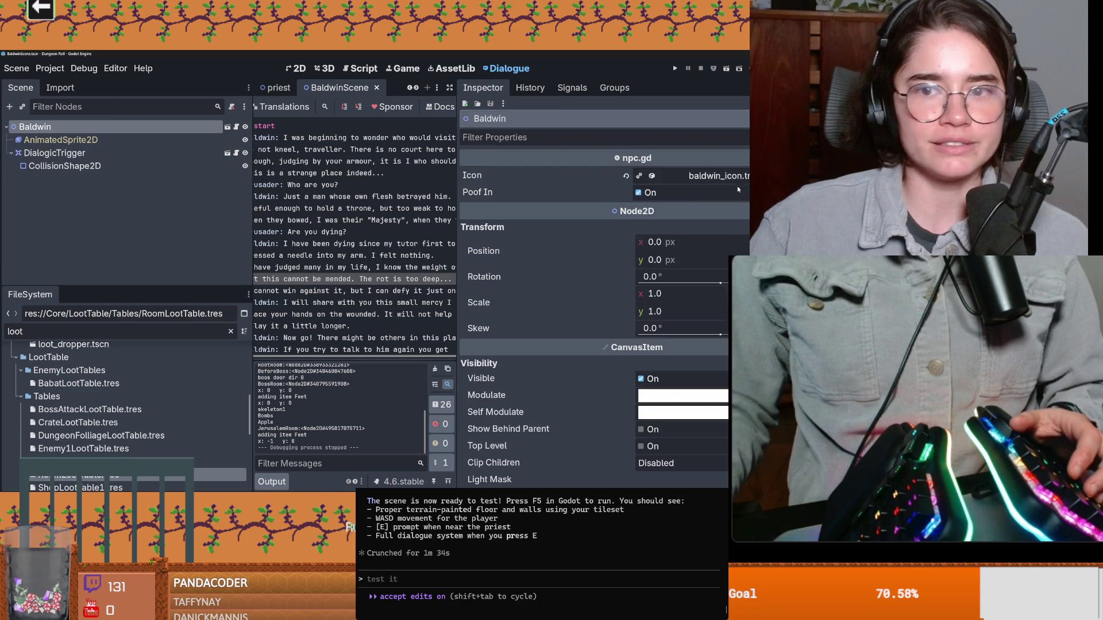
pyautogui.press('F5')
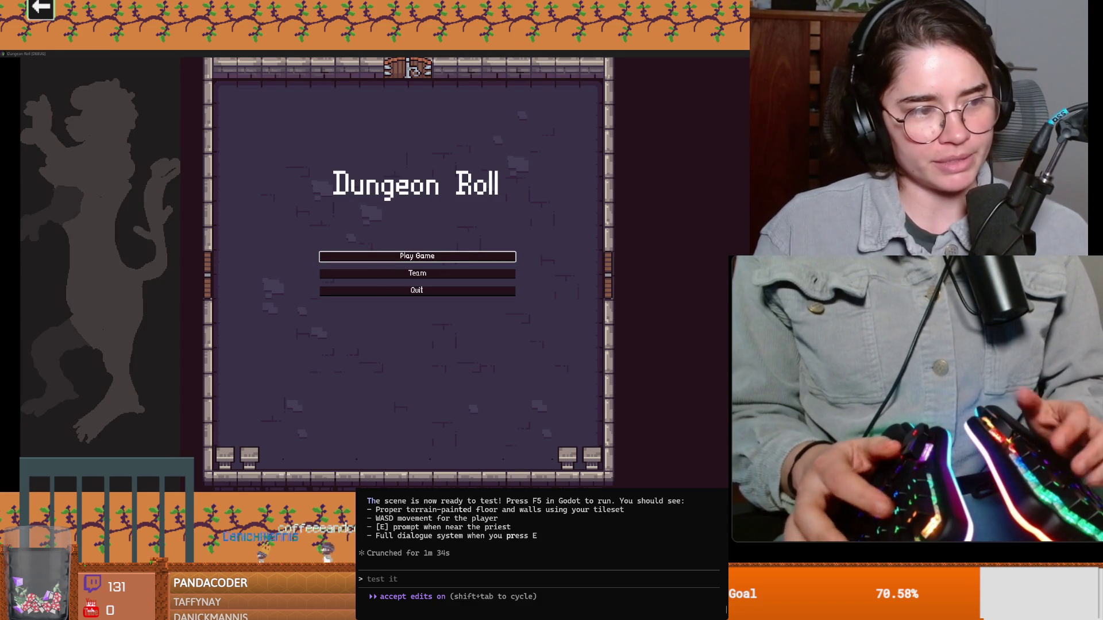
# Start a new game as the Crusader, take the card, and walk to the priest
pyautogui.press('Return')
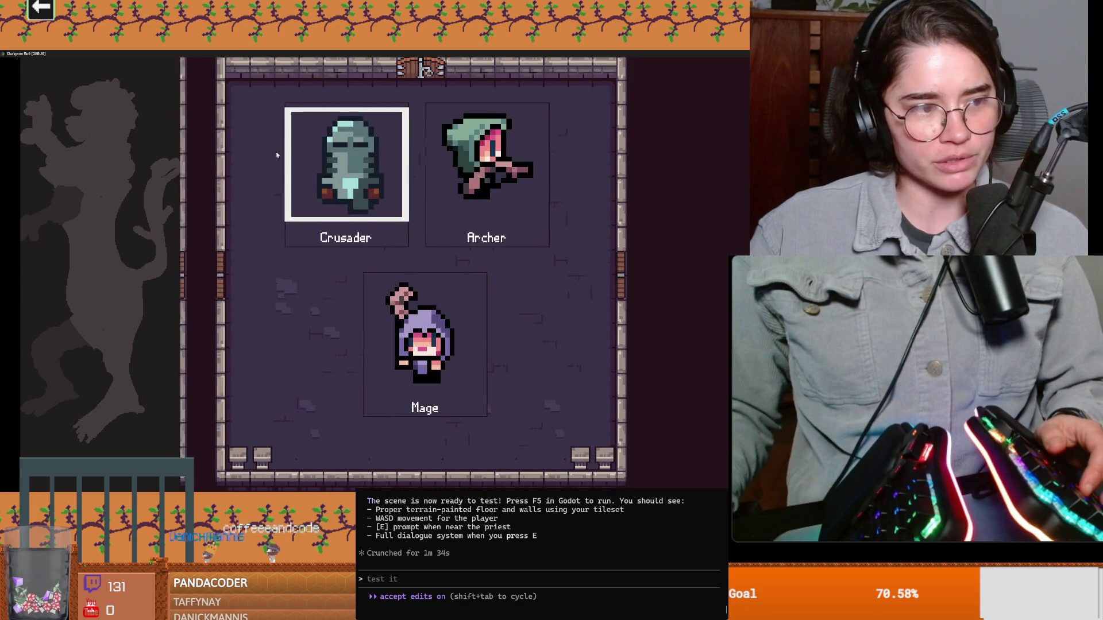
pyautogui.press('Return')
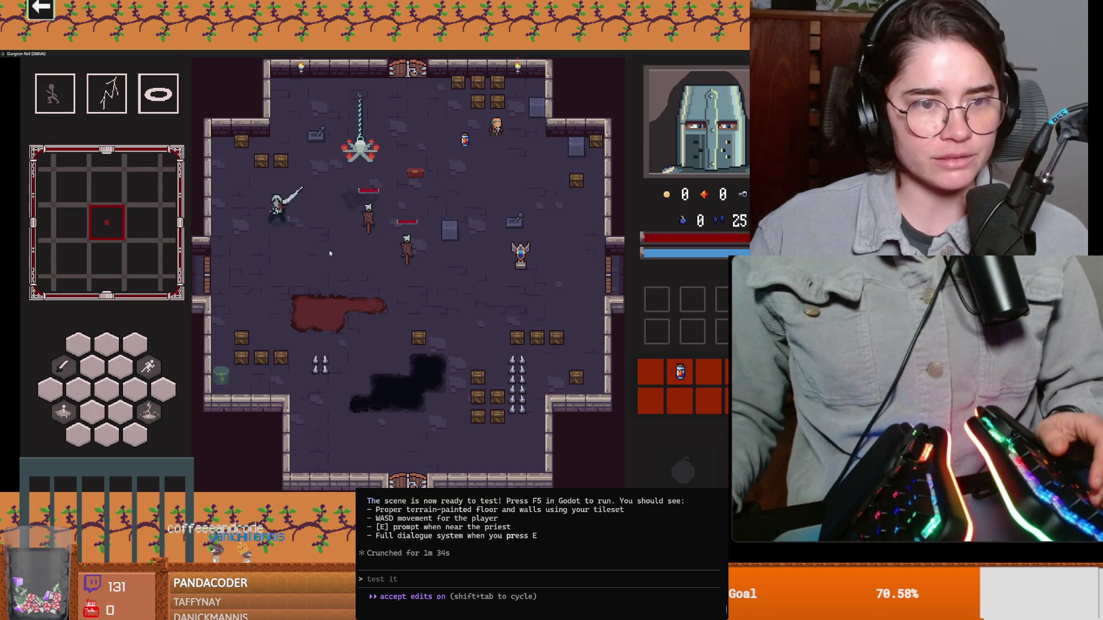
pyautogui.click(278, 235)
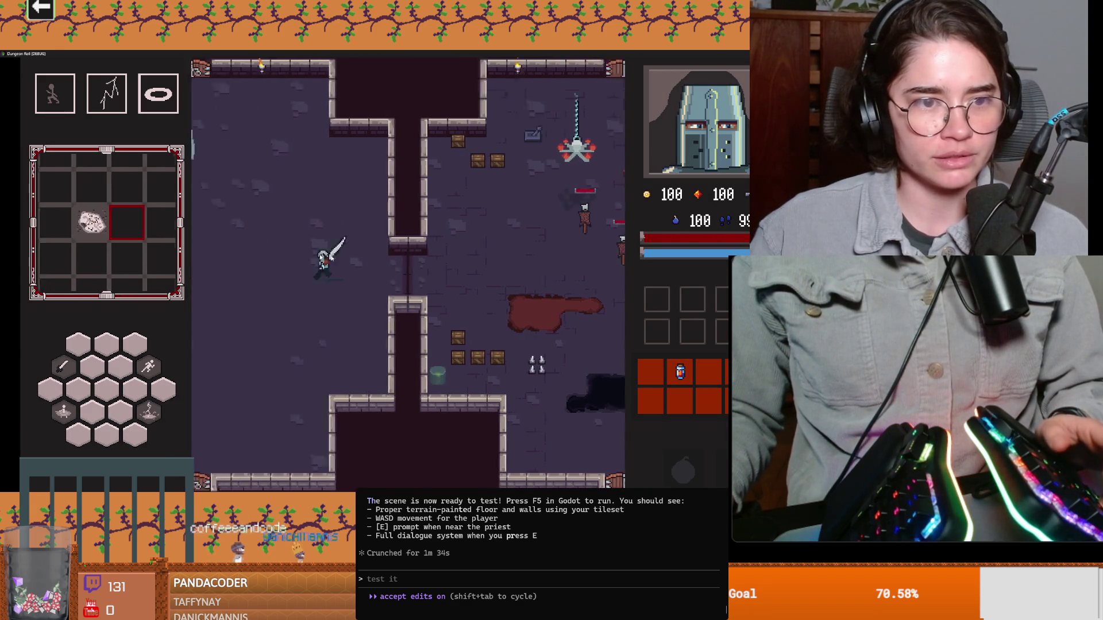
pyautogui.hotkey('w', 'a')
# Talk to Baldwin through his first three lines, stop the run and save the scene
pyautogui.press('e')
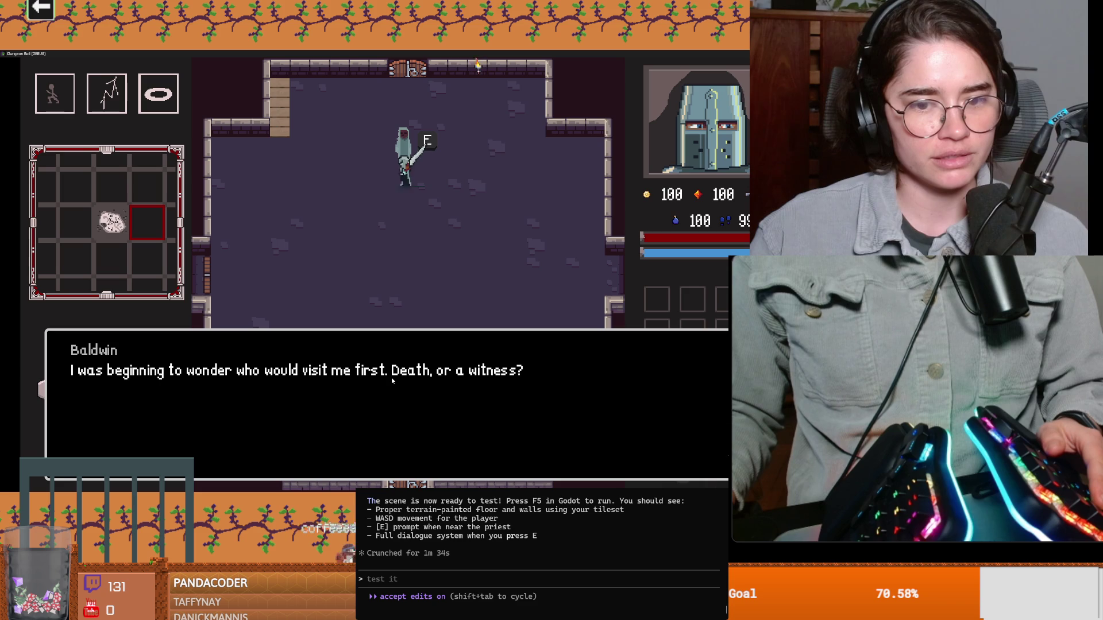
pyautogui.press('e')
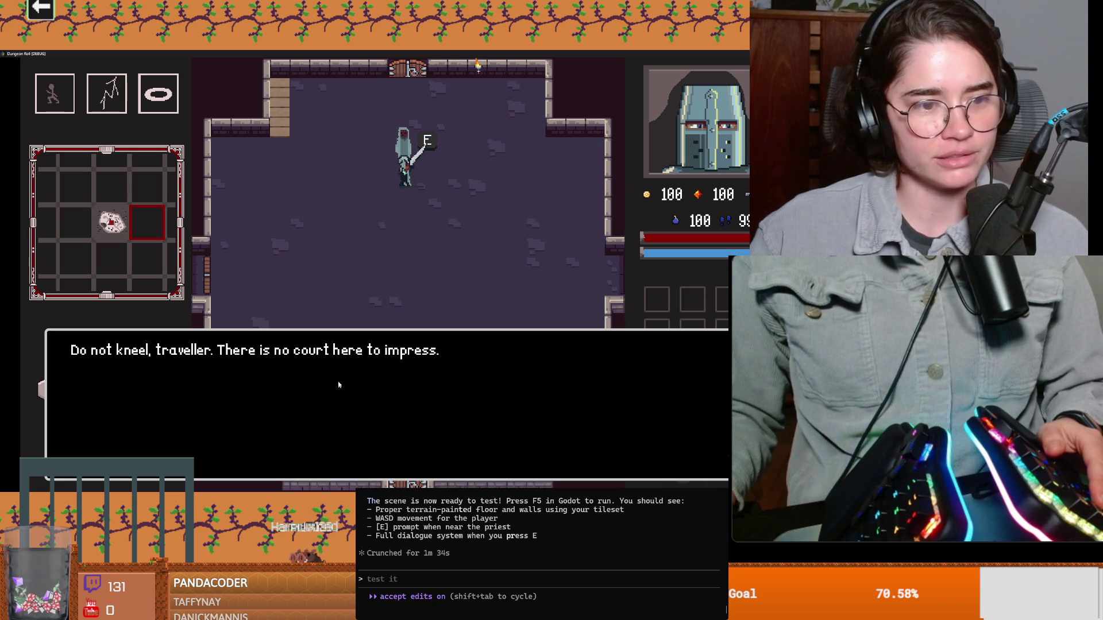
pyautogui.press('e')
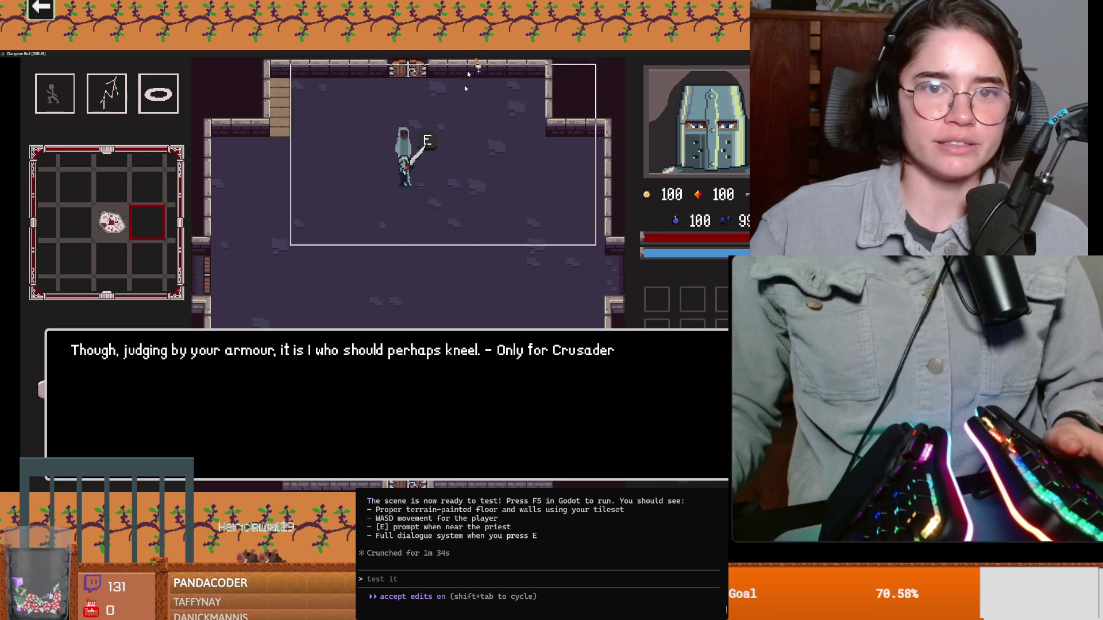
pyautogui.hotkey('alt', 'F4')
pyautogui.hotkey('ctrl', 's')
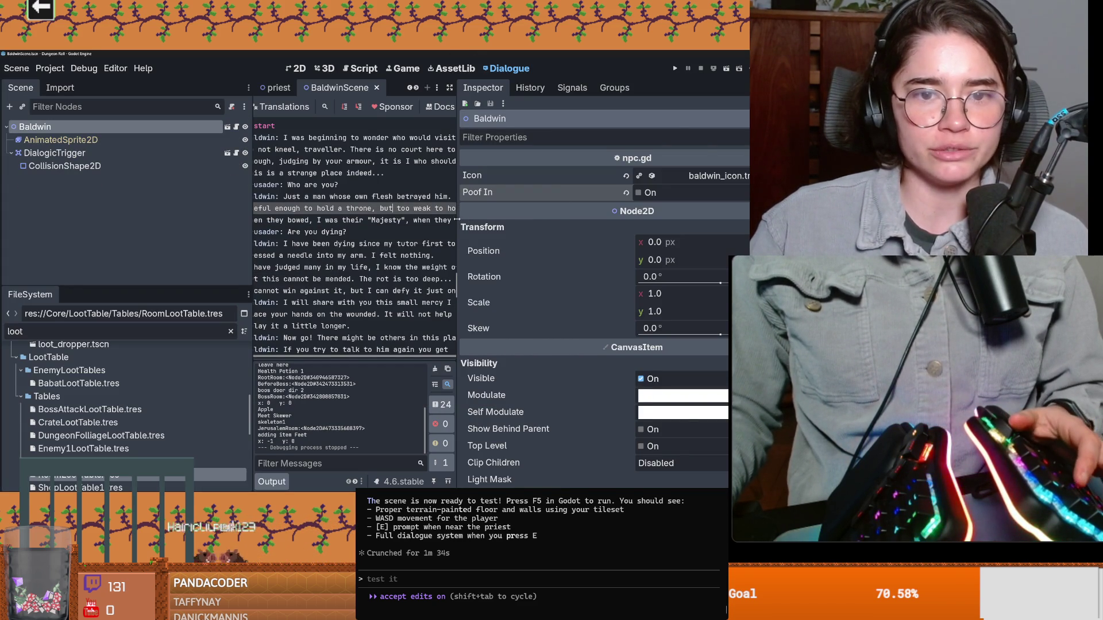
# Indent line 4 of Baldwin's dialogue to match line 3 and save
pyautogui.moveTo(456, 220); pyautogui.dragTo(637, 220)
pyautogui.click(374, 197)
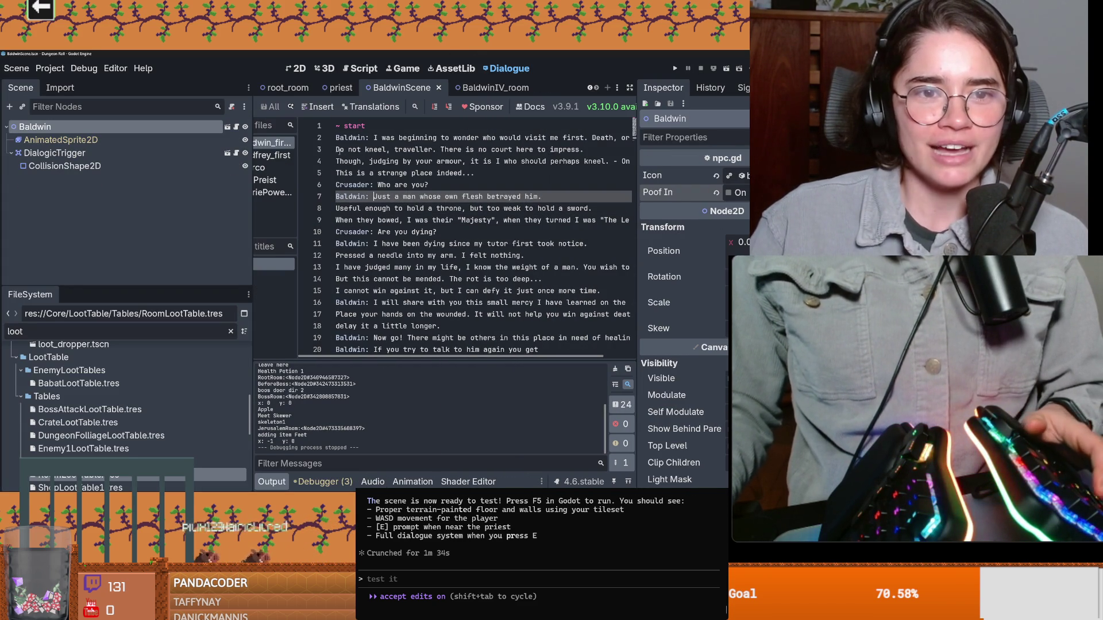
pyautogui.click(338, 148)
pyautogui.click(336, 160)
pyautogui.press('Tab')
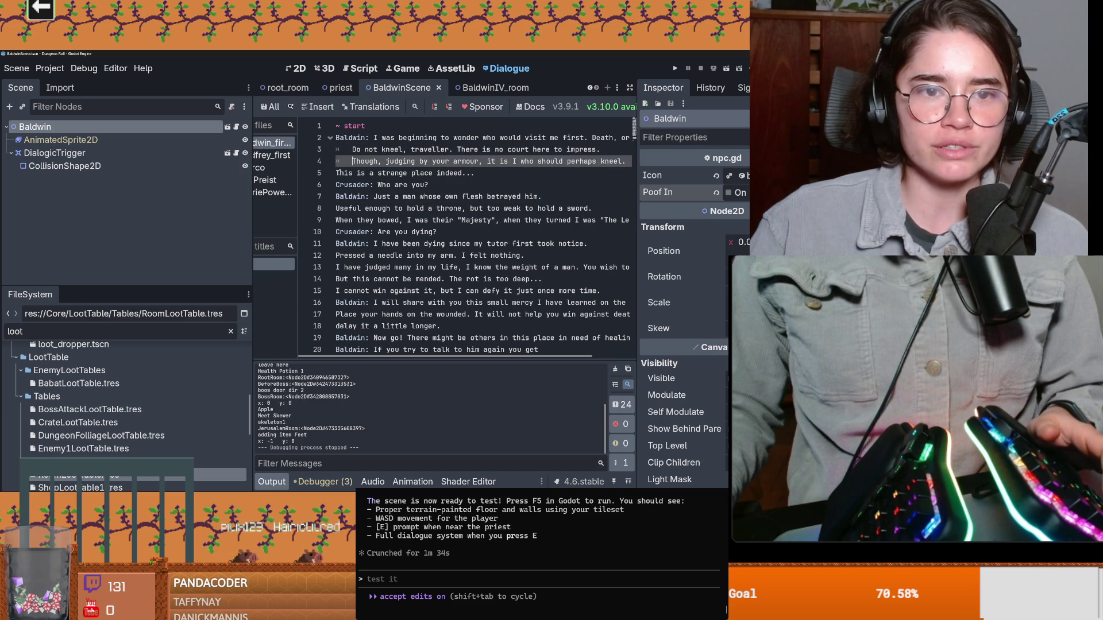
pyautogui.hotkey('ctrl', 's')
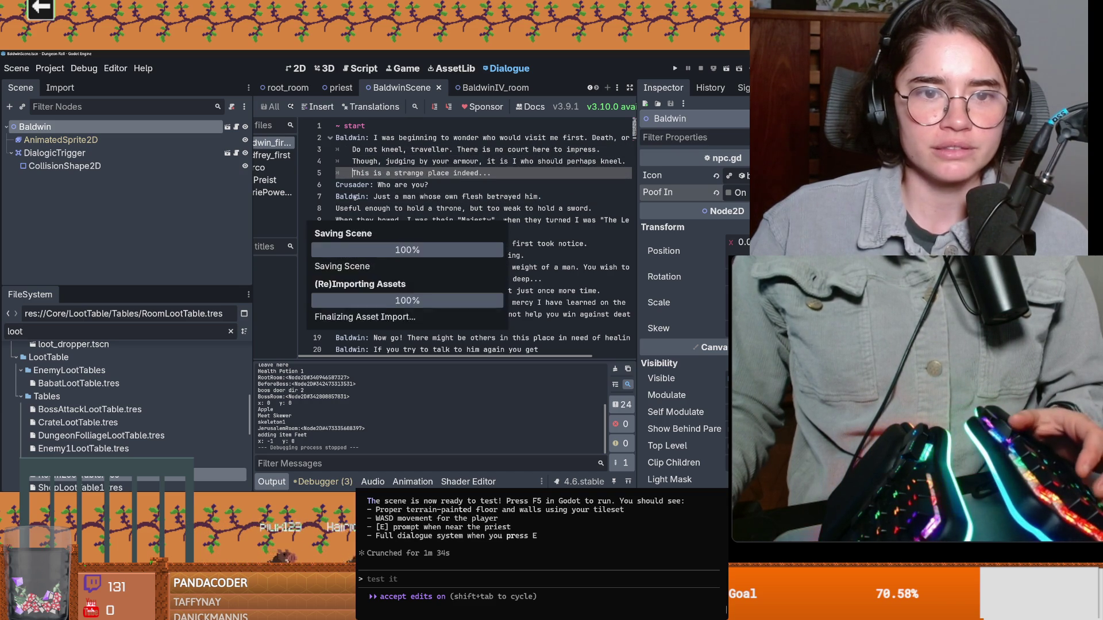
# Indent the 'Useful enough to hold a throne' line under Baldwin's line, then save and run
pyautogui.click(337, 207)
pyautogui.press('Tab')
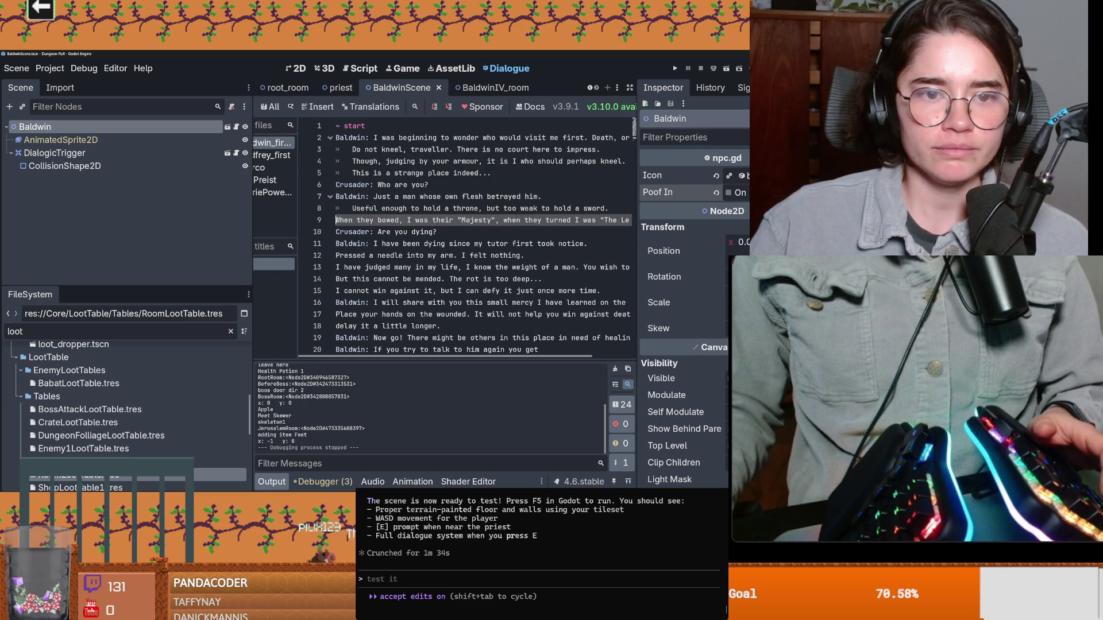
pyautogui.press('F5')
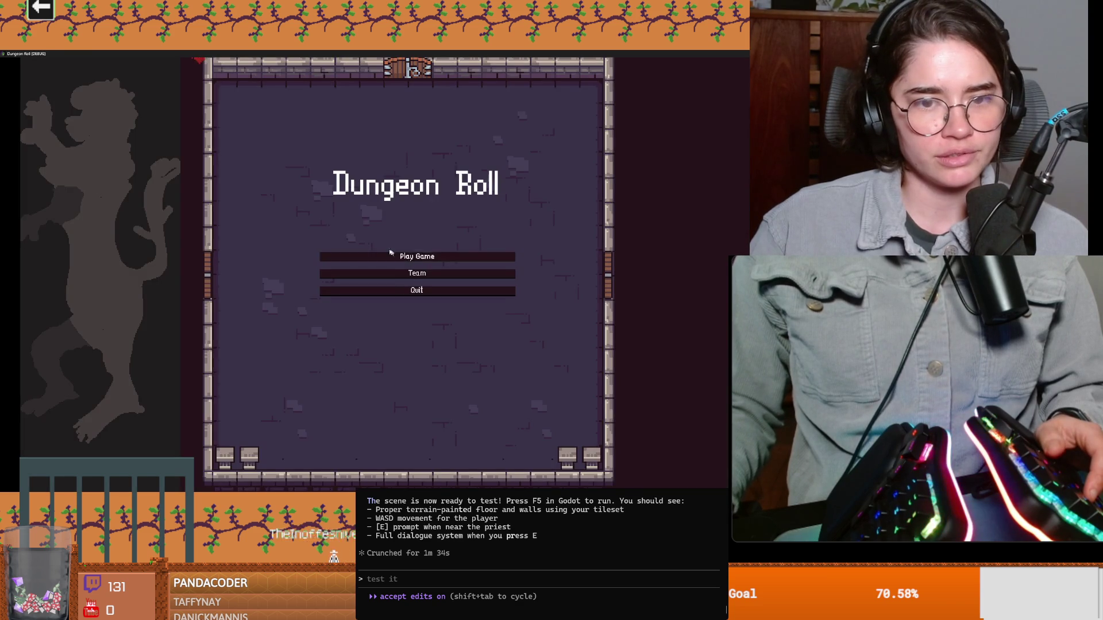
# Start a new game as the Crusader and keep the stone item
pyautogui.click(390, 256)
pyautogui.click(354, 228)
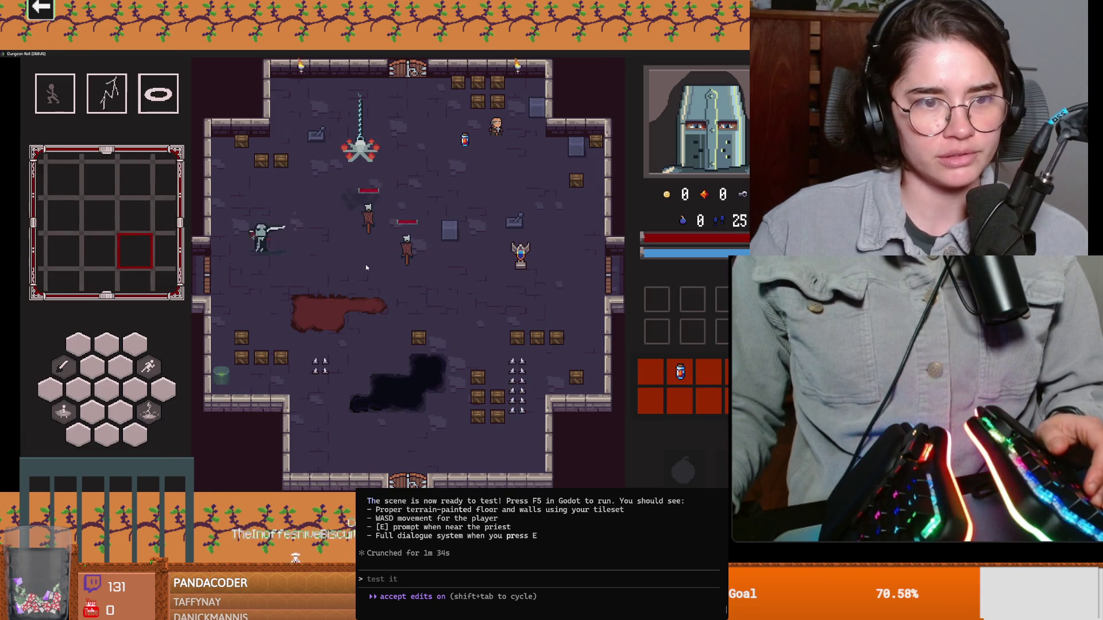
pyautogui.click(306, 231)
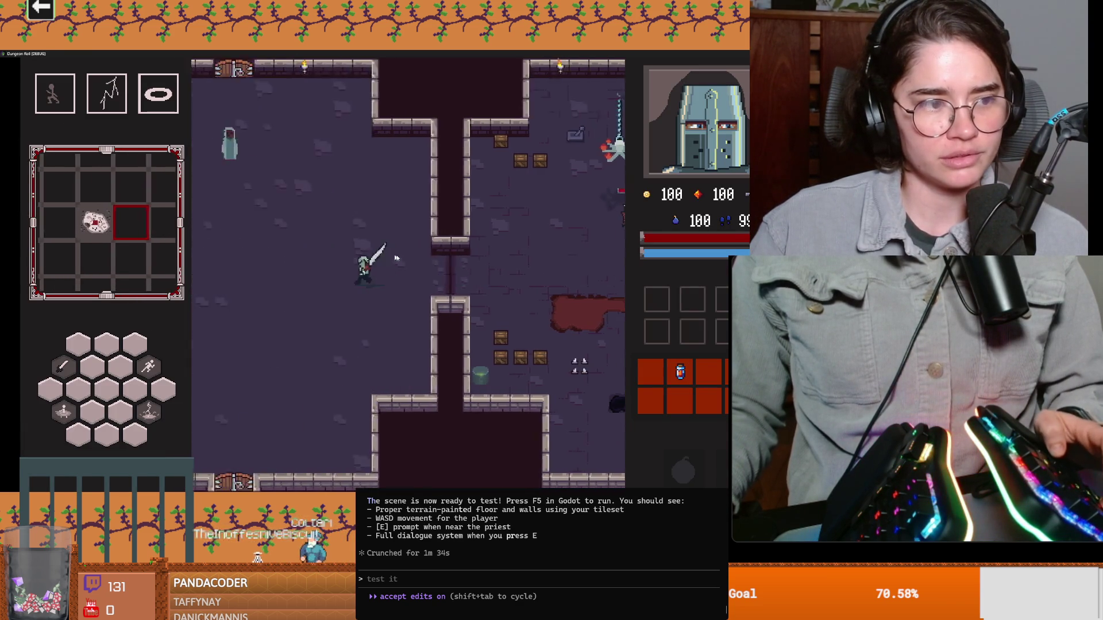
# Talk to Baldwin through to the 'Pressed a needle into my arm' line, then close the game
pyautogui.press('e')
pyautogui.press('e')
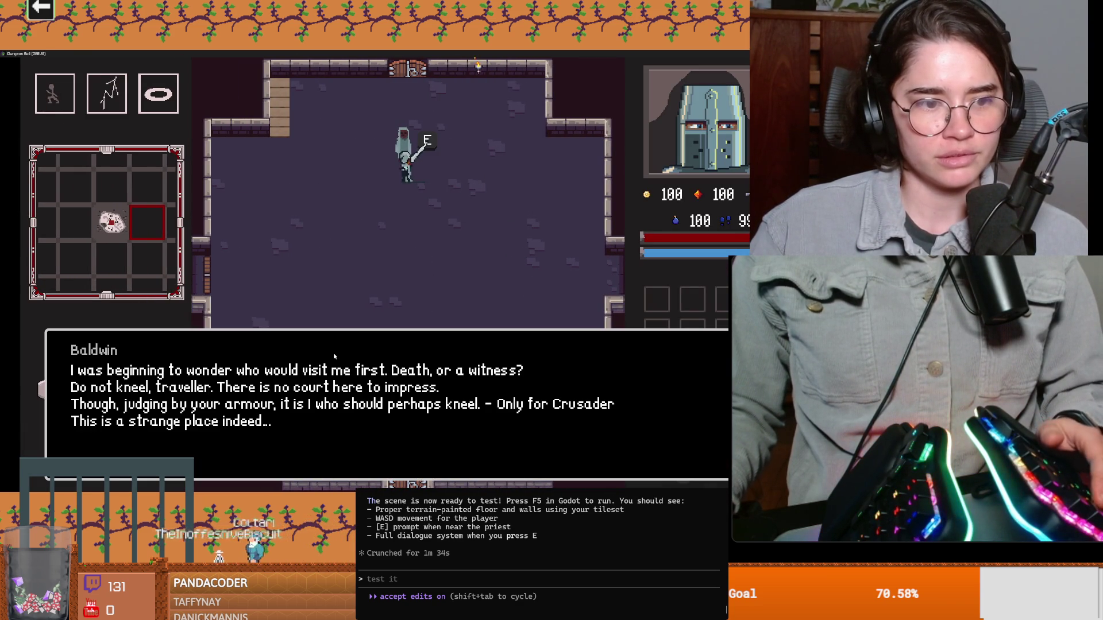
pyautogui.press('e')
pyautogui.press('e')
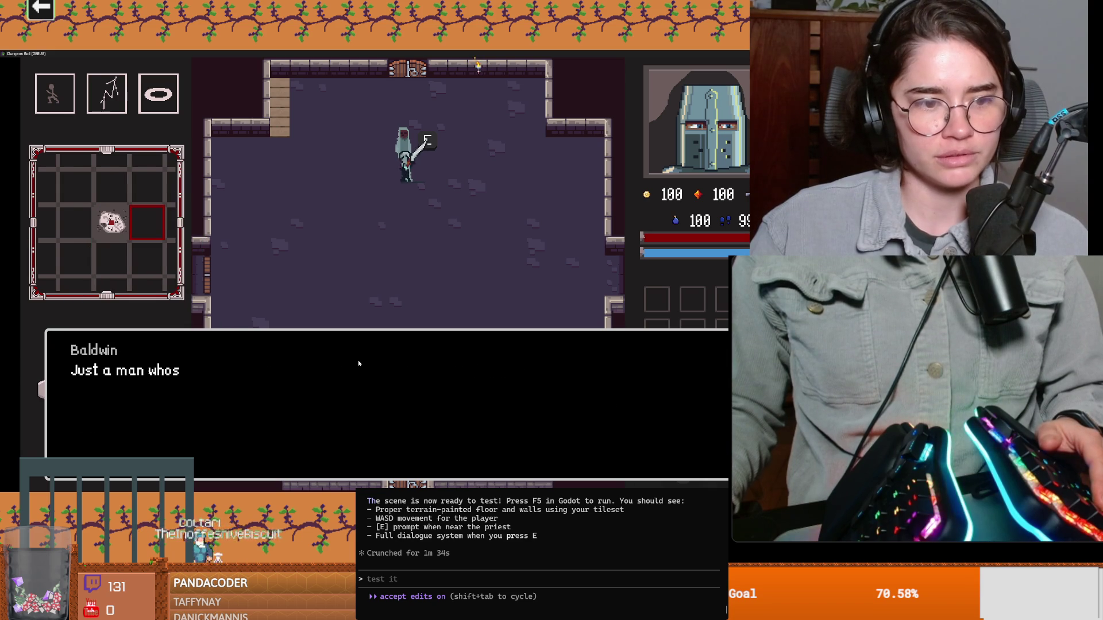
pyautogui.press('e')
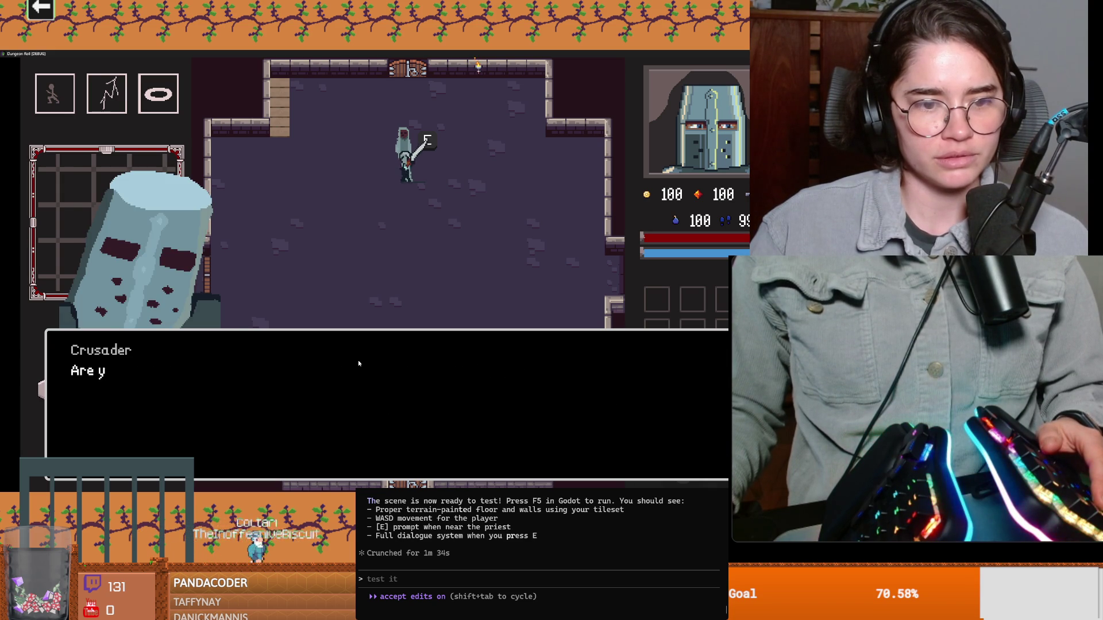
pyautogui.press('e')
pyautogui.press('e')
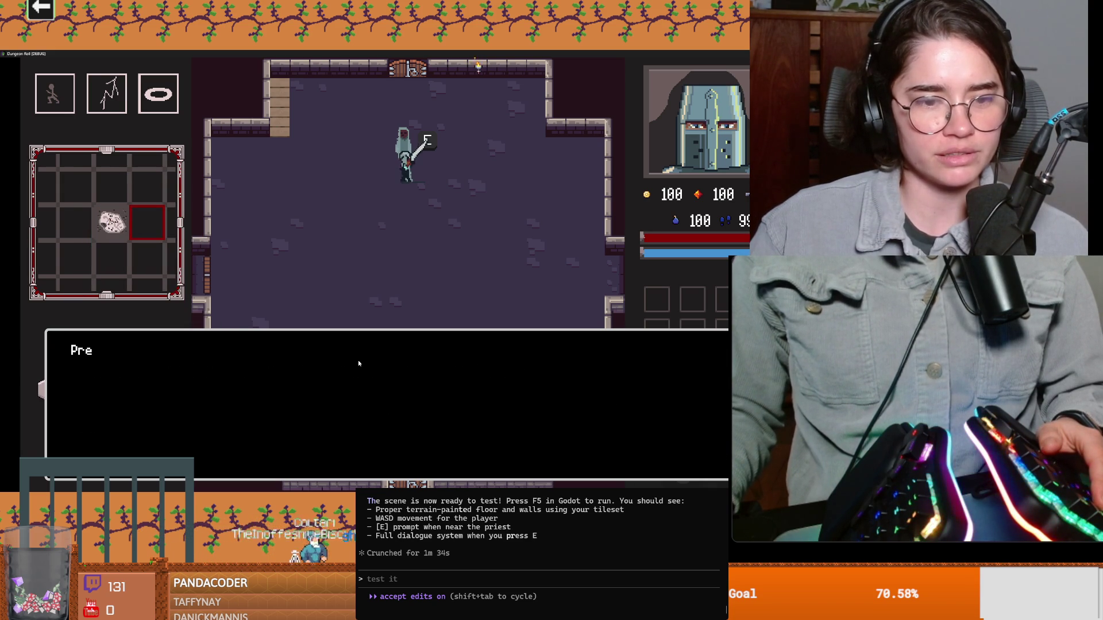
pyautogui.press('super+Down')
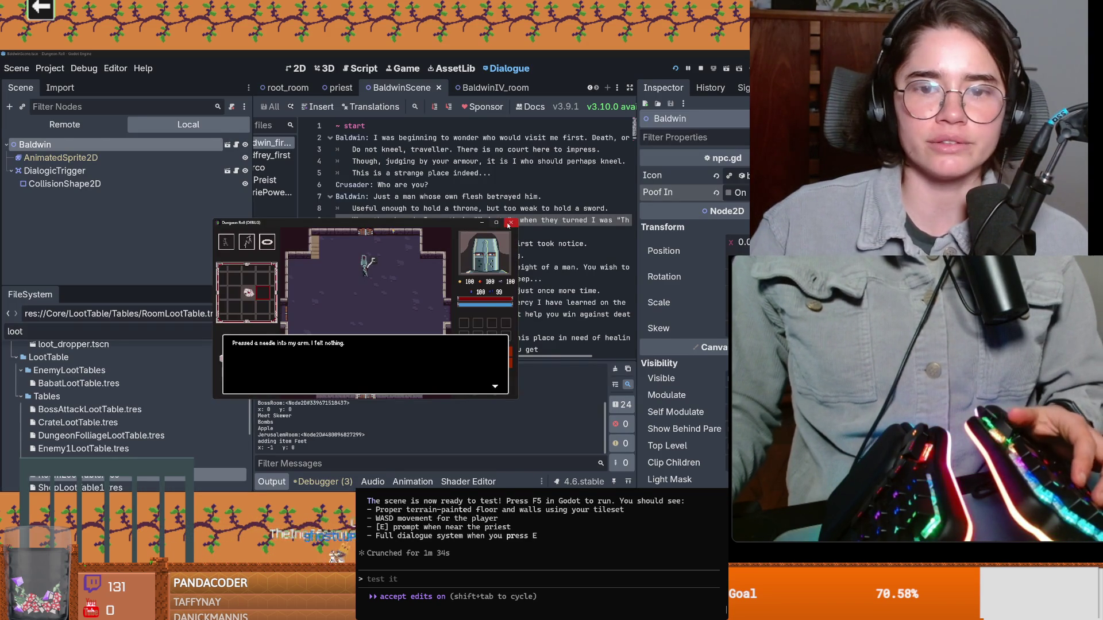
pyautogui.click(509, 223)
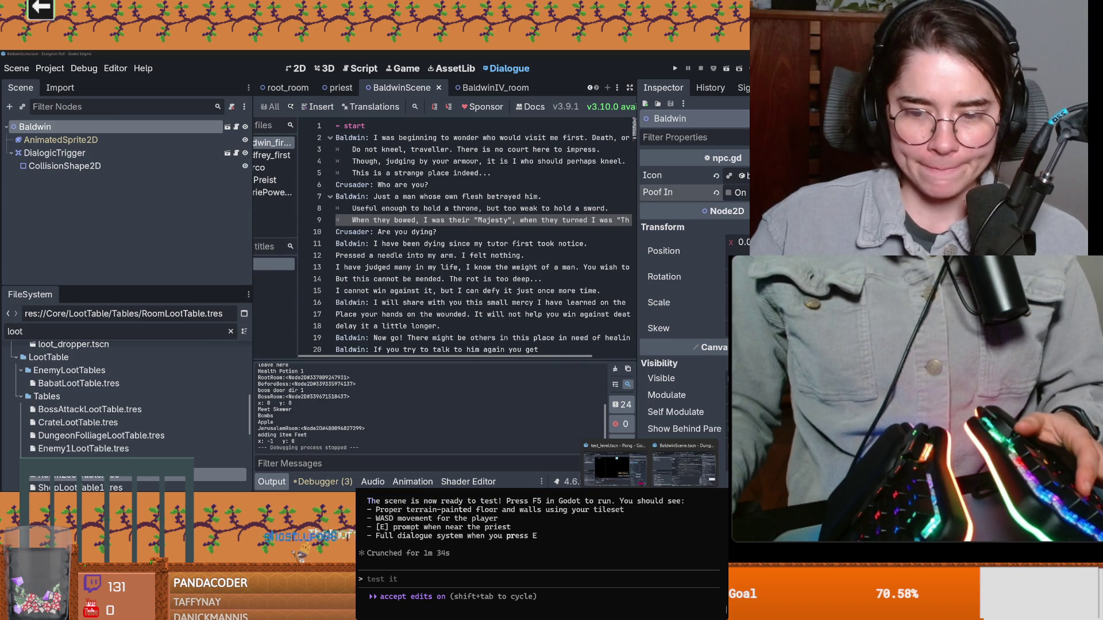
# In the Pong project, reload test_level.tscn from disk and dismiss the parsing error alerts
pyautogui.hotkey('alt', 'Tab')
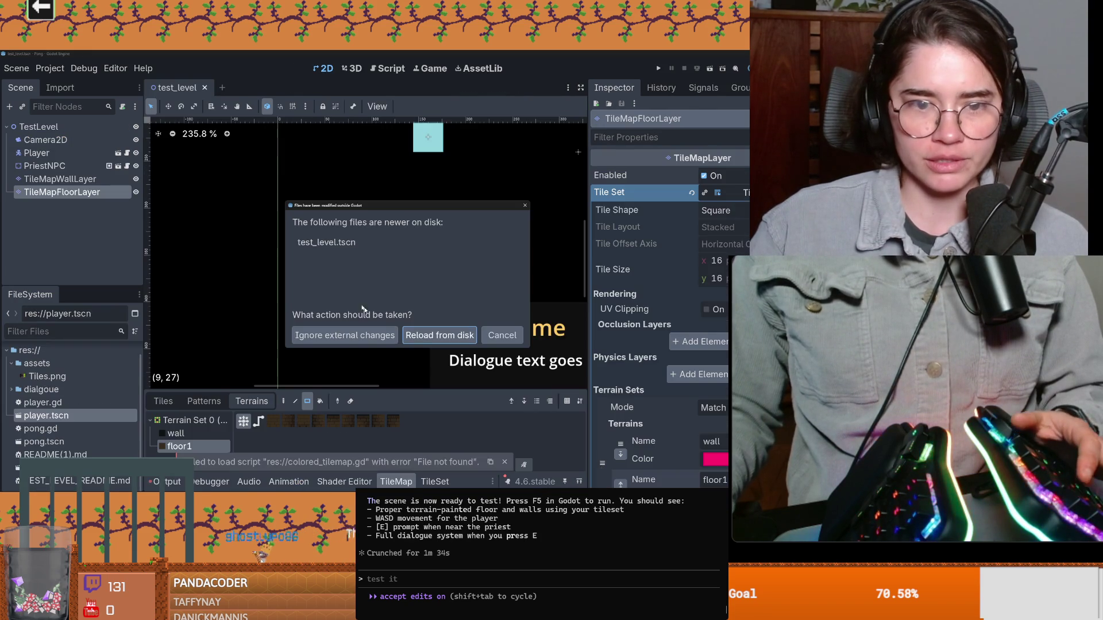
pyautogui.click(426, 331)
pyautogui.click(416, 294)
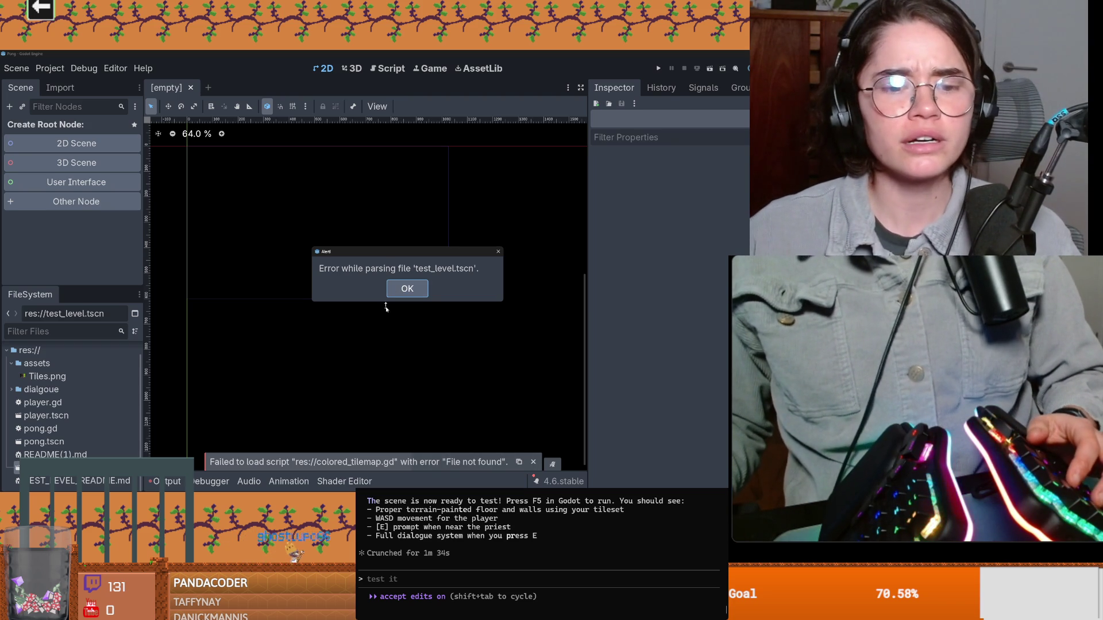
pyautogui.click(408, 289)
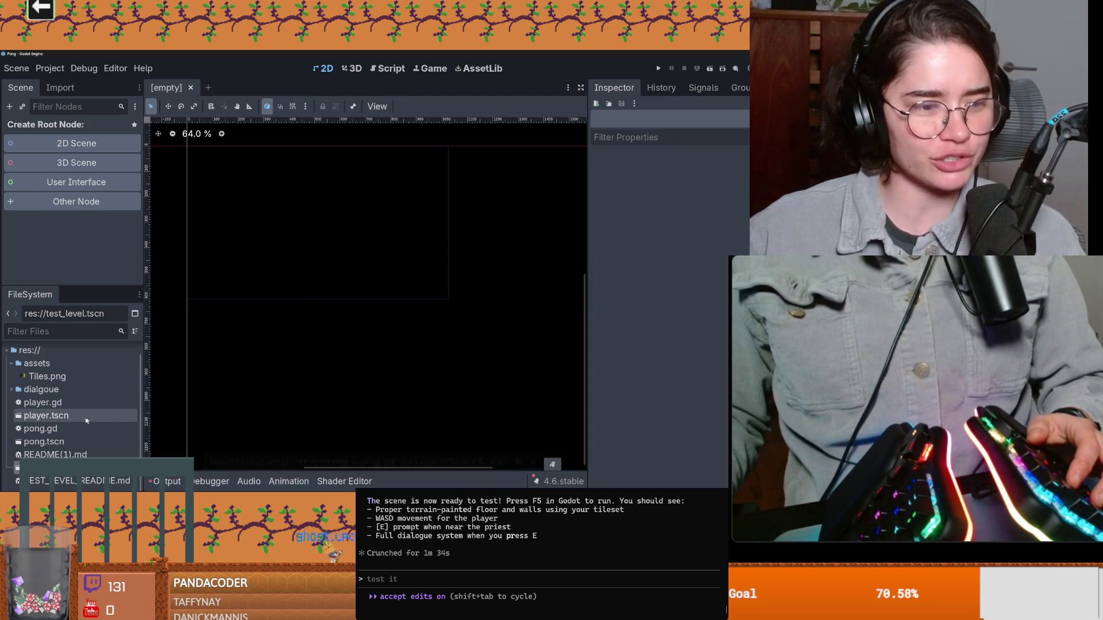
# Send Claude Code the request for a plugin that beeps on completion or approval prompts
pyautogui.doubleClick(41, 390)
pyautogui.scroll(-2, 64, 405)
pyautogui.write('d me to accept something')
pyautogui.press('Return')
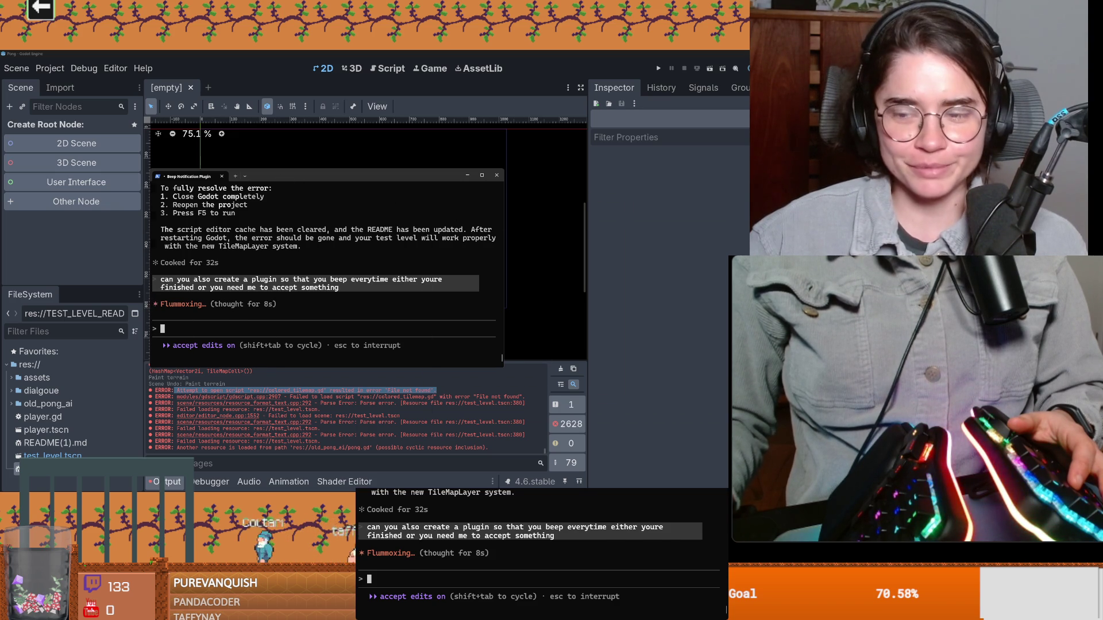
pyautogui.hotkey('alt', 'Tab')
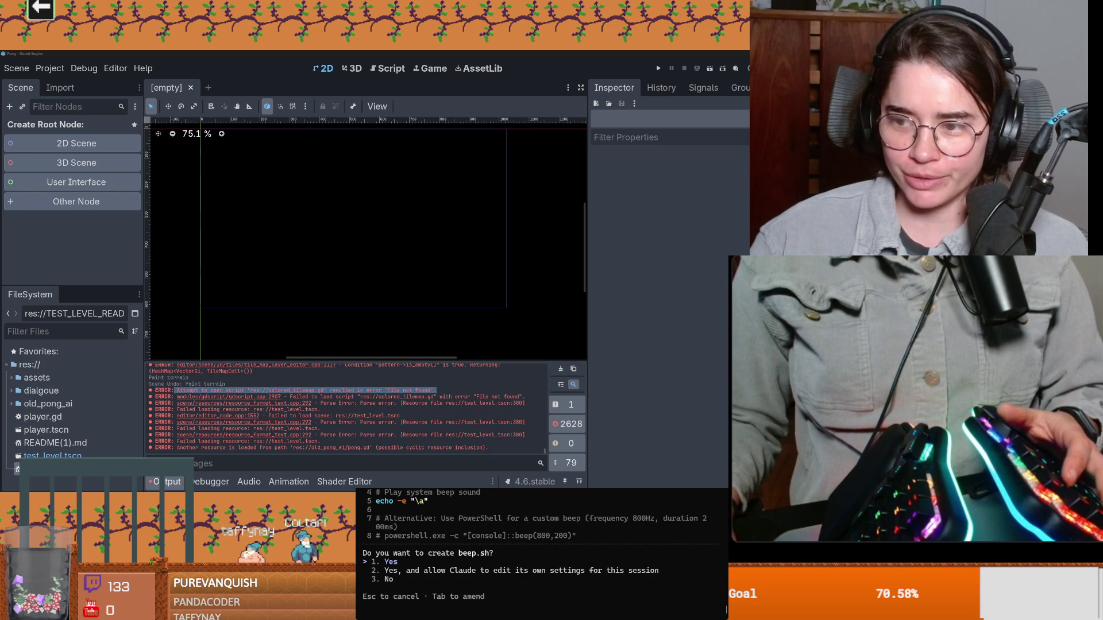
pyautogui.hotkey('alt', 'Tab')
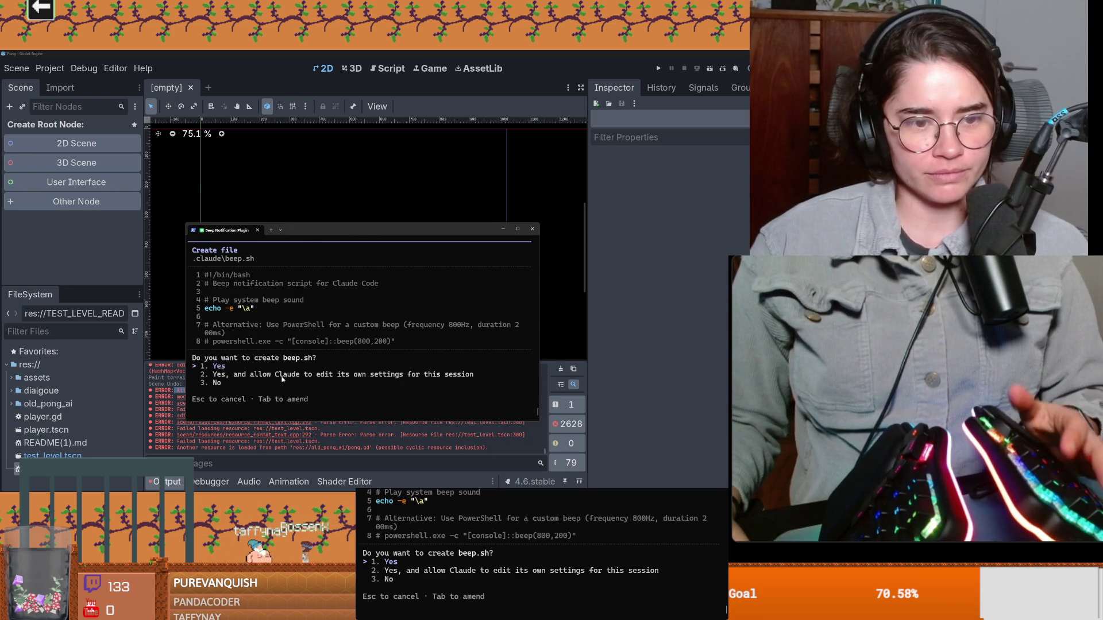
# Approve creating beep.sh, making it executable, and reading the Claude settings.json
pyautogui.press('2')
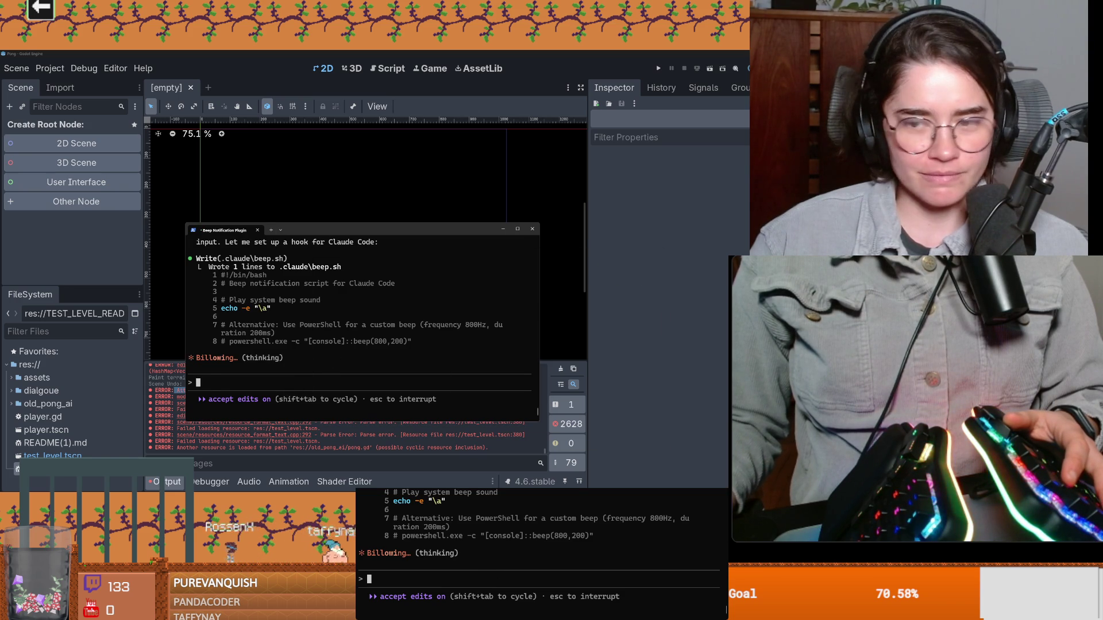
pyautogui.hotkey('alt', 'Tab')
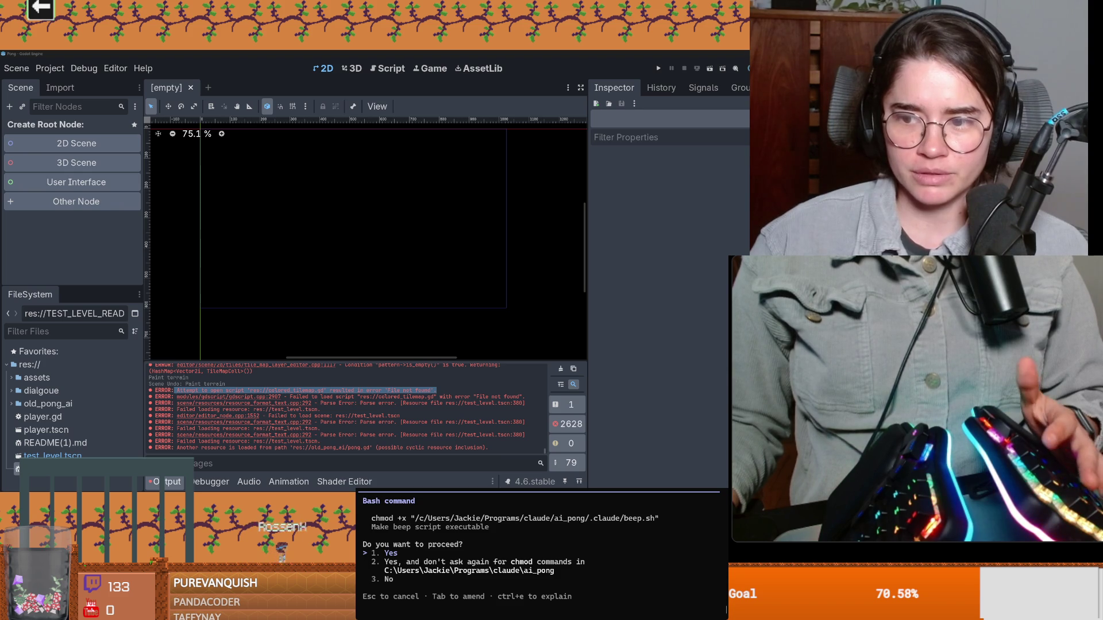
pyautogui.press('Return')
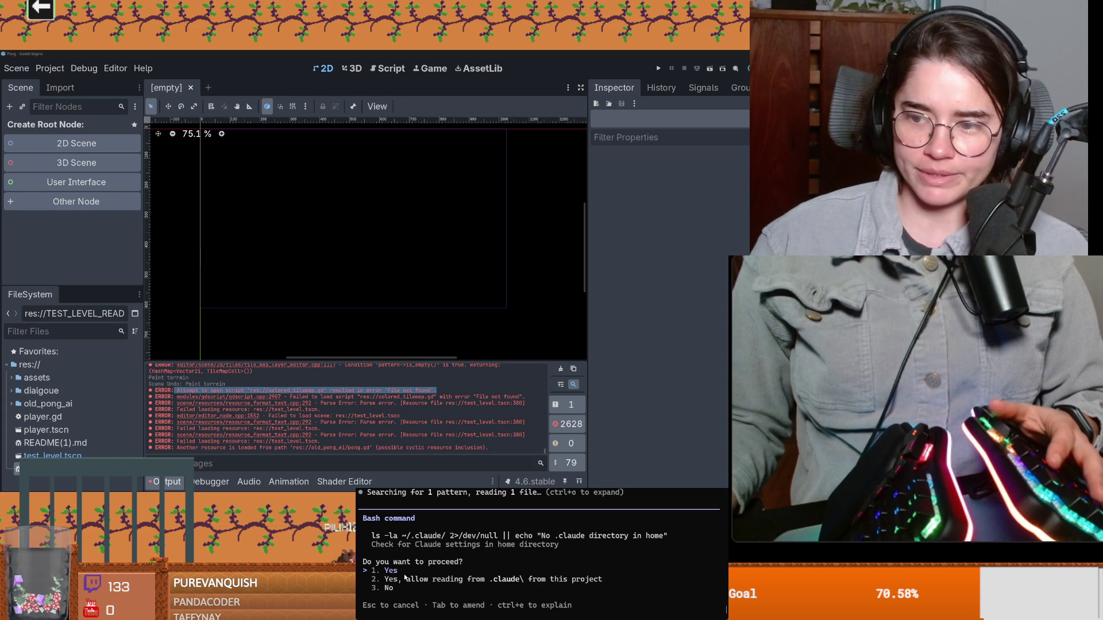
pyautogui.press('Return')
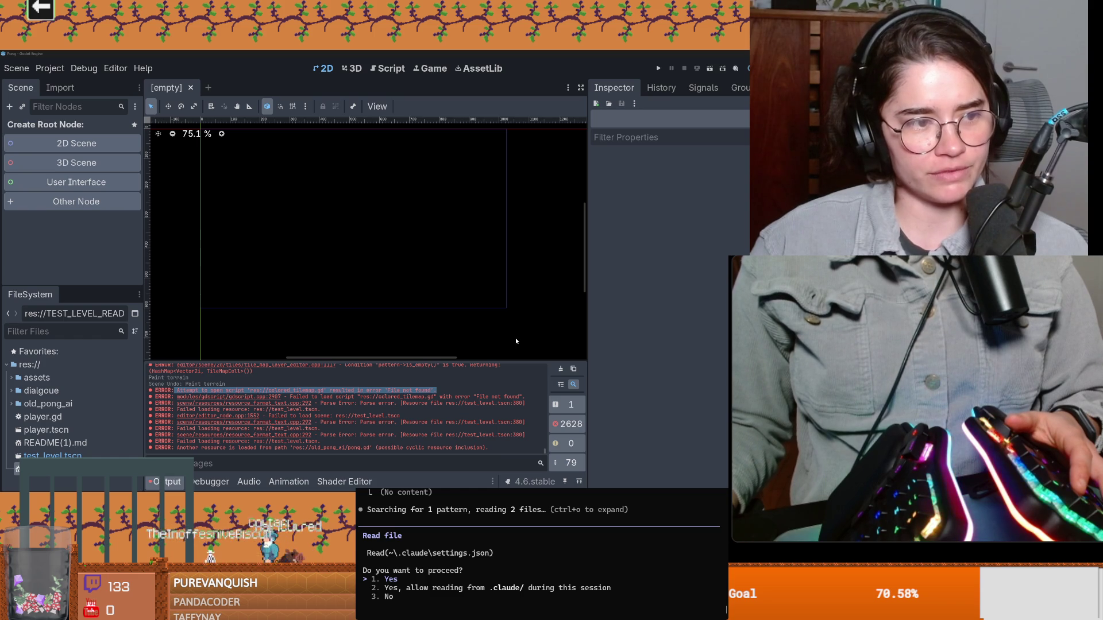
pyautogui.scroll(2, 343, 316)
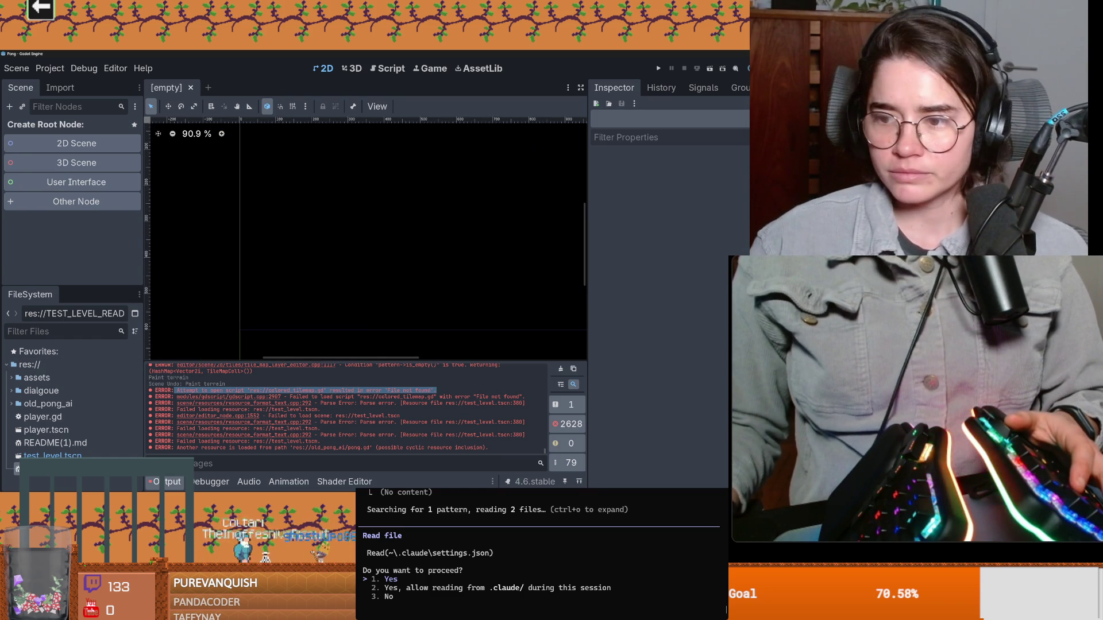
pyautogui.press('Return')
pyautogui.scroll(1, 387, 323)
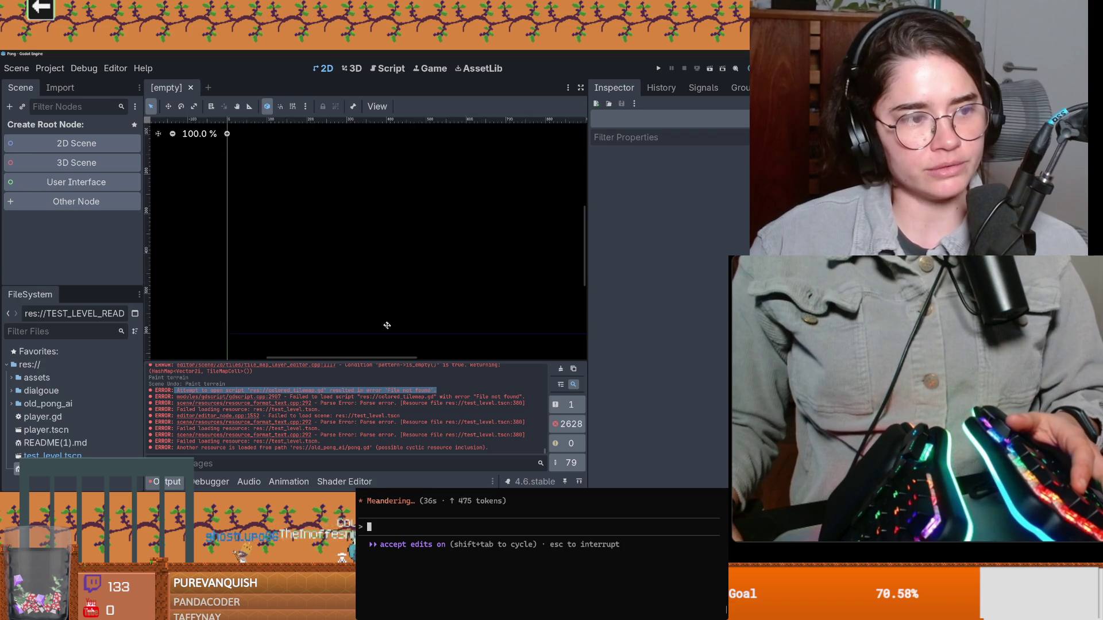
pyautogui.scroll(1, 361, 328)
pyautogui.hscroll(2, 376, 325)
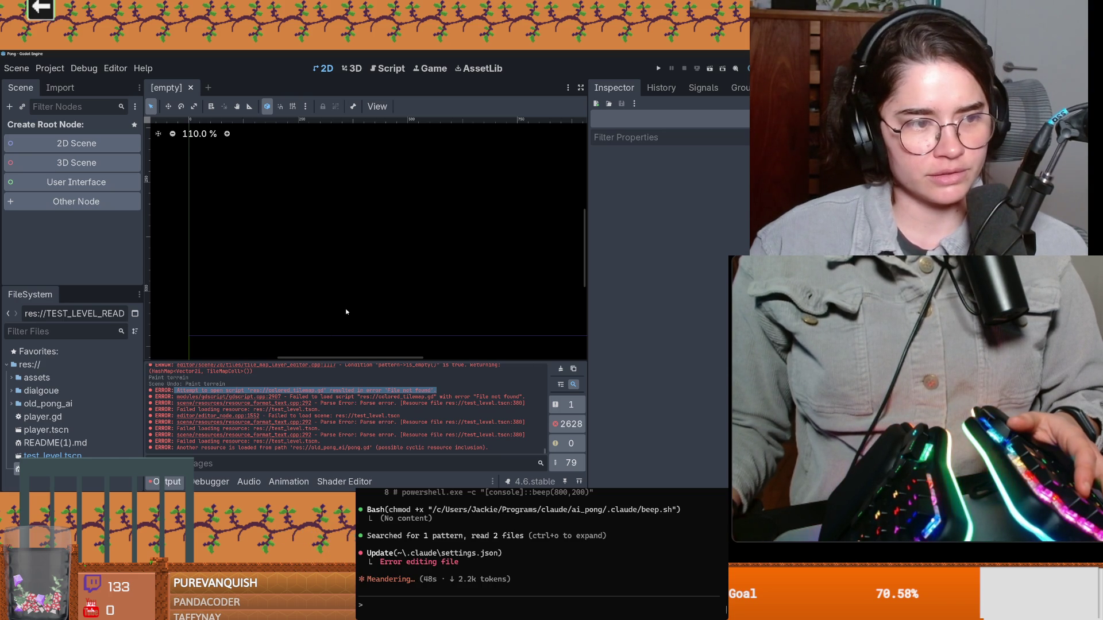
# Return to the Baldwin scene project and save the scene
pyautogui.click(660, 476)
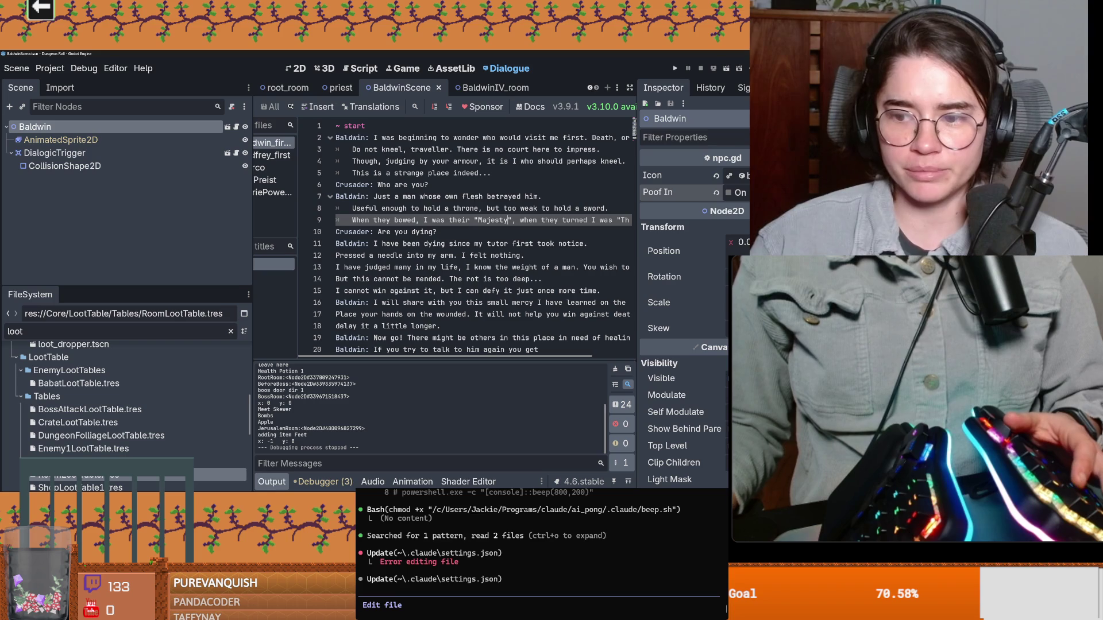
pyautogui.click(403, 255)
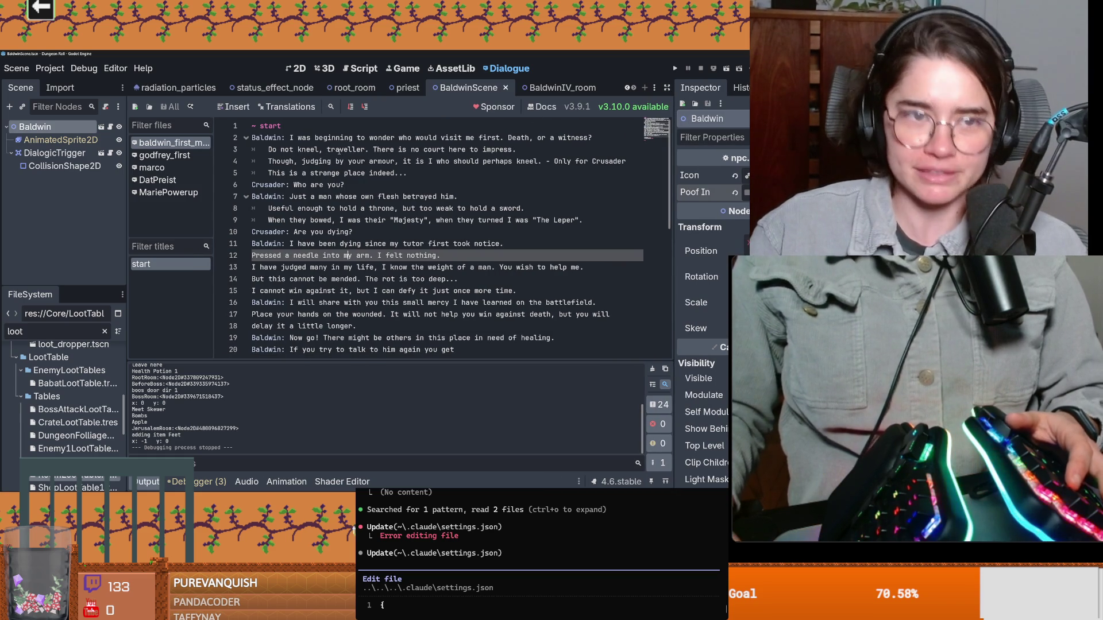
pyautogui.hotkey('ctrl', 's')
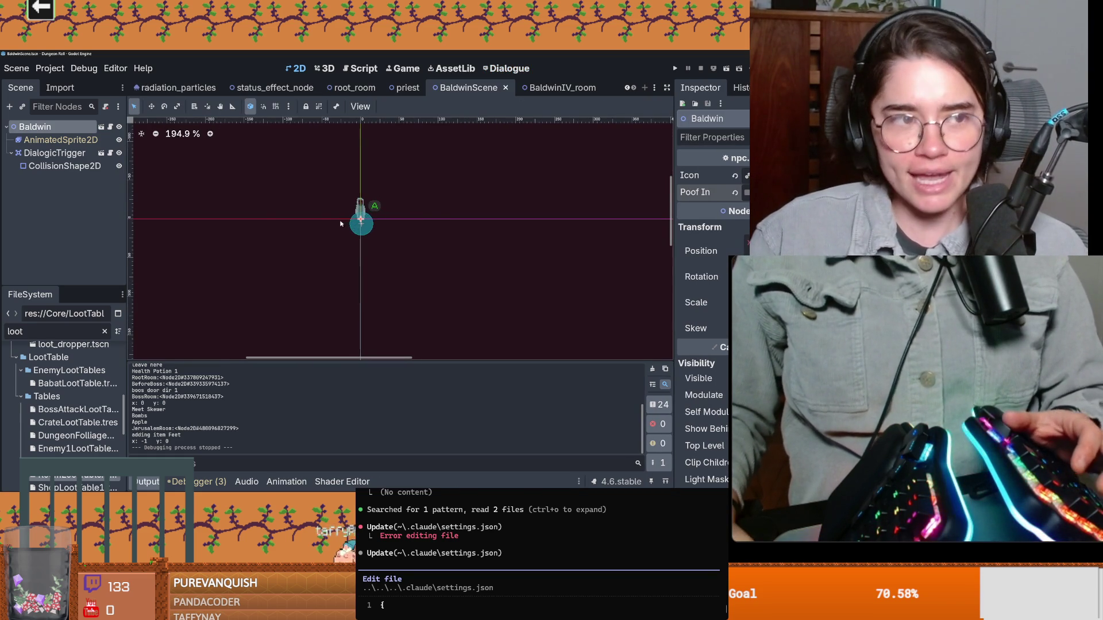
pyautogui.hotkey('ctrl', 's')
# Select the DialogicTrigger node and open its dialogic_trigger.gd script
pyautogui.moveTo(104, 287)
pyautogui.mouseDown()
pyautogui.moveTo(104, 330)
pyautogui.moveTo(178, 308)
pyautogui.mouseUp()
pyautogui.click(55, 153)
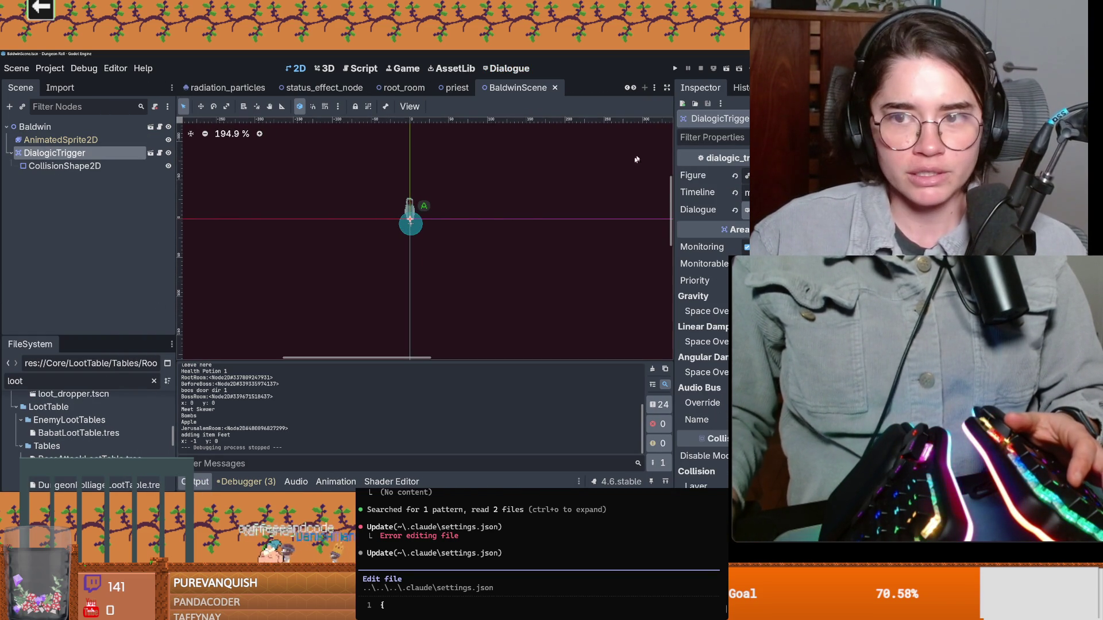
pyautogui.moveTo(674, 209); pyautogui.dragTo(636, 209)
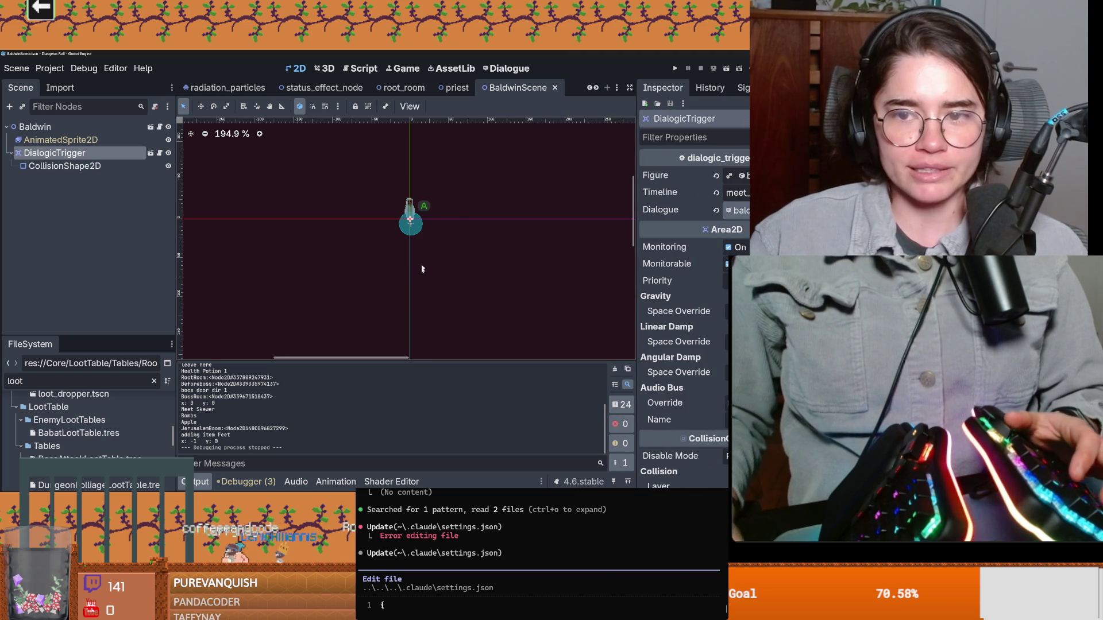
pyautogui.click(158, 152)
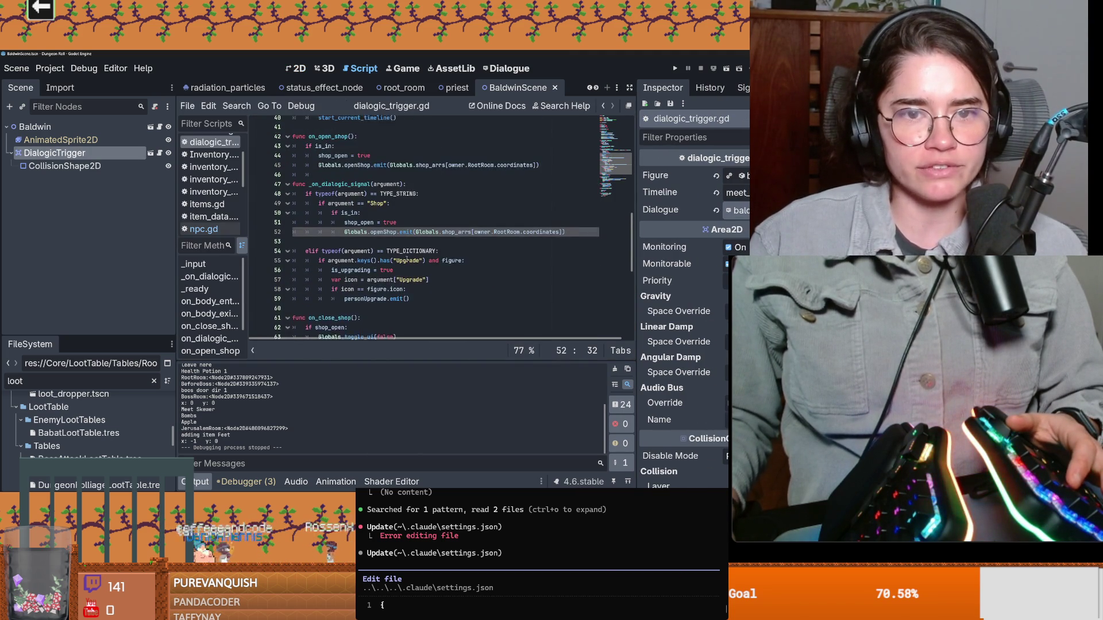
# Review dialogic_trigger.gd around start_current_timeline and select Globals on line 69
pyautogui.click(397, 207)
pyautogui.scroll(-2, 384, 233)
pyautogui.scroll(-2, 387, 241)
pyautogui.scroll(-3, 394, 253)
pyautogui.scroll(1, 395, 250)
pyautogui.scroll(1, 395, 252)
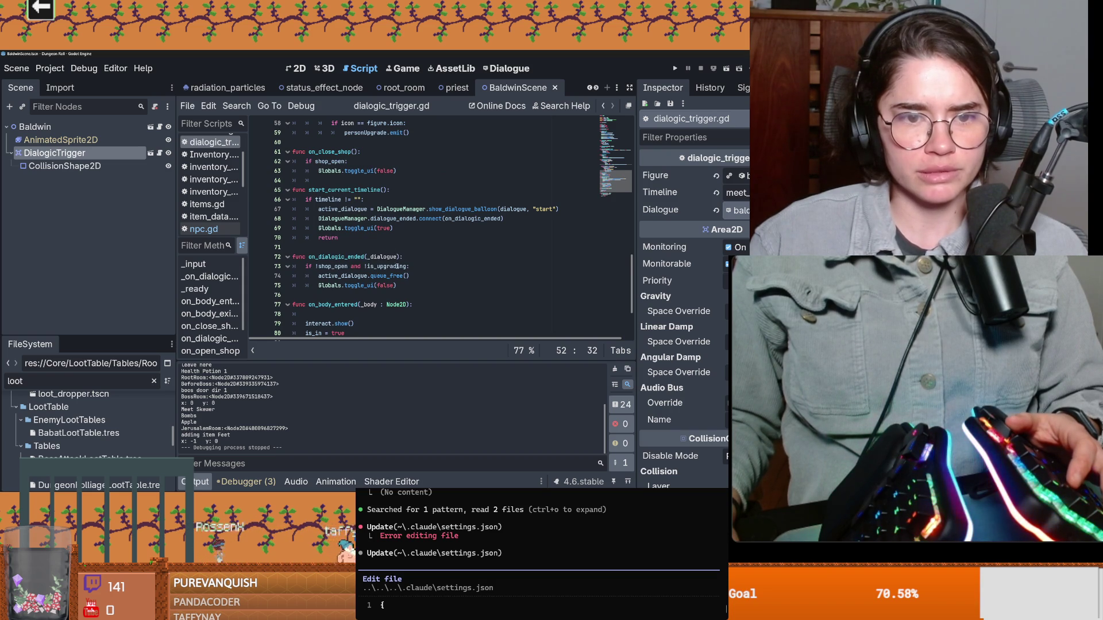
pyautogui.scroll(1, 396, 267)
pyautogui.scroll(1, 400, 259)
pyautogui.scroll(1, 405, 254)
pyautogui.scroll(1, 410, 251)
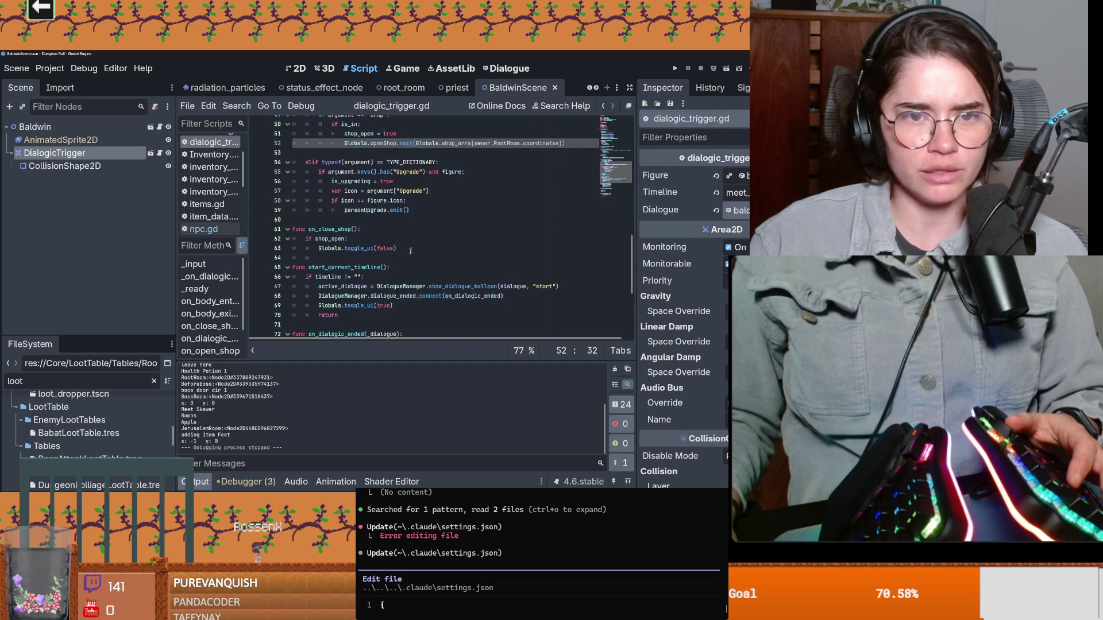
pyautogui.scroll(3, 410, 251)
pyautogui.scroll(4, 387, 226)
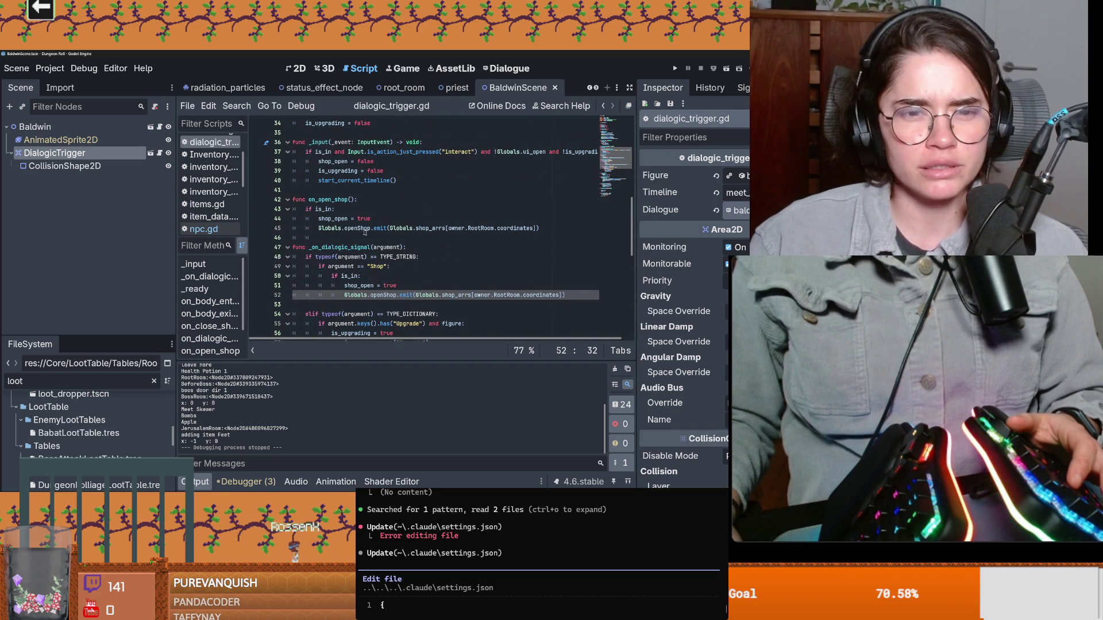
pyautogui.scroll(2, 417, 234)
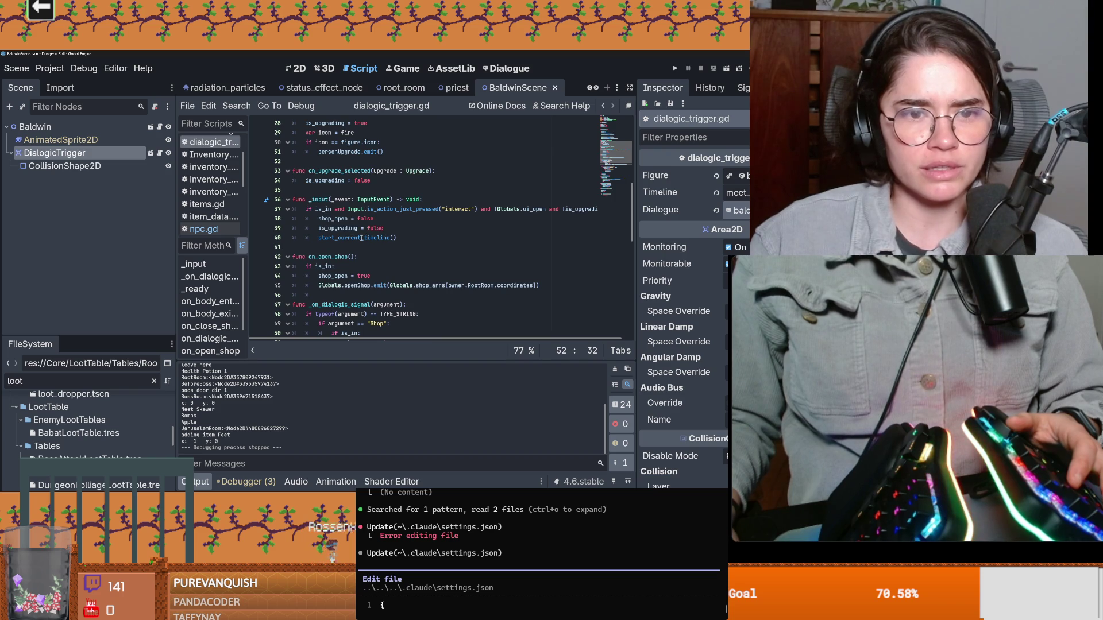
pyautogui.keyDown('ctrl'); pyautogui.click(346, 237); pyautogui.keyUp('ctrl')
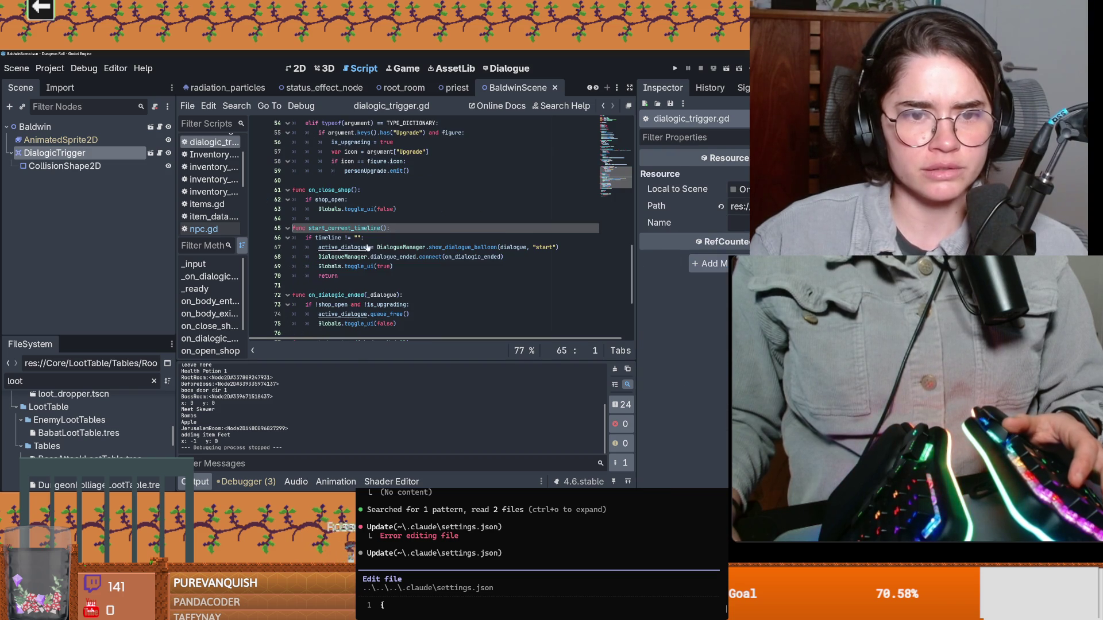
pyautogui.click(351, 258)
pyautogui.click(340, 248)
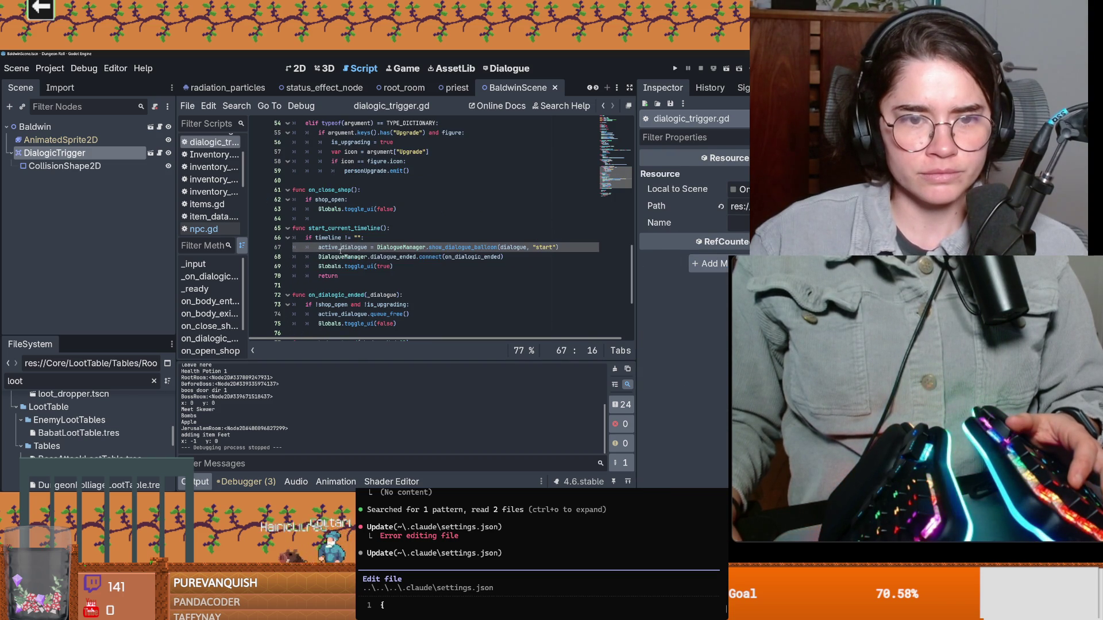
pyautogui.doubleClick(332, 266)
pyautogui.scroll(-3, 310, 190)
pyautogui.scroll(-2, 311, 190)
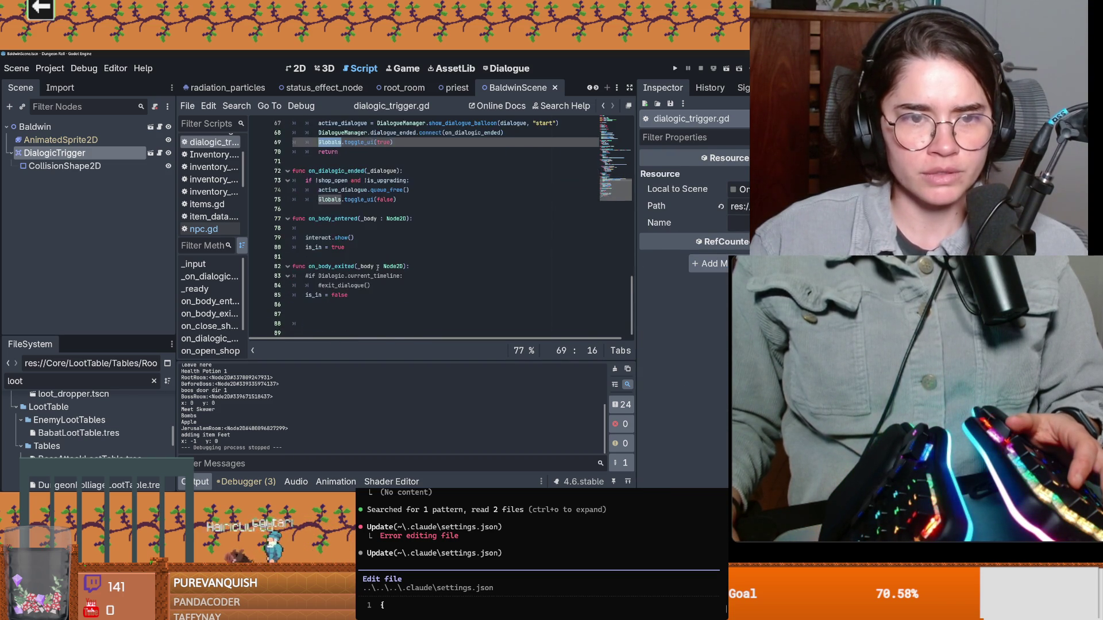
pyautogui.scroll(5, 291, 123)
# Cancel a Find in Files search, enlarge the FileSystem dock and clear its loot filter
pyautogui.click(236, 105)
pyautogui.click(274, 180)
pyautogui.write('G')
pyautogui.press('Escape')
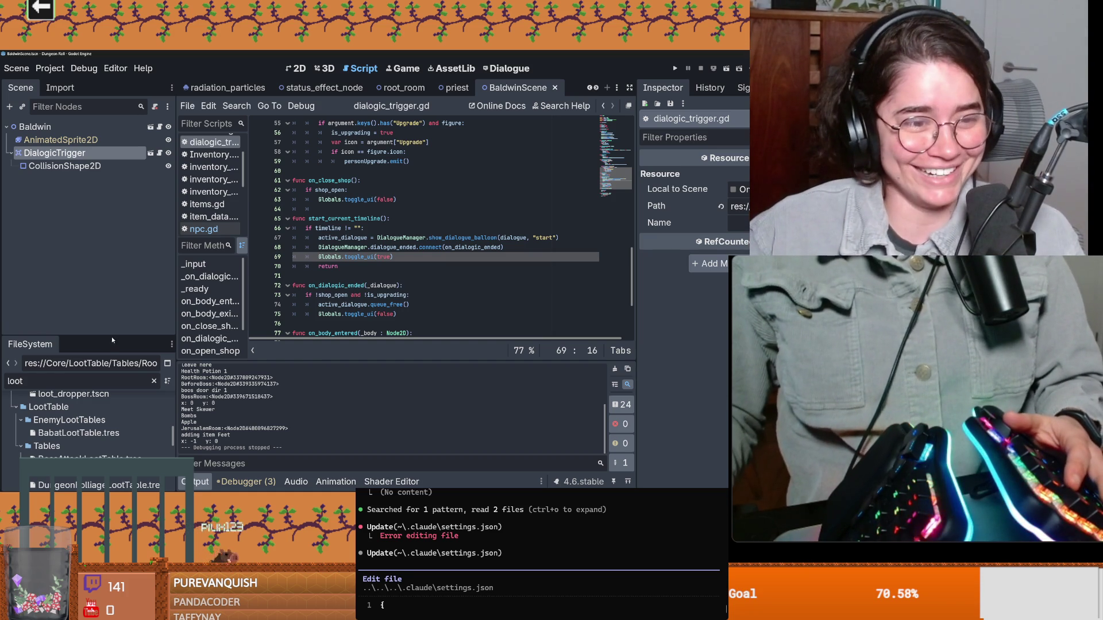
pyautogui.moveTo(112, 336); pyautogui.dragTo(88, 300)
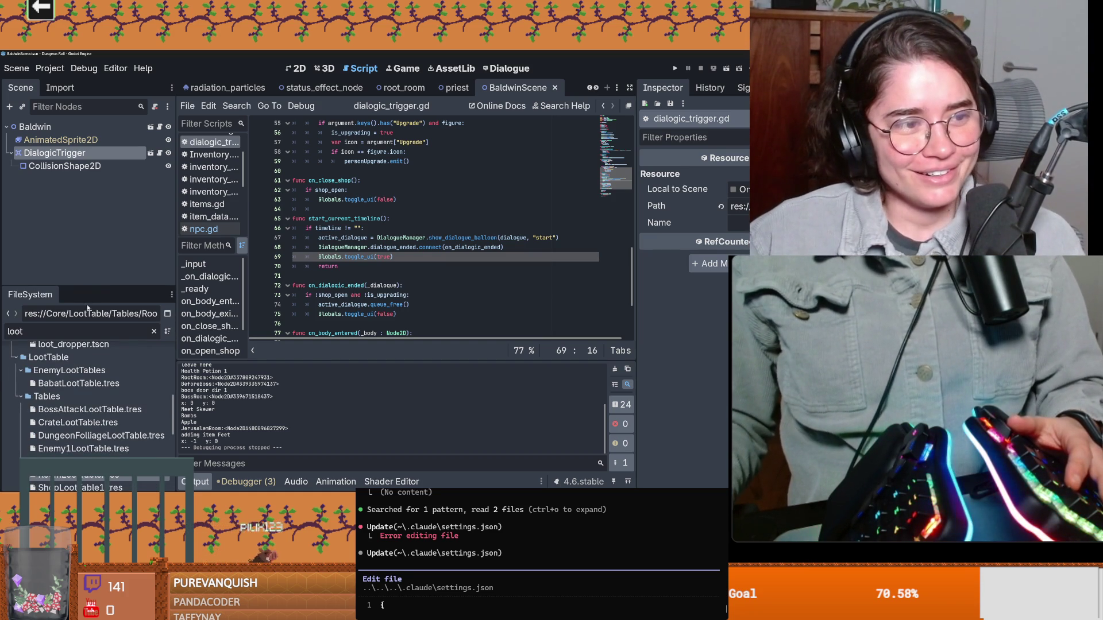
pyautogui.press('BackSpace')
pyautogui.press('BackSpace')
pyautogui.press('BackSpace')
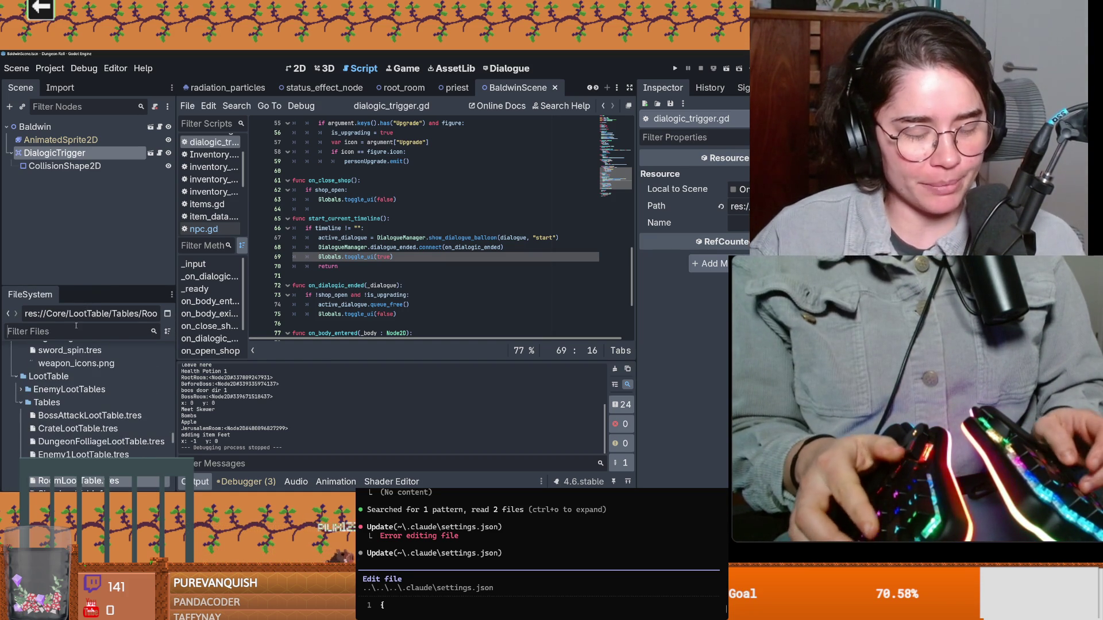
pyautogui.write('dev')
# Filter for 'dias', open DiaSignal.gd and approve Claude's settings.json edits for the session
pyautogui.press('BackSpace')
pyautogui.press('BackSpace')
pyautogui.write('ia')
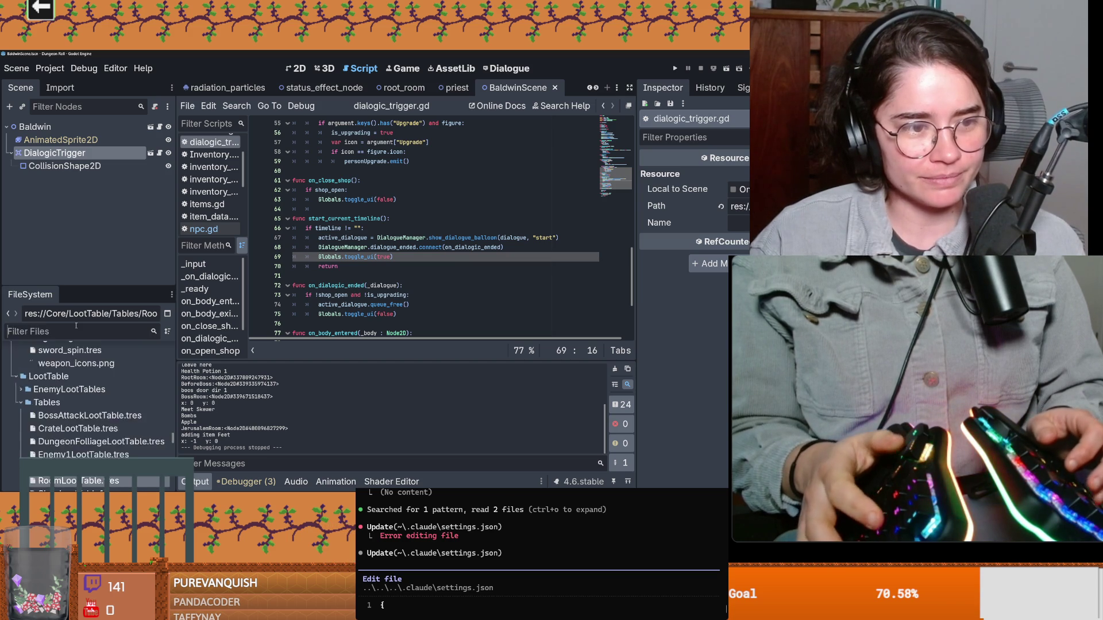
pyautogui.write('s')
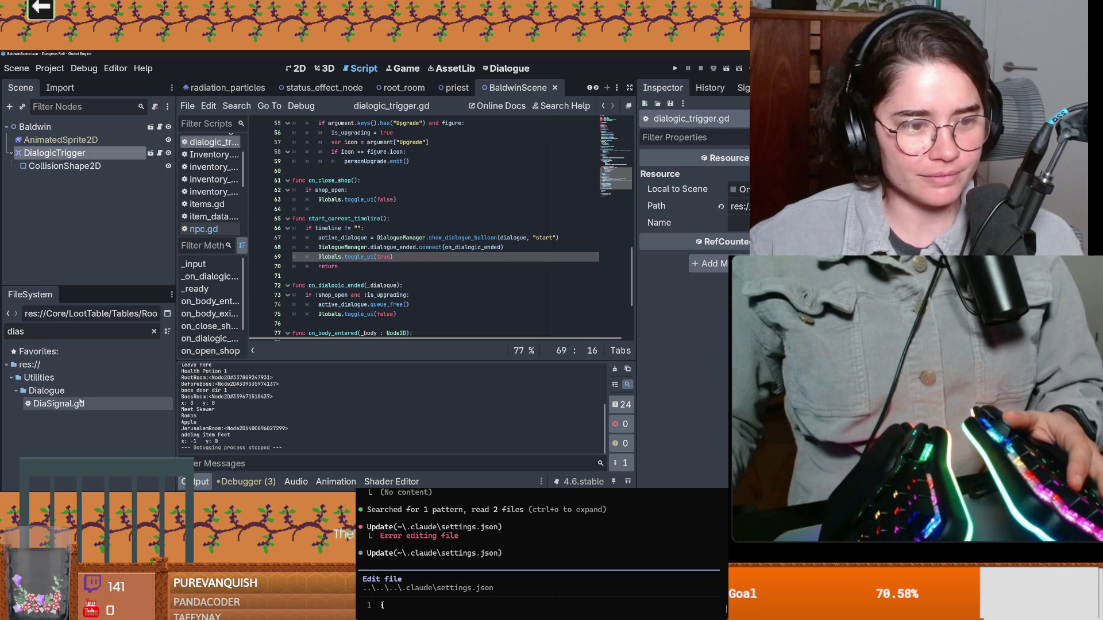
pyautogui.press('Down')
pyautogui.press('Return')
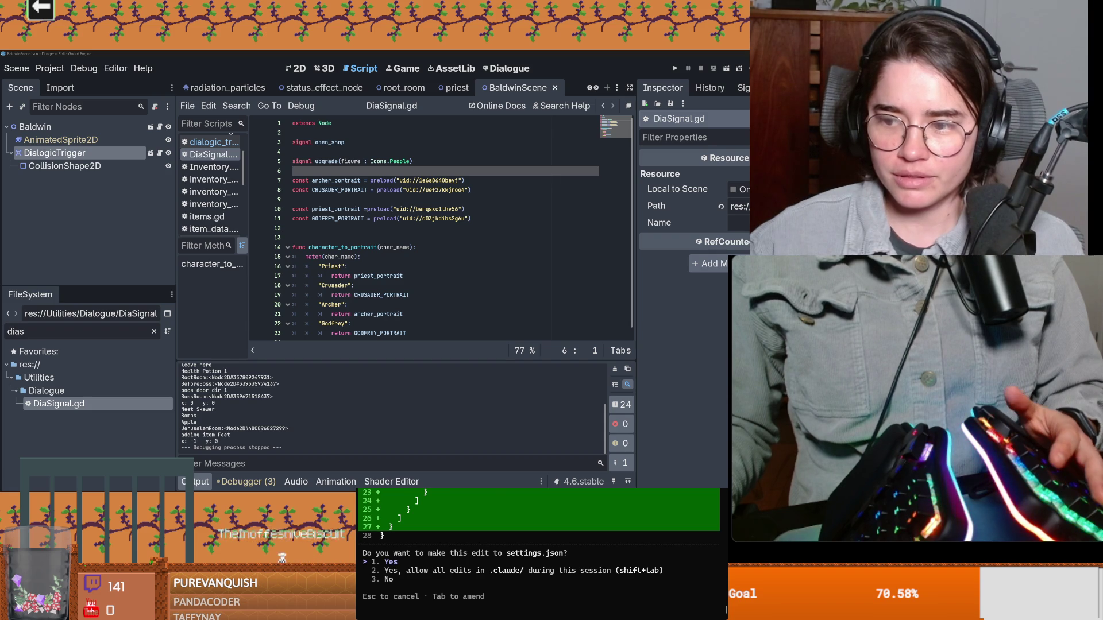
pyautogui.press('Return')
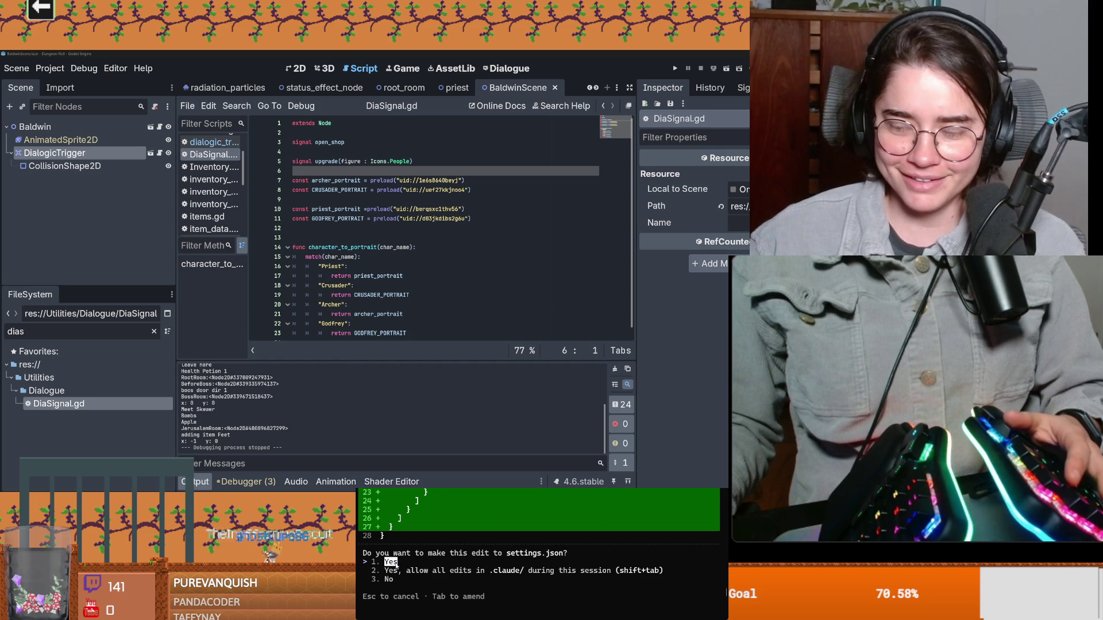
pyautogui.hotkey('shift', 'Tab')
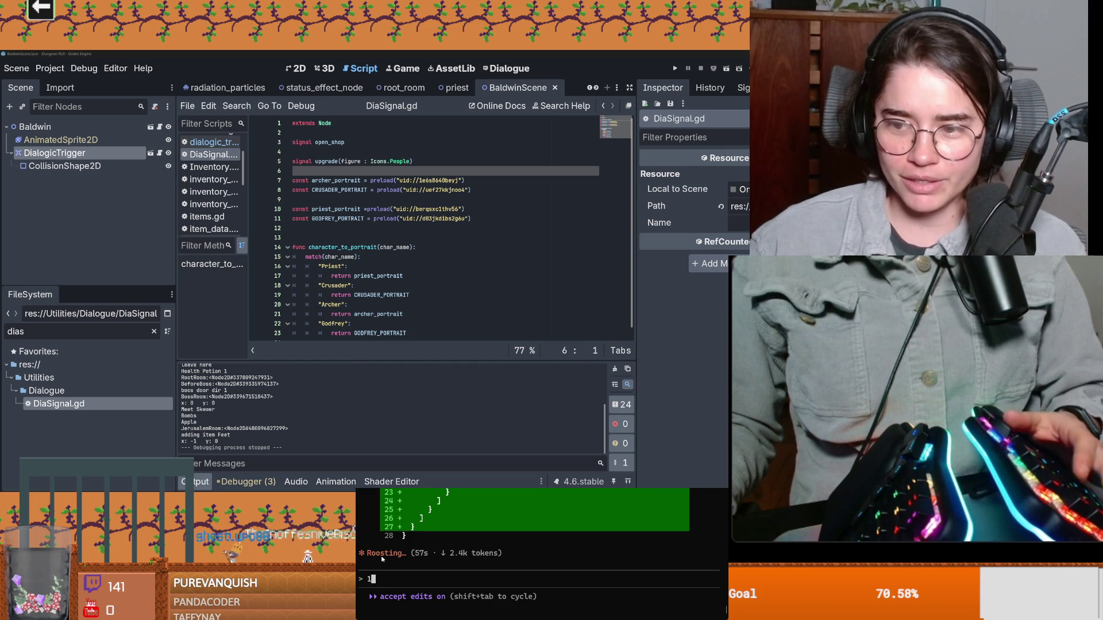
# Add a "Baldwin": case after the Godfrey case and start its return line
pyautogui.click(338, 267)
pyautogui.scroll(-1, 335, 267)
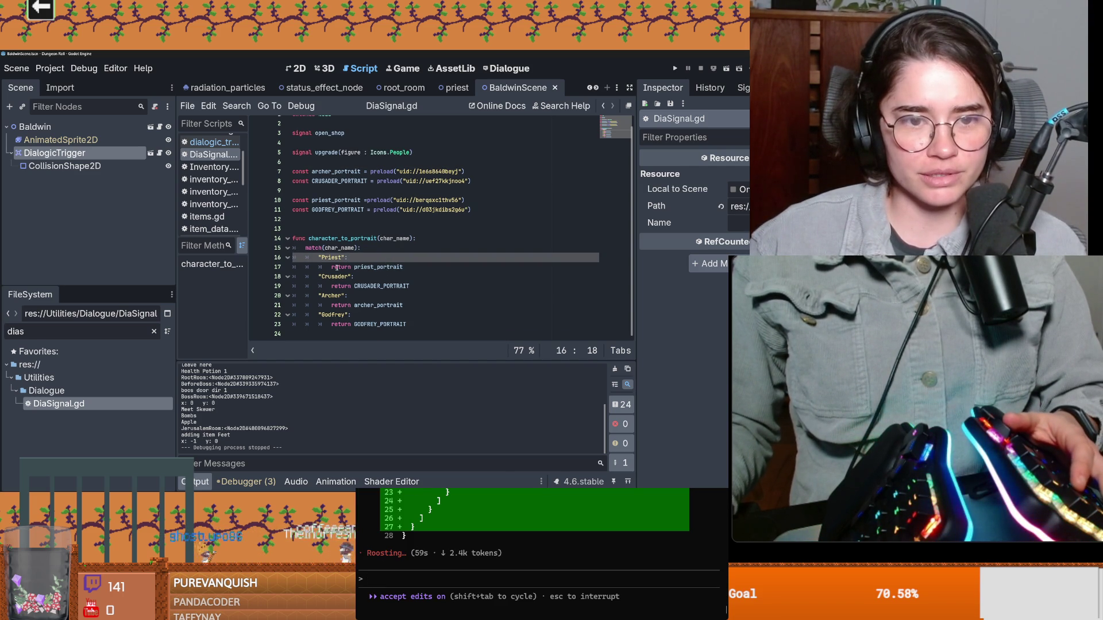
pyautogui.press('Down')
pyautogui.press('Down')
pyautogui.press('Down')
pyautogui.press('Down')
pyautogui.press('Down')
pyautogui.press('Down')
pyautogui.click(427, 324)
pyautogui.press('Return')
pyautogui.press('BackSpace')
pyautogui.write('"')
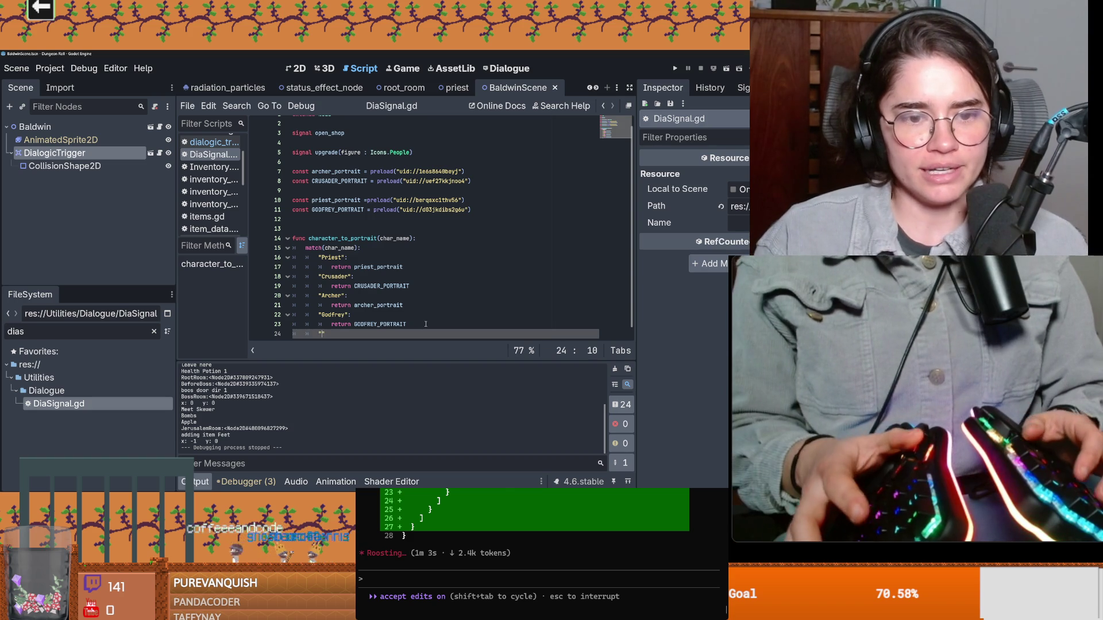
pyautogui.write('Baldwin"')
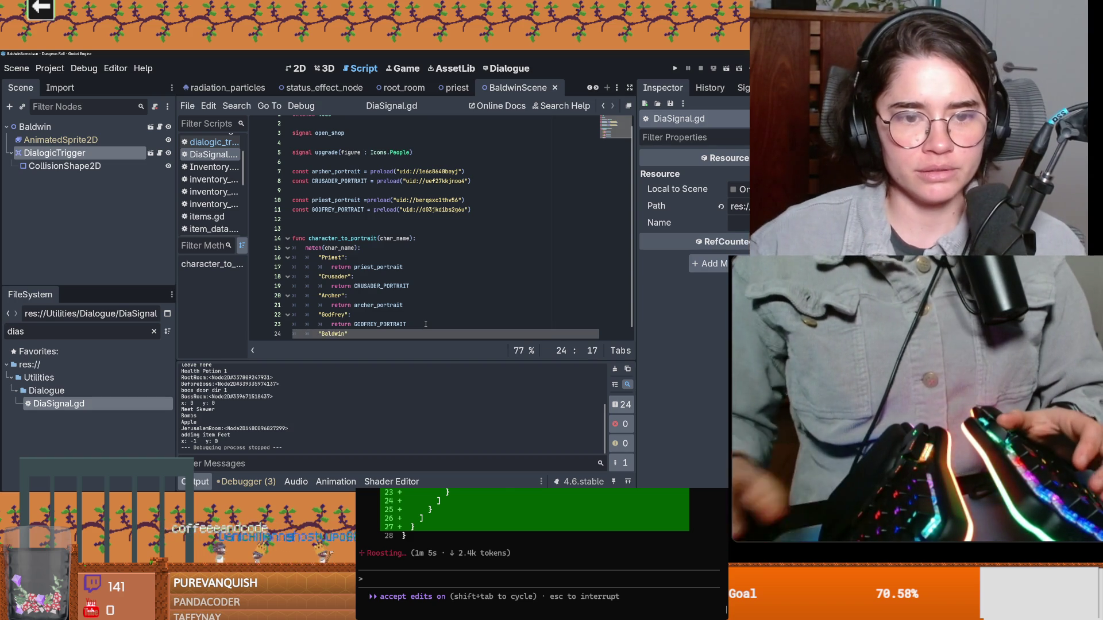
pyautogui.write(':')
pyautogui.press('Return')
pyautogui.write('retu')
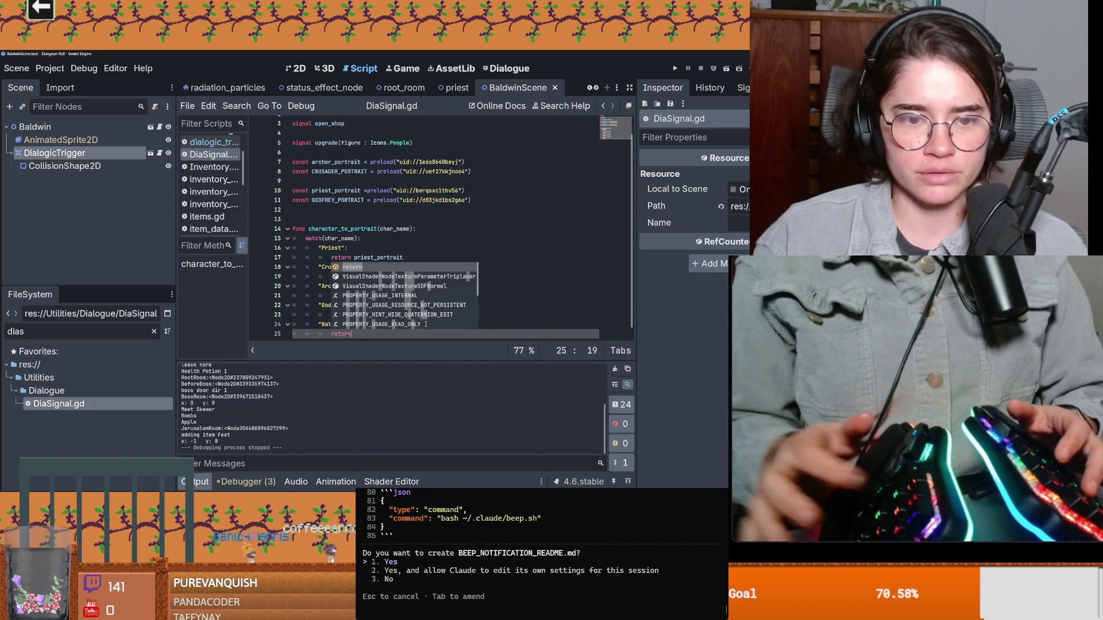
pyautogui.write('rn')
# Preload baldwin4.png as a constant, return BALDWIN_4 from the Baldwin case, and save
pyautogui.doubleClick(128, 334)
pyautogui.write('B')
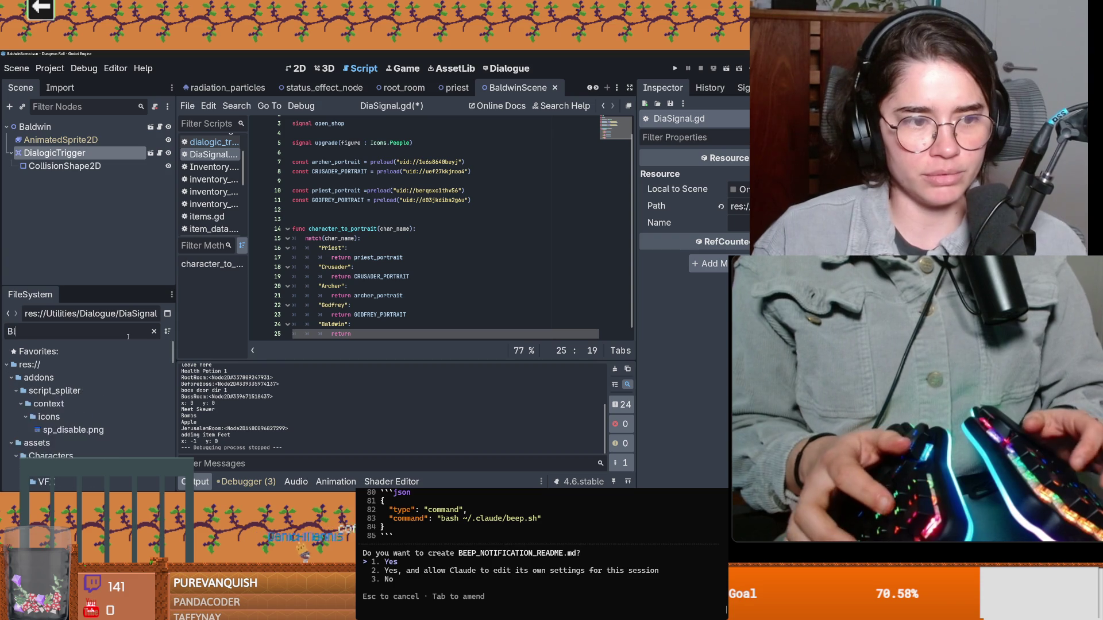
pyautogui.write('aldi')
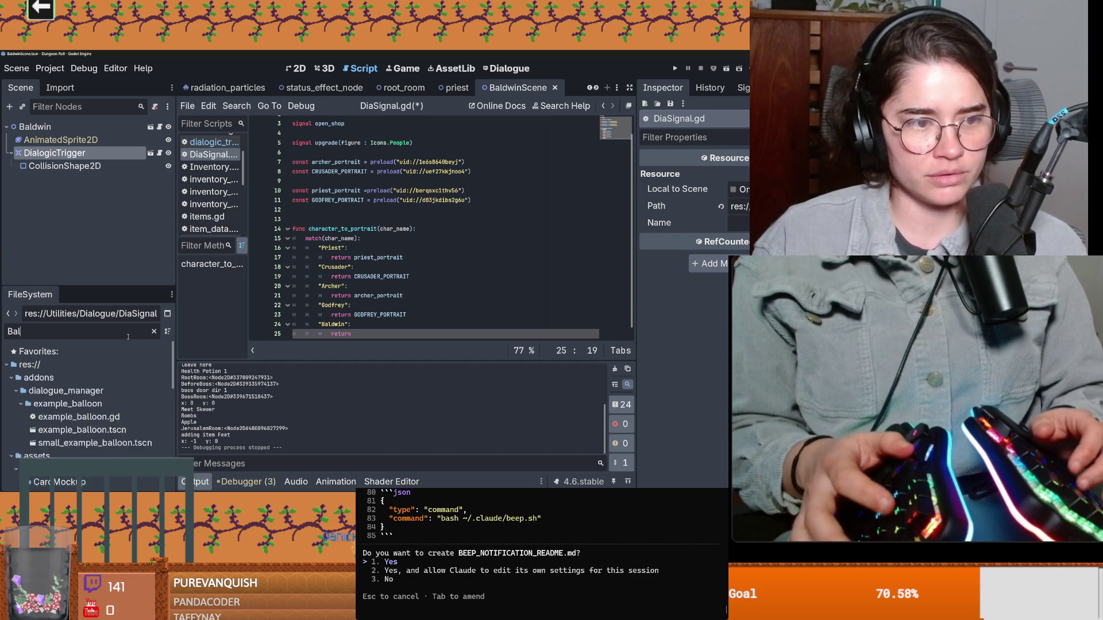
pyautogui.press('BackSpace')
pyautogui.scroll(-3, 112, 404)
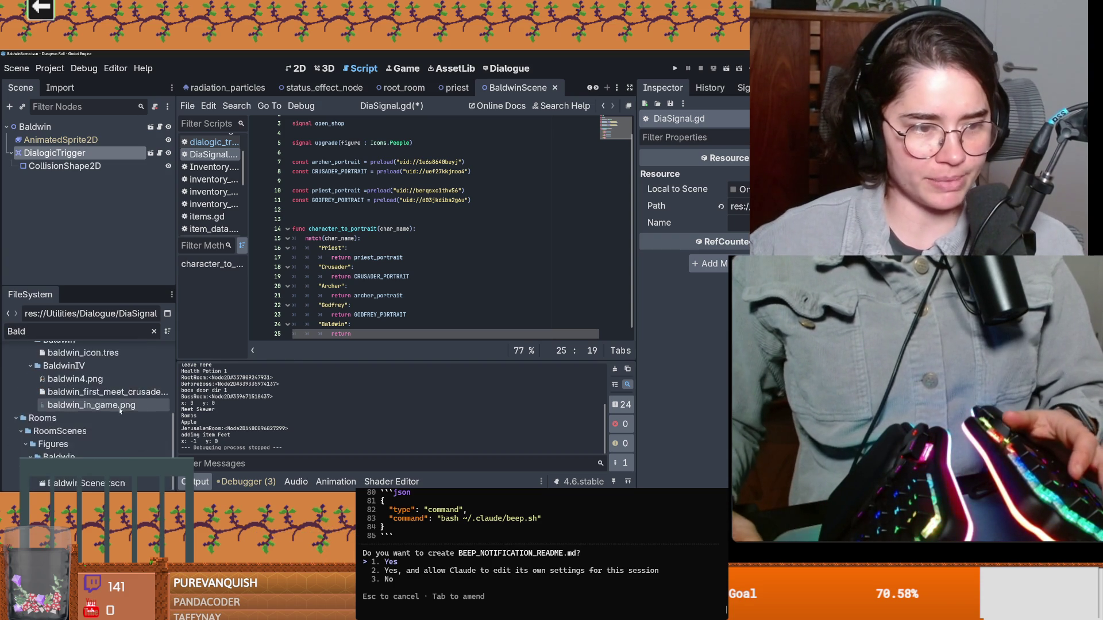
pyautogui.moveTo(77, 412); pyautogui.dragTo(345, 211)
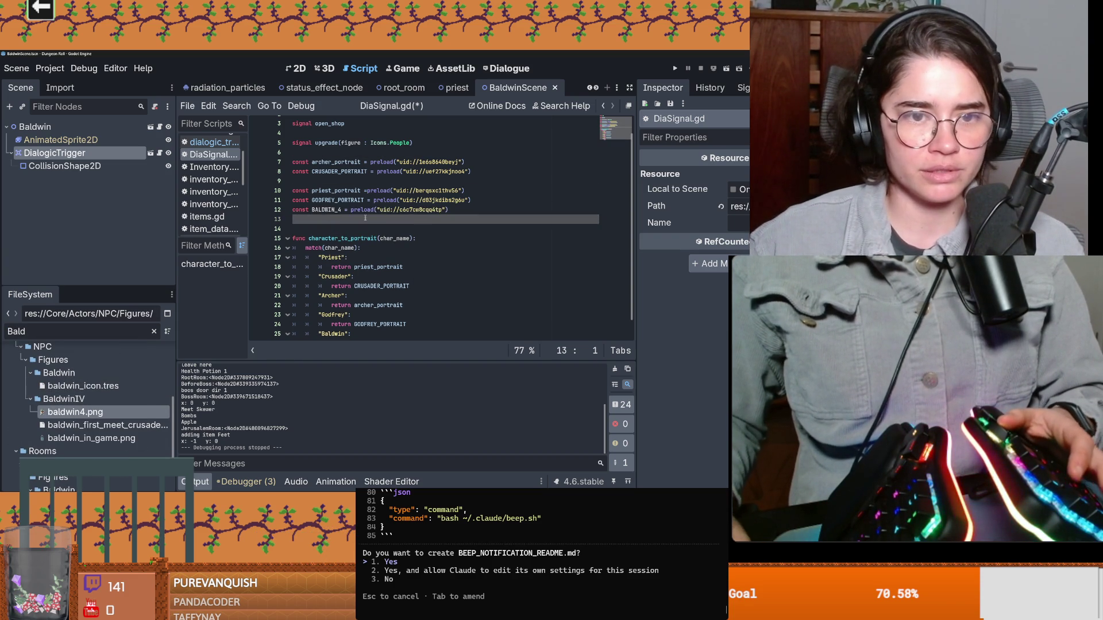
pyautogui.scroll(-1, 353, 232)
pyautogui.click(369, 323)
pyautogui.write('returnBALDWIN_4')
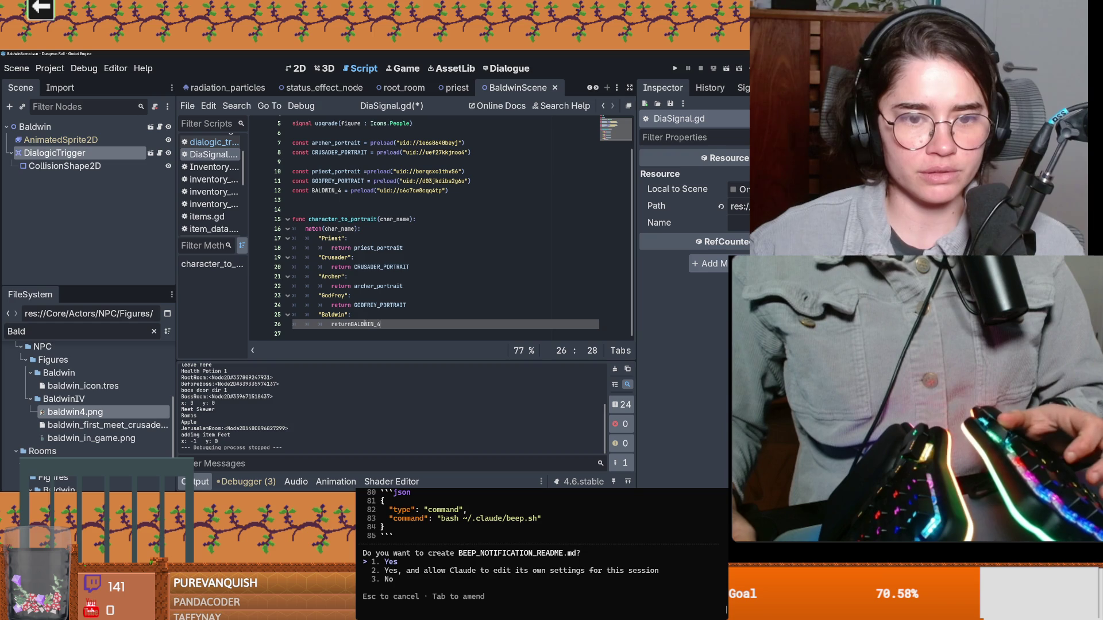
pyautogui.press('Up')
pyautogui.press('Up')
pyautogui.hotkey('ctrl', 's')
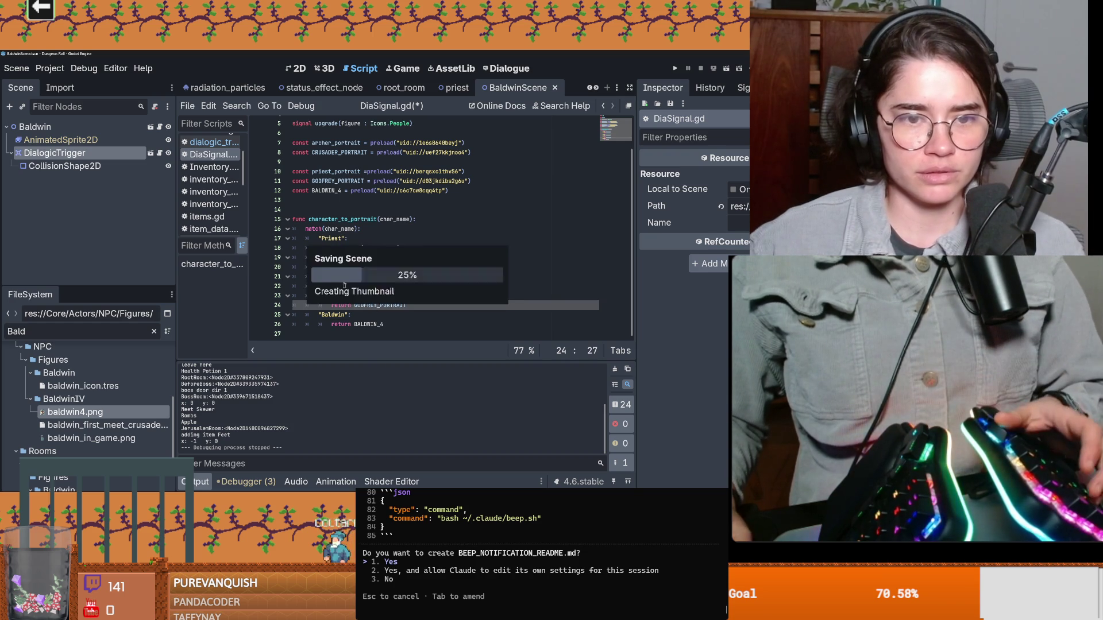
# Check the Baldwin case, then review the Crusader speaker in Baldwin's dialogue and save it
pyautogui.click(335, 258)
pyautogui.click(338, 314)
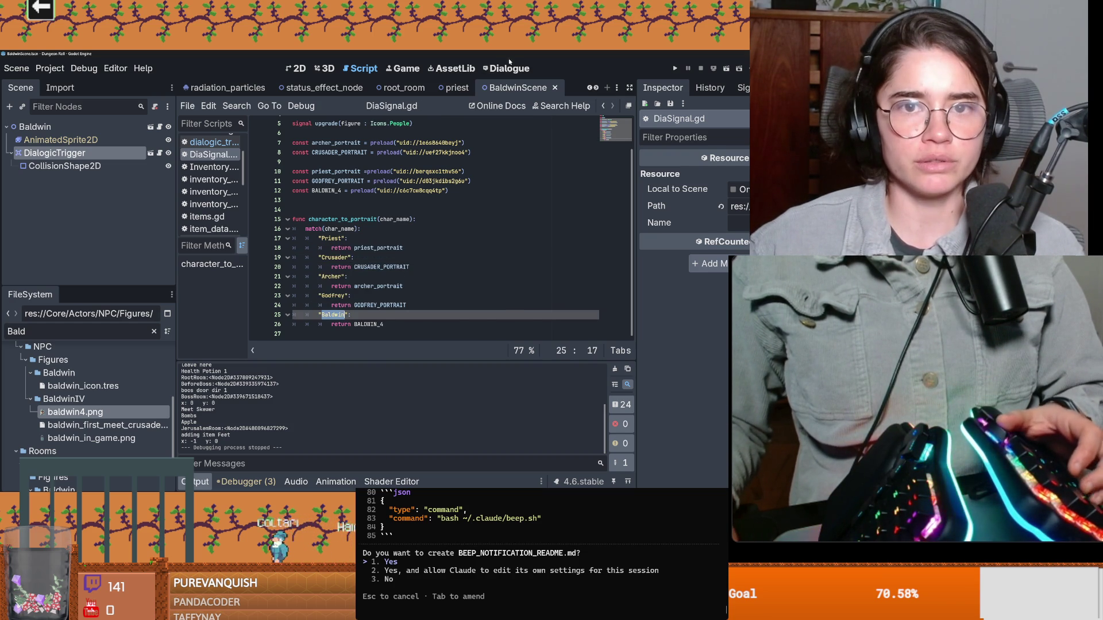
pyautogui.click(509, 66)
pyautogui.click(297, 141)
pyautogui.doubleClick(302, 185)
pyautogui.hotkey('ctrl', 's')
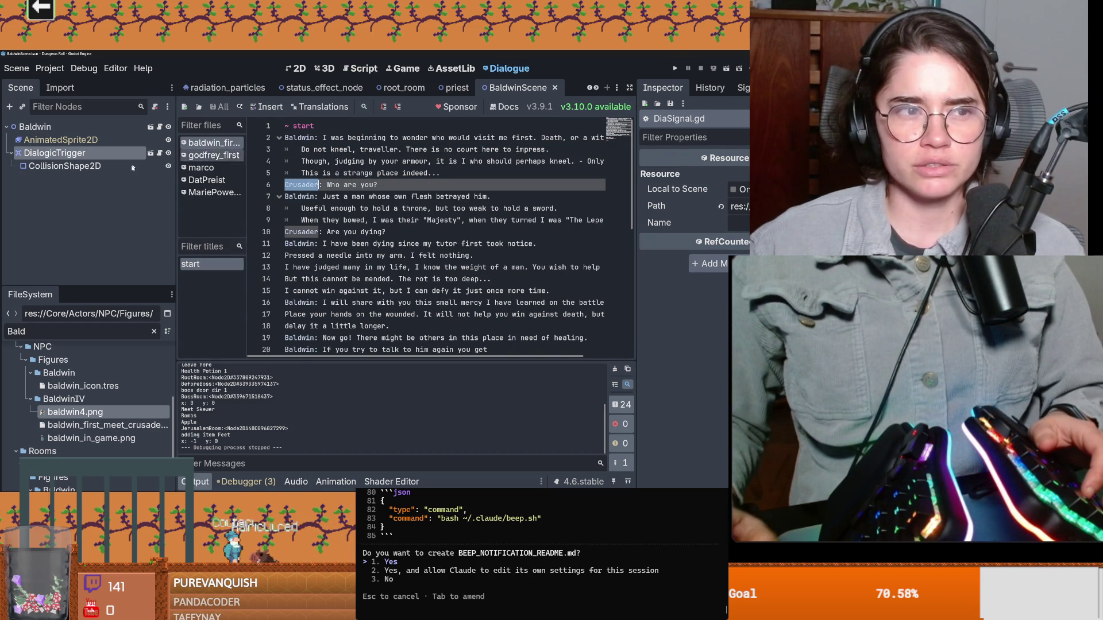
# Inspect the DialogicTrigger and Baldwin nodes, then run the game
pyautogui.click(57, 153)
pyautogui.click(723, 192)
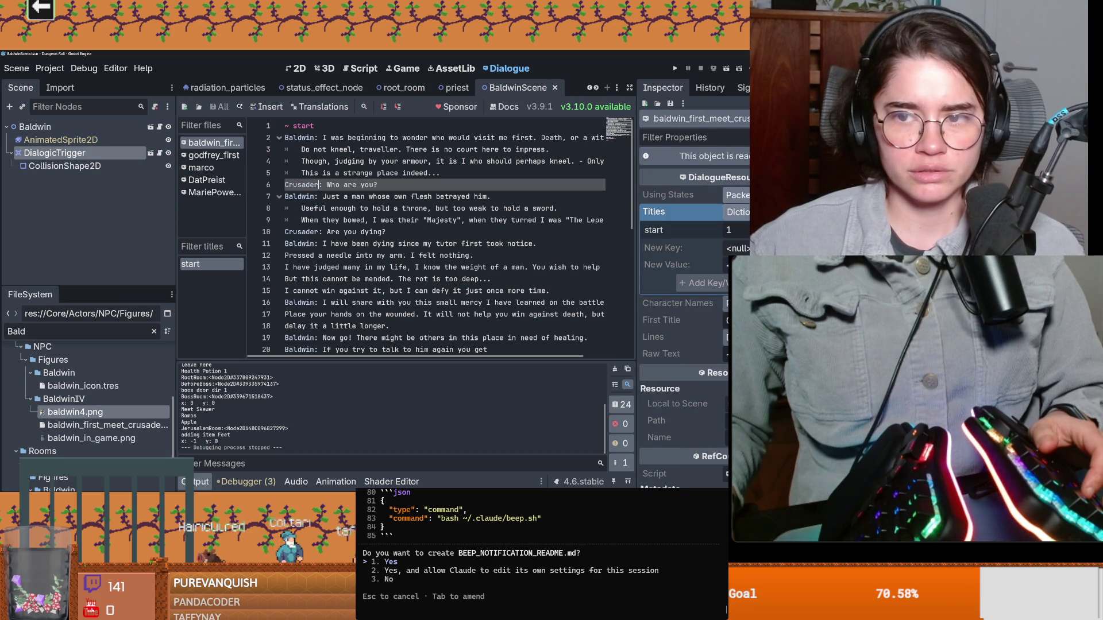
pyautogui.click(36, 126)
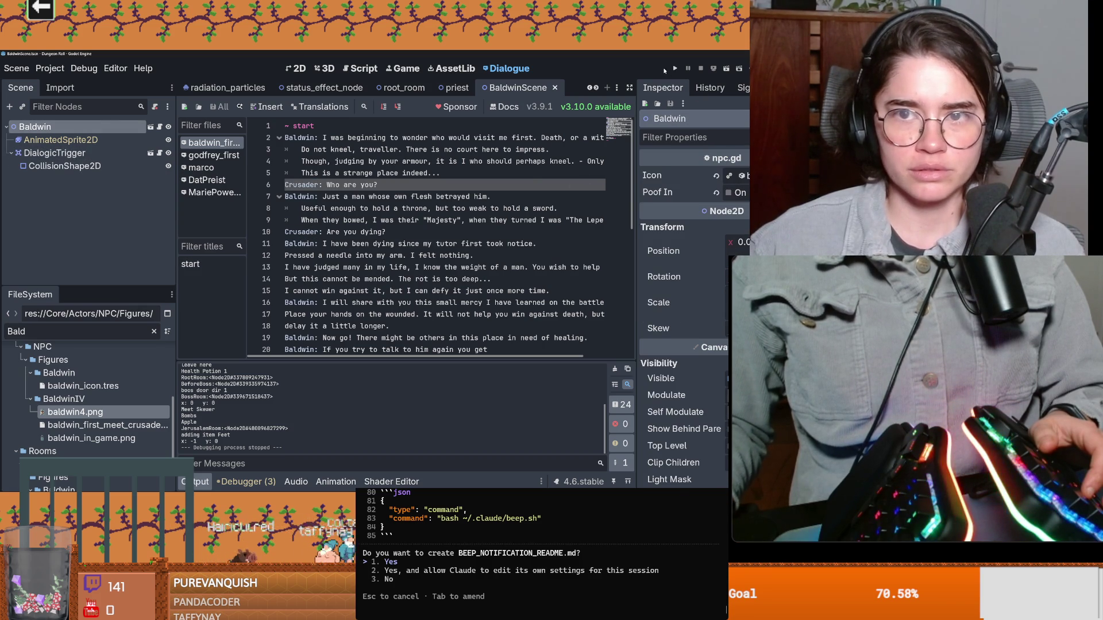
pyautogui.click(675, 68)
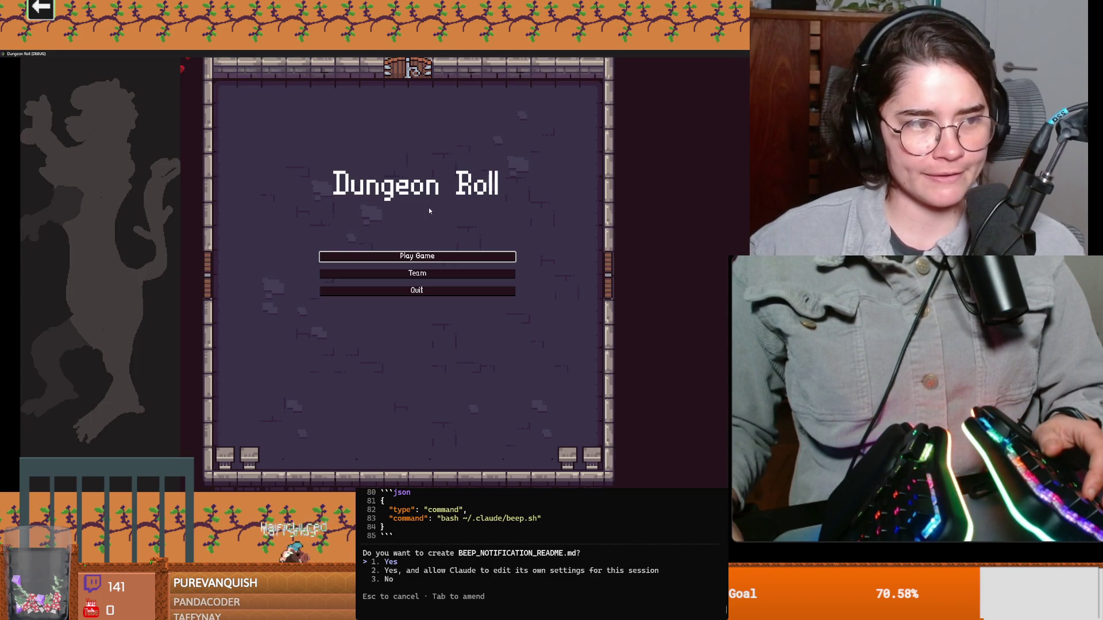
# Start a new game as the Crusader and enter the Jerusalem room
pyautogui.click(416, 258)
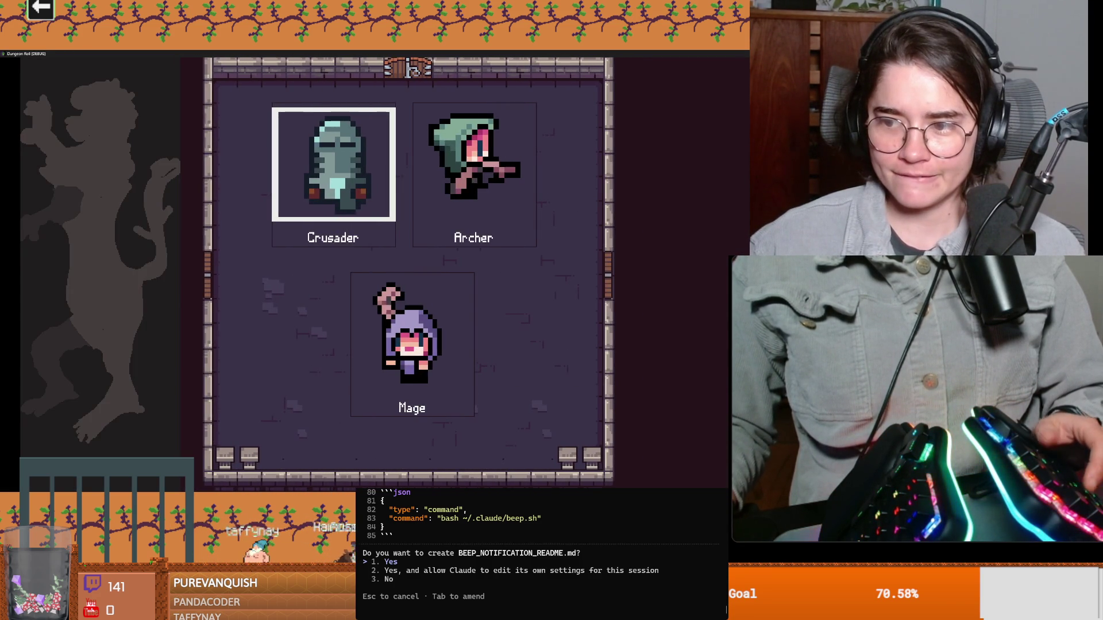
pyautogui.press('2')
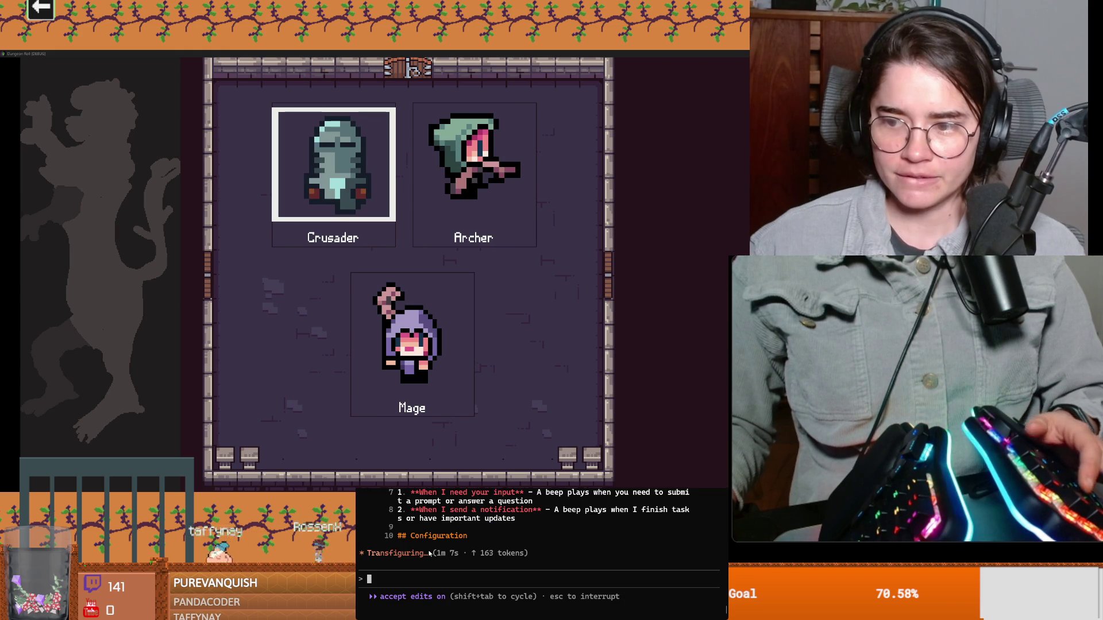
pyautogui.click(285, 172)
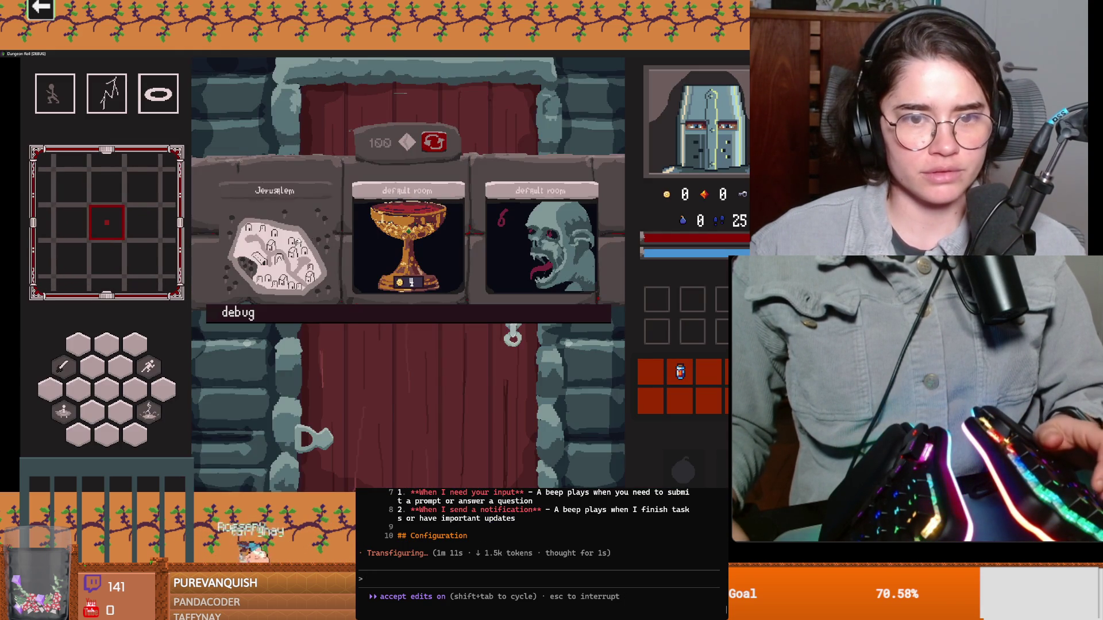
pyautogui.click(276, 250)
# Walk up to Baldwin, talk to him and advance his dialogue
pyautogui.press('w')
pyautogui.press('e')
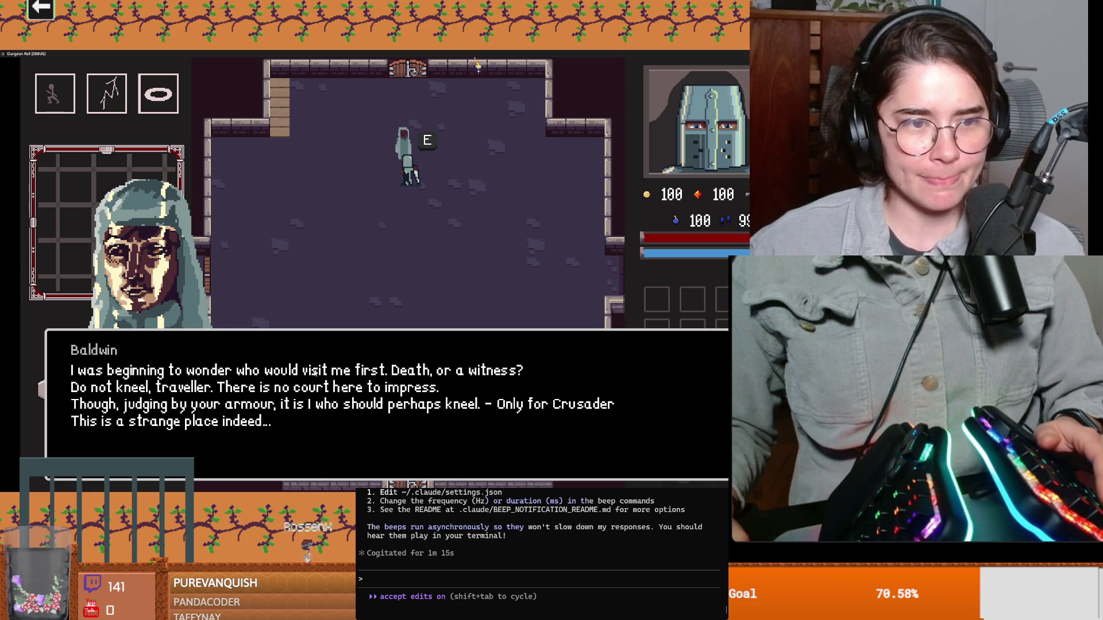
pyautogui.press('e')
pyautogui.press('e')
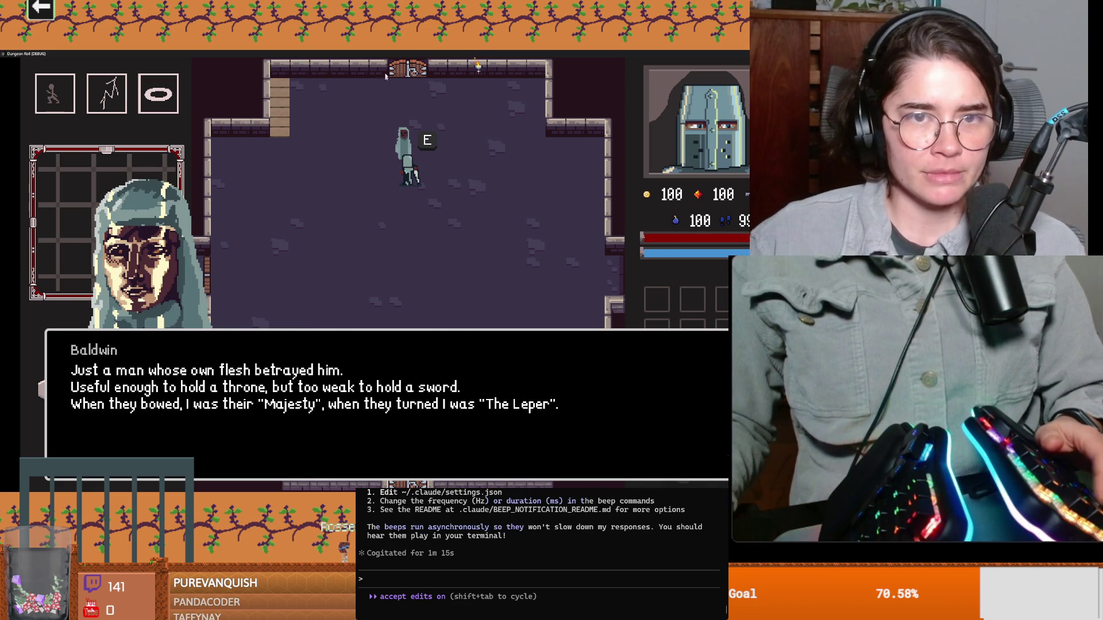
# Close the running game and give the scene tree more room
pyautogui.press('super+Down')
pyautogui.click(534, 188)
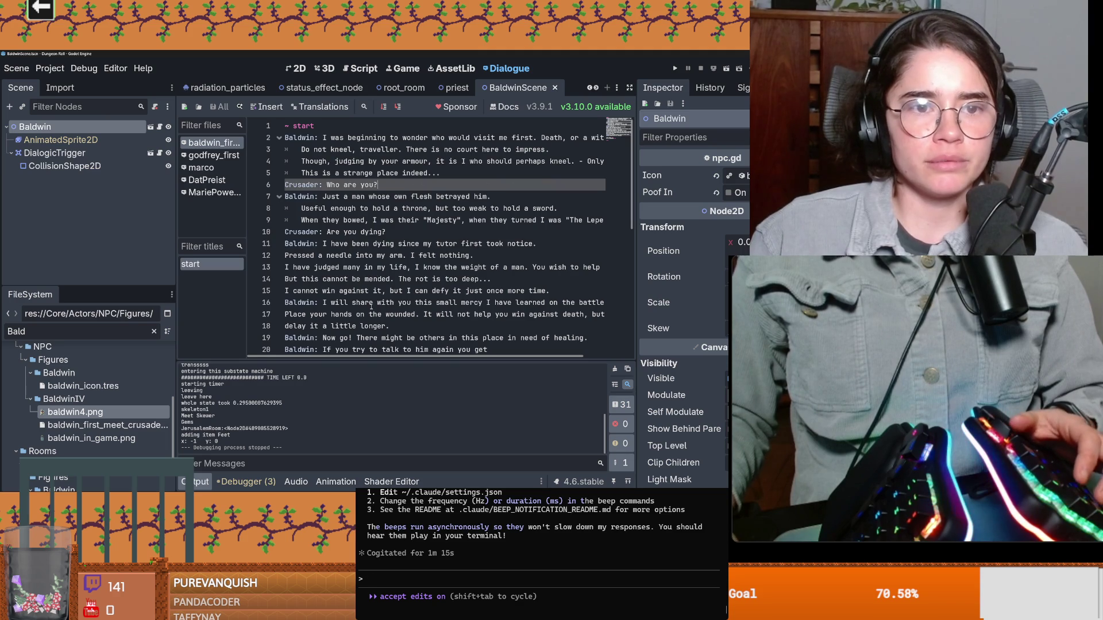
pyautogui.moveTo(87, 287); pyautogui.dragTo(83, 313)
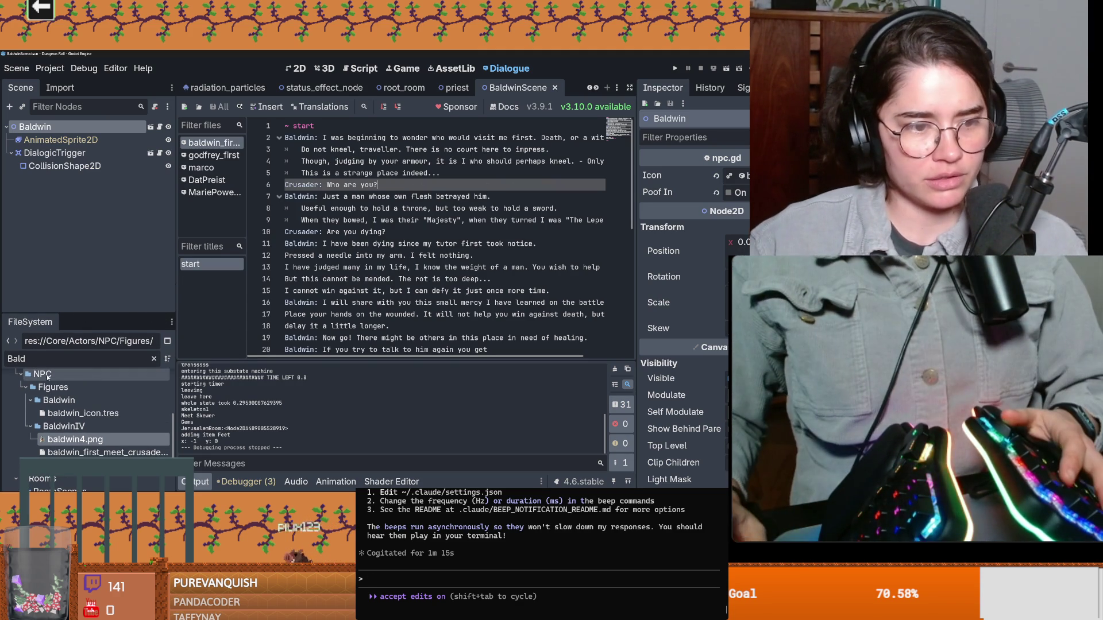
# Clear the Bald filter, enlarge the FileSystem dock and filter it for "dialogu"
pyautogui.click(154, 358)
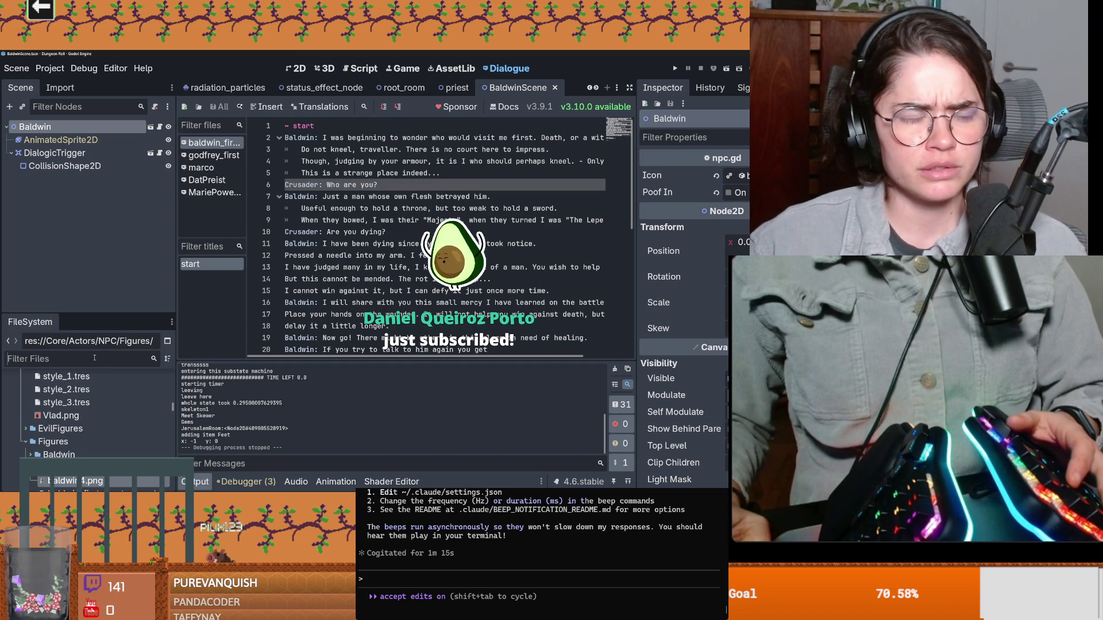
pyautogui.write('dialogu')
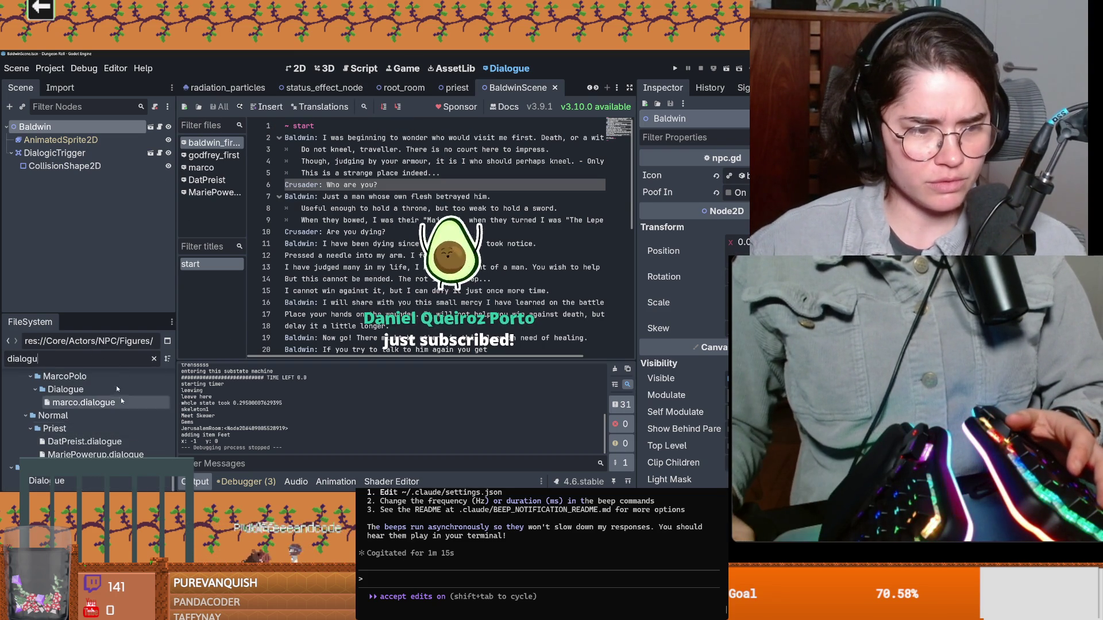
pyautogui.click(109, 313)
pyautogui.moveTo(109, 314); pyautogui.dragTo(128, 180)
pyautogui.scroll(5, 101, 354)
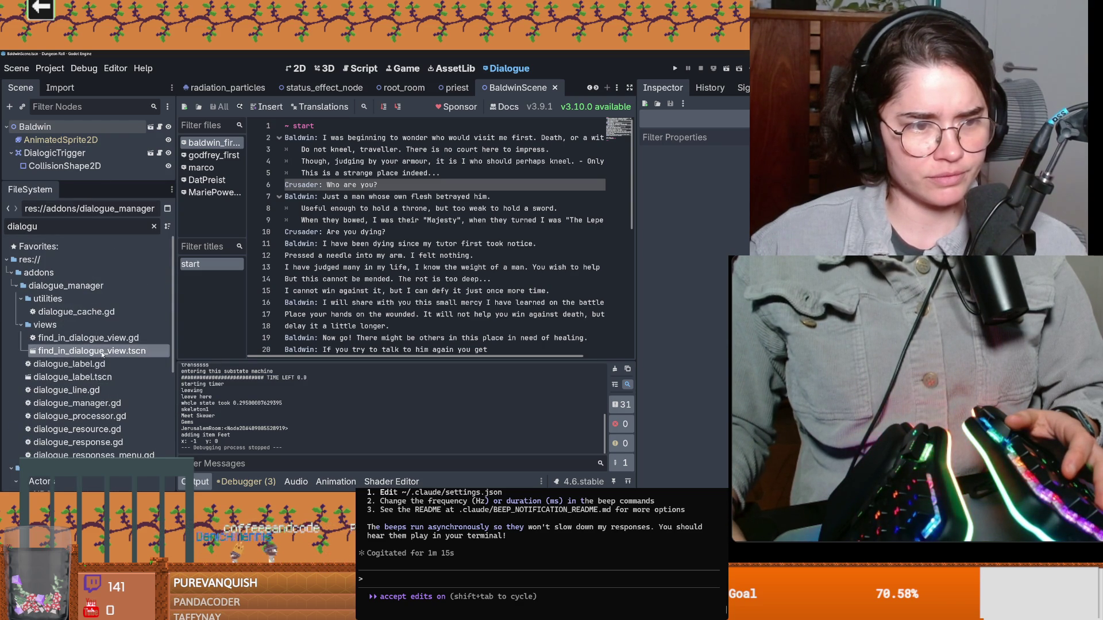
# Open dialogue_label.tscn in the 2D view and trim the file filter to dias
pyautogui.doubleClick(73, 376)
pyautogui.click(296, 67)
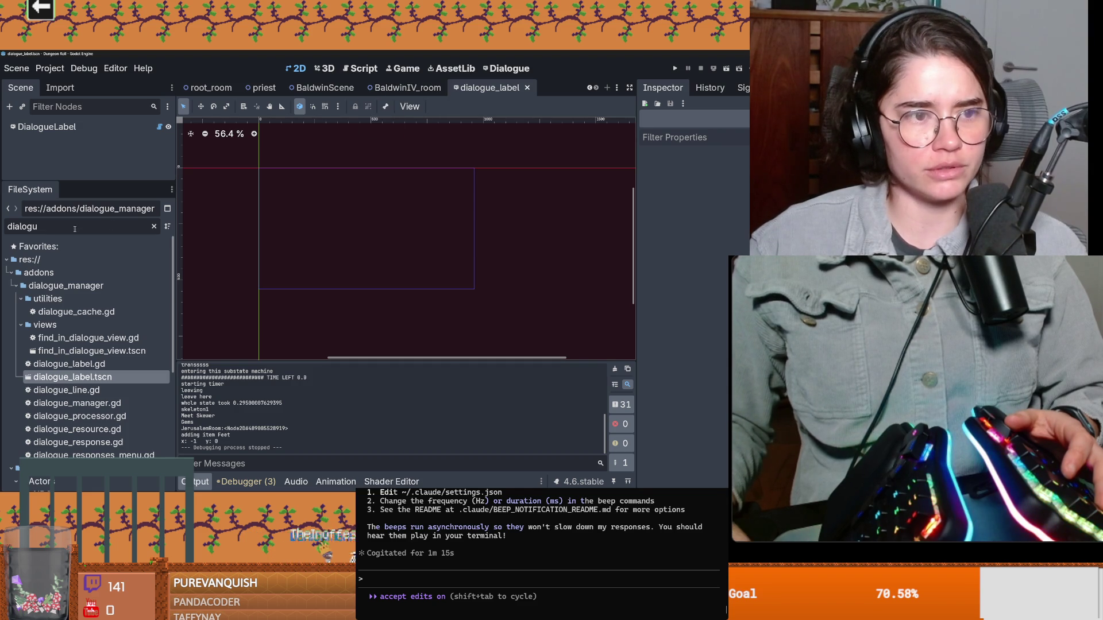
pyautogui.press('BackSpace')
pyautogui.press('BackSpace')
pyautogui.press('BackSpace')
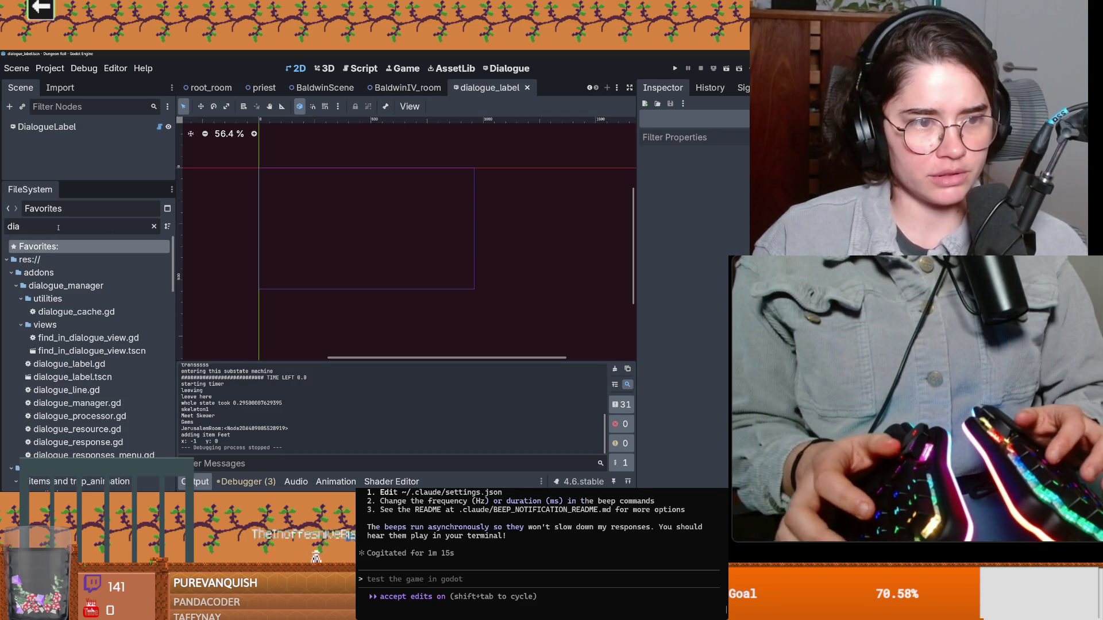
pyautogui.scroll(-5, 110, 391)
pyautogui.scroll(-5, 110, 391)
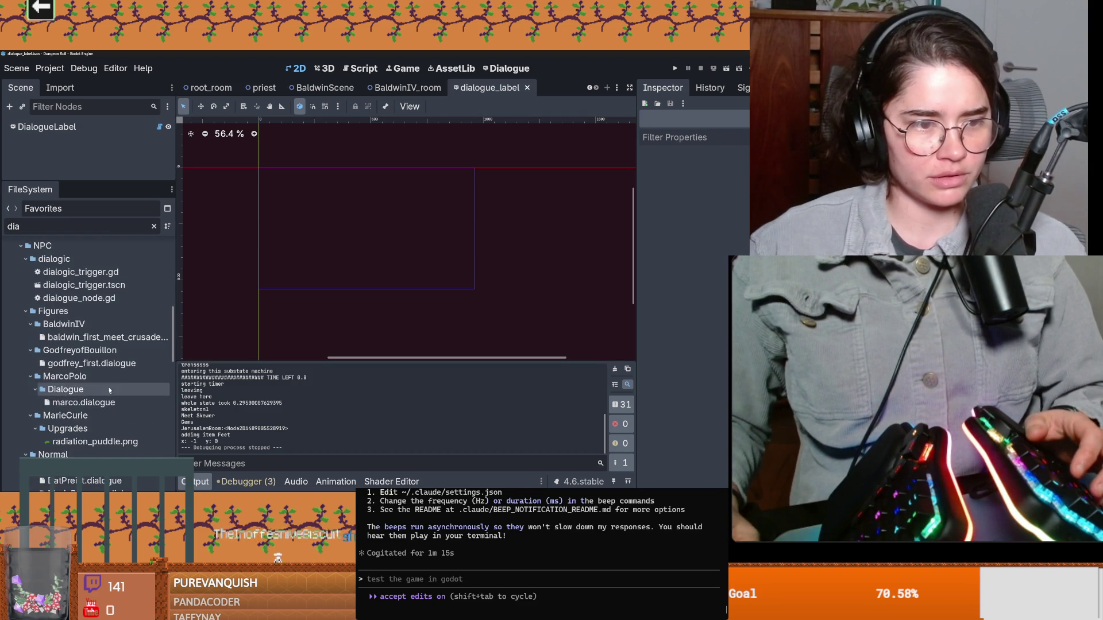
pyautogui.write('s')
# Open DiaSignal.gd and select the character_to_portrait function name
pyautogui.click(67, 299)
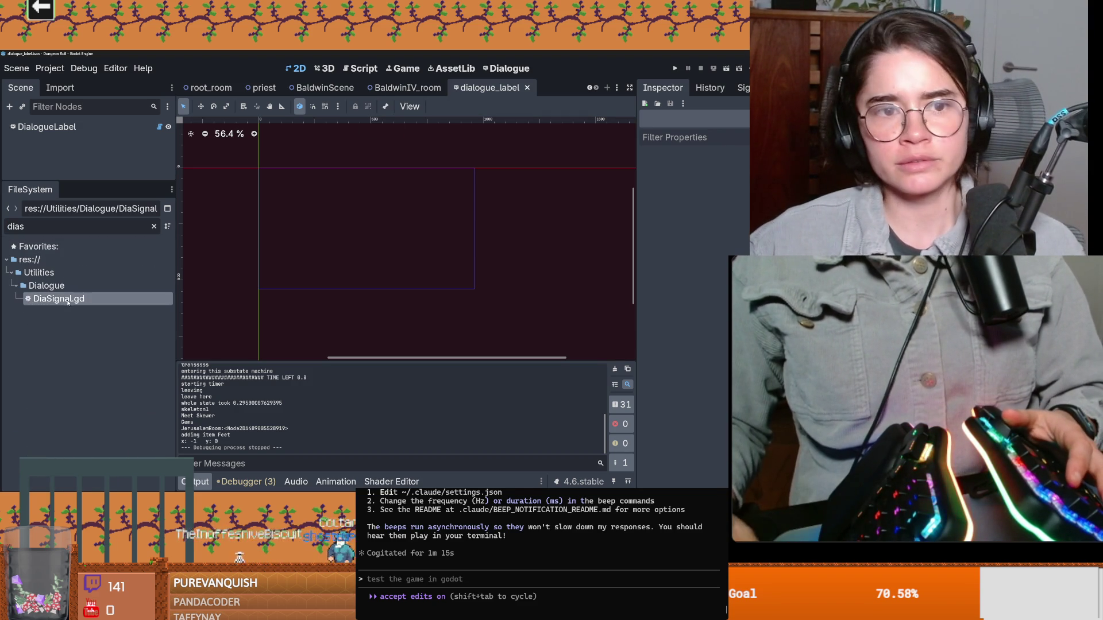
pyautogui.doubleClick(67, 299)
pyautogui.click(211, 263)
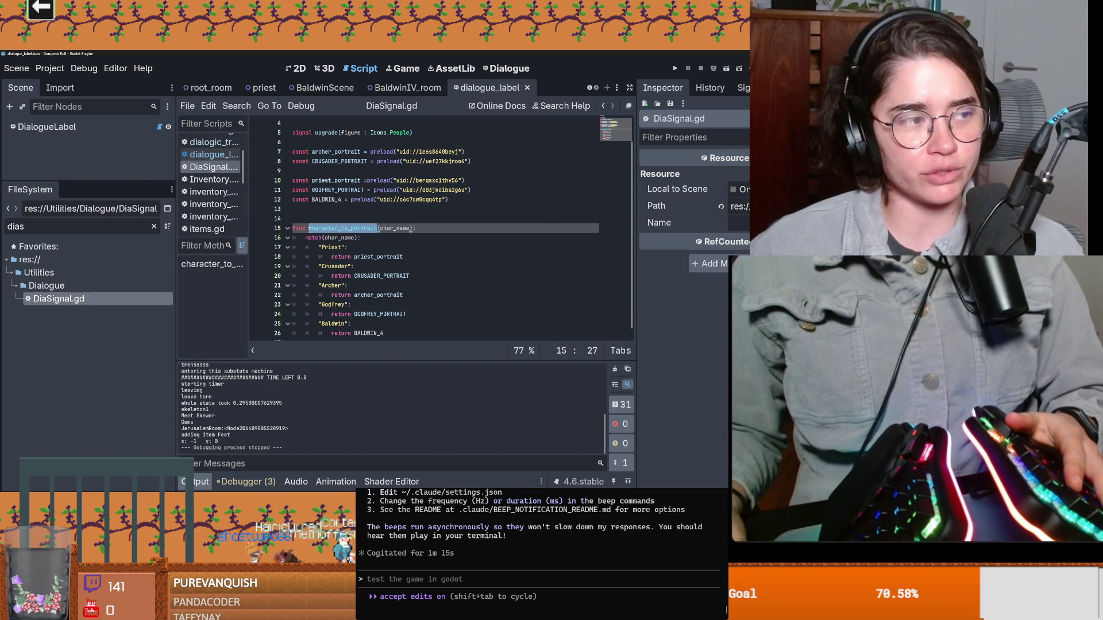
pyautogui.scroll(1, 461, 247)
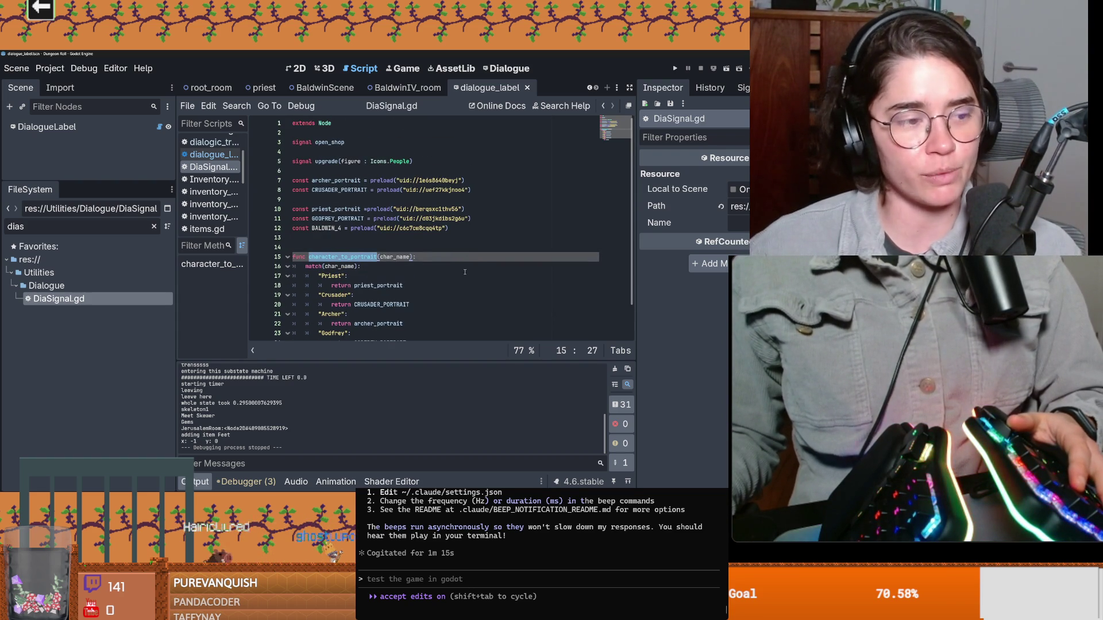
# Find character_to_portrait in all files and open the line 135 match in example_balloon.gd
pyautogui.click(237, 106)
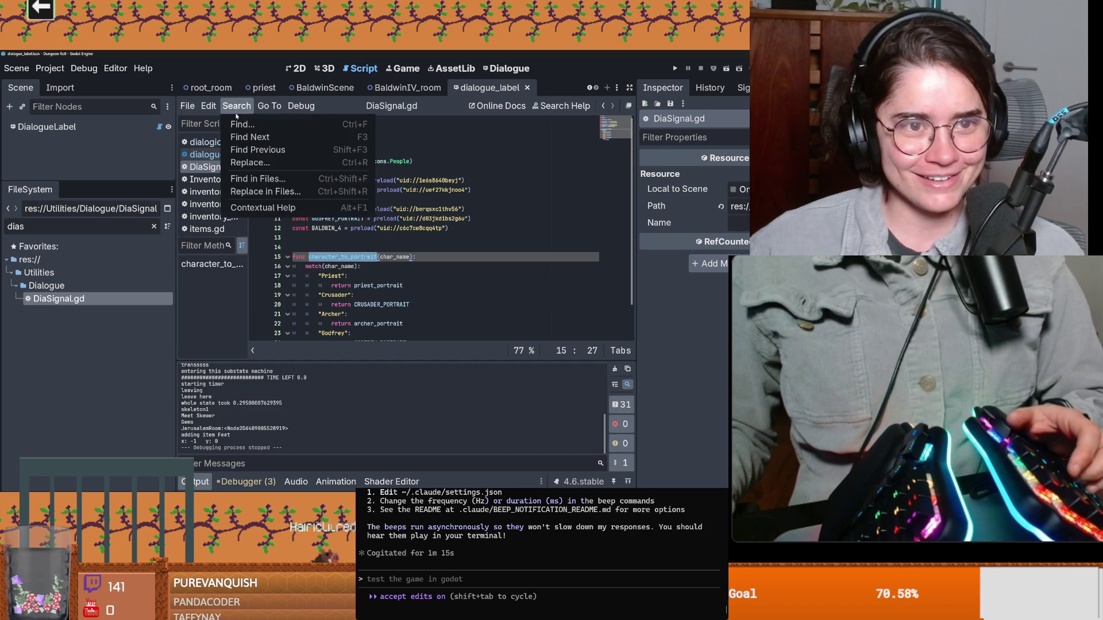
pyautogui.click(259, 177)
pyautogui.press('Return')
pyautogui.scroll(-1, 413, 324)
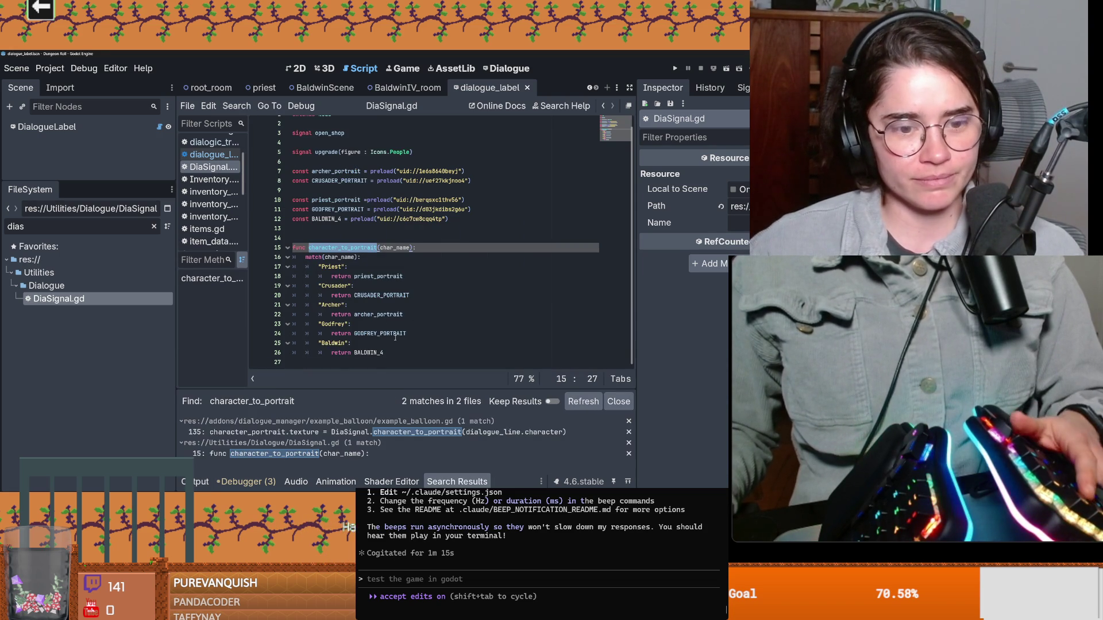
pyautogui.moveTo(371, 387); pyautogui.dragTo(377, 351)
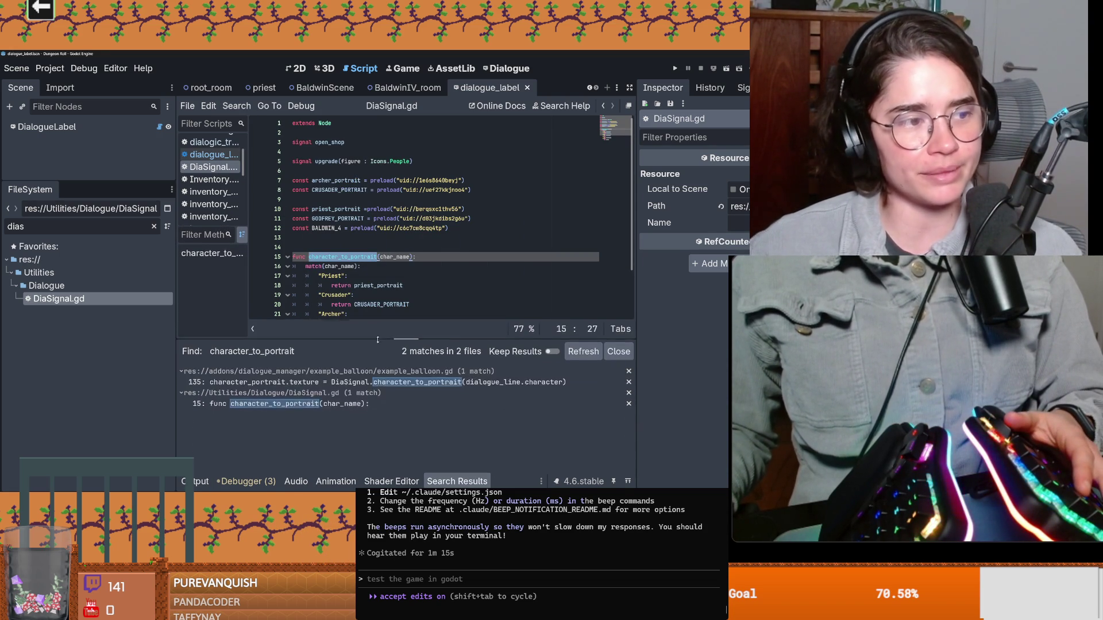
pyautogui.click(379, 392)
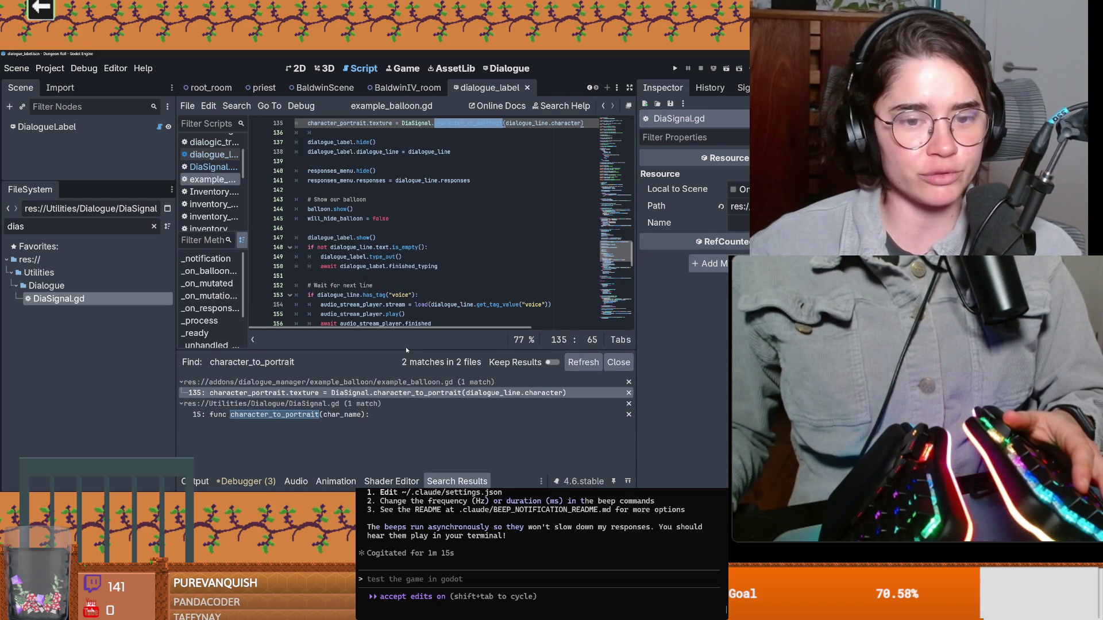
# Widen the script list and set the FileSystem filter to example
pyautogui.moveTo(406, 349); pyautogui.dragTo(406, 388)
pyautogui.press('Down')
pyautogui.press('Down')
pyautogui.press('Down')
pyautogui.press('Down')
pyautogui.press('Down')
pyautogui.press('Up')
pyautogui.press('Up')
pyautogui.press('Up')
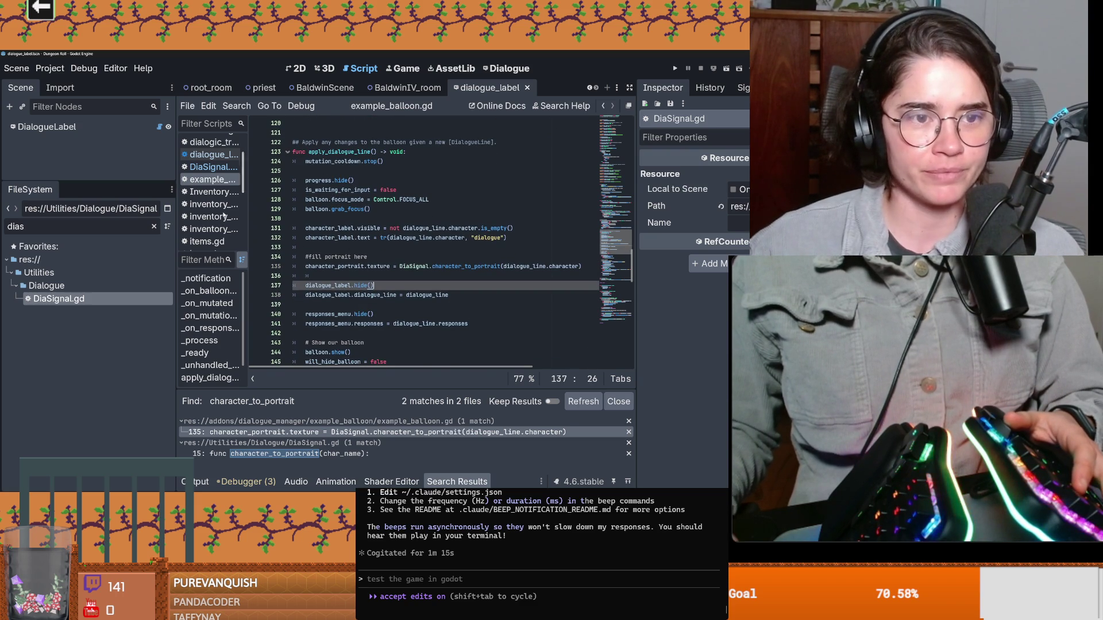
pyautogui.moveTo(248, 209); pyautogui.dragTo(300, 208)
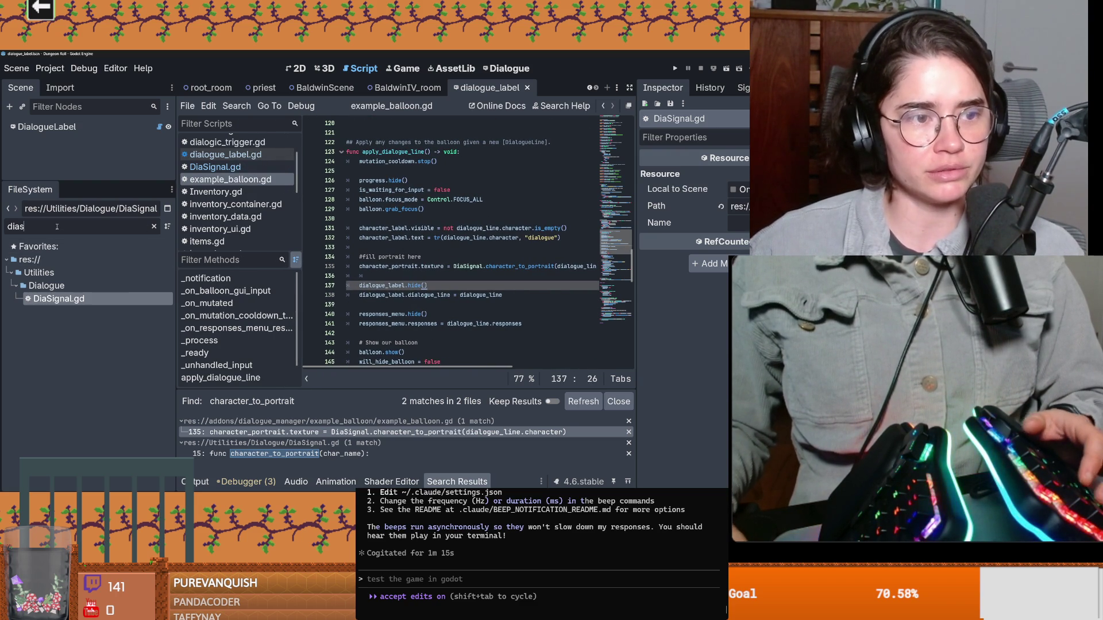
pyautogui.press('BackSpace')
pyautogui.press('BackSpace')
pyautogui.press('BackSpace')
pyautogui.write('exa')
pyautogui.write(',')
pyautogui.press('BackSpace')
pyautogui.write('mple')
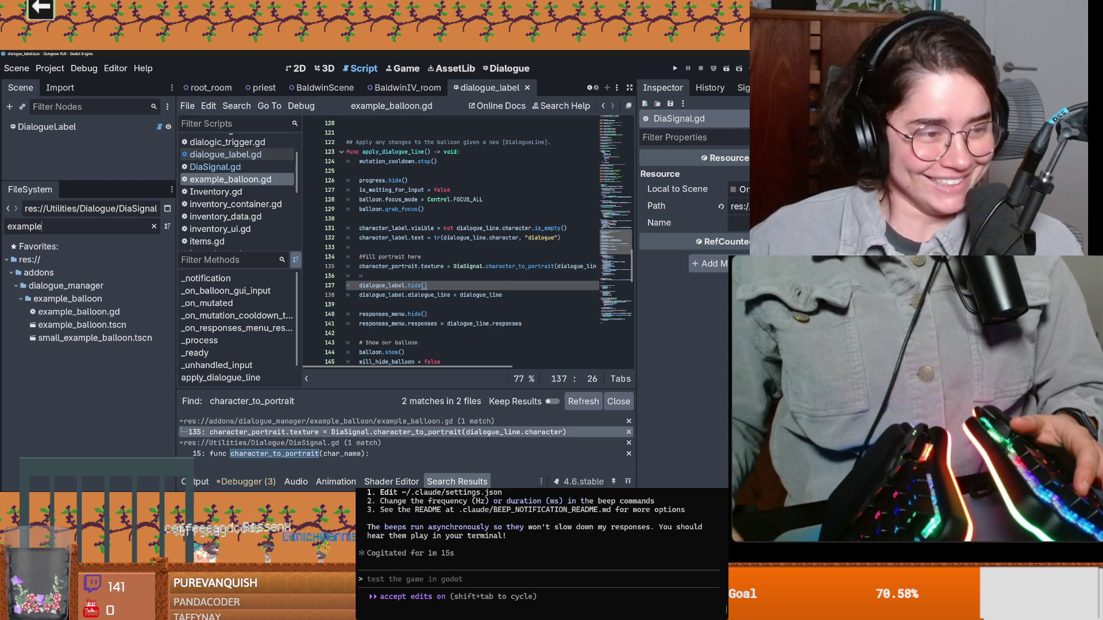
# View Owners of example_balloon.gd to list the scenes using it
pyautogui.click(370, 294)
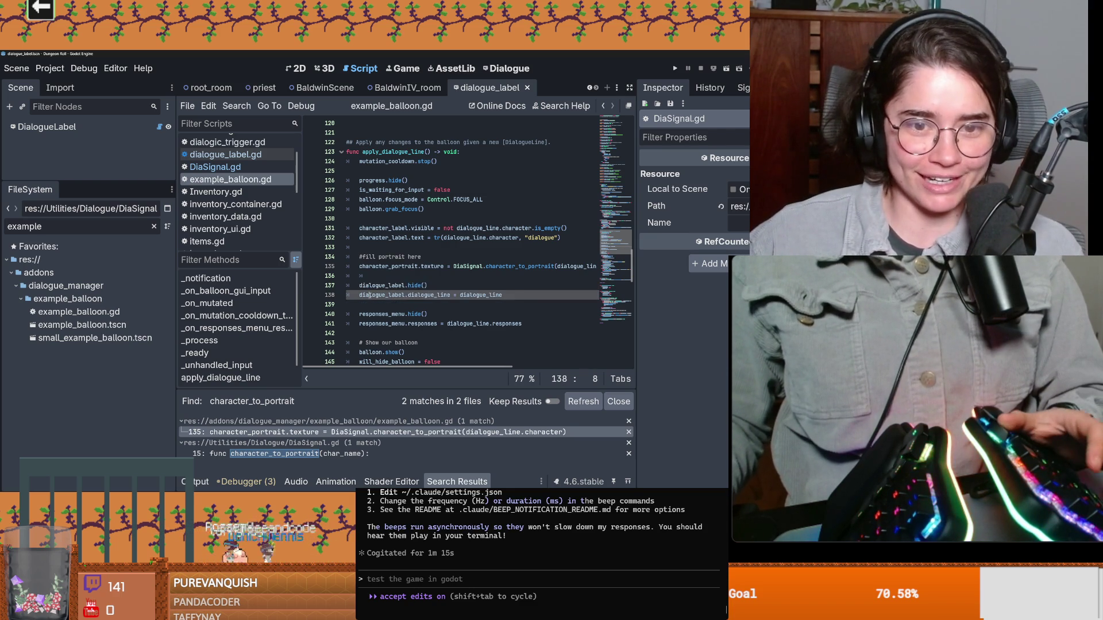
pyautogui.rightClick(84, 312)
pyautogui.click(121, 314)
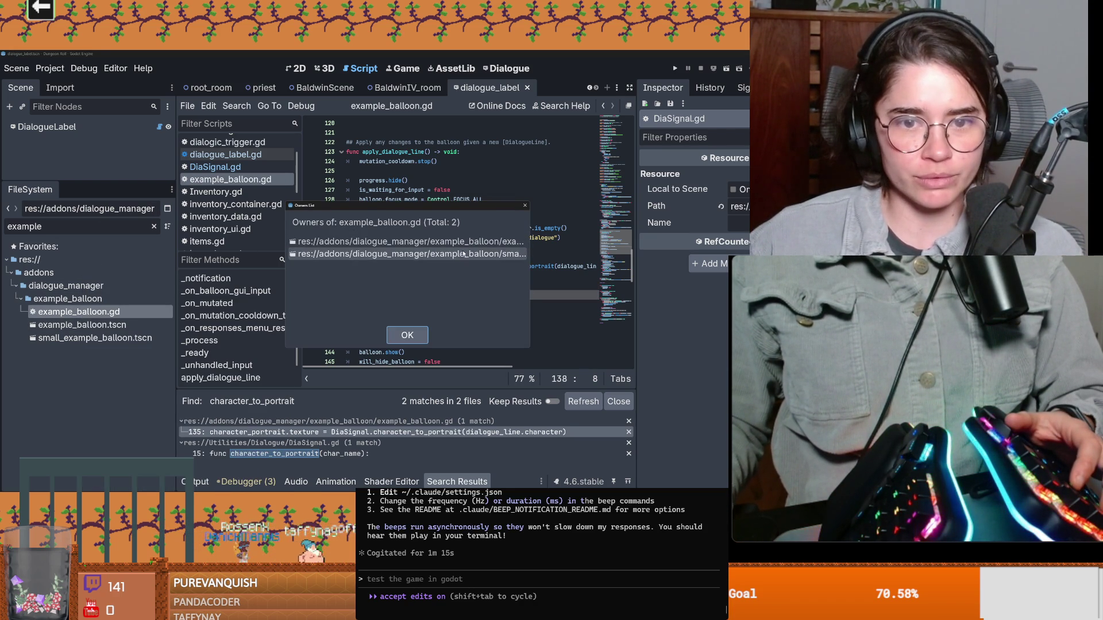
# Open example_balloon.tscn, close the Sound settings and switch to the Pong project editor
pyautogui.press('Escape')
pyautogui.doubleClick(78, 324)
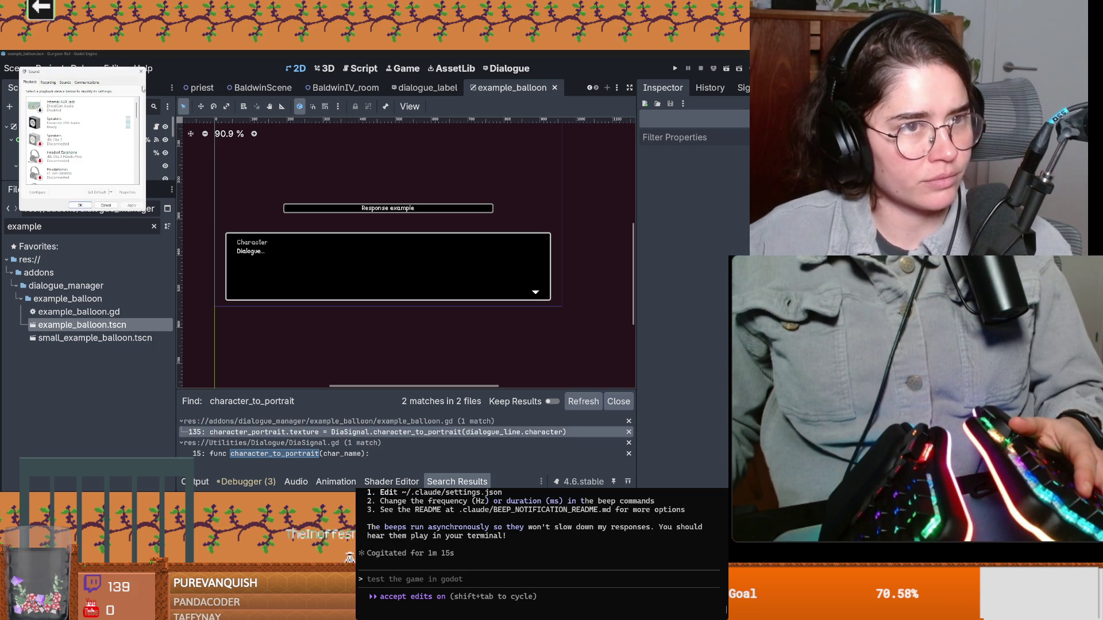
pyautogui.click(141, 71)
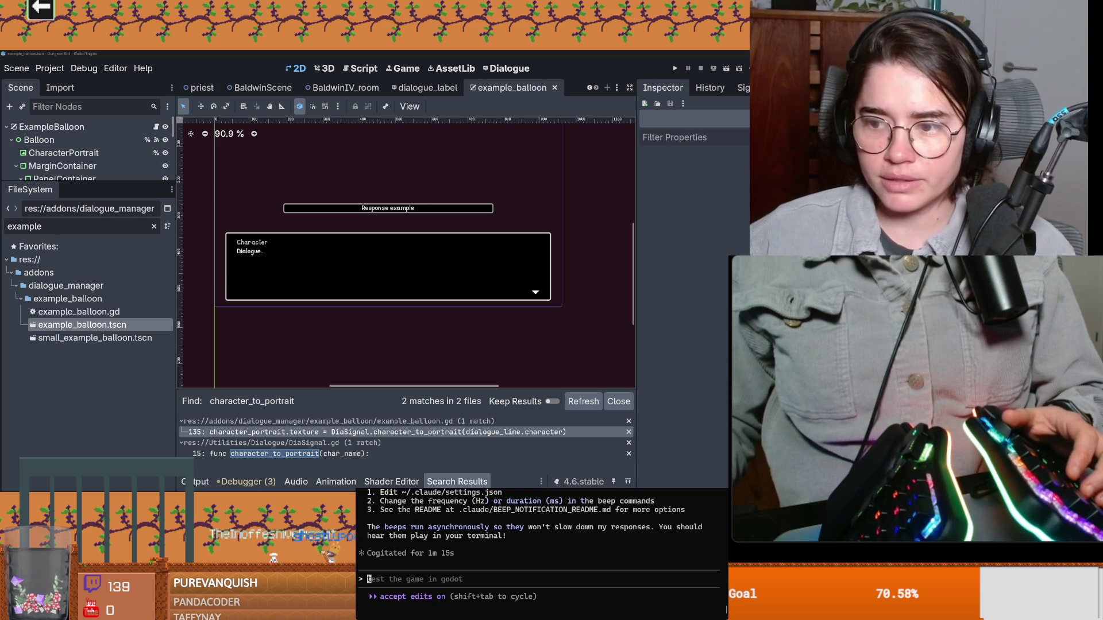
pyautogui.moveTo(645, 479)
pyautogui.click(601, 465)
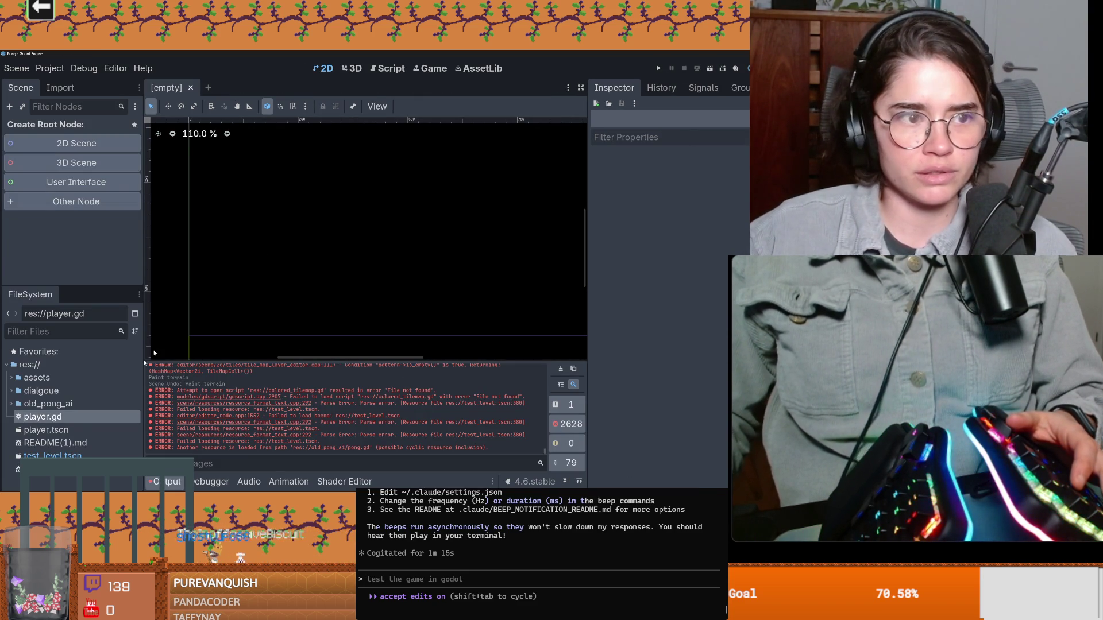
# Open test_level.tscn, dismiss its parse error alerts and clear the Output log
pyautogui.doubleClick(52, 456)
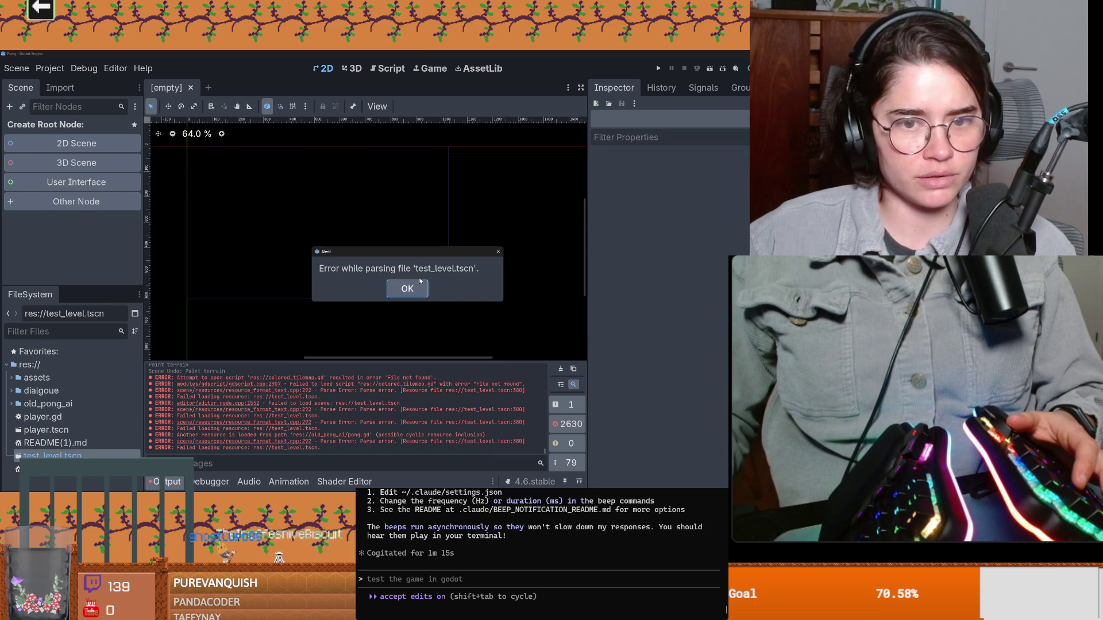
pyautogui.click(414, 288)
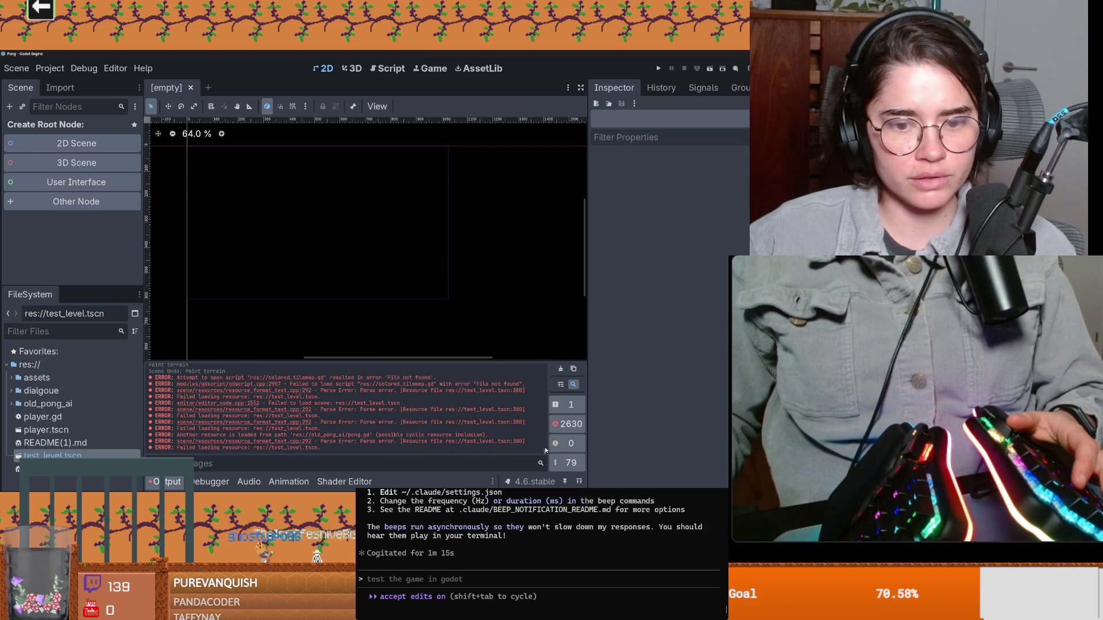
pyautogui.scroll(3, 545, 440)
pyautogui.moveTo(545, 450)
pyautogui.mouseDown()
pyautogui.moveTo(558, 367)
pyautogui.moveTo(549, 470)
pyautogui.mouseUp()
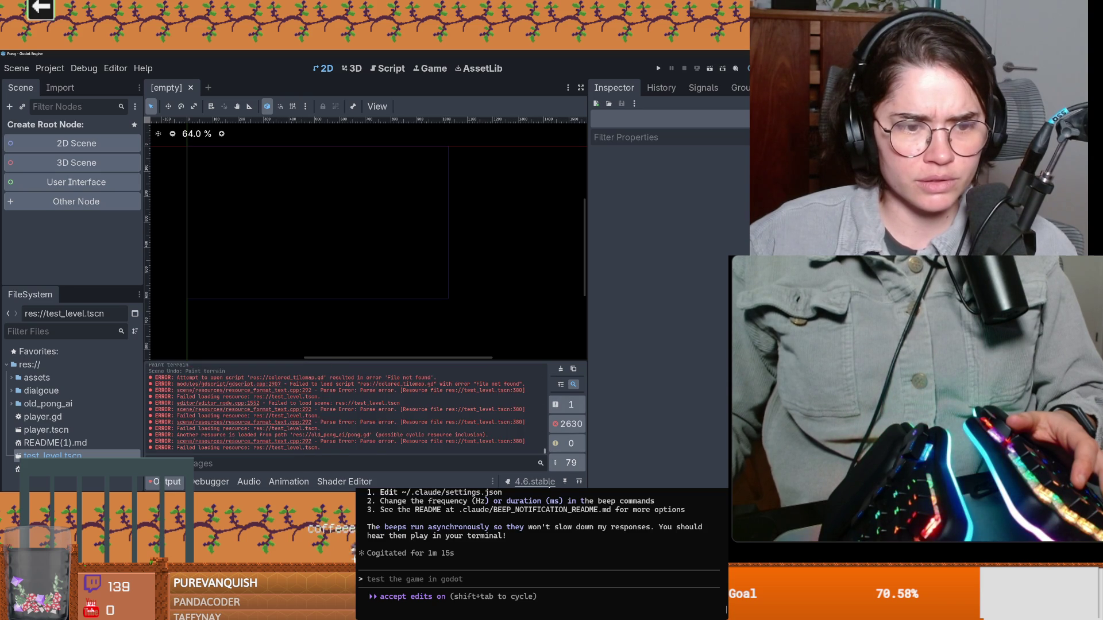
pyautogui.click(567, 369)
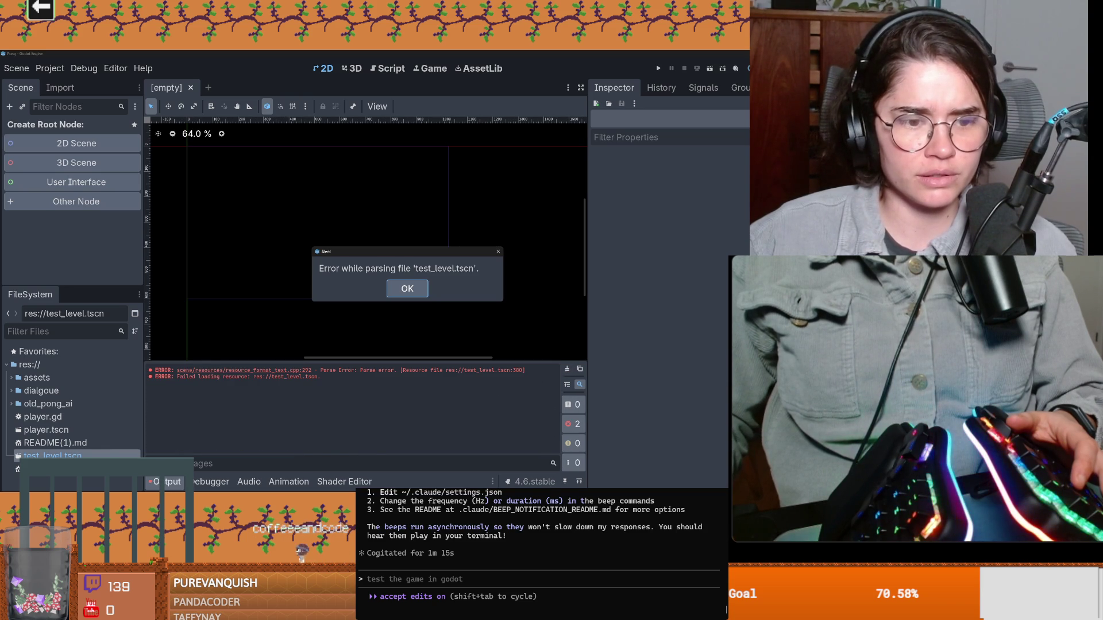
pyautogui.click(411, 293)
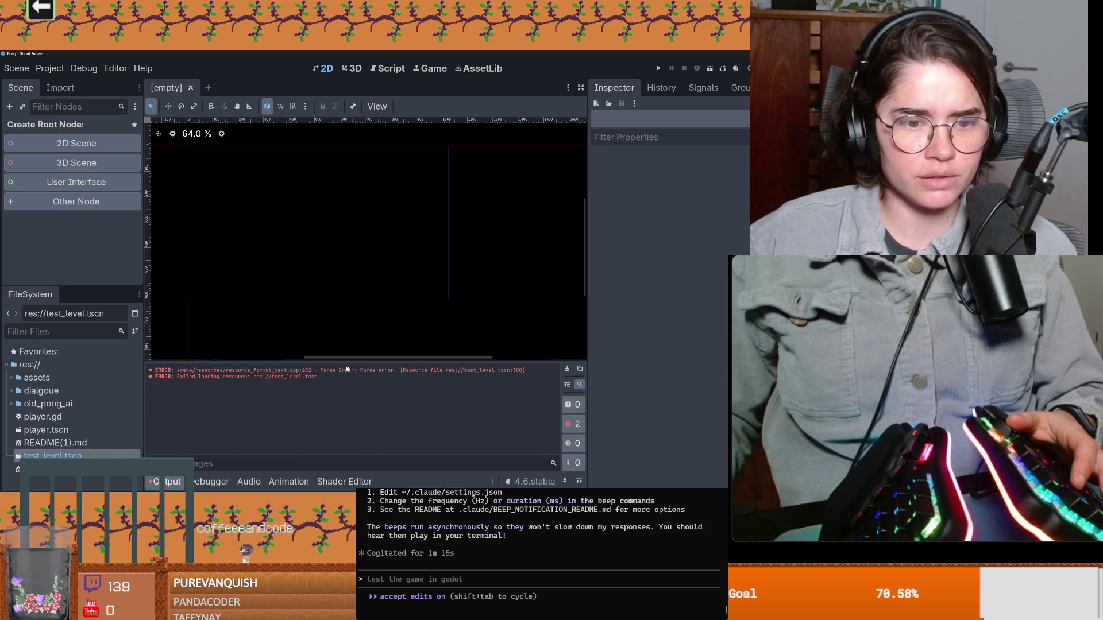
# Copy the error lines, send them to Claude Code and bring Dungeon Roll back forward
pyautogui.moveTo(331, 378)
pyautogui.mouseDown()
pyautogui.moveTo(141, 375)
pyautogui.moveTo(149, 370)
pyautogui.mouseUp()
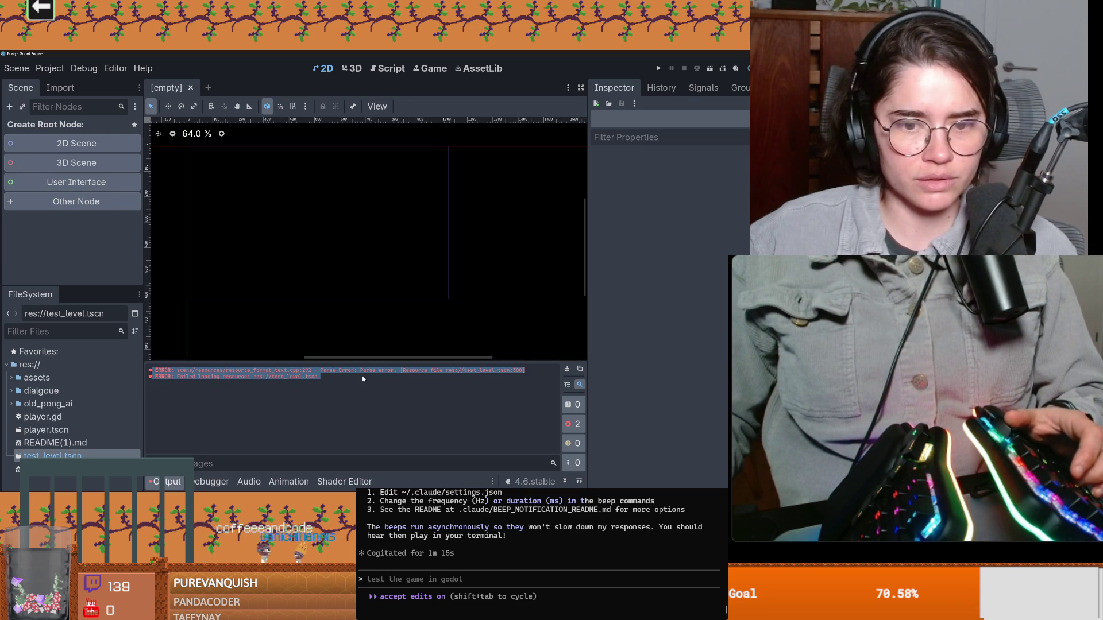
pyautogui.hotkey('ctrl', 'c')
pyautogui.hotkey('alt', 'Tab')
pyautogui.hotkey('ctrl', 'v')
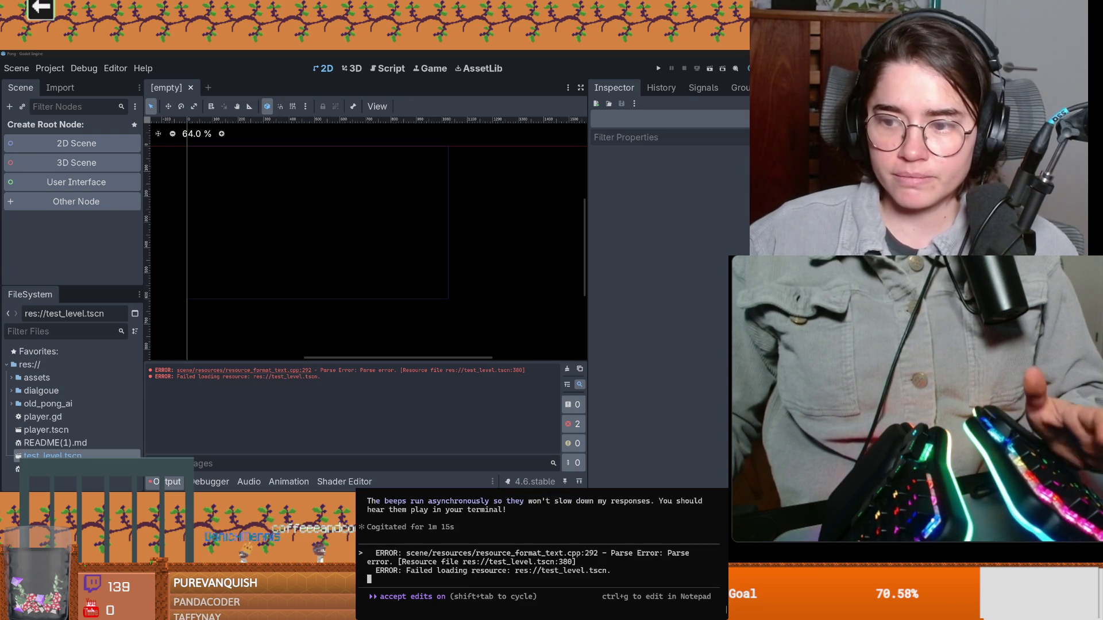
pyautogui.press('Return')
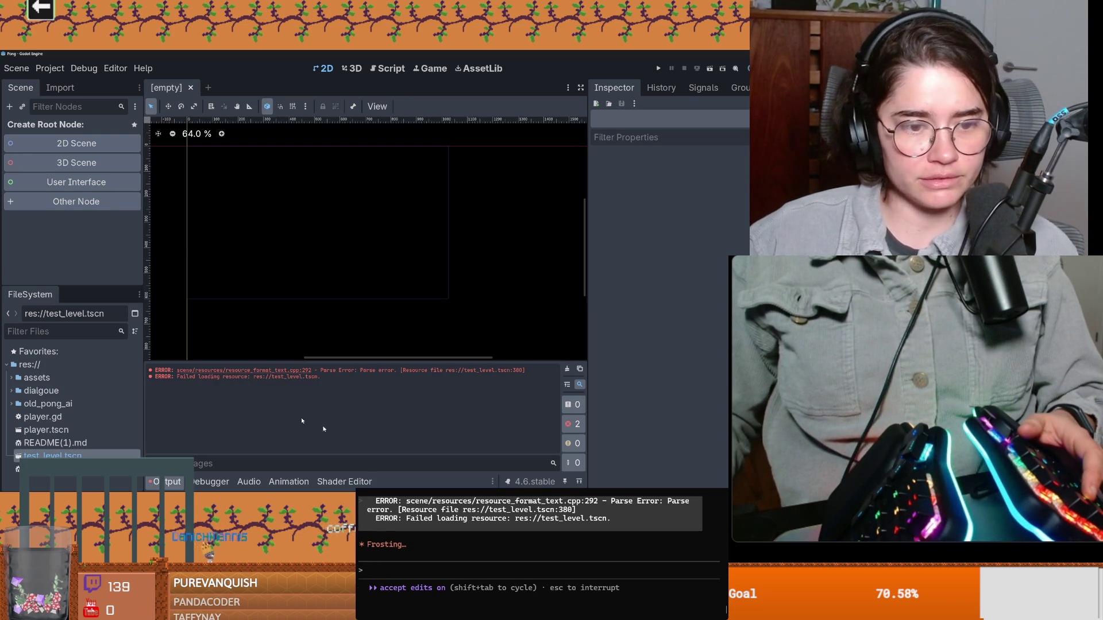
pyautogui.click(672, 465)
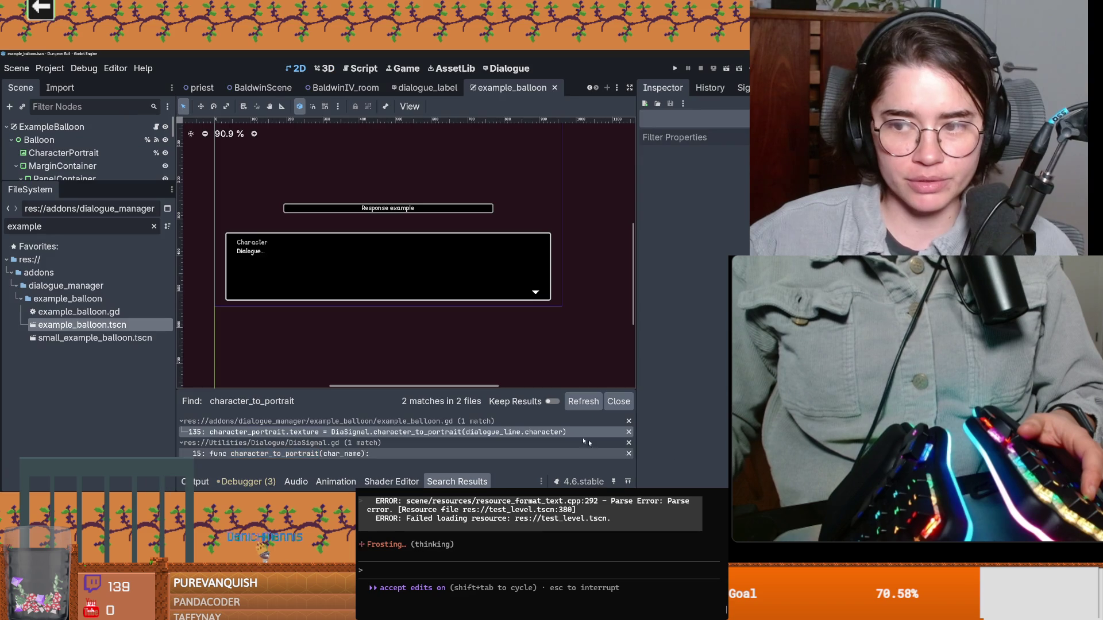
# Save the scene, inspect CharacterPortrait's anchors, and duplicate it as a second portrait node
pyautogui.hotkey('ctrl', 's')
pyautogui.scroll(2, 377, 333)
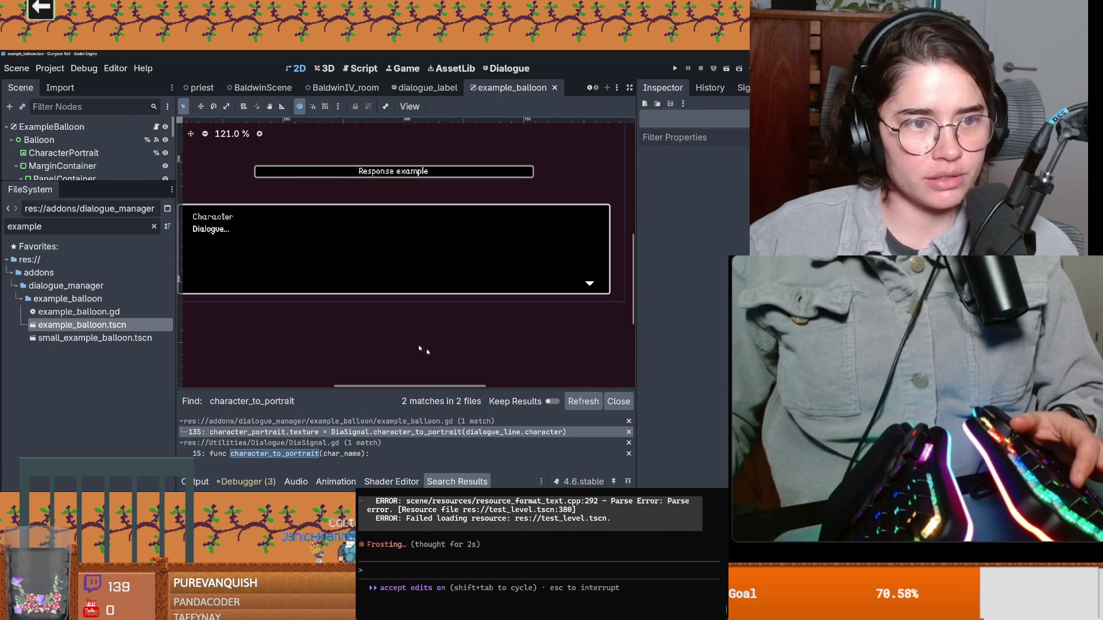
pyautogui.moveTo(143, 184); pyautogui.dragTo(129, 427)
pyautogui.click(23, 165)
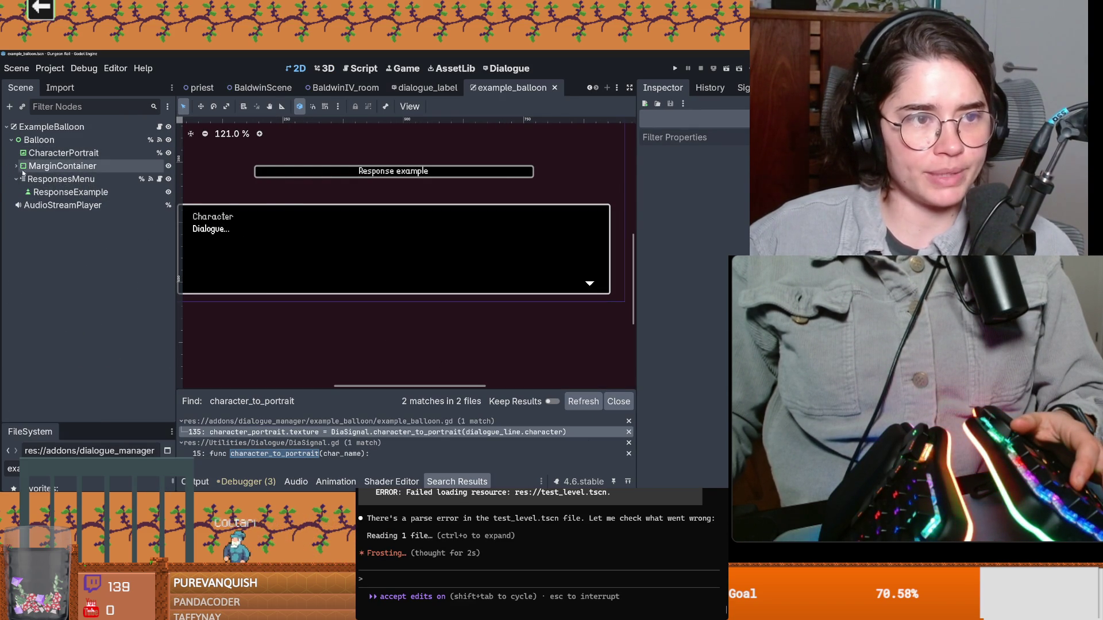
pyautogui.click(63, 153)
pyautogui.scroll(1, 314, 234)
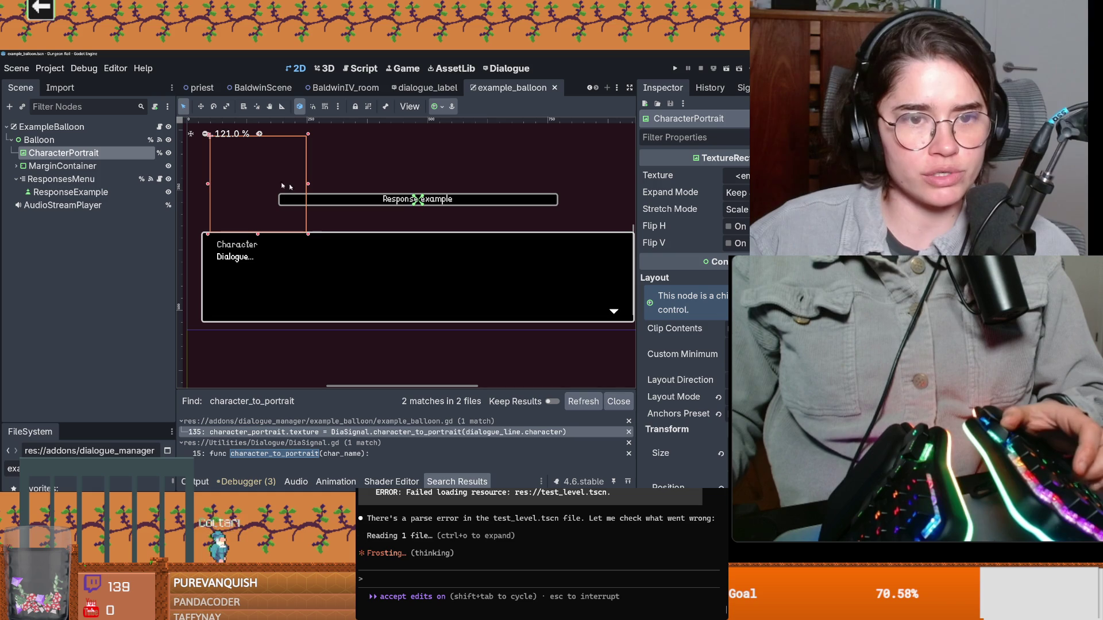
pyautogui.scroll(-3, 304, 209)
pyautogui.click(84, 141)
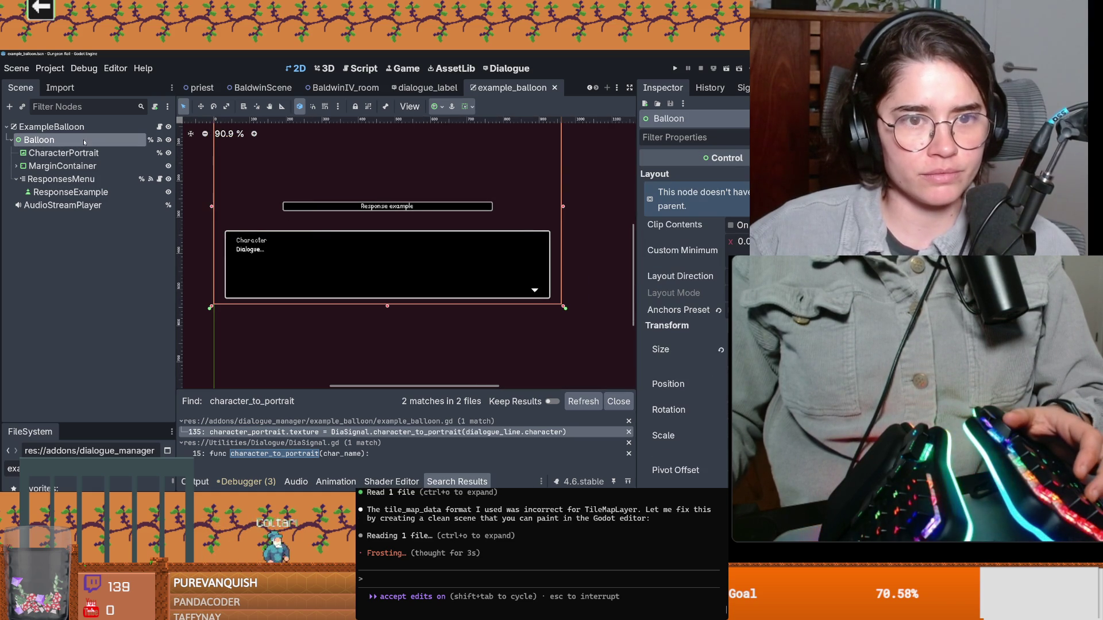
pyautogui.click(73, 151)
pyautogui.click(436, 105)
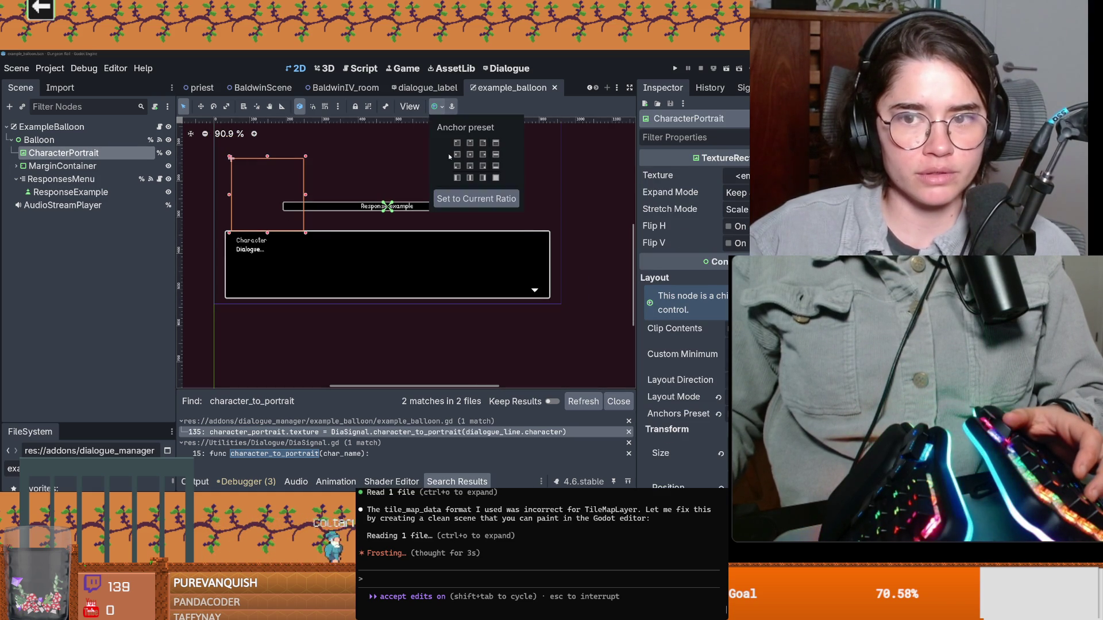
pyautogui.click(84, 155)
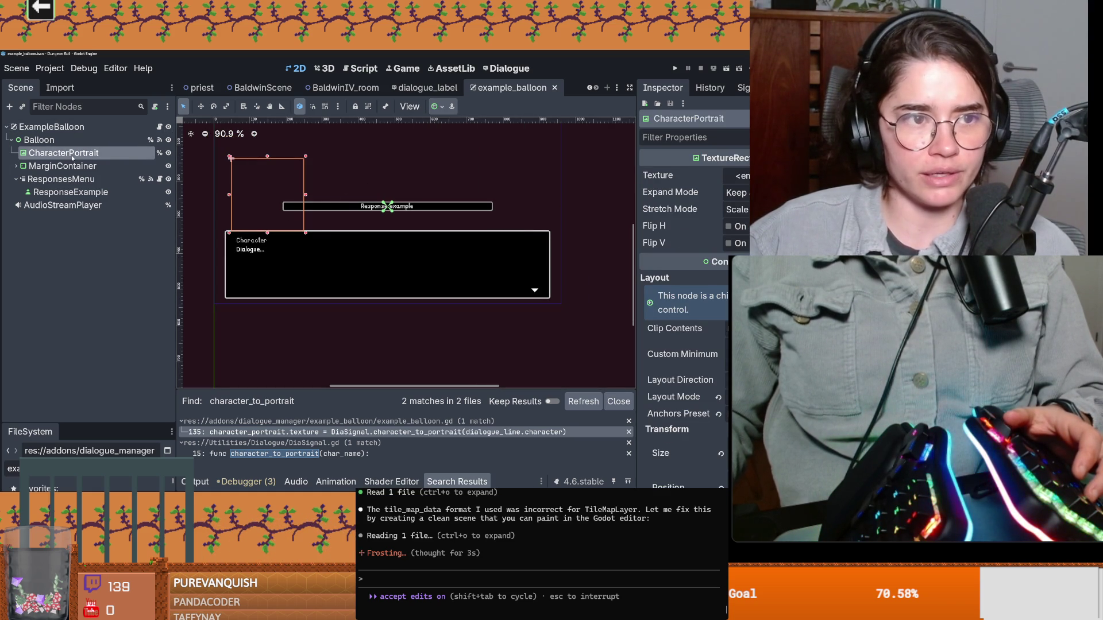
pyautogui.hotkey('ctrl', 'd')
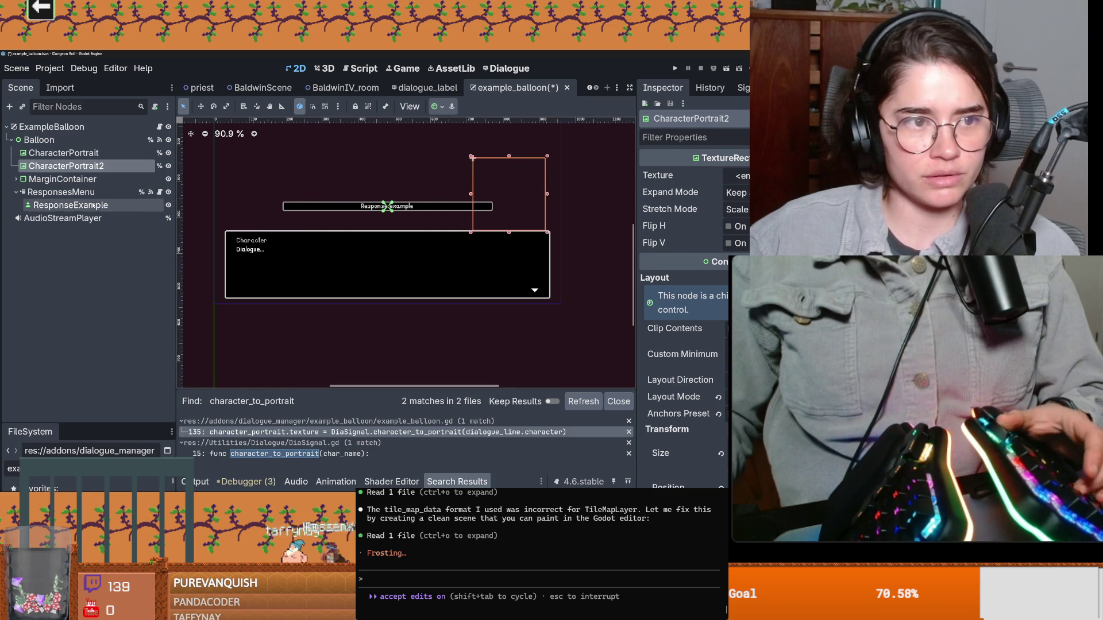
# Rename the original to MainCharacterPortrait and the duplicate to CharacterPortrait
pyautogui.click(63, 153)
pyautogui.click(52, 155)
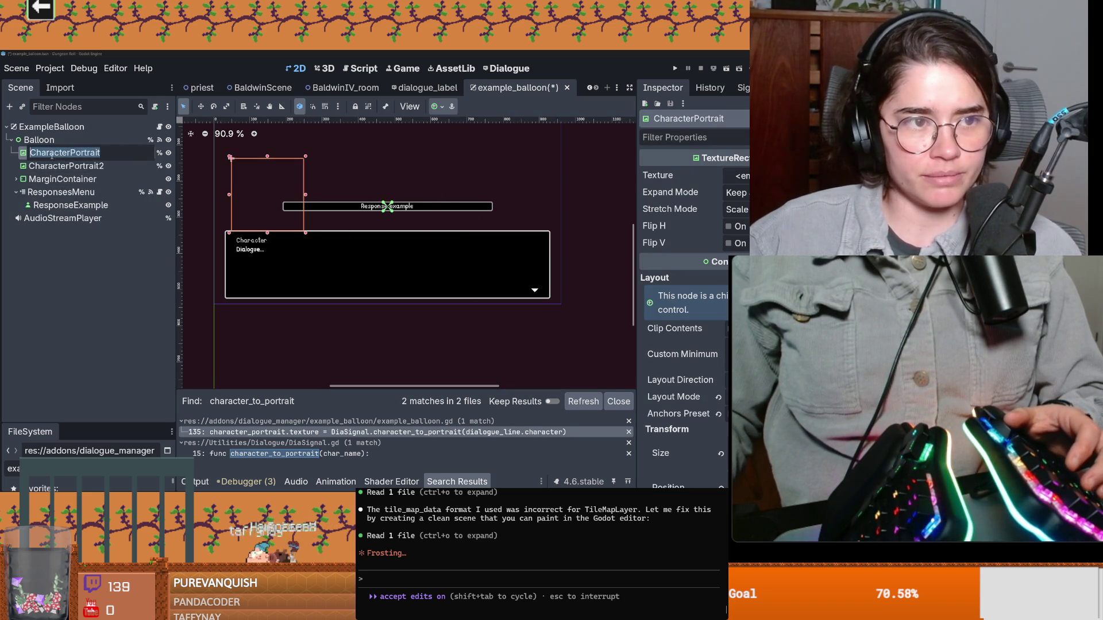
pyautogui.write('Main')
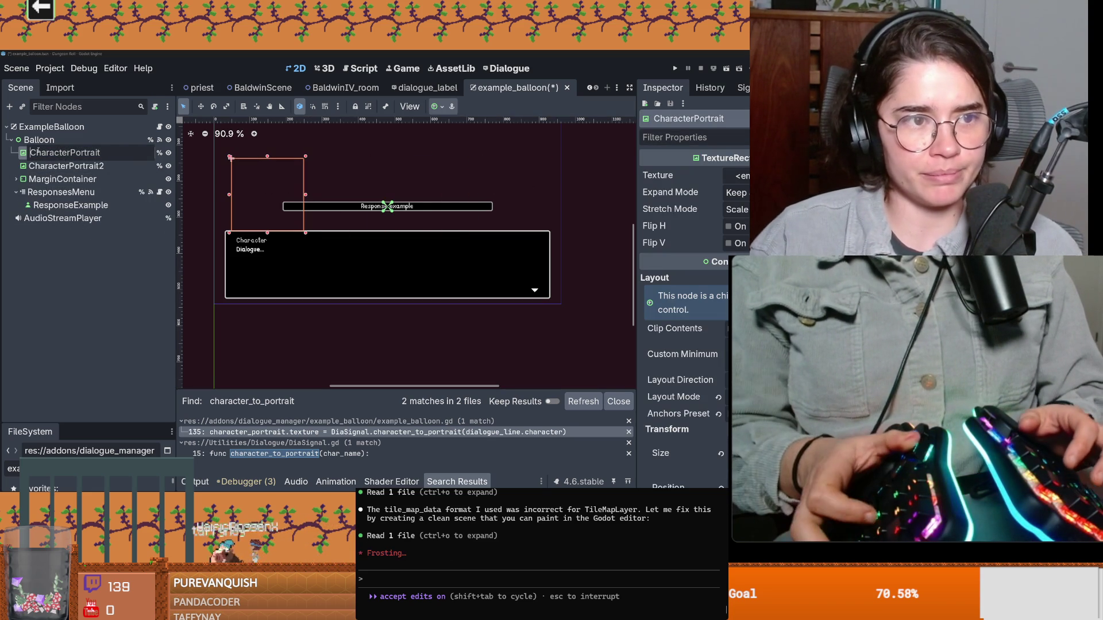
pyautogui.press('Return')
pyautogui.click(64, 165)
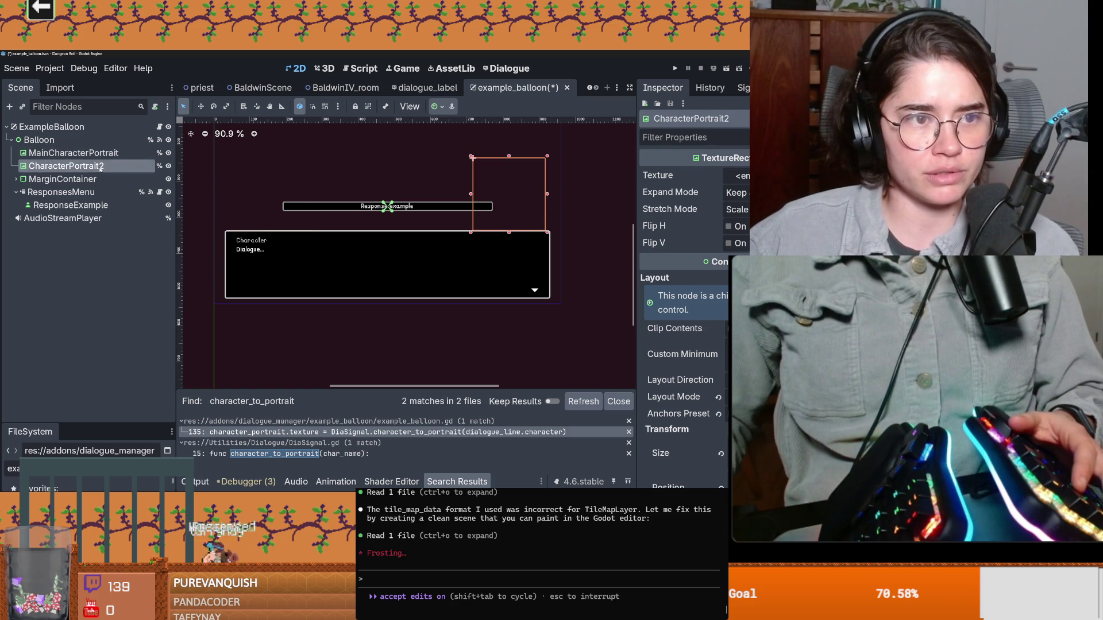
pyautogui.press('BackSpace')
pyautogui.press('Return')
pyautogui.click(160, 127)
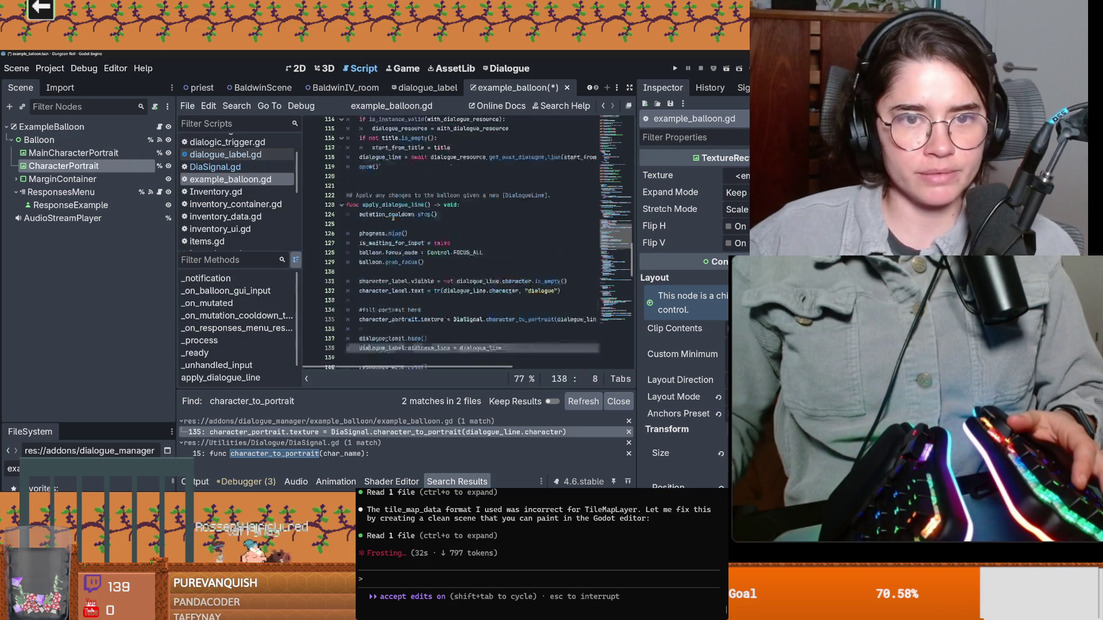
pyautogui.scroll(-5, 422, 231)
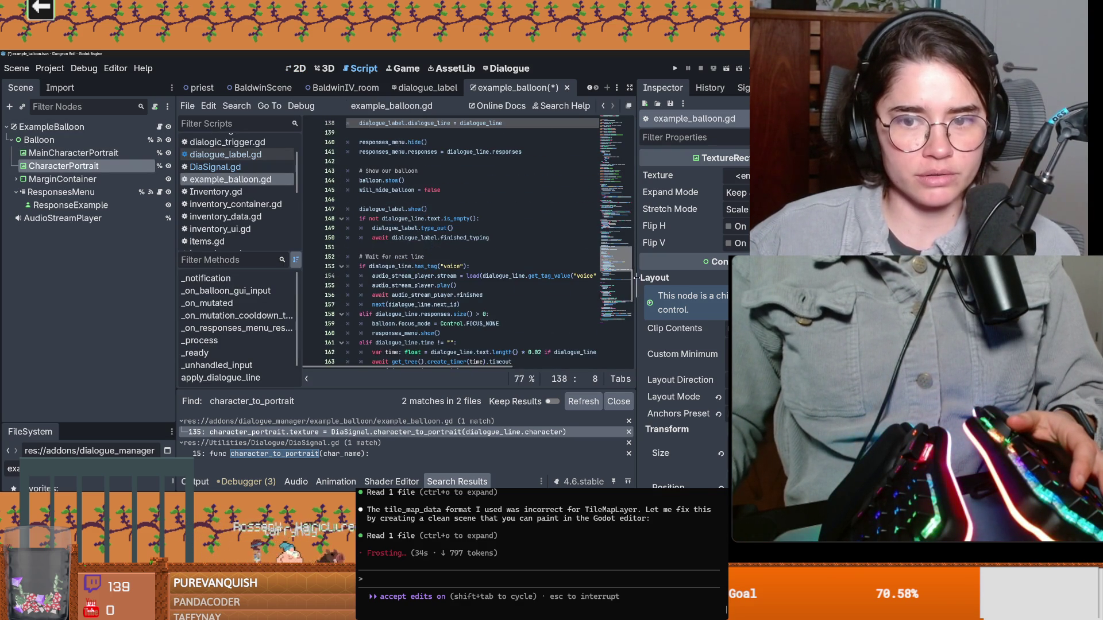
pyautogui.scroll(13, 472, 241)
pyautogui.scroll(13, 472, 241)
pyautogui.scroll(13, 473, 242)
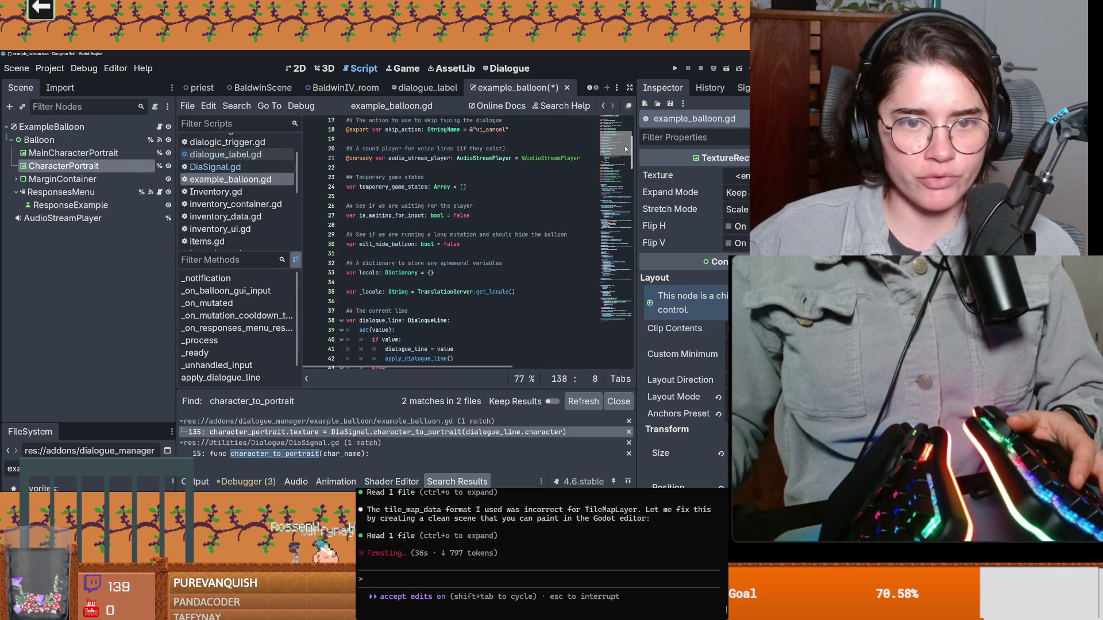
pyautogui.scroll(2, 624, 148)
pyautogui.scroll(2, 625, 138)
pyautogui.scroll(2, 625, 127)
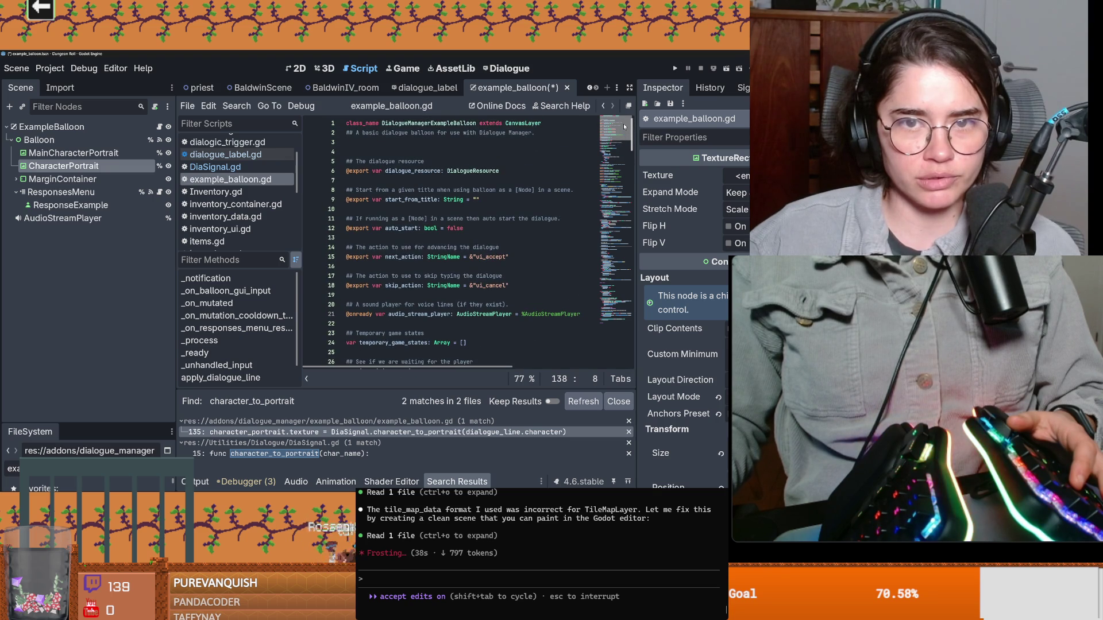
# Ctrl-drag MainCharacterPortrait into the script as a main_character_portrait declaration beside character_portrait
pyautogui.hotkey('ctrl', 'f')
pyautogui.write('Cha')
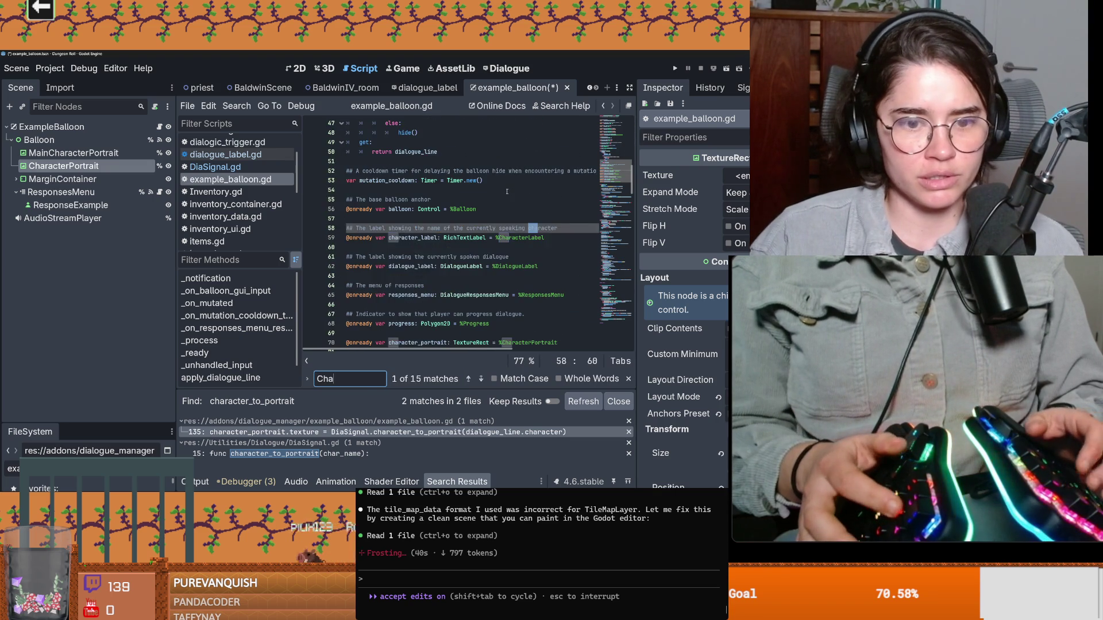
pyautogui.write('racter')
pyautogui.press('Return')
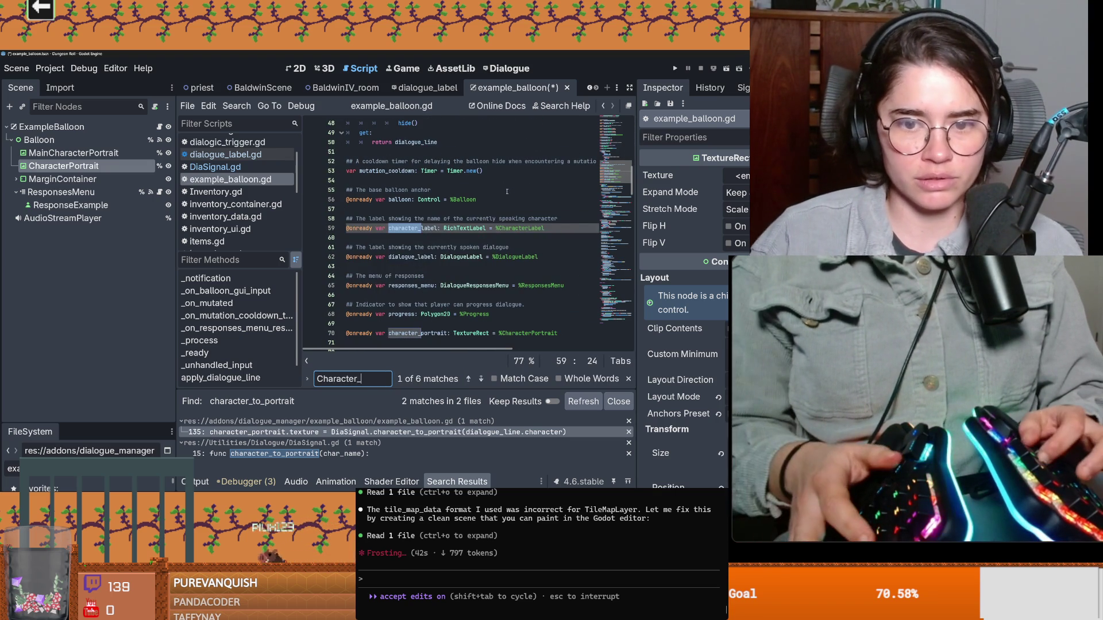
pyautogui.press('Return')
pyautogui.hotkey('ctrl', 'shift', 'Return')
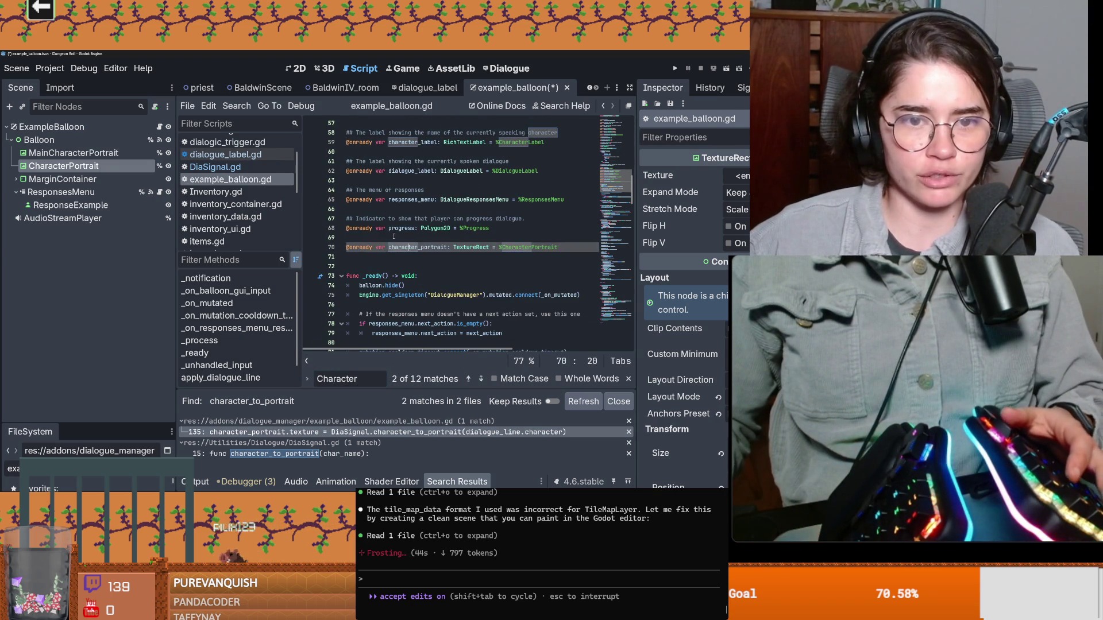
pyautogui.keyDown('ctrl'); pyautogui.moveTo(73, 153); pyautogui.dragTo(387, 248); pyautogui.keyUp('ctrl')
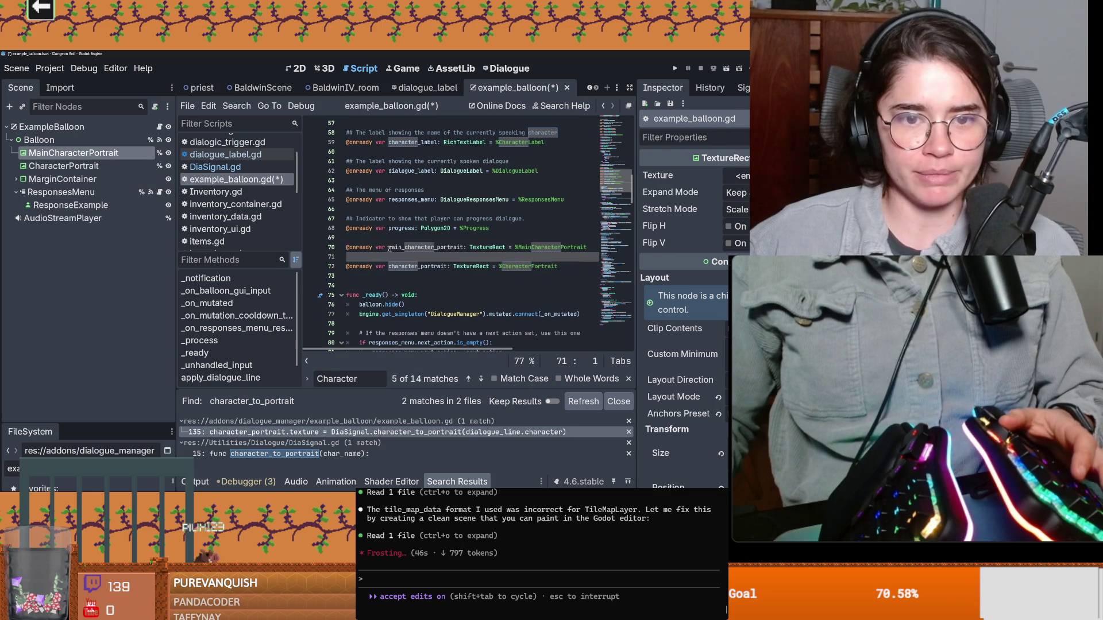
pyautogui.click(395, 256)
pyautogui.press('BackSpace')
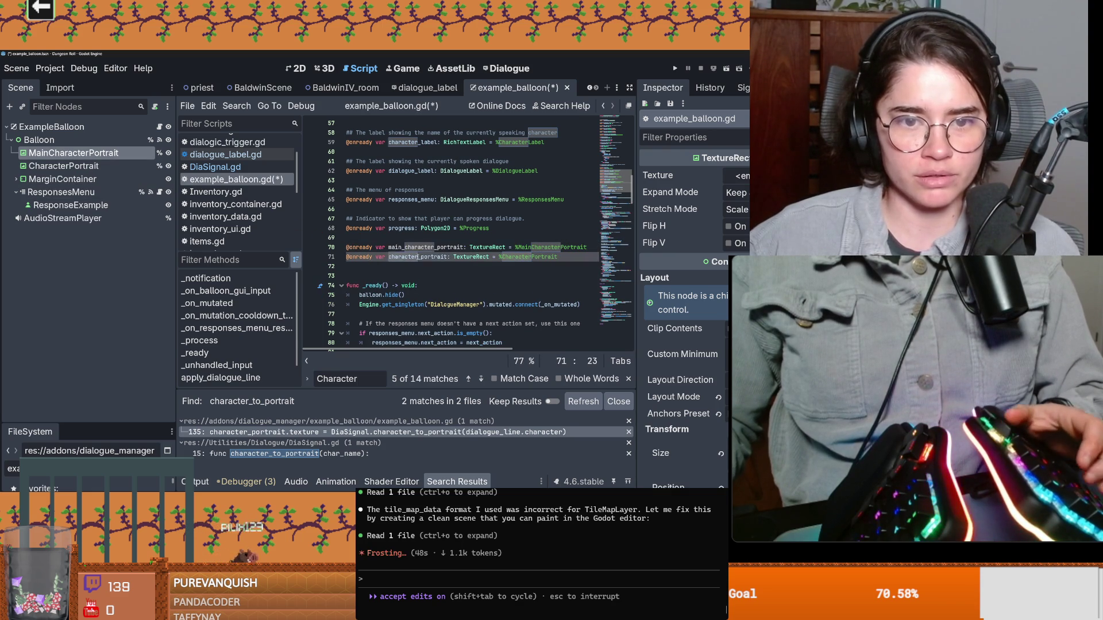
# Locate the code where character_portrait's texture is assigned
pyautogui.hotkey('ctrl', 'f')
pyautogui.hotkey('shift', 'Return')
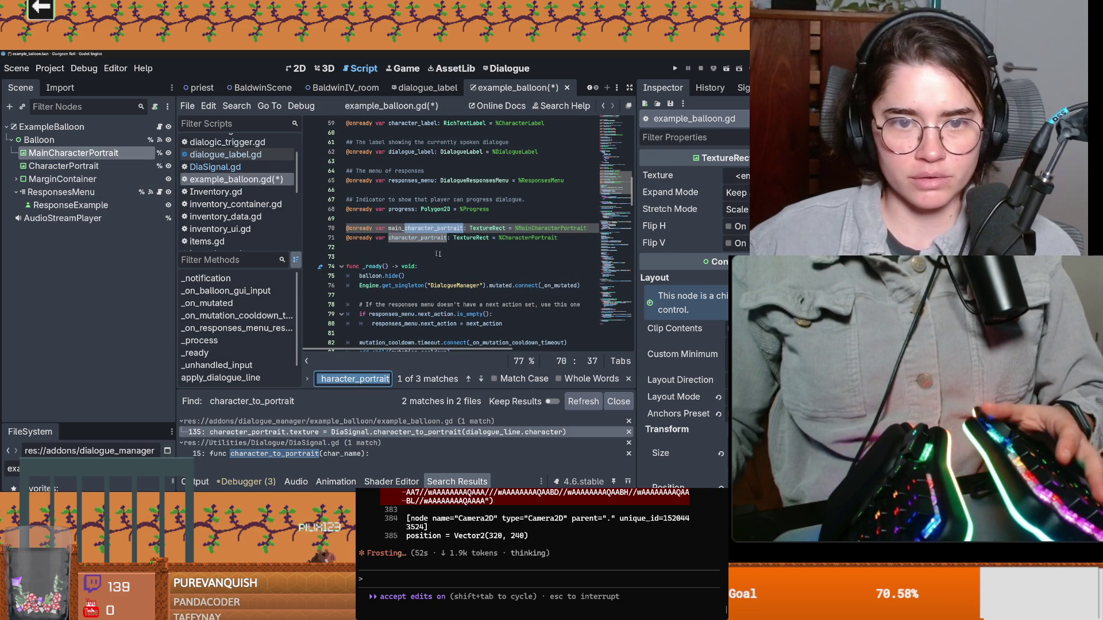
pyautogui.press('Return')
pyautogui.press('Return')
pyautogui.click(437, 257)
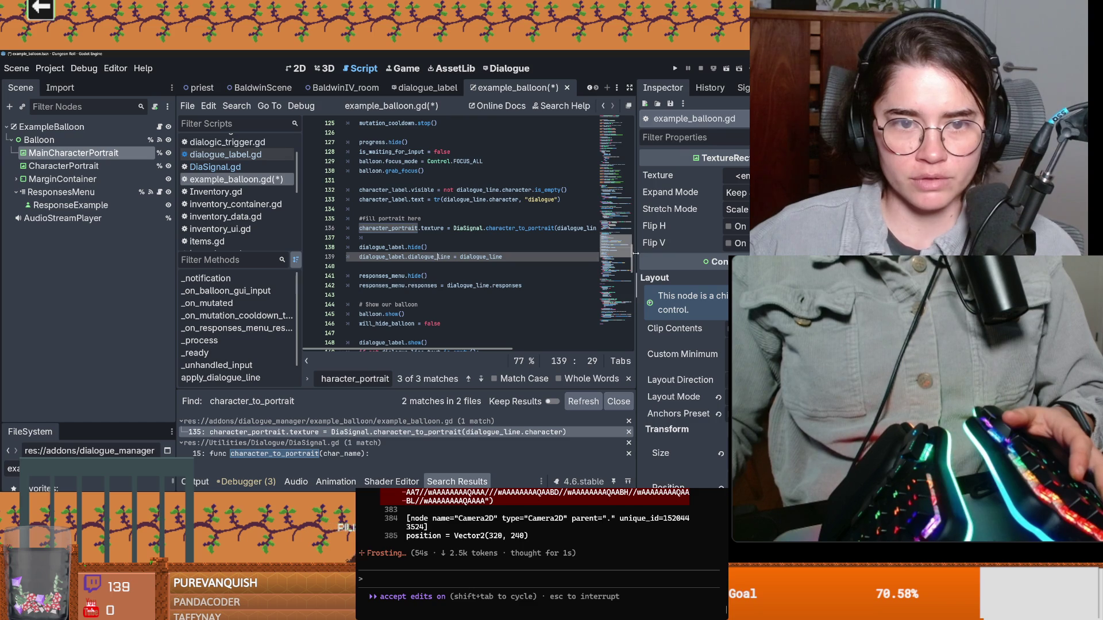
# Add an if dialogue_line.character == "Crusader" condition above the portrait assignment near line 137
pyautogui.moveTo(634, 251); pyautogui.dragTo(725, 251)
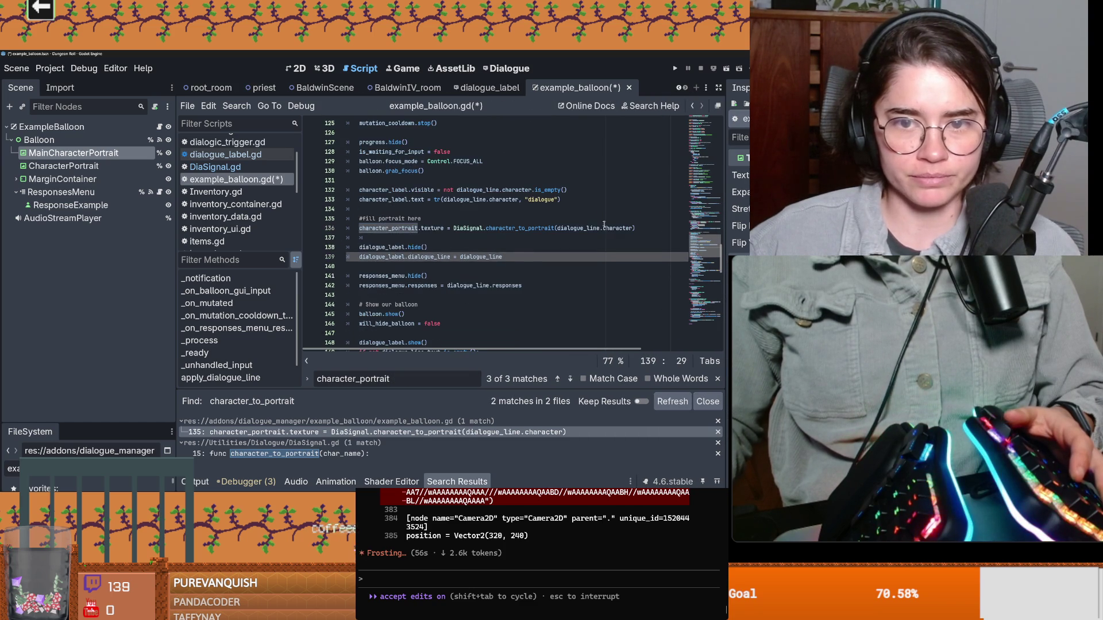
pyautogui.click(494, 222)
pyautogui.press('Return')
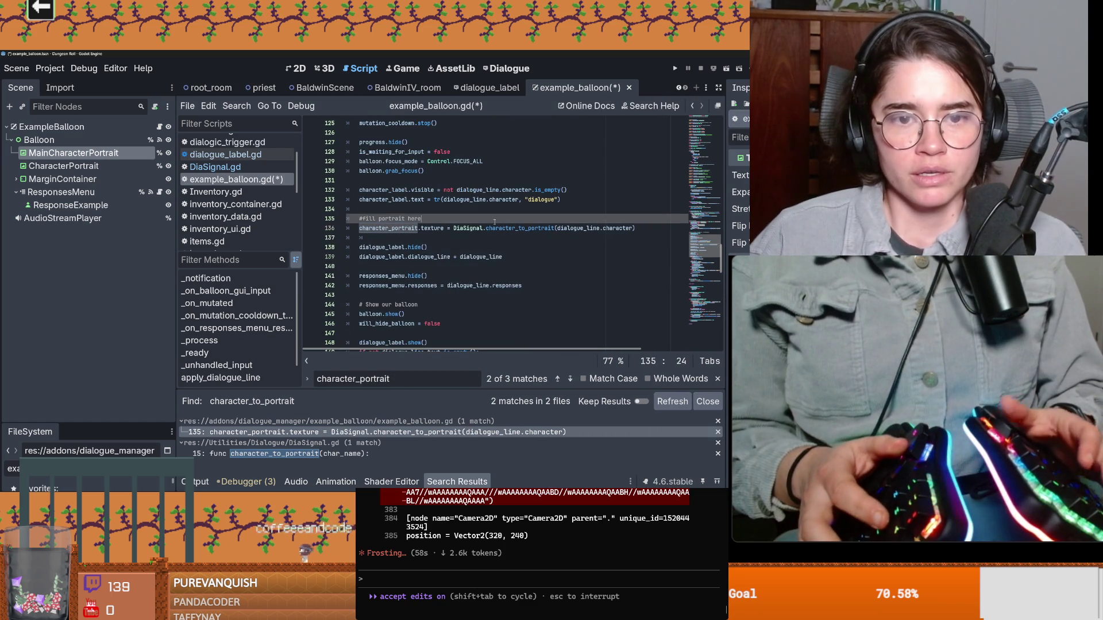
pyautogui.write('if')
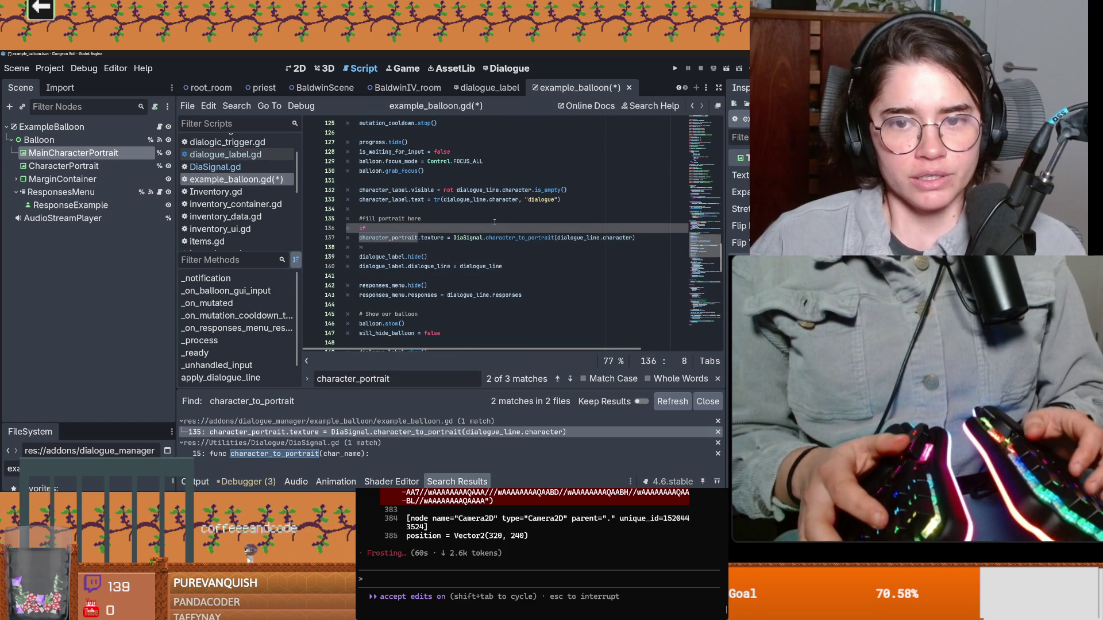
pyautogui.write(' dialogue_line.')
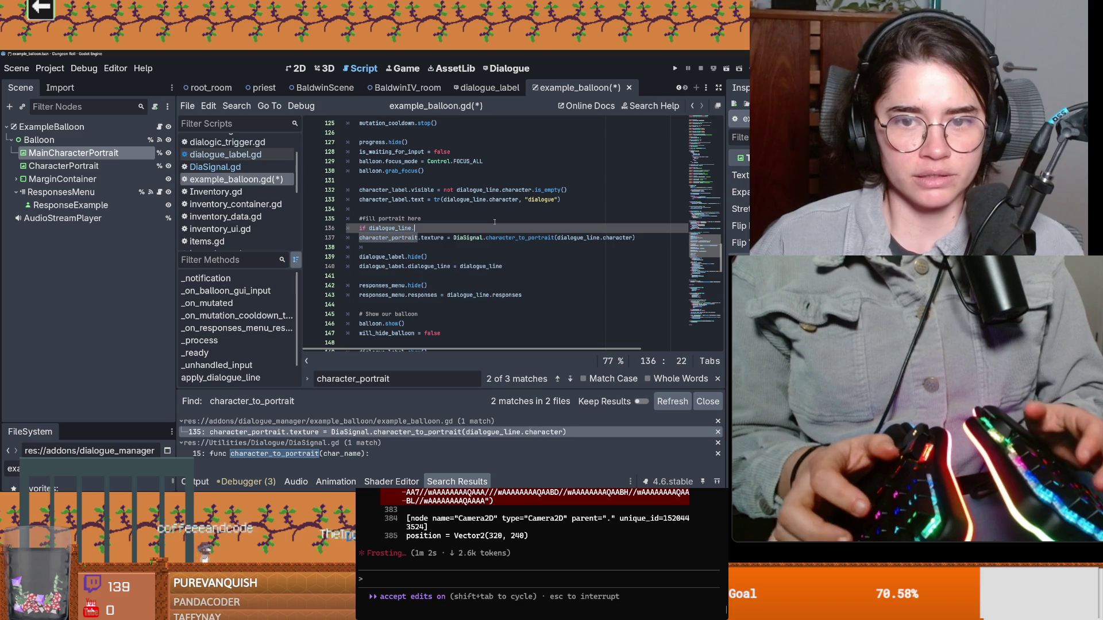
pyautogui.write('character')
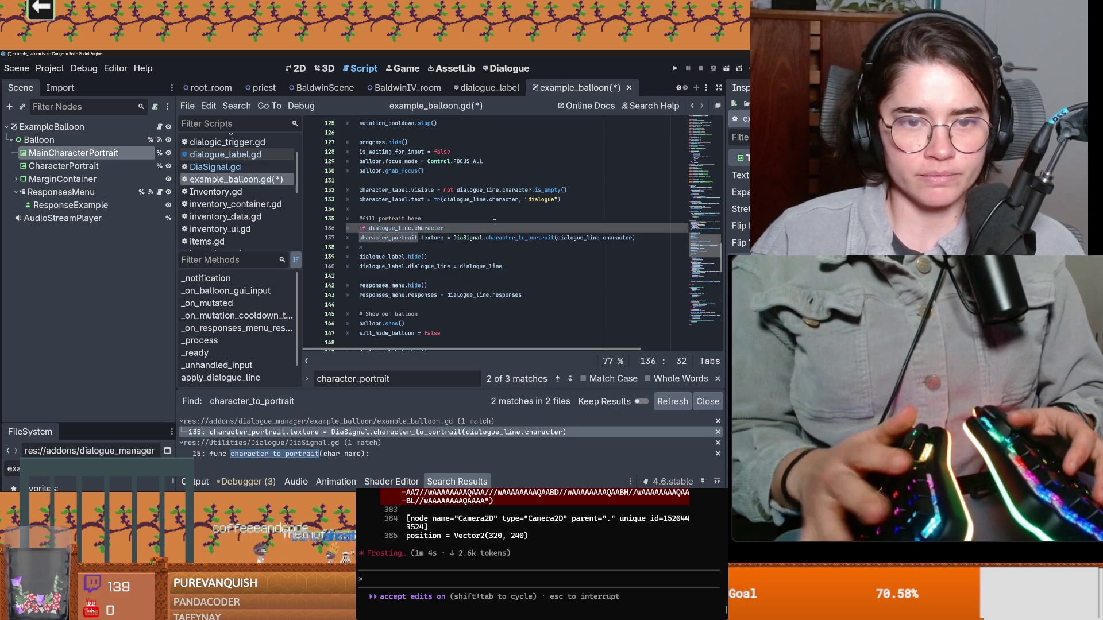
pyautogui.keyDown('ctrl'); pyautogui.click(386, 228); pyautogui.keyUp('ctrl')
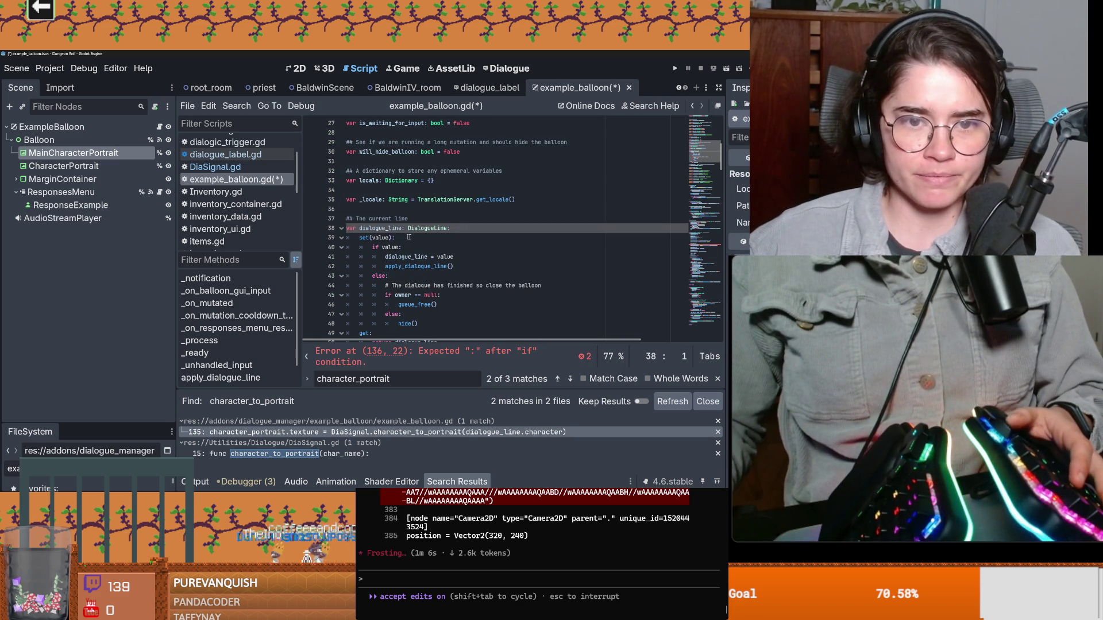
pyautogui.scroll(-3, 423, 233)
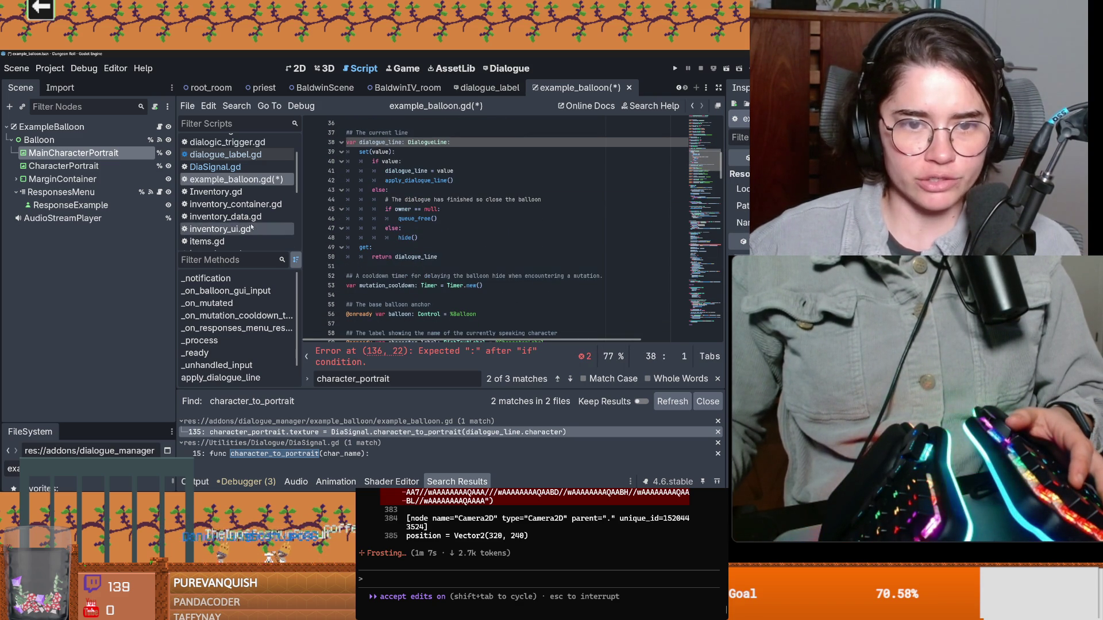
pyautogui.click(402, 219)
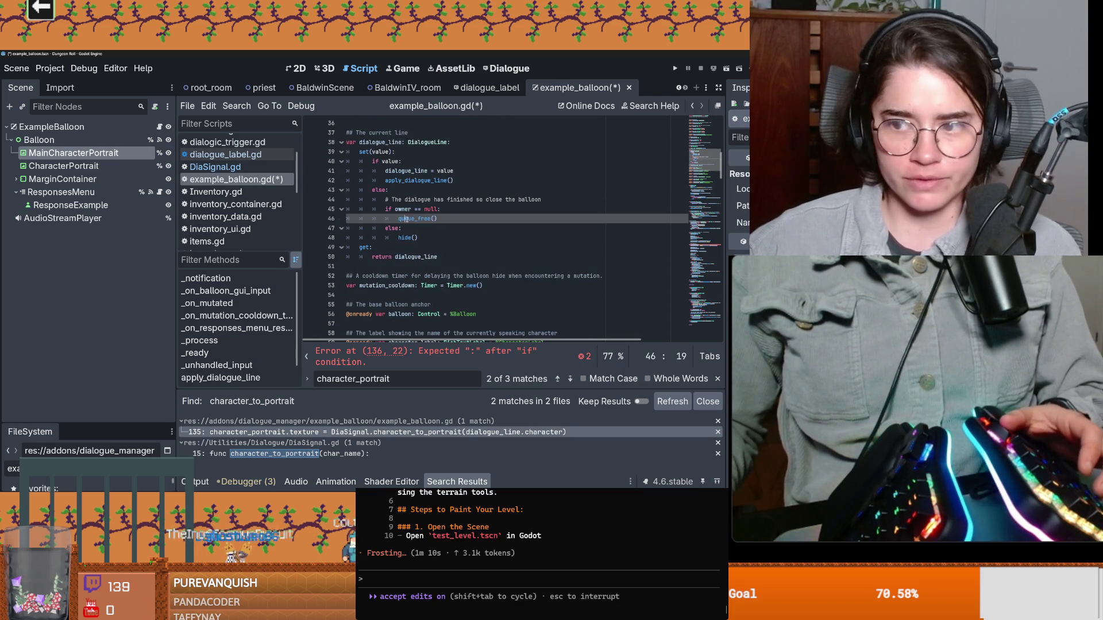
pyautogui.hotkey('ctrl', 'f')
pyautogui.press('Return')
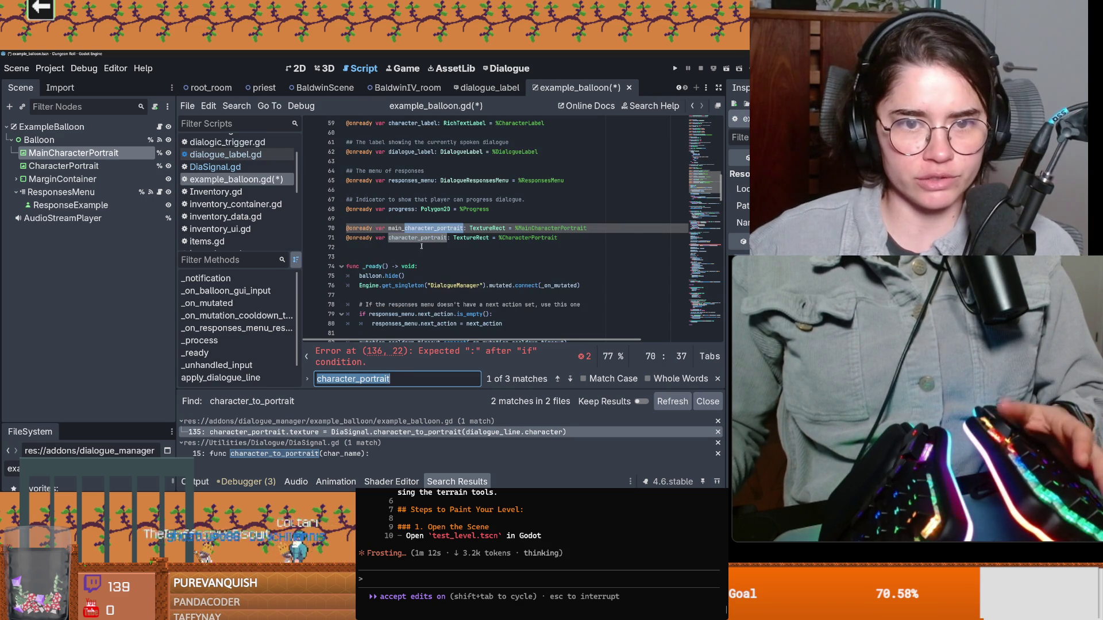
pyautogui.press('Return')
pyautogui.press('Return')
pyautogui.click(448, 218)
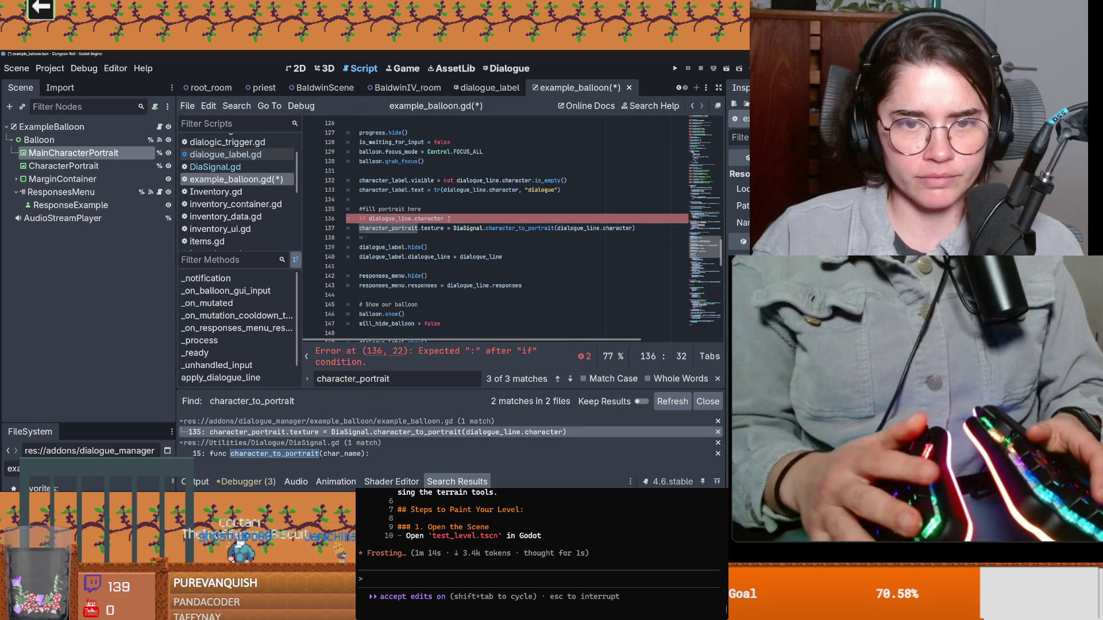
pyautogui.write('== "Cruw')
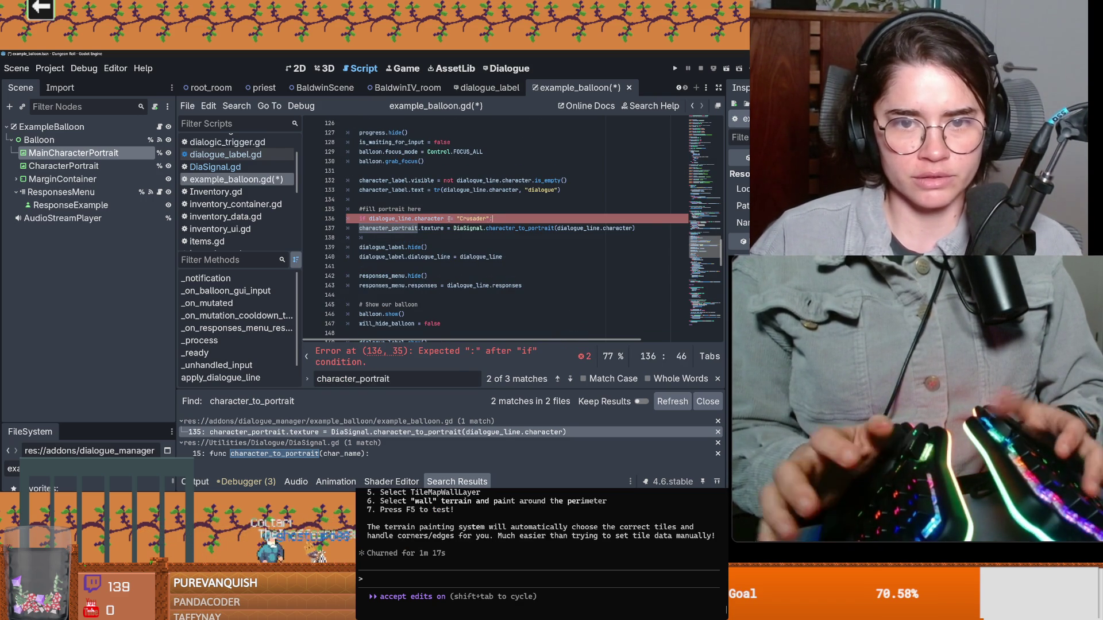
pyautogui.write('":')
pyautogui.press('Return')
# Add an else branch, indent the original assignment under it, and copy the assignment into the Crusader branch
pyautogui.click(357, 237)
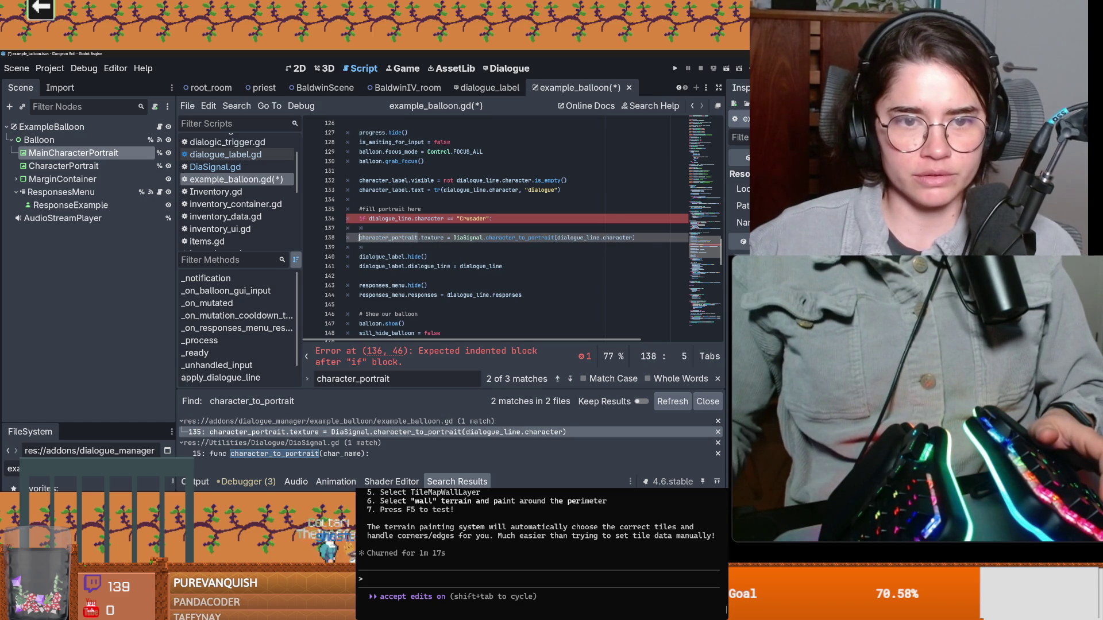
pyautogui.click(372, 228)
pyautogui.write('pas')
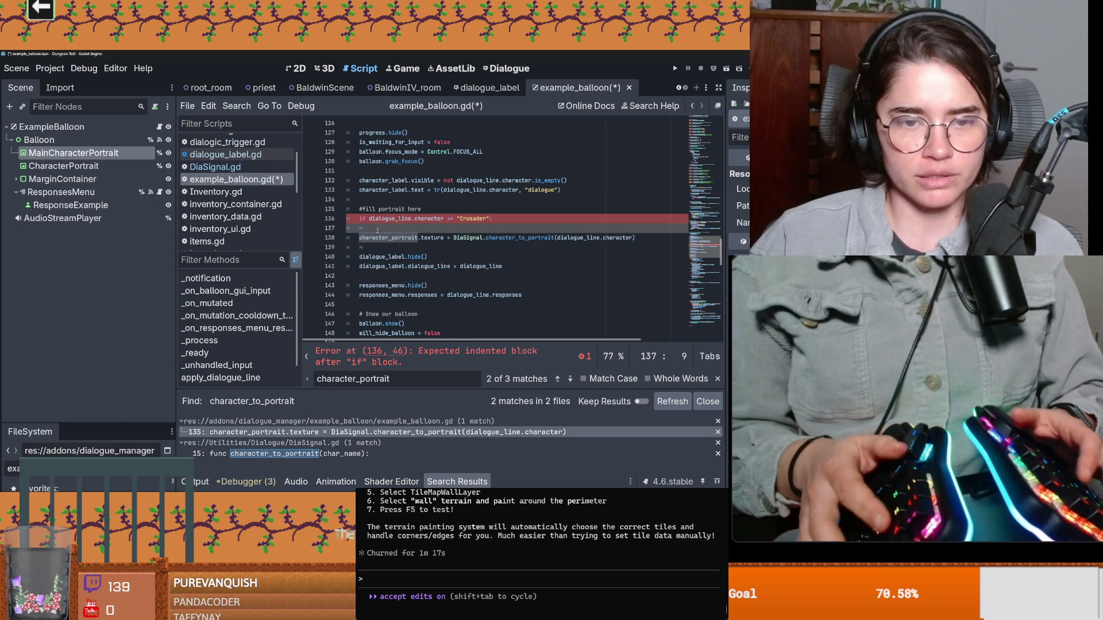
pyautogui.write('s')
pyautogui.press('Return')
pyautogui.write('else')
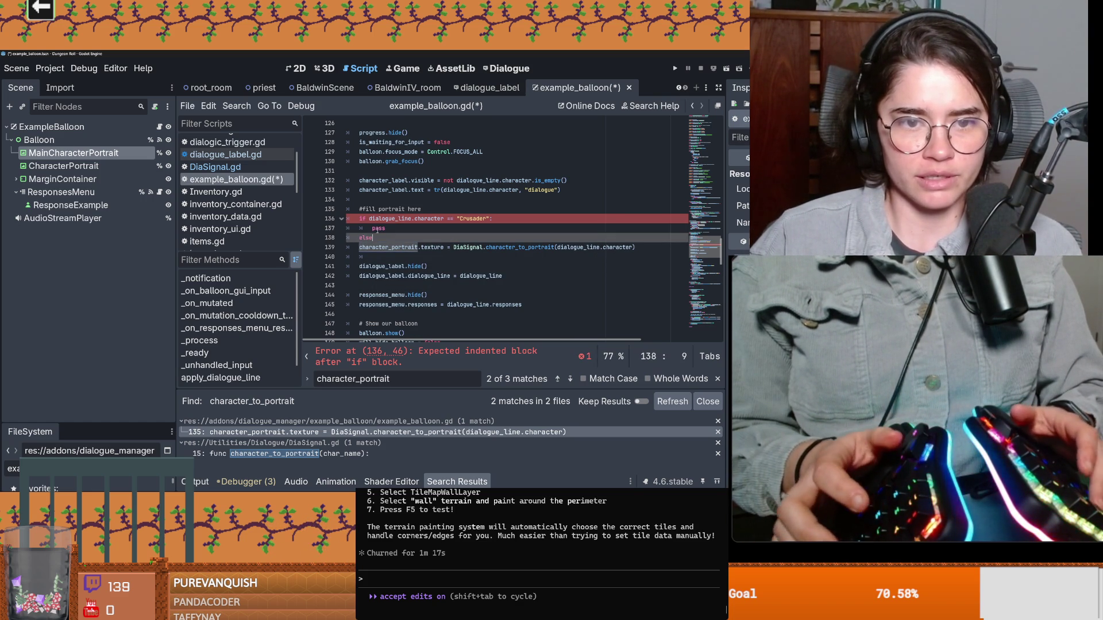
pyautogui.write(':')
pyautogui.press('Down')
pyautogui.press('Home')
pyautogui.press('Tab')
pyautogui.moveTo(647, 245); pyautogui.dragTo(405, 247)
pyautogui.hotkey('ctrl', 'c')
pyautogui.doubleClick(378, 228)
pyautogui.hotkey('ctrl', 'v')
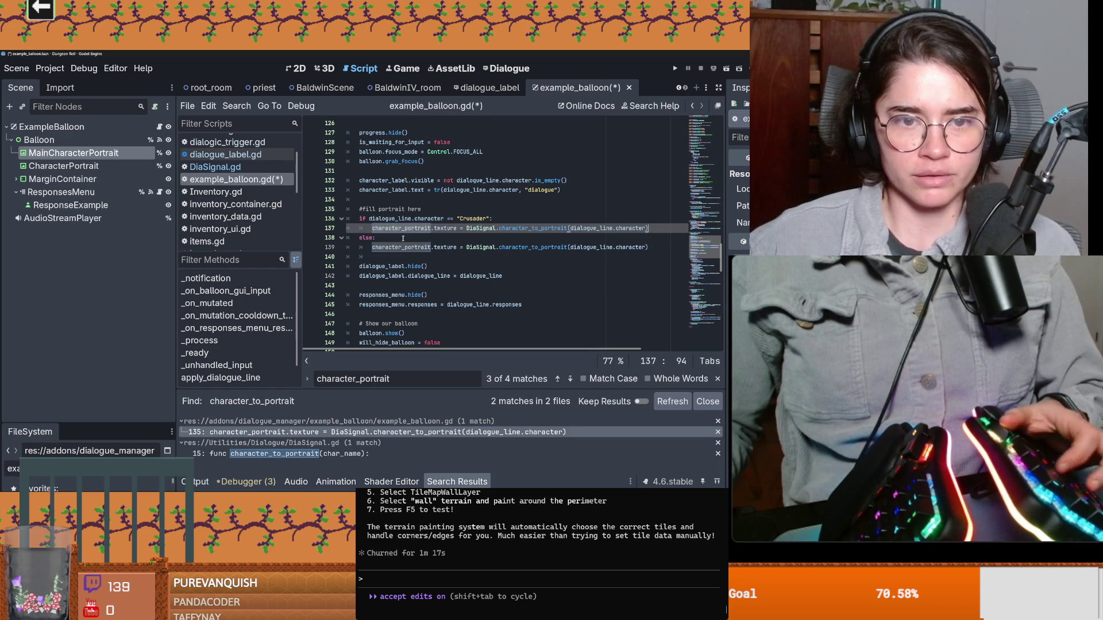
# Change the Crusader branch to assign main_character_portrait, then run the game with F5
pyautogui.hotkey('ctrl', 'space')
pyautogui.press('Return')
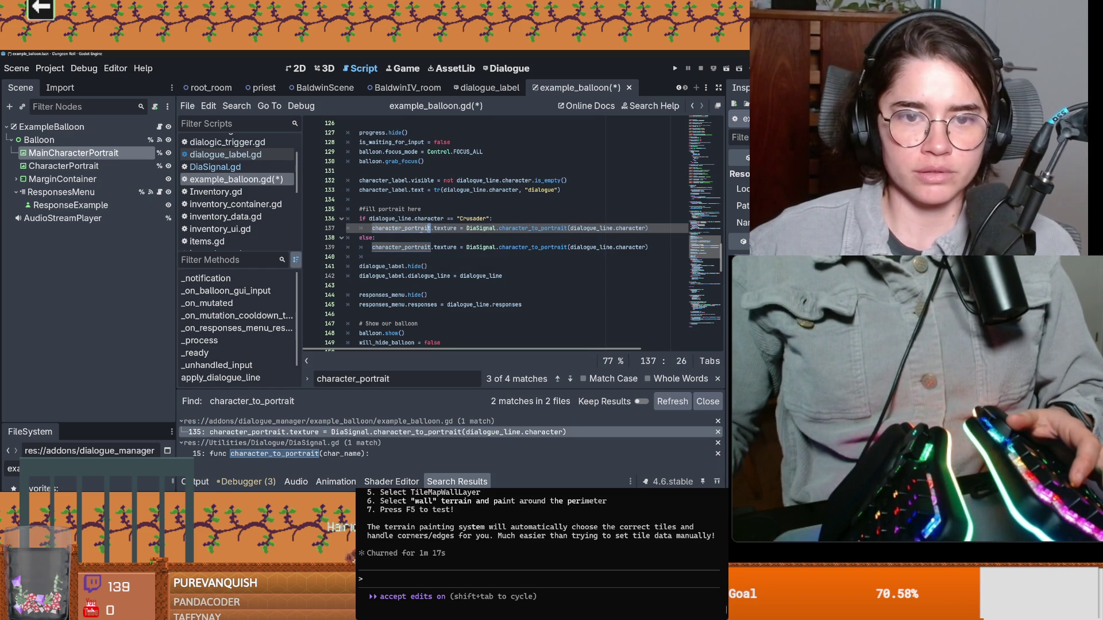
pyautogui.write('M')
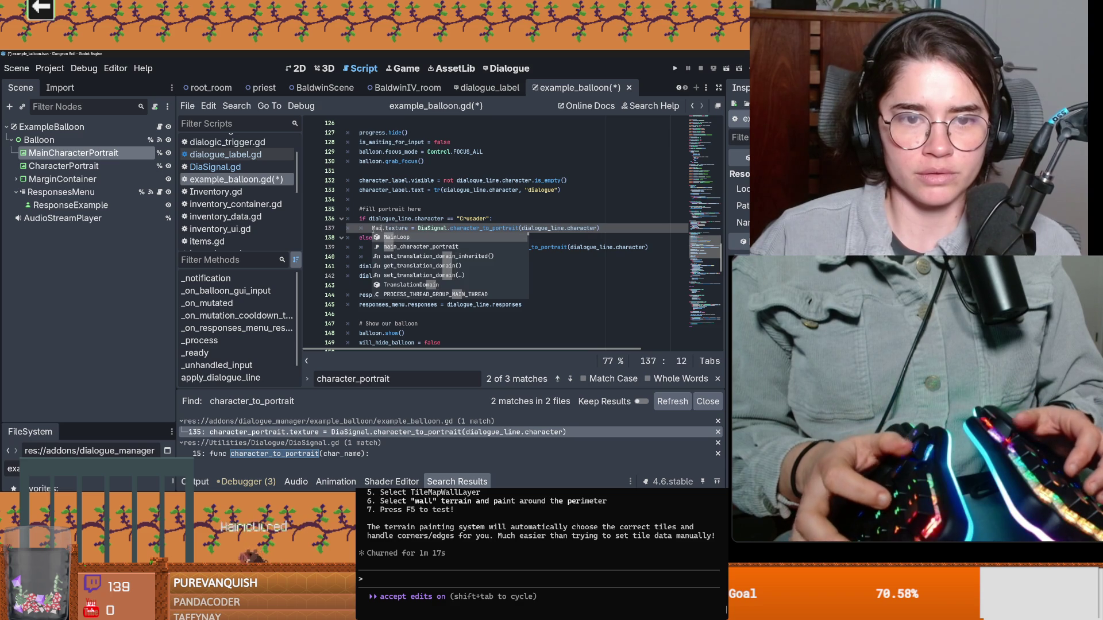
pyautogui.press('BackSpace')
pyautogui.write('mai')
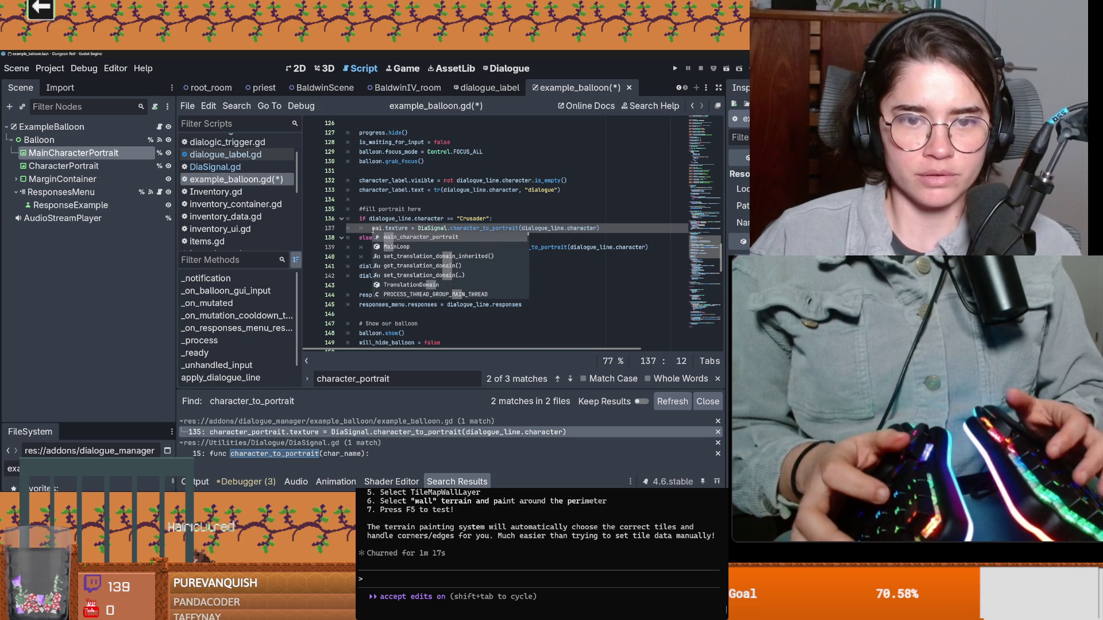
pyautogui.press('Return')
pyautogui.press('F5')
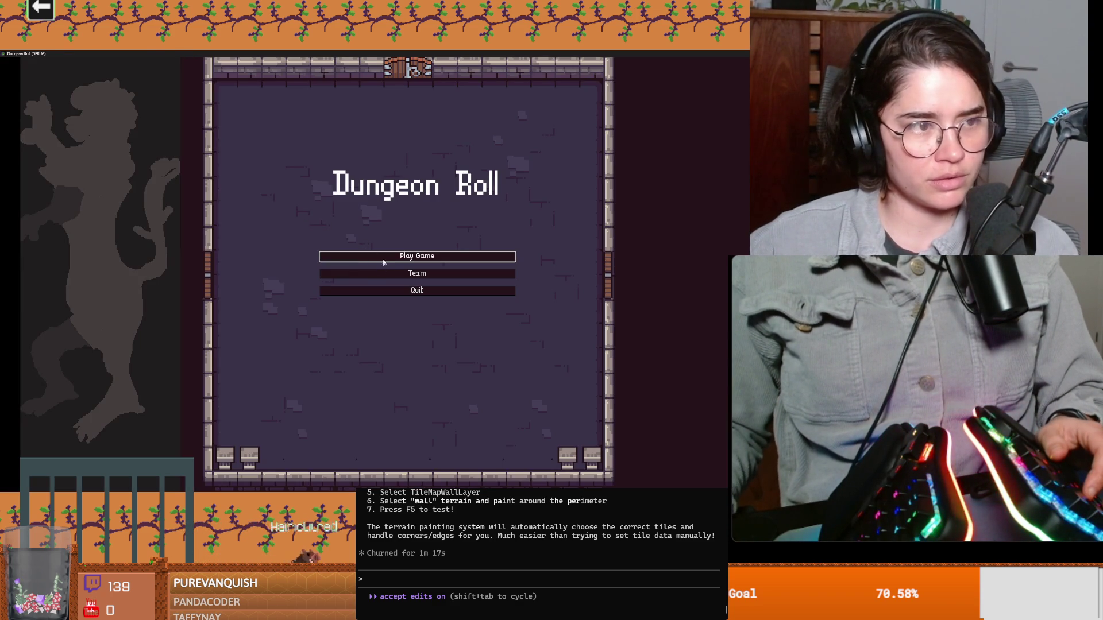
# Start a new game as the Crusader in the Jerusalem room and begin talking to Baldwin
pyautogui.click(383, 262)
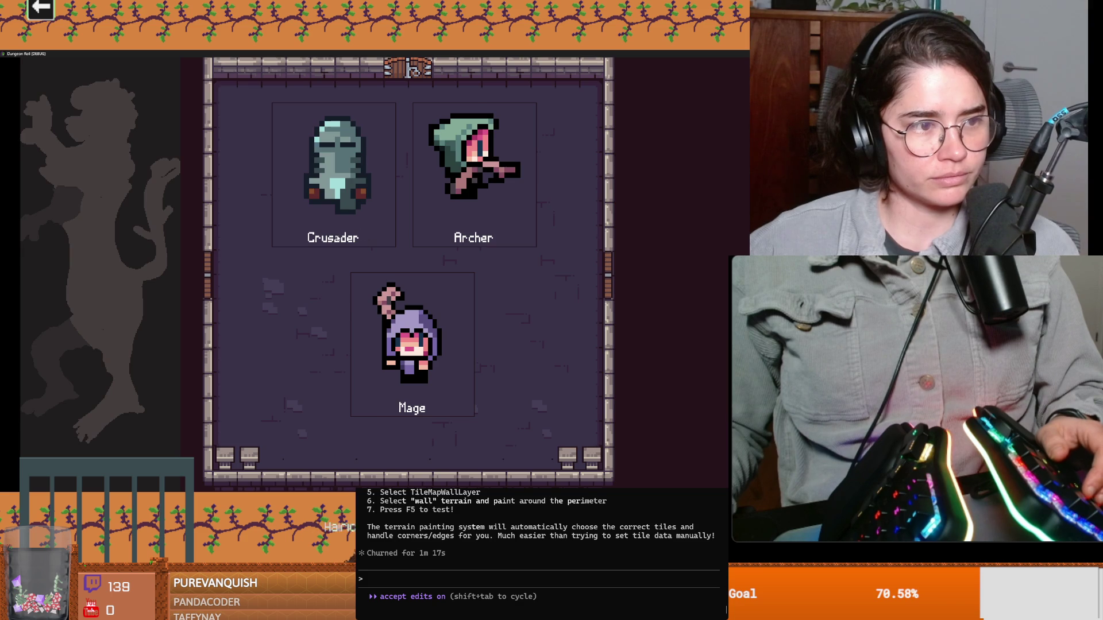
pyautogui.click(292, 226)
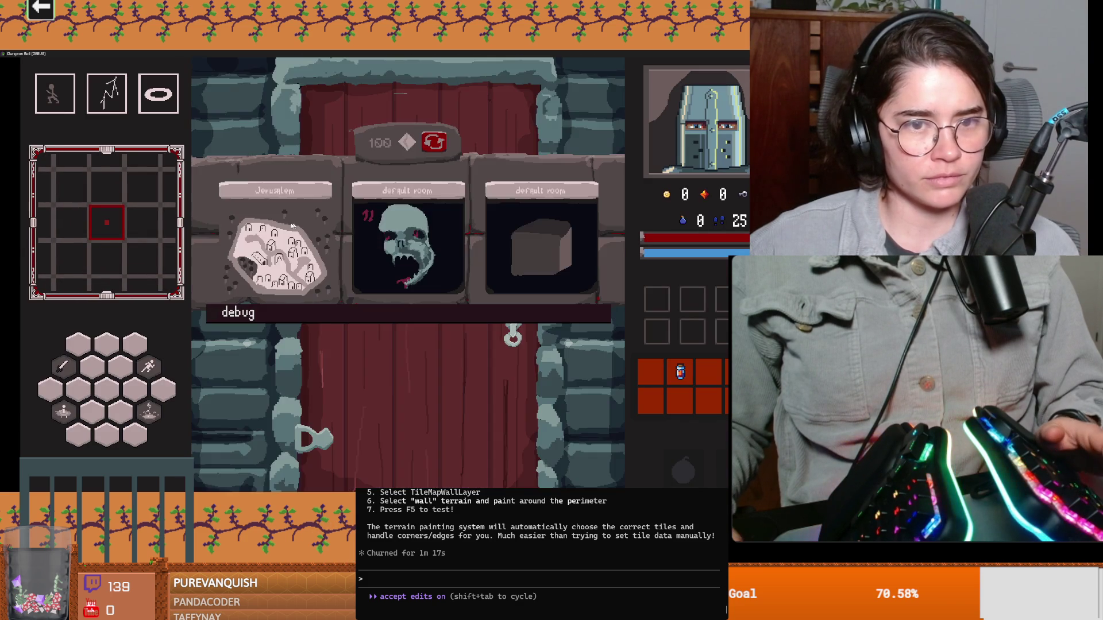
pyautogui.click(291, 226)
pyautogui.press('w')
pyautogui.press('a')
pyautogui.press('e')
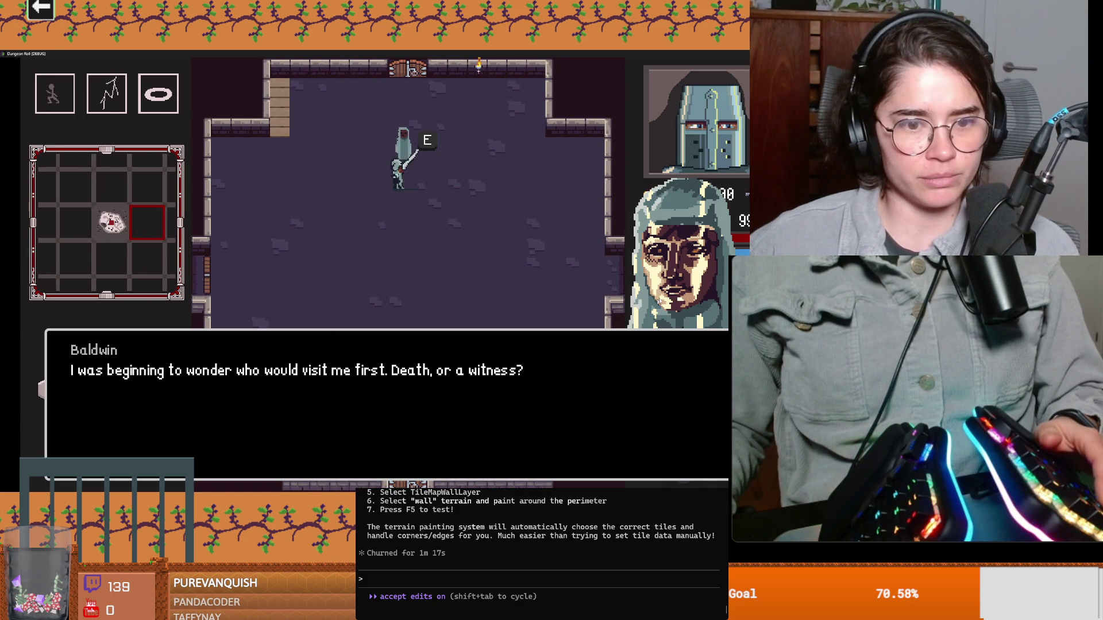
# Advance through Baldwin's dialogue to confirm both portraits appear, then stop the game
pyautogui.press('e')
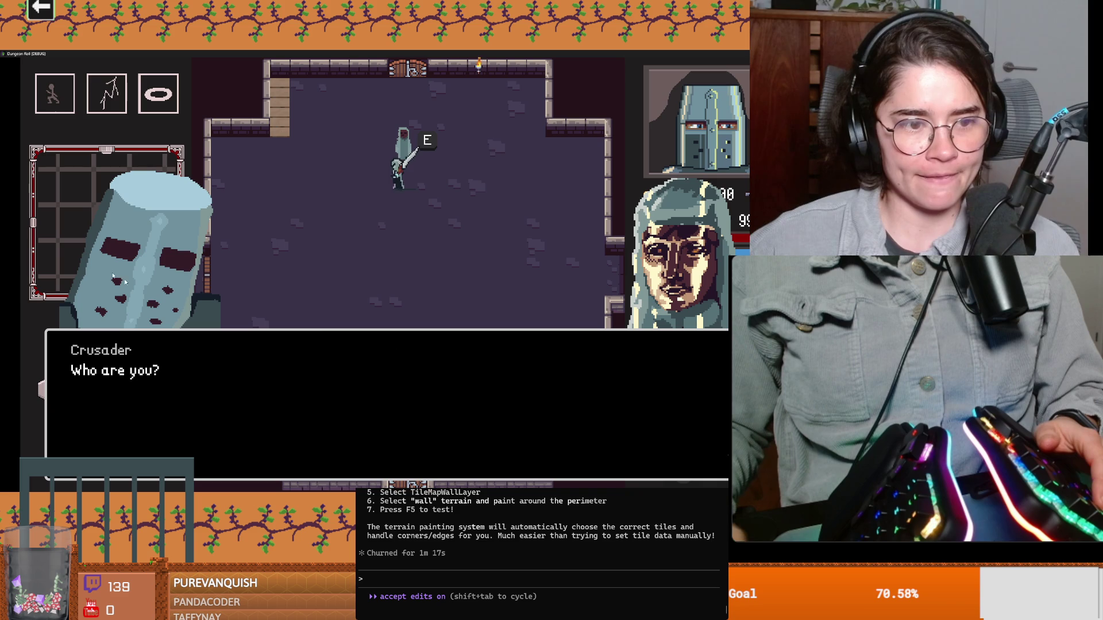
pyautogui.press('e')
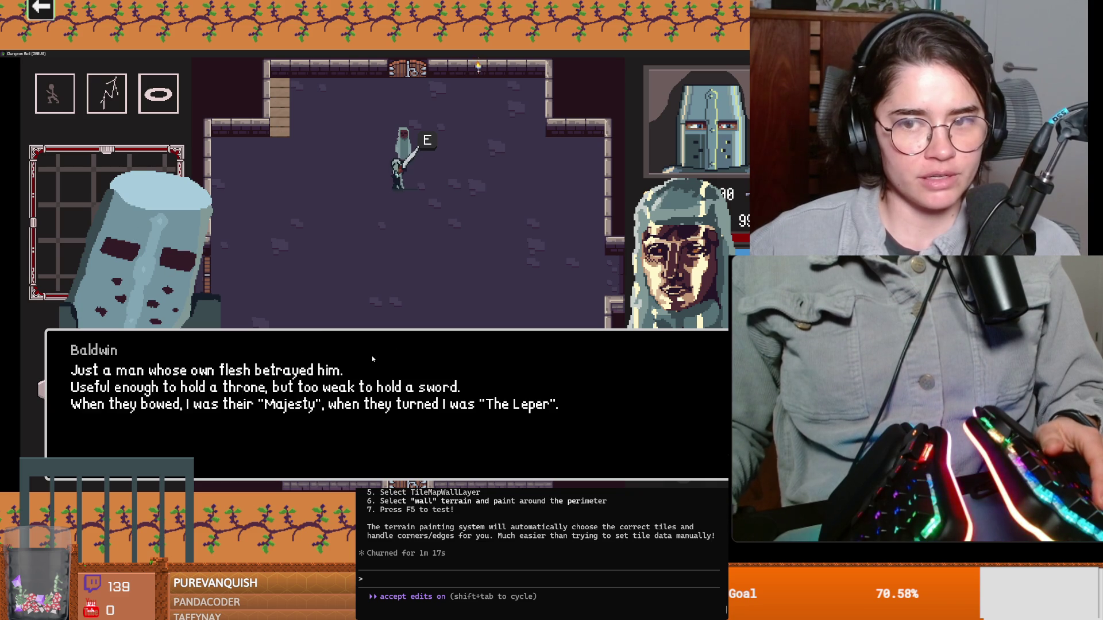
pyautogui.press('e')
pyautogui.press('e')
pyautogui.press('e')
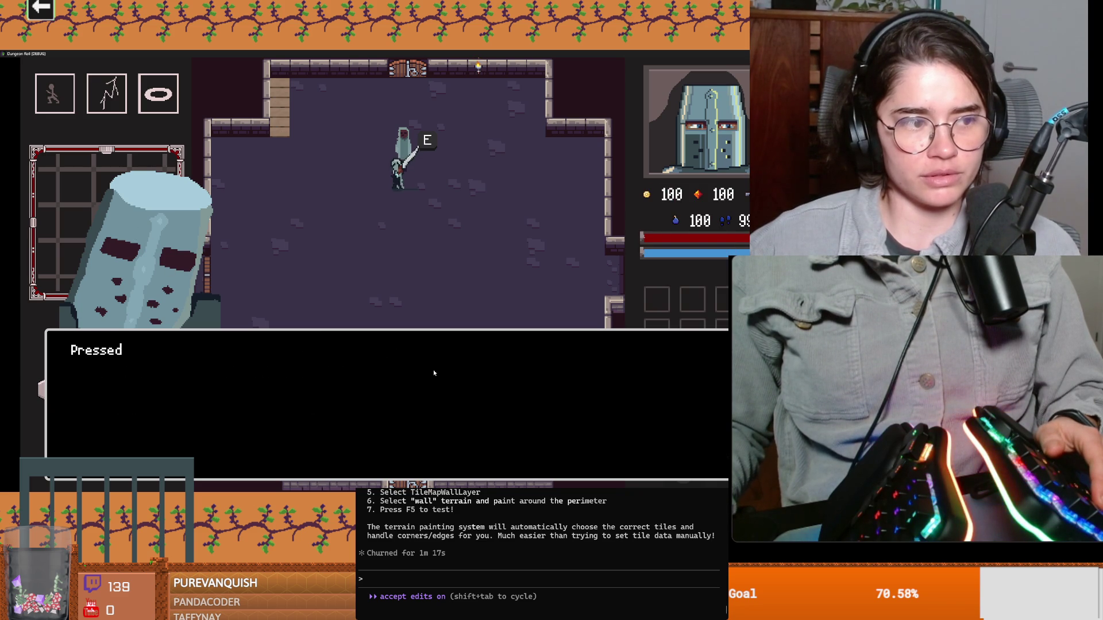
pyautogui.press('e')
pyautogui.press('e')
pyautogui.press('e')
pyautogui.press('e')
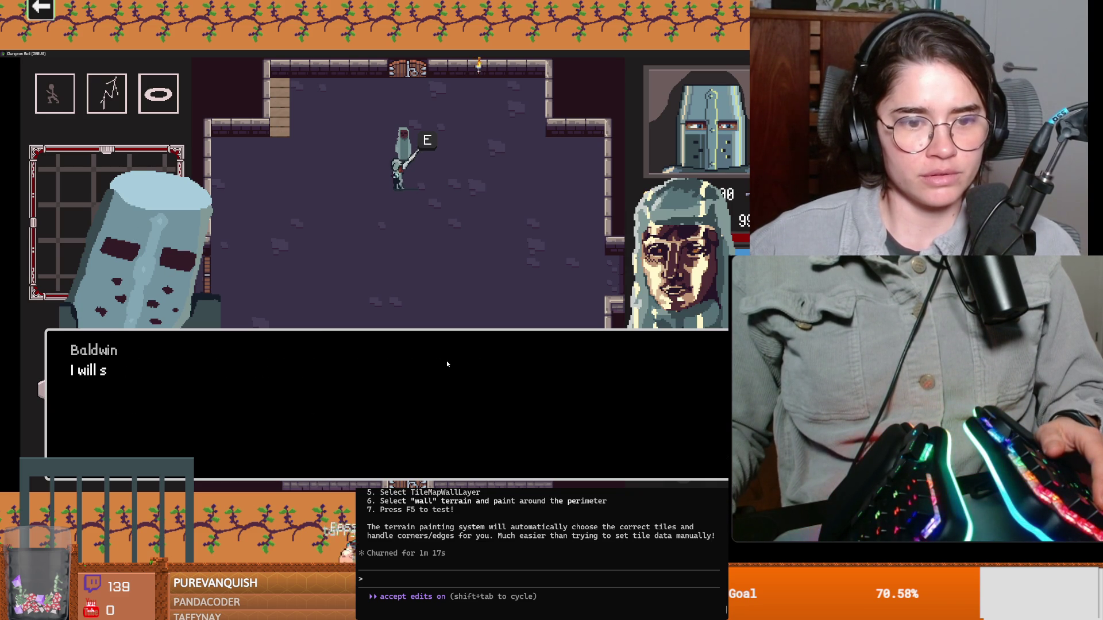
pyautogui.press('e')
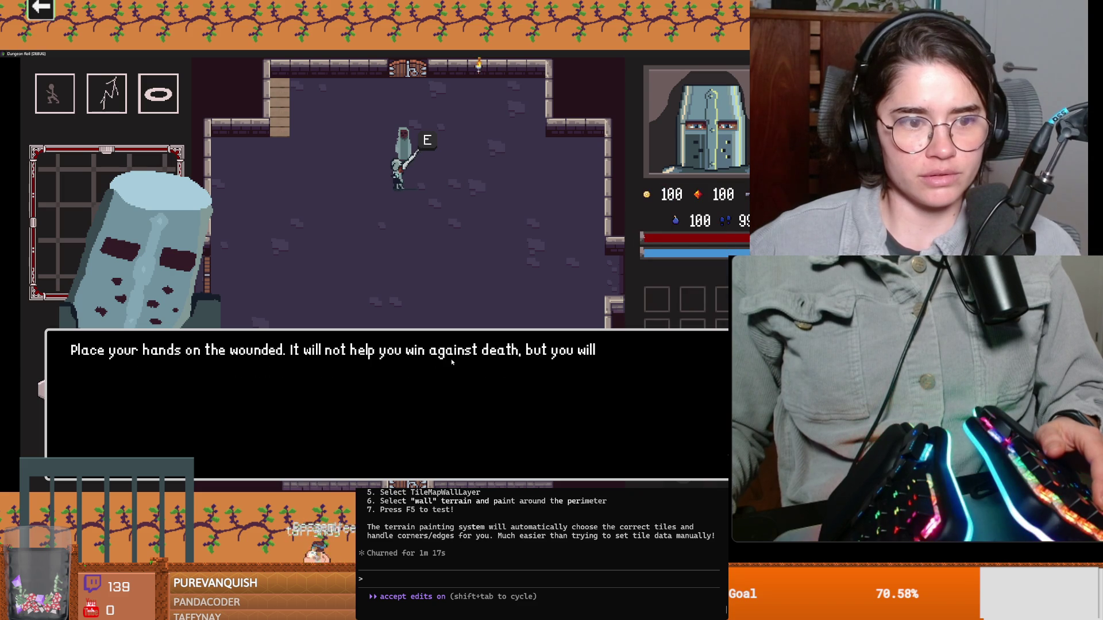
pyautogui.press('e')
pyautogui.press('e')
pyautogui.press('e')
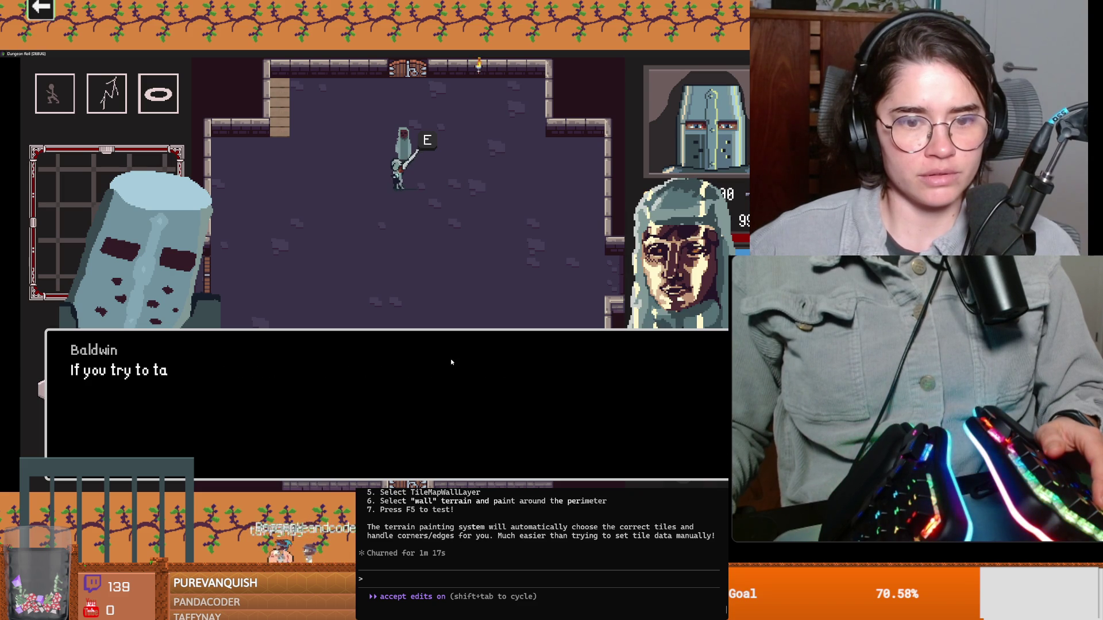
pyautogui.hotkey('alt', 'F4')
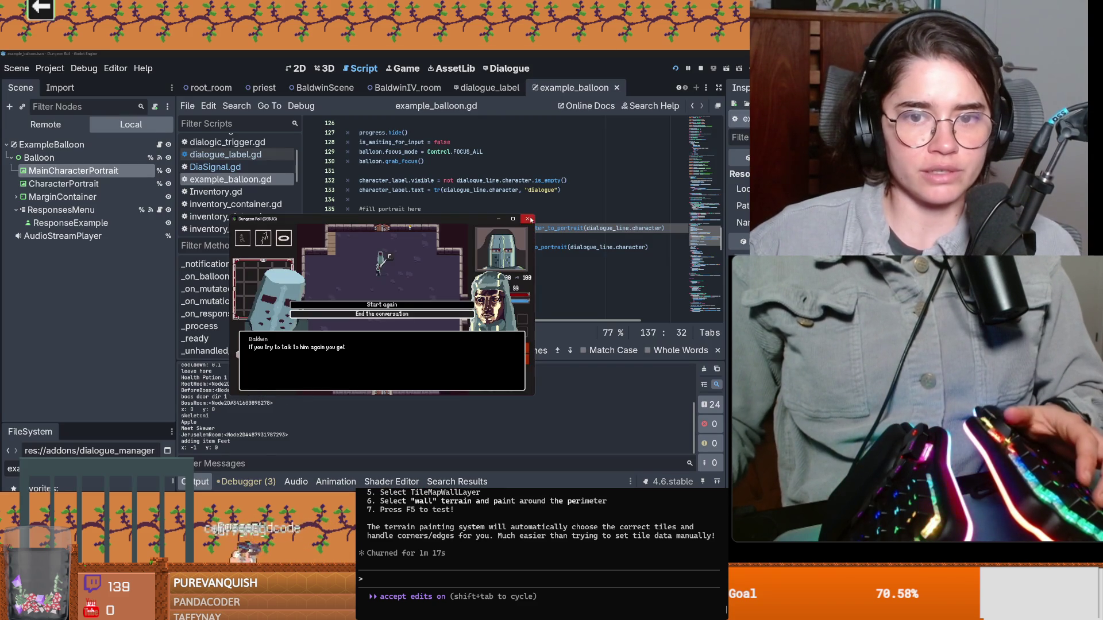
pyautogui.scroll(1, 448, 219)
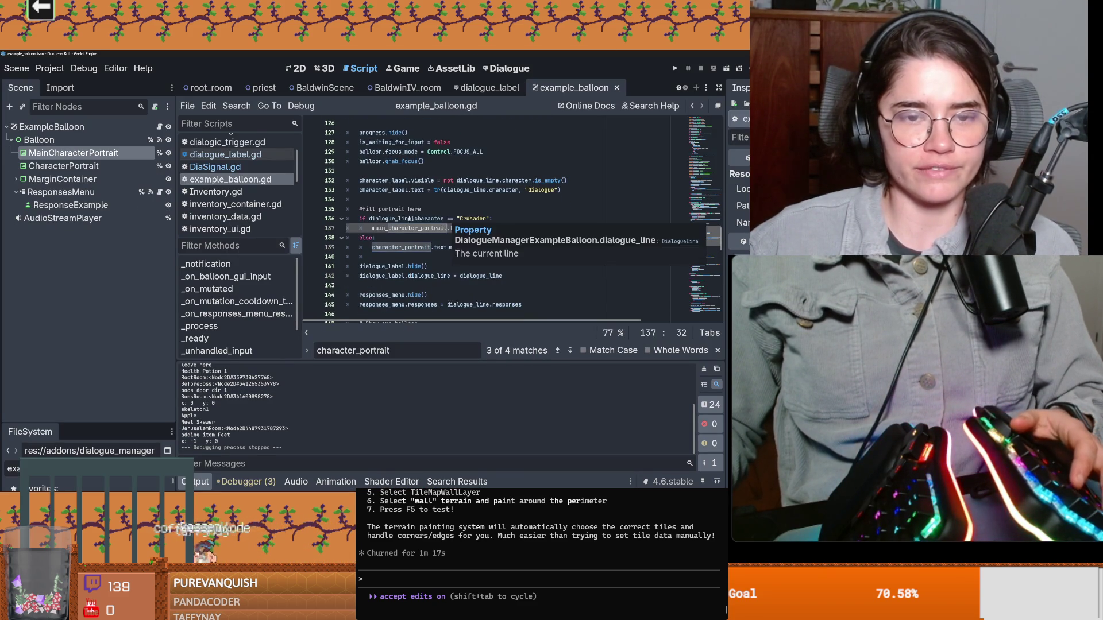
pyautogui.scroll(1, 418, 208)
# Glance over the portrait code in the script and switch to GitHub Desktop
pyautogui.click(396, 161)
pyautogui.scroll(-4, 395, 160)
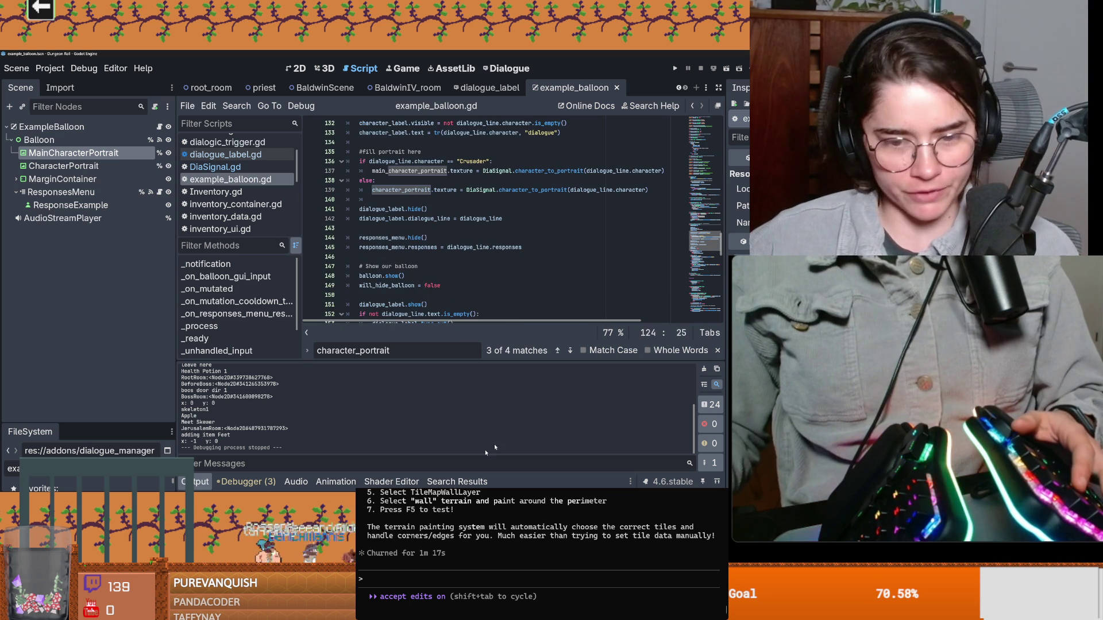
pyautogui.hotkey('alt', 'Tab')
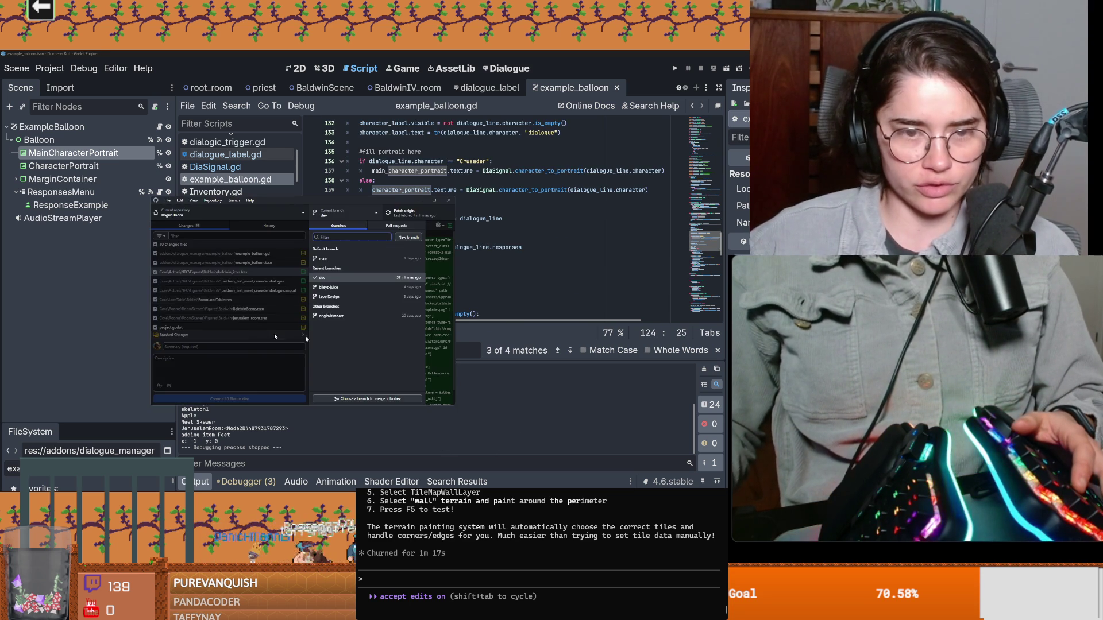
# Commit the 10 changed files to dev with a Baldwin dialogue and portrait summary, then return to Godot
pyautogui.click(272, 325)
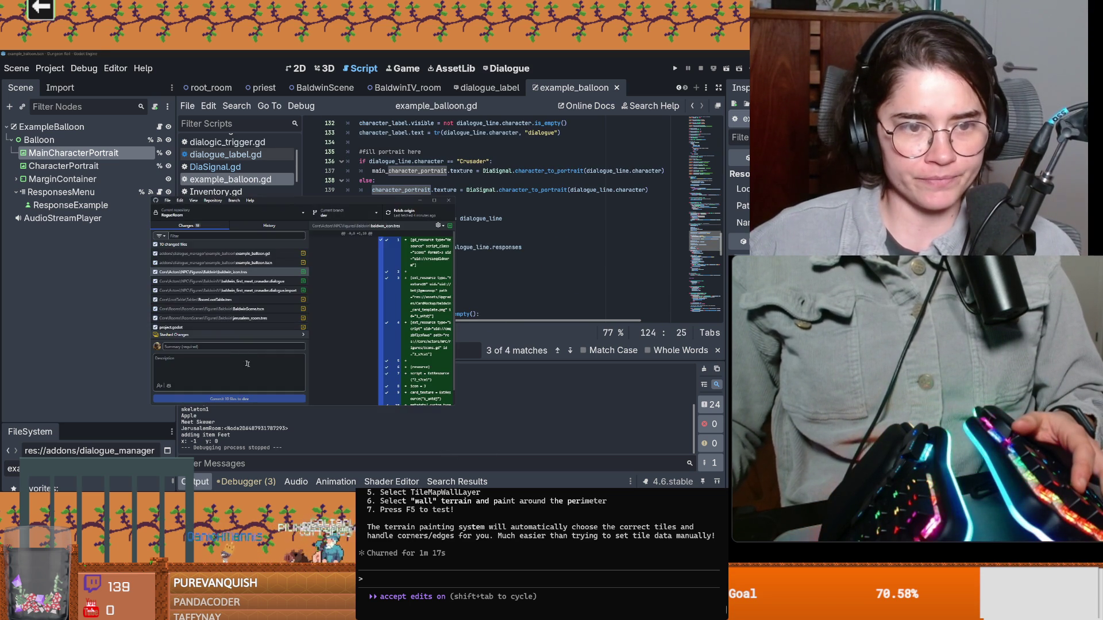
pyautogui.click(210, 345)
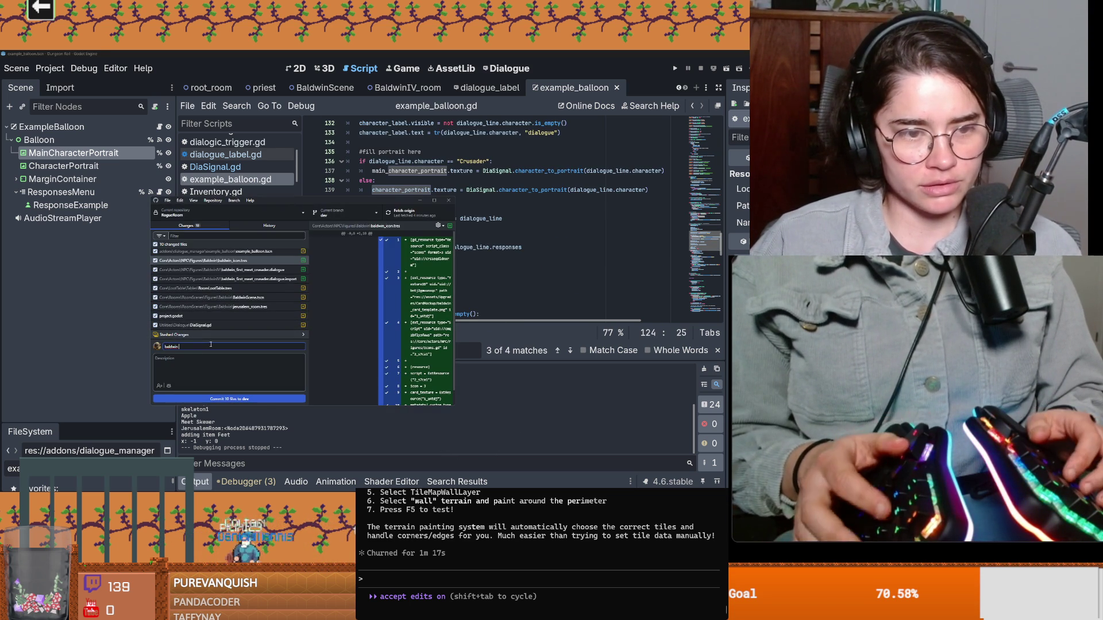
pyautogui.write('baldwin dialogue and')
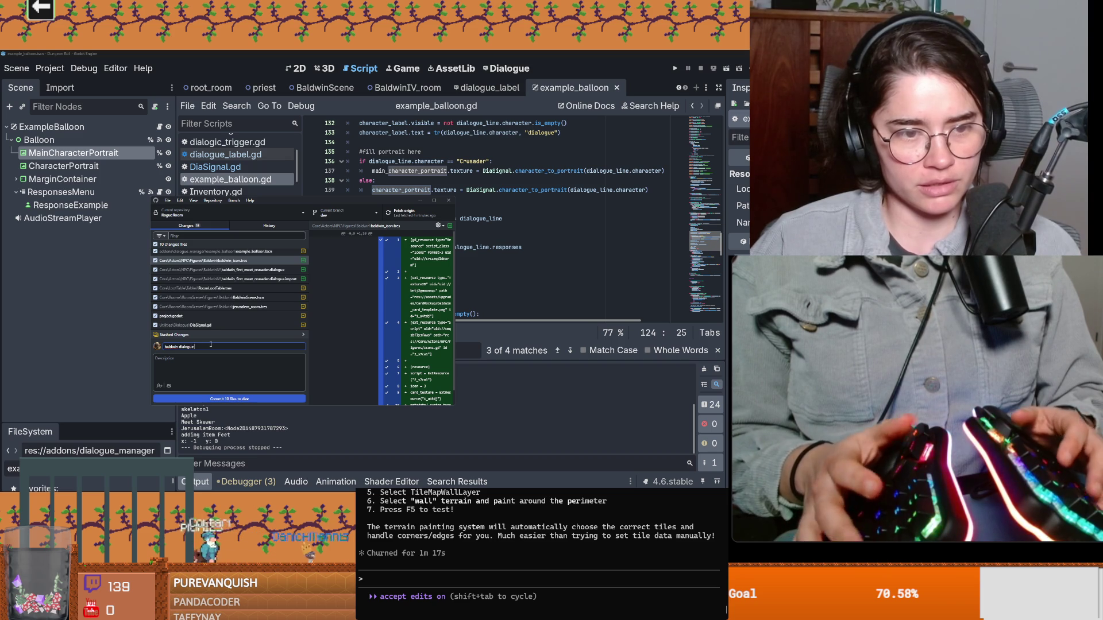
pyautogui.write(' portrait fixes')
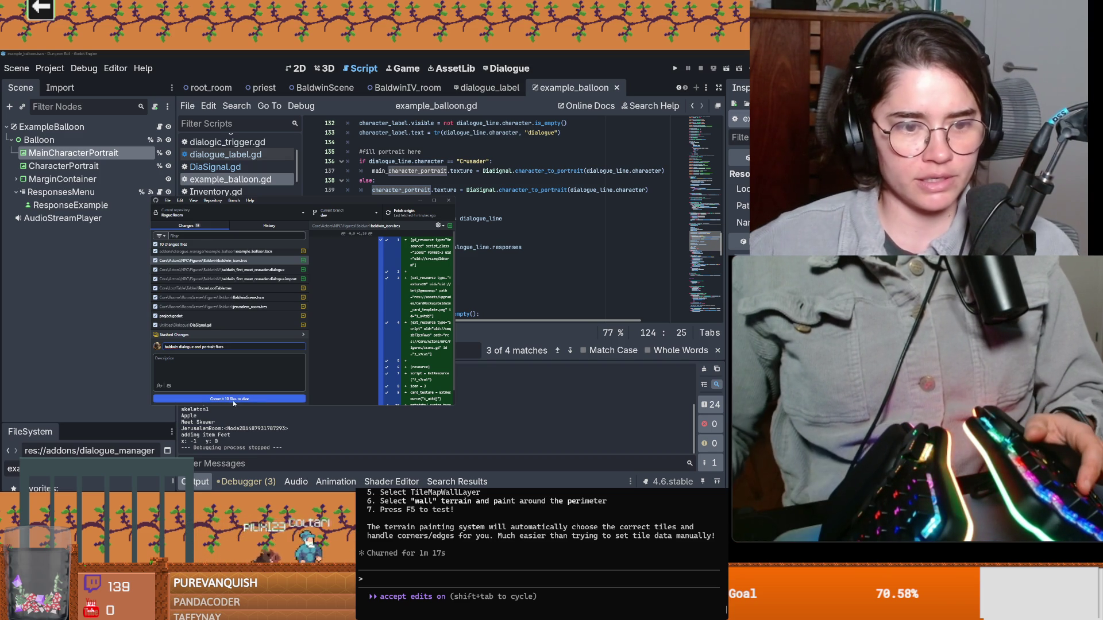
pyautogui.click(234, 399)
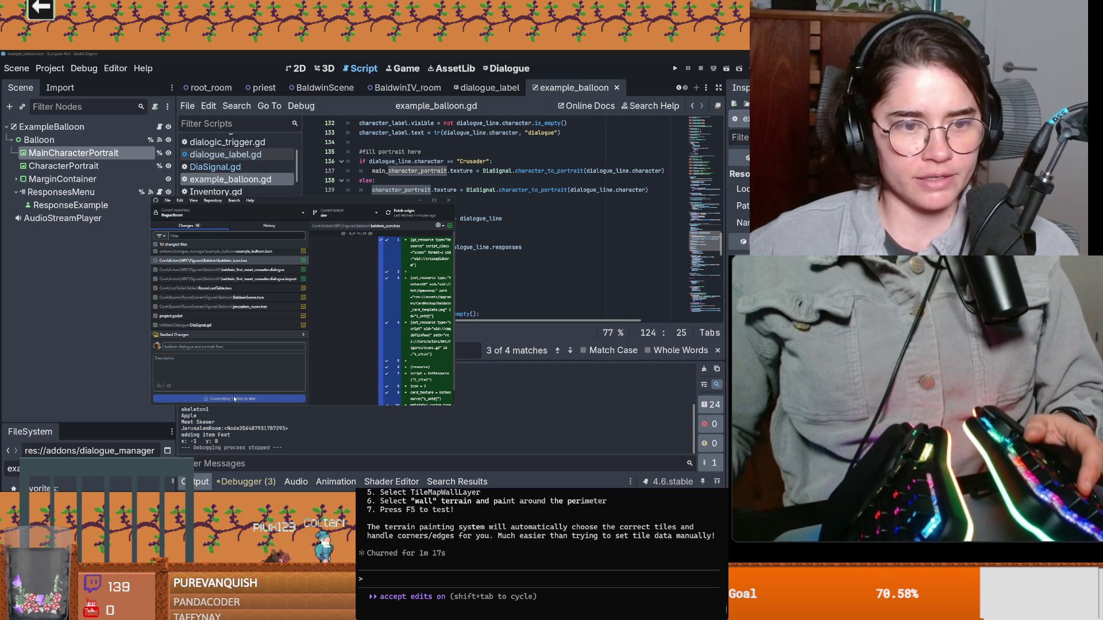
pyautogui.moveTo(372, 200); pyautogui.dragTo(489, 195)
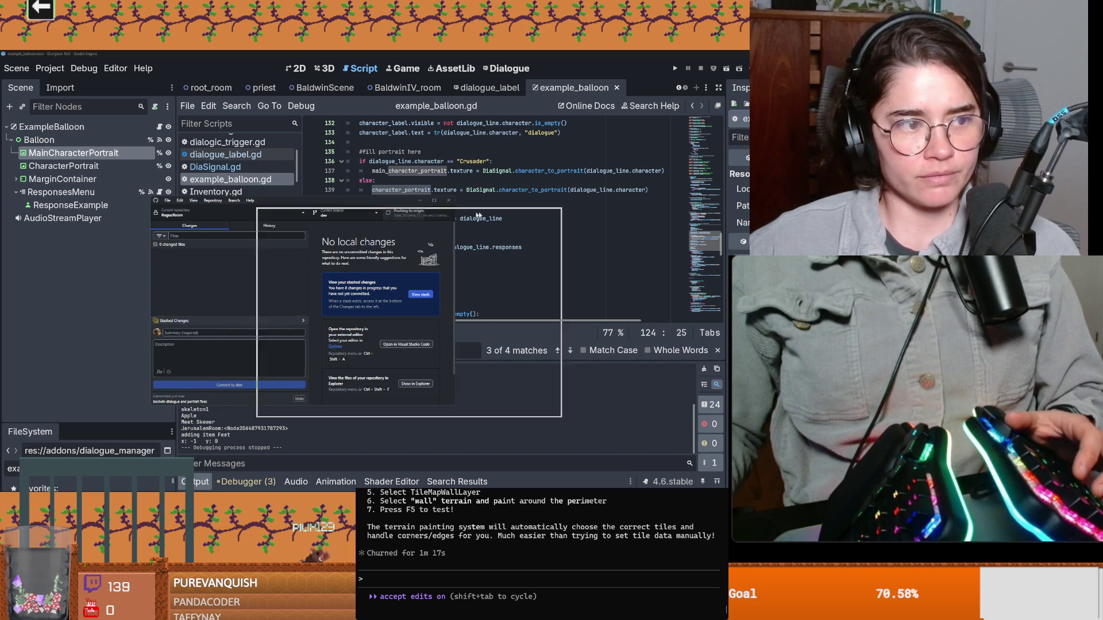
pyautogui.click(451, 164)
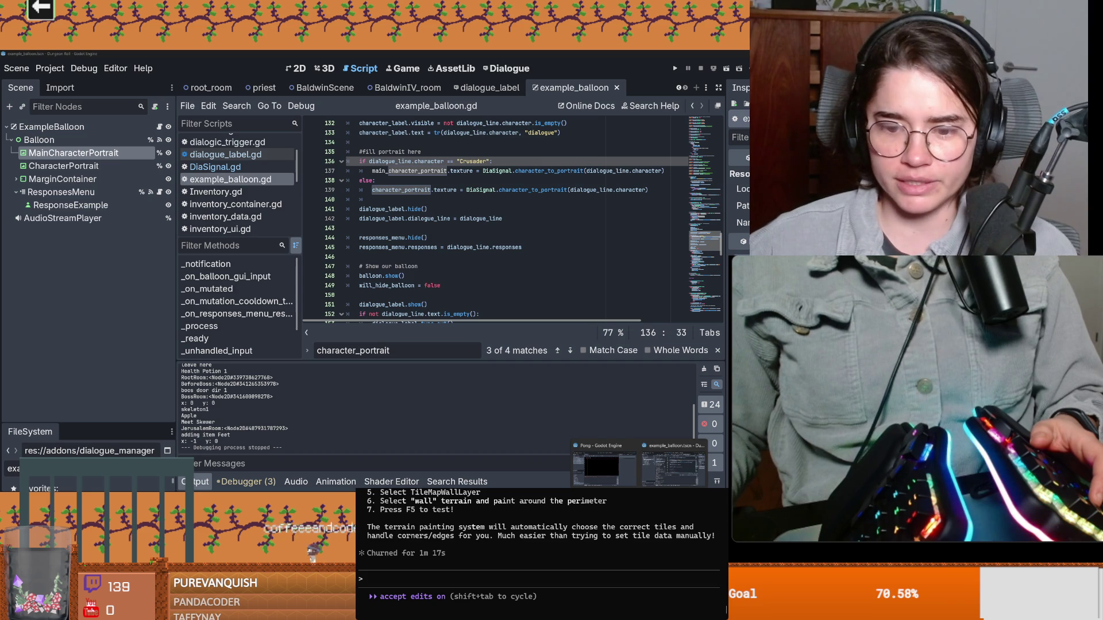
# Bring the Pong project's Godot editor window to the front
pyautogui.click(603, 465)
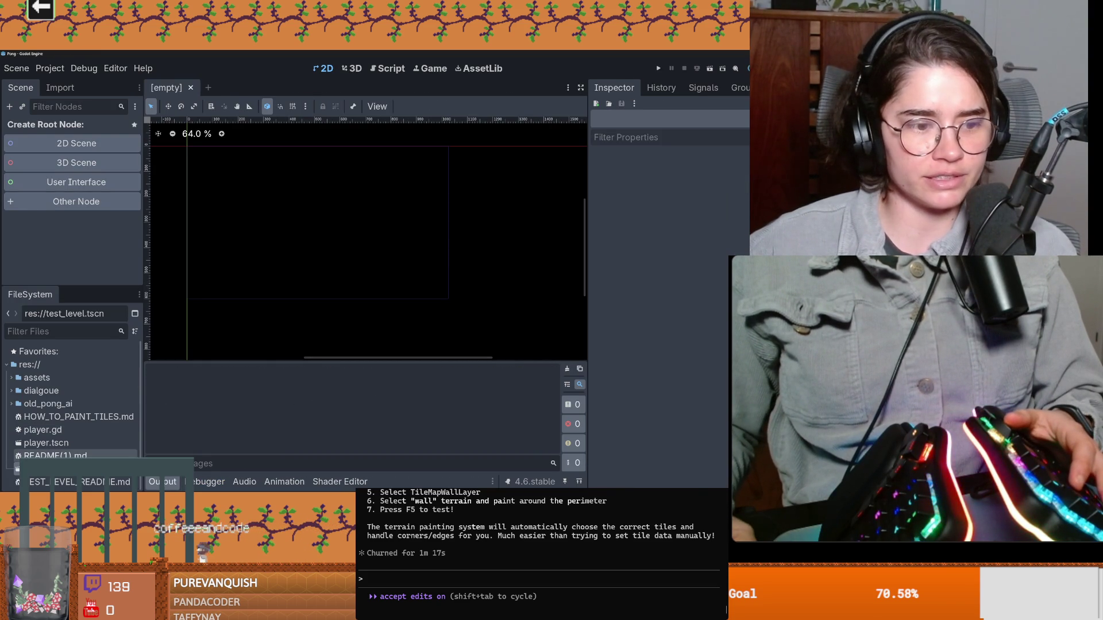
# Load test_level.tscn past the Camera2D name-clash warning and back out of deleting Camera2D2
pyautogui.doubleClick(52, 468)
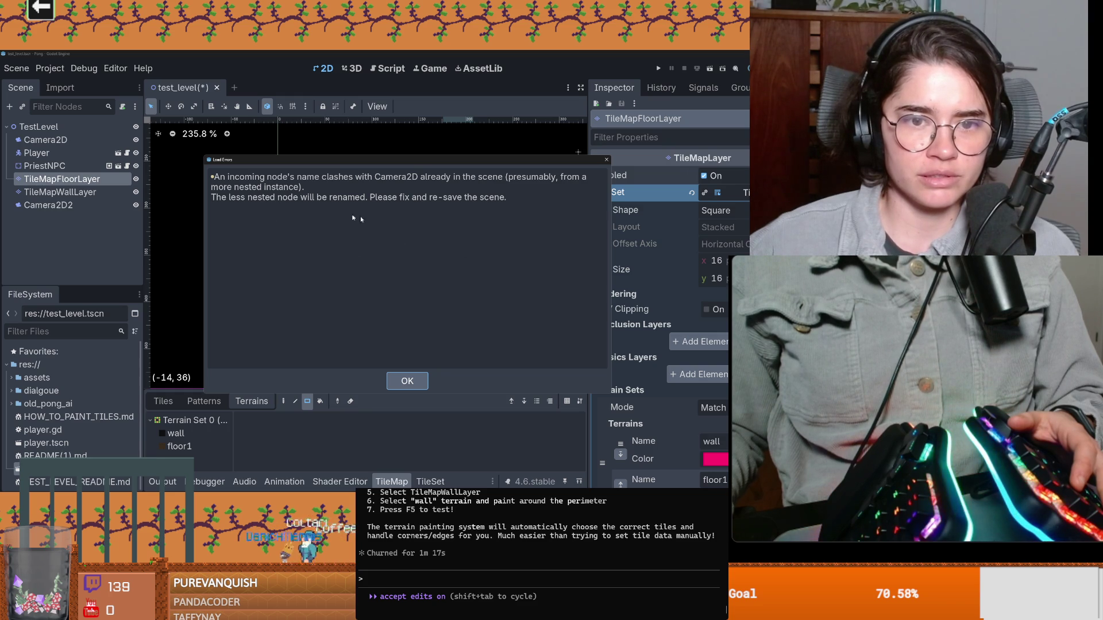
pyautogui.press('Return')
pyautogui.scroll(-2, 419, 279)
pyautogui.scroll(-3, 419, 321)
pyautogui.scroll(3, 419, 322)
pyautogui.scroll(-2, 216, 215)
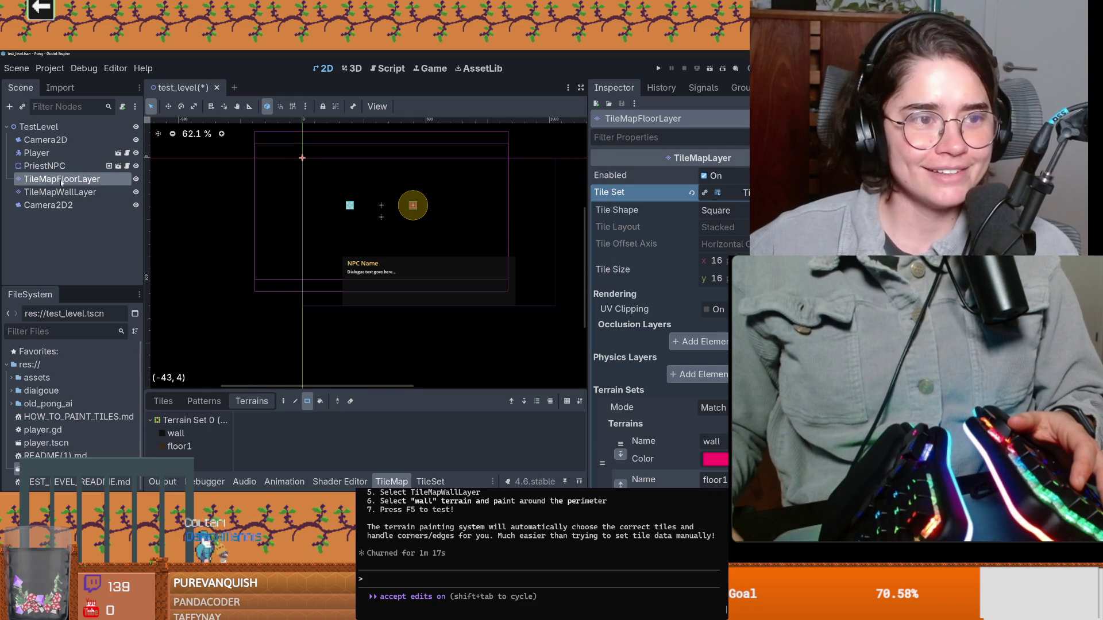
pyautogui.click(53, 205)
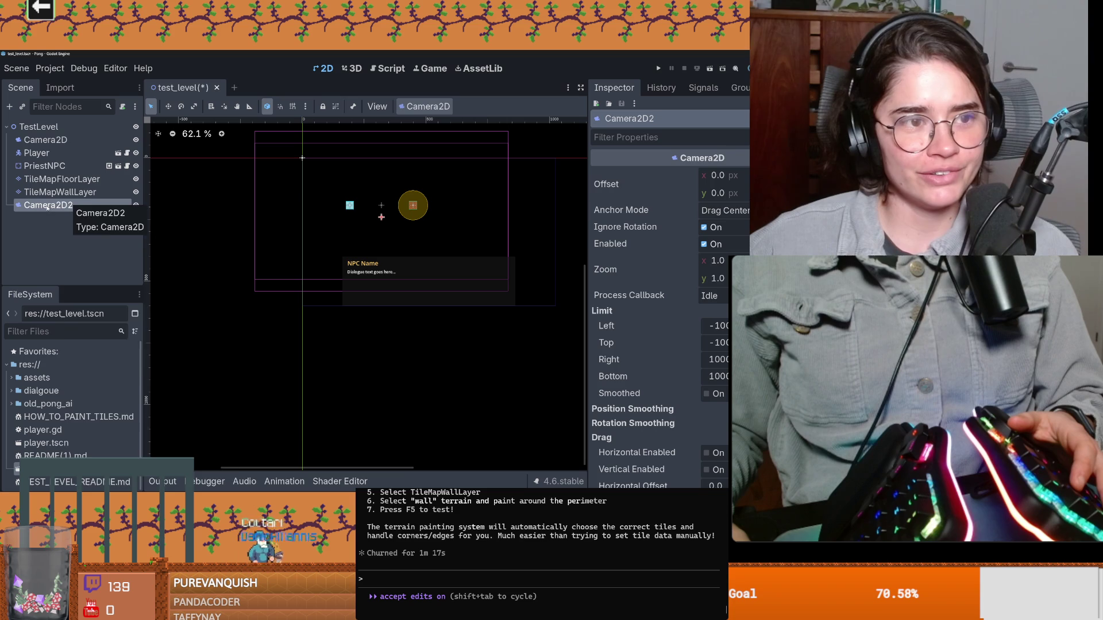
pyautogui.rightClick(46, 208)
pyautogui.click(77, 474)
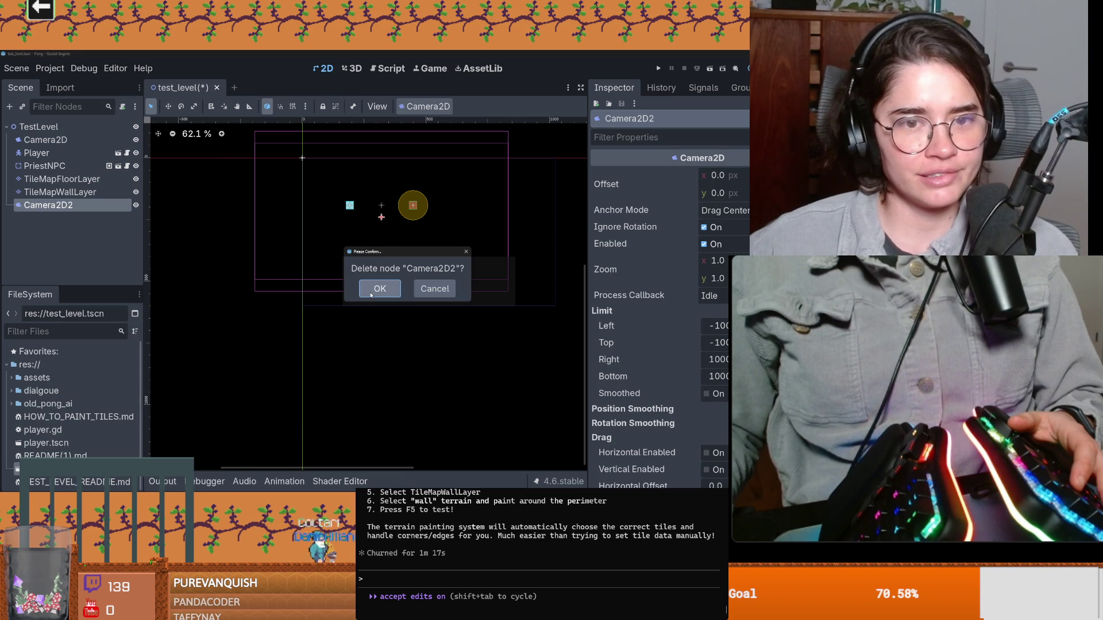
pyautogui.click(417, 290)
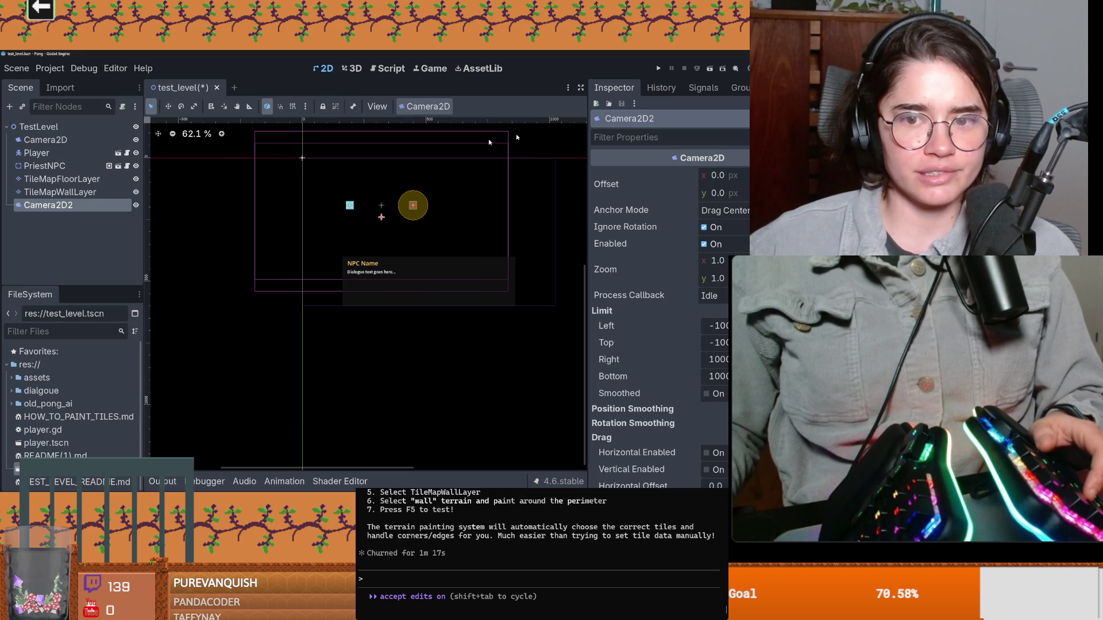
# Peek at the player and priest NPC scenes, then return to the test level
pyautogui.click(118, 153)
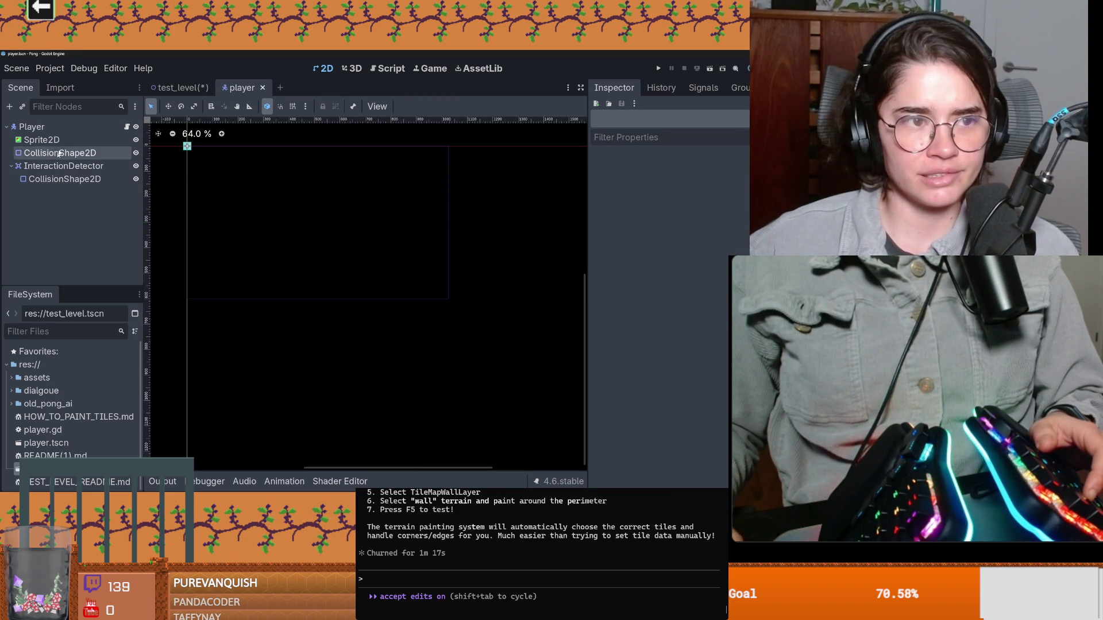
pyautogui.click(177, 87)
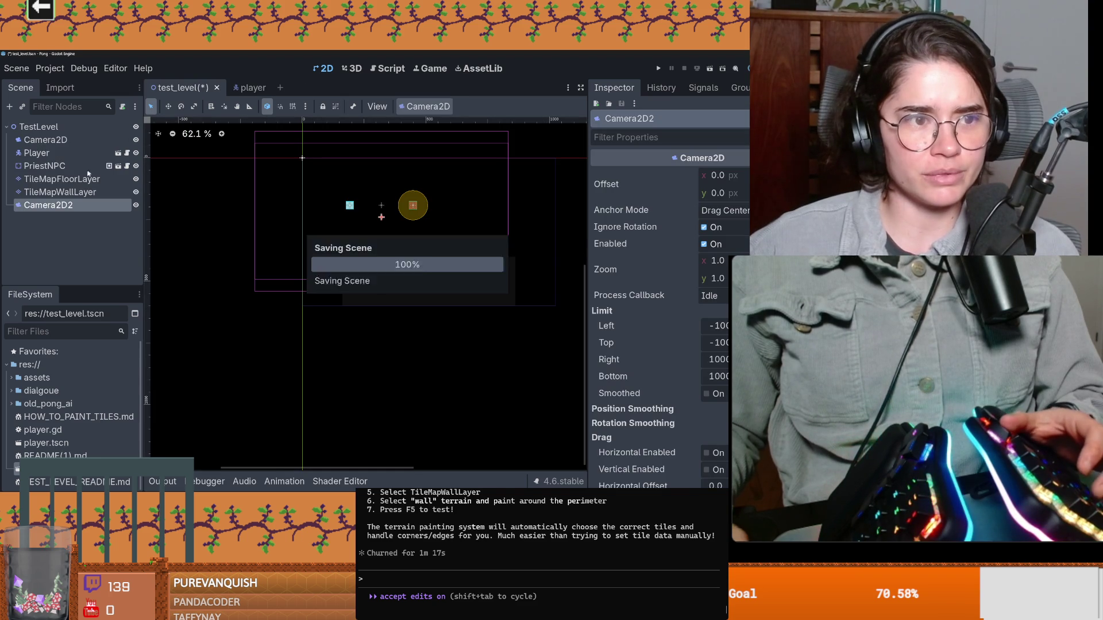
pyautogui.click(118, 166)
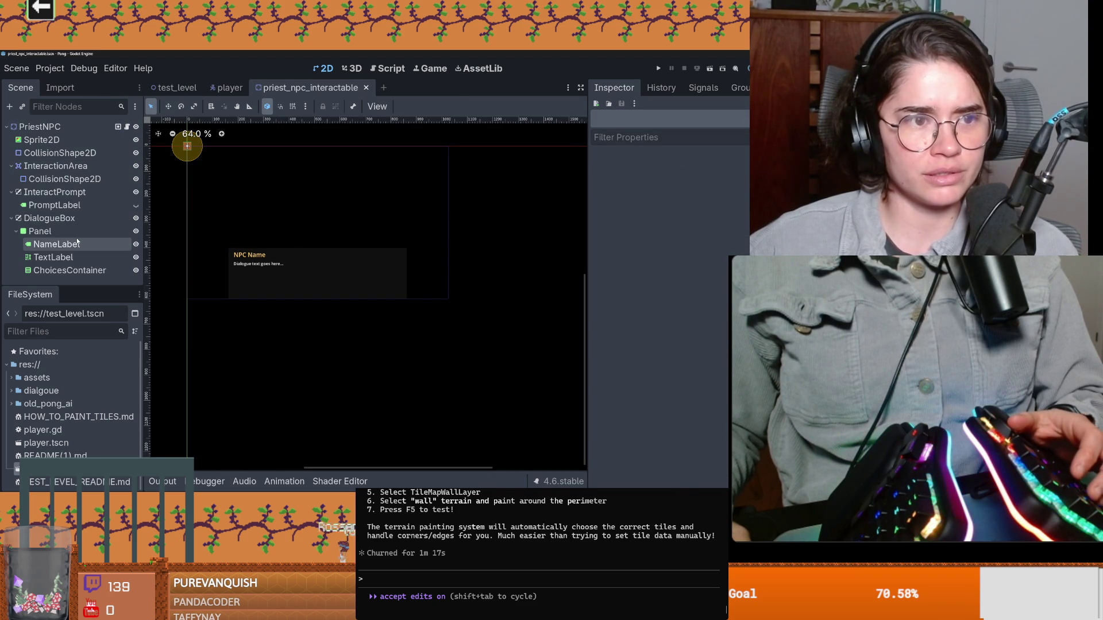
pyautogui.hotkey('ctrl', 'shift', 'Tab')
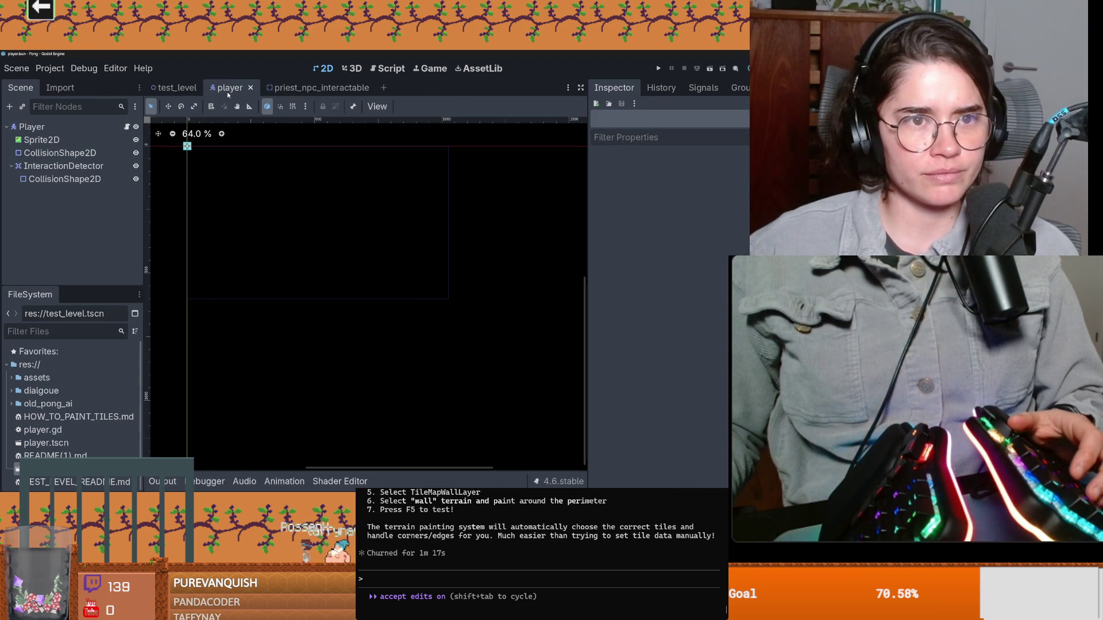
pyautogui.hotkey('ctrl', 'shift', 'Tab')
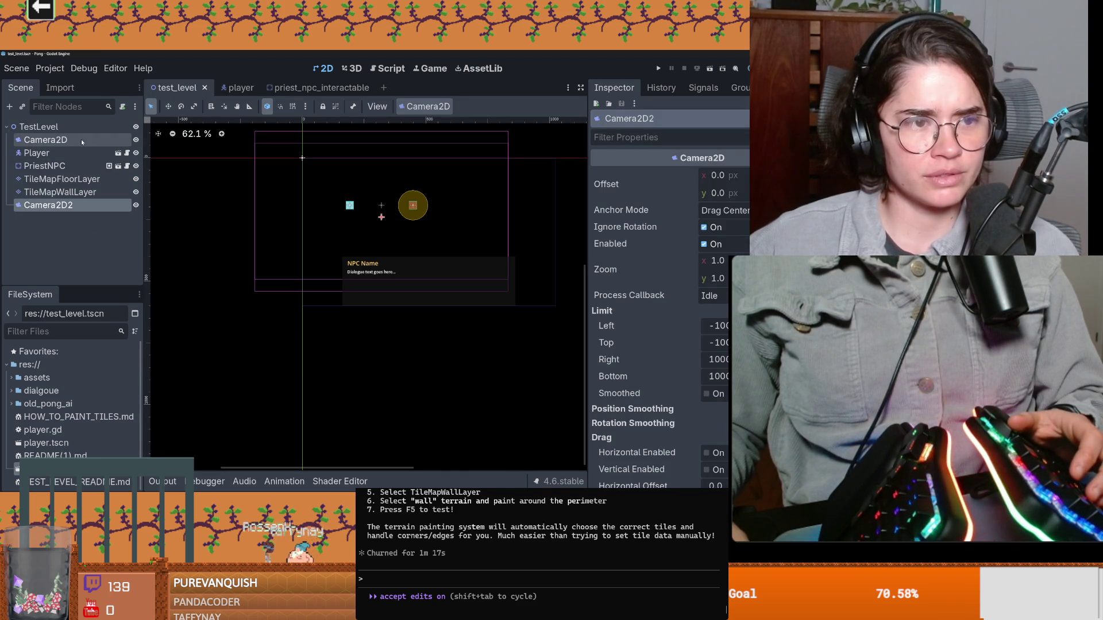
# Delete the duplicate Camera2D2 node and save the test level scene
pyautogui.rightClick(78, 205)
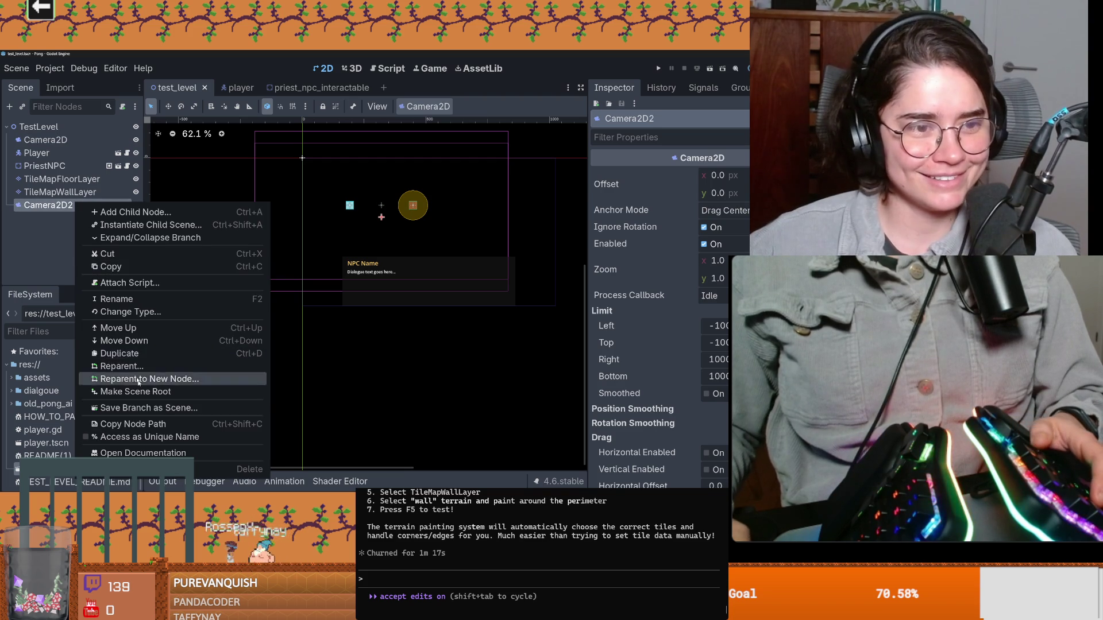
pyautogui.press('Delete')
pyautogui.press('Return')
pyautogui.hotkey('ctrl', 's')
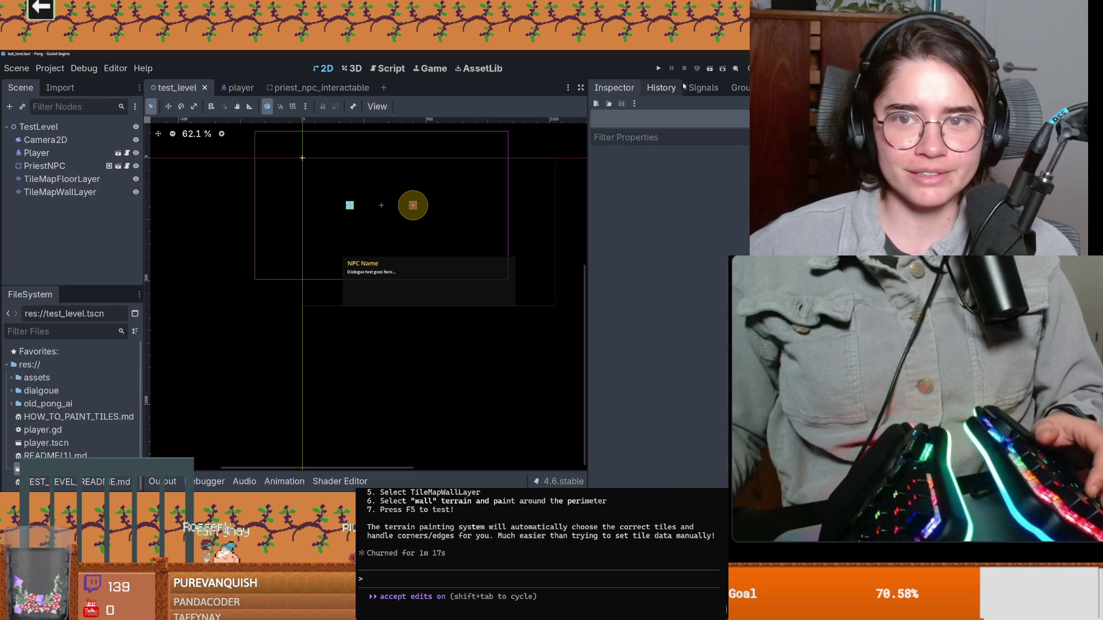
# Walk the player into the priest NPC, start the conversation, and enlarge the game window
pyautogui.press('Right')
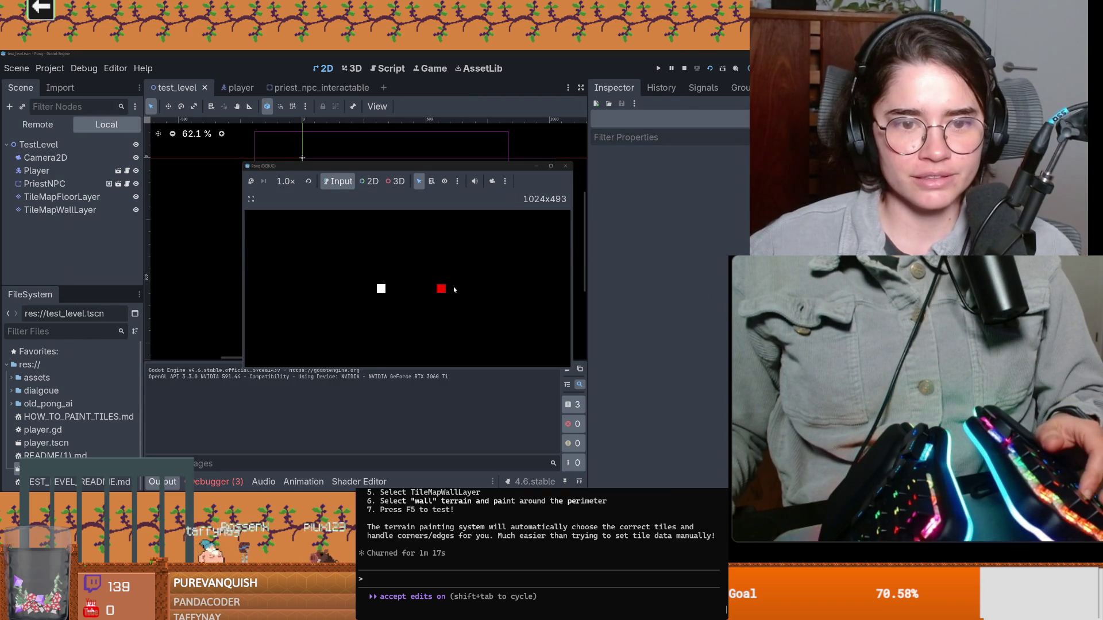
pyautogui.press('Right')
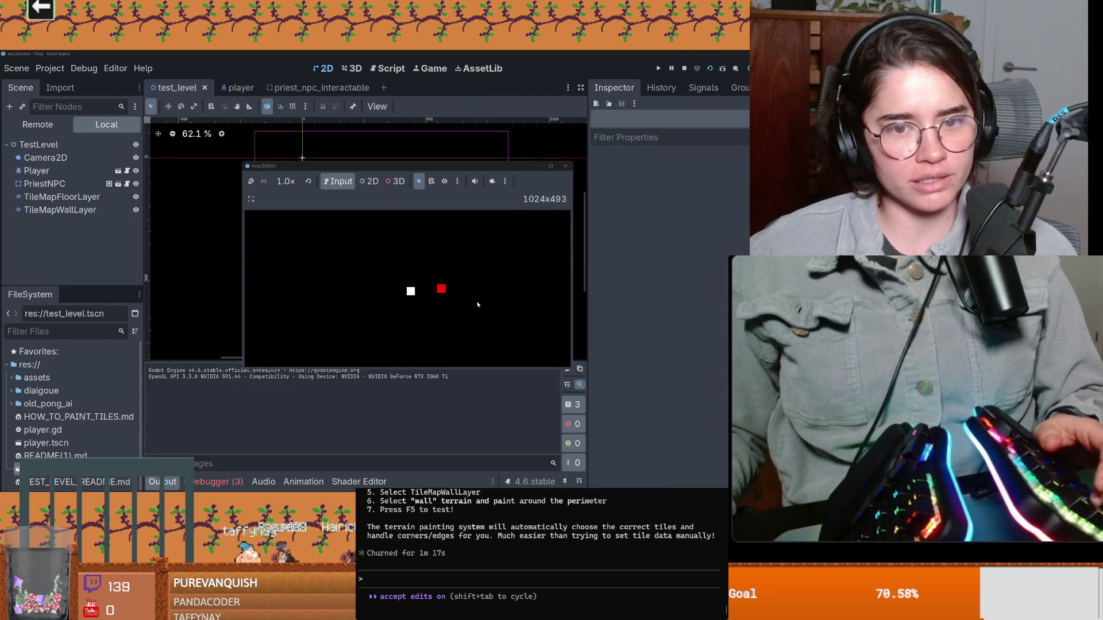
pyautogui.press('Right')
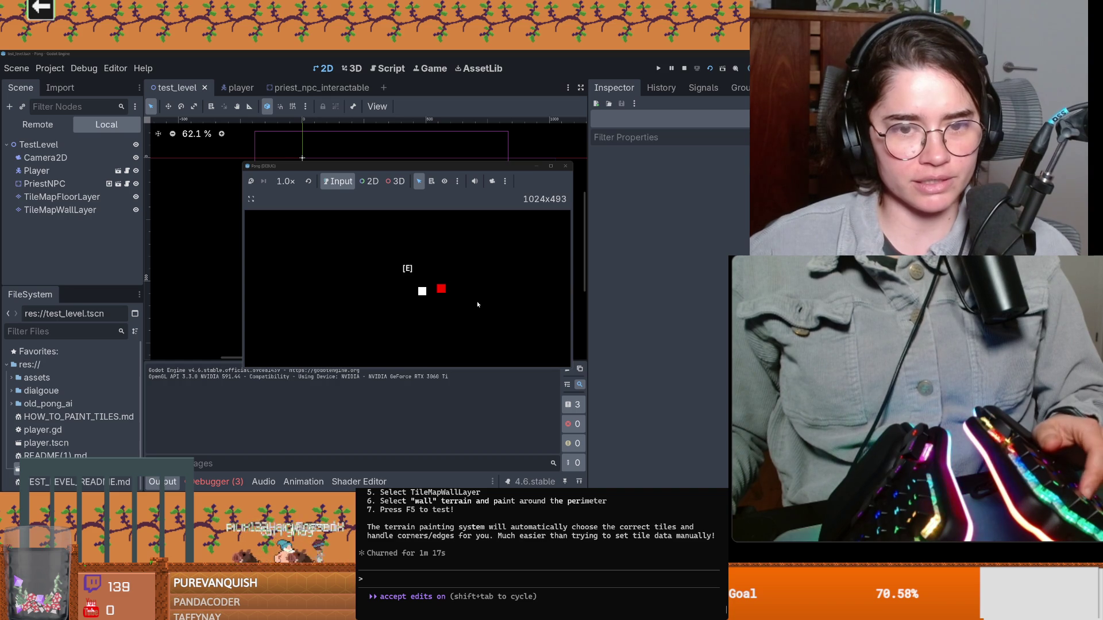
pyautogui.press('e')
pyautogui.press('super+Up')
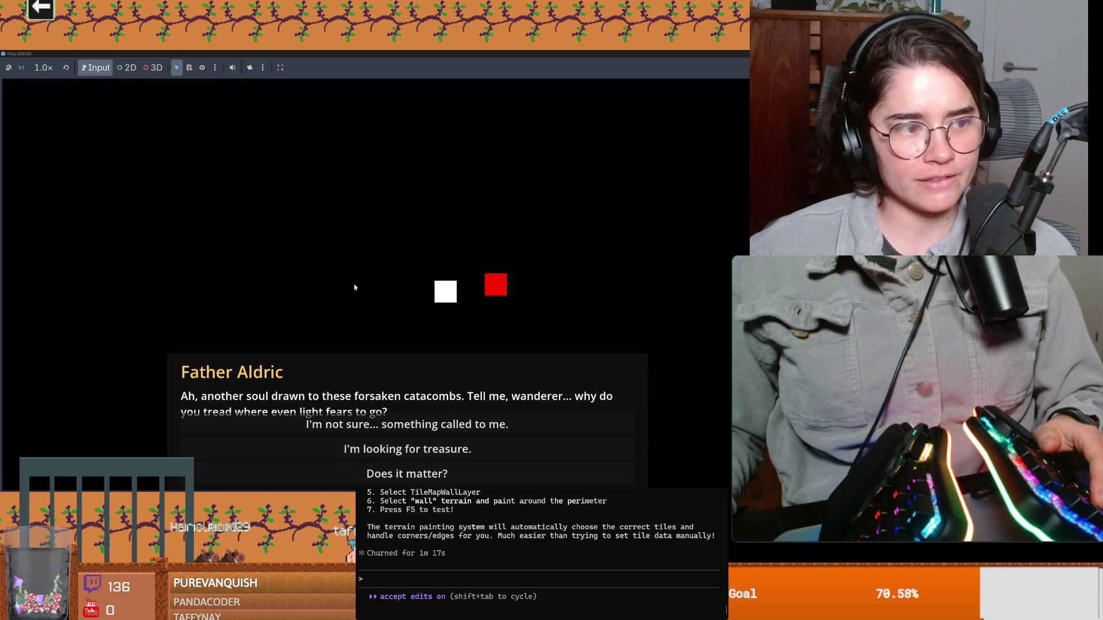
pyautogui.press('Left')
pyautogui.press('Right')
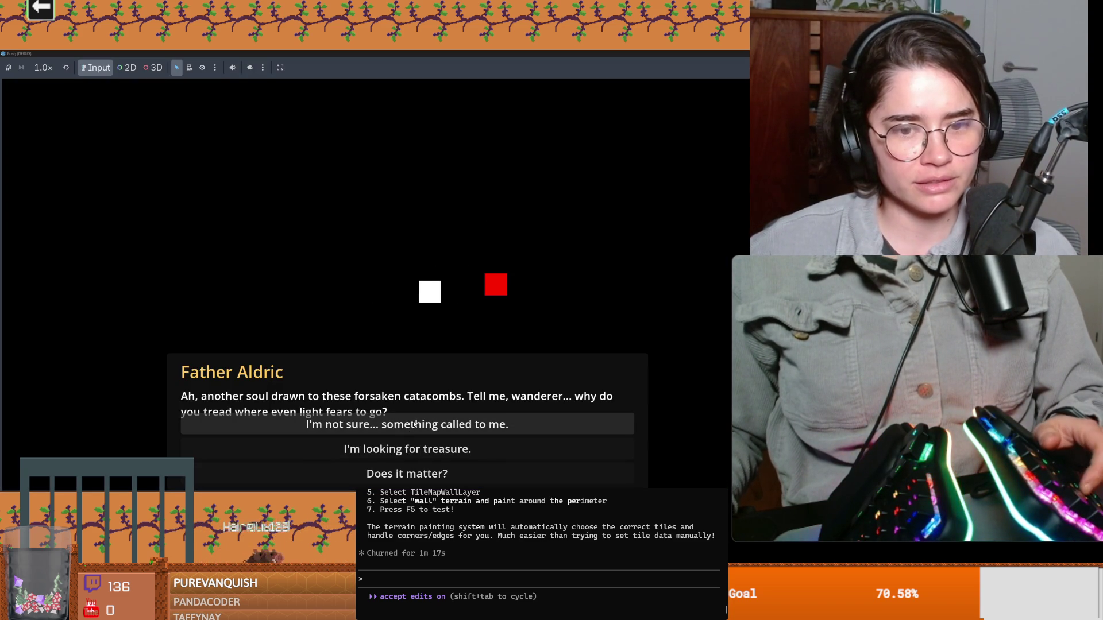
# Answer Father Aldric's dialogue choices through to his Radiant Water offer, then stop the game
pyautogui.click(414, 423)
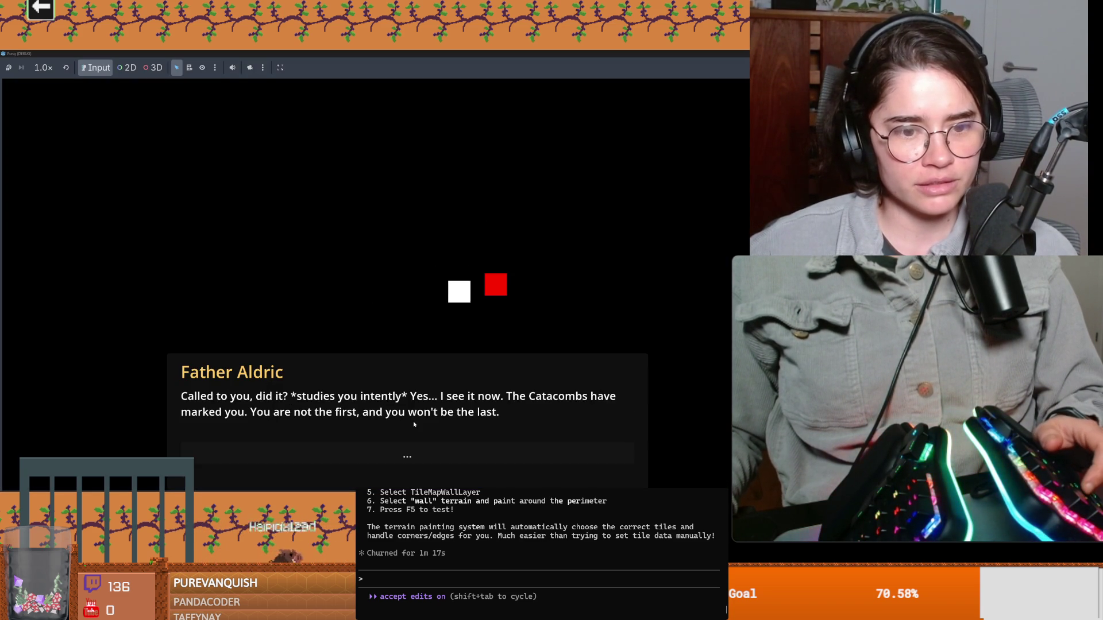
pyautogui.click(407, 452)
pyautogui.click(406, 455)
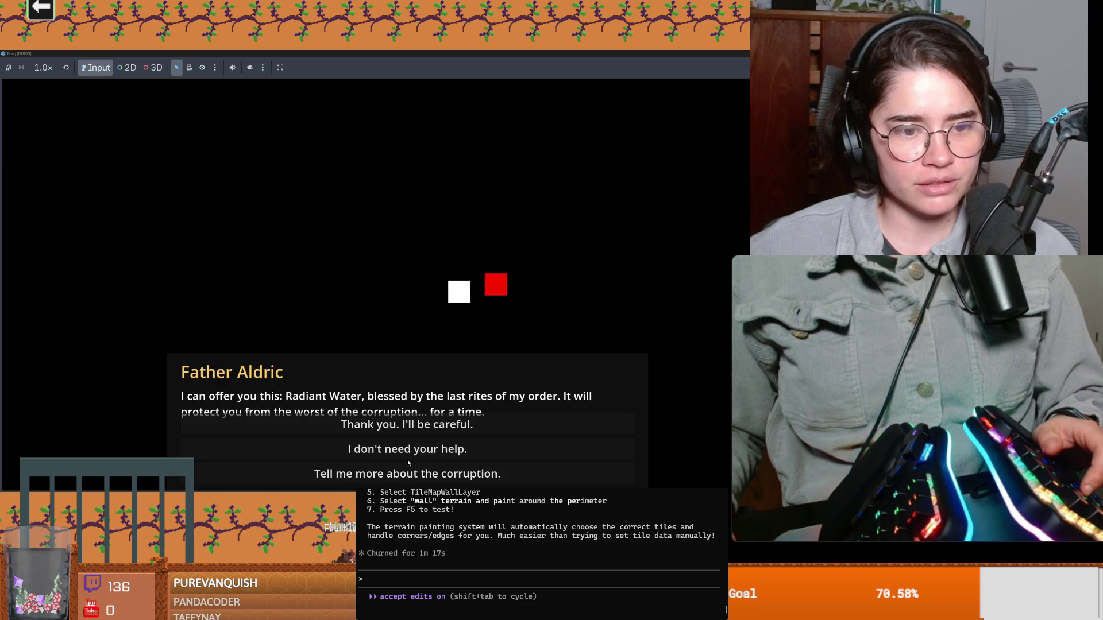
pyautogui.click(407, 424)
pyautogui.press('super+Down')
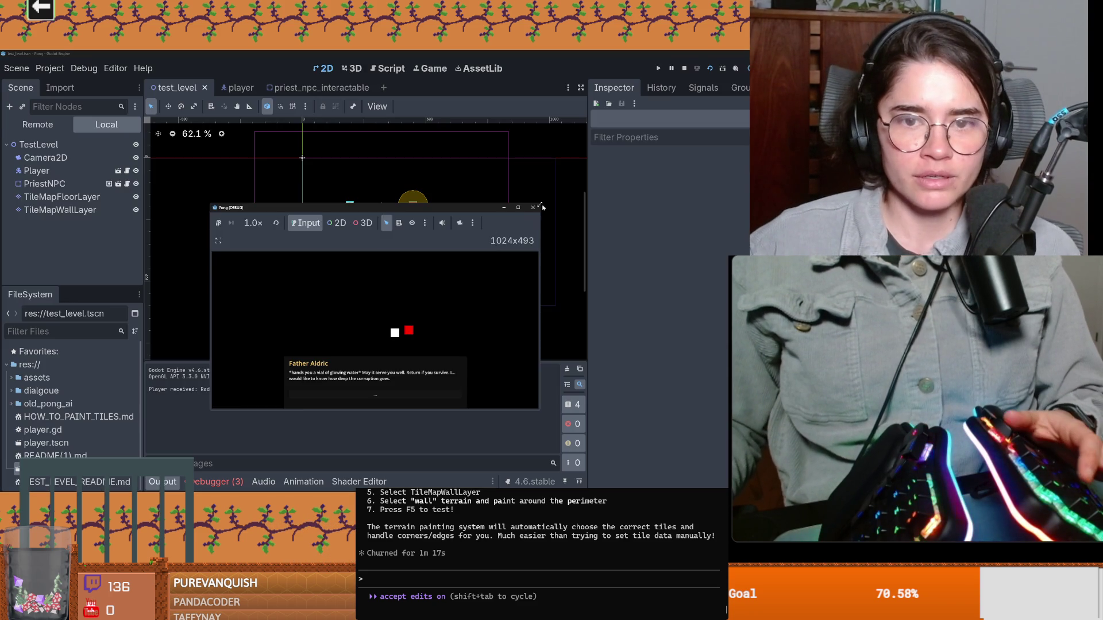
pyautogui.click(534, 207)
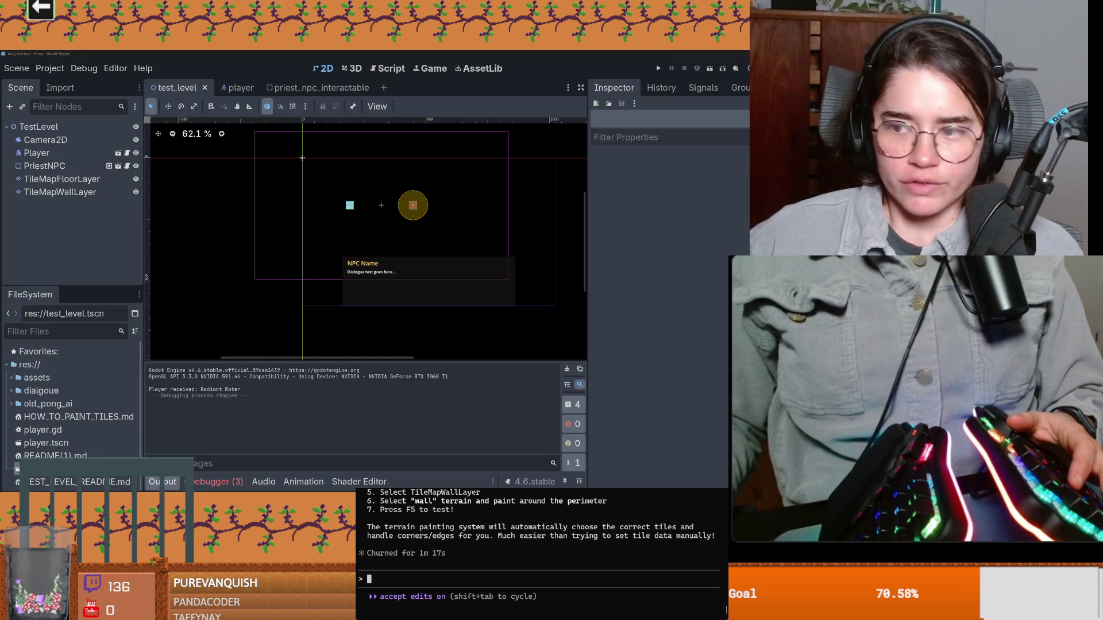
# Draft 'the dialogue buttons are overlapping the dialogue, can you fix it.' in the Claude Code prompt
pyautogui.hotkey('alt', 'Tab')
pyautogui.write('the butto')
pyautogui.press('Left')
pyautogui.press('Left')
pyautogui.press('Left')
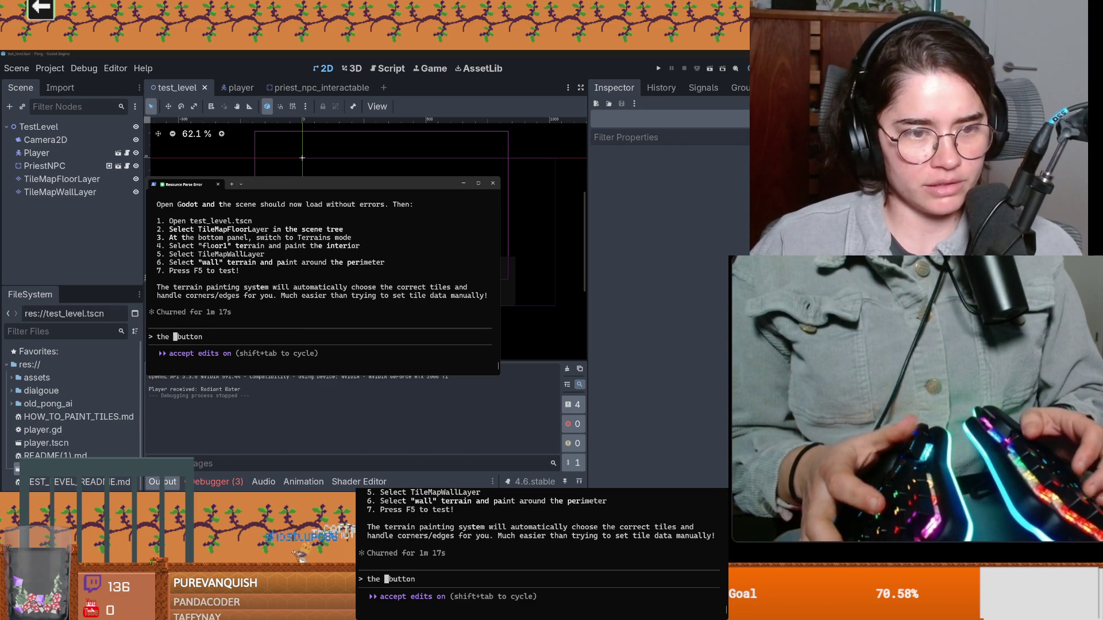
pyautogui.write('e')
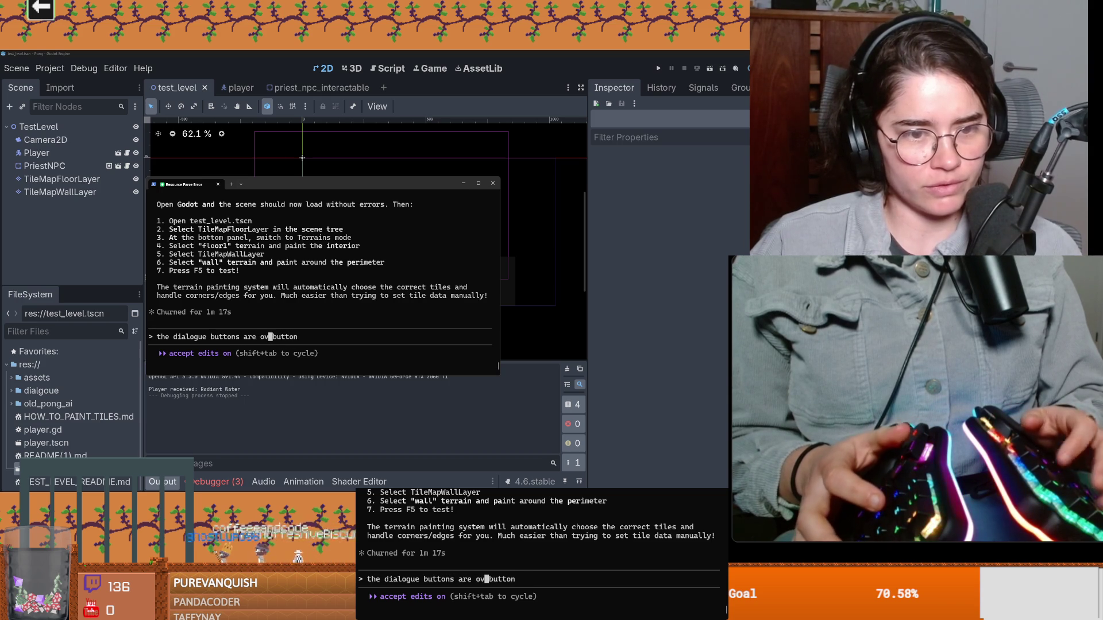
pyautogui.press('Right')
pyautogui.press('Right')
pyautogui.press('Right')
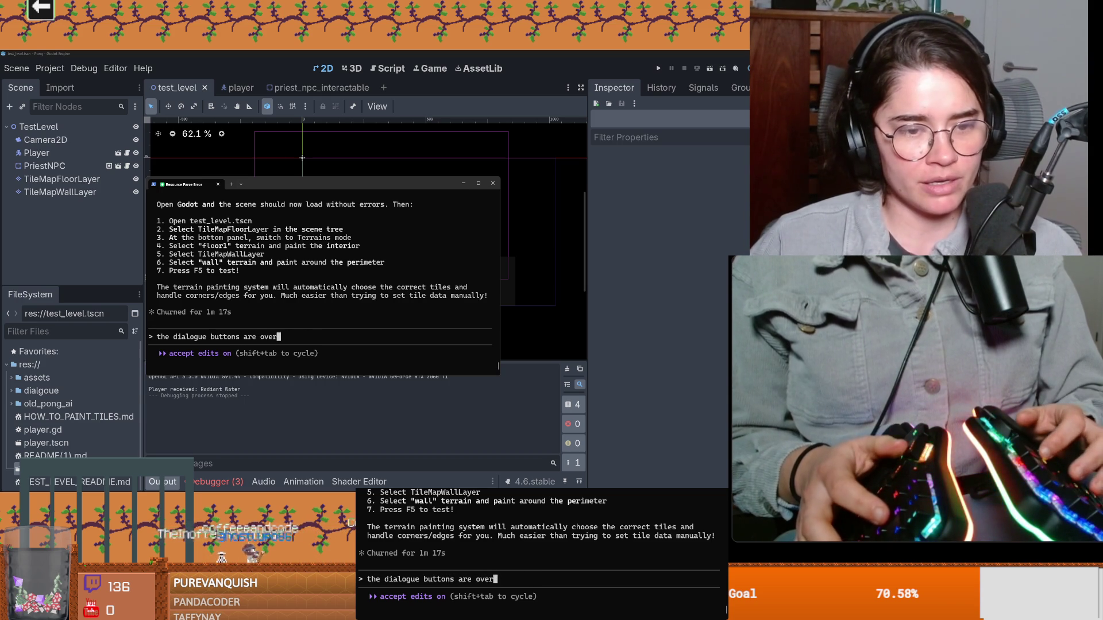
pyautogui.write('apping the ')
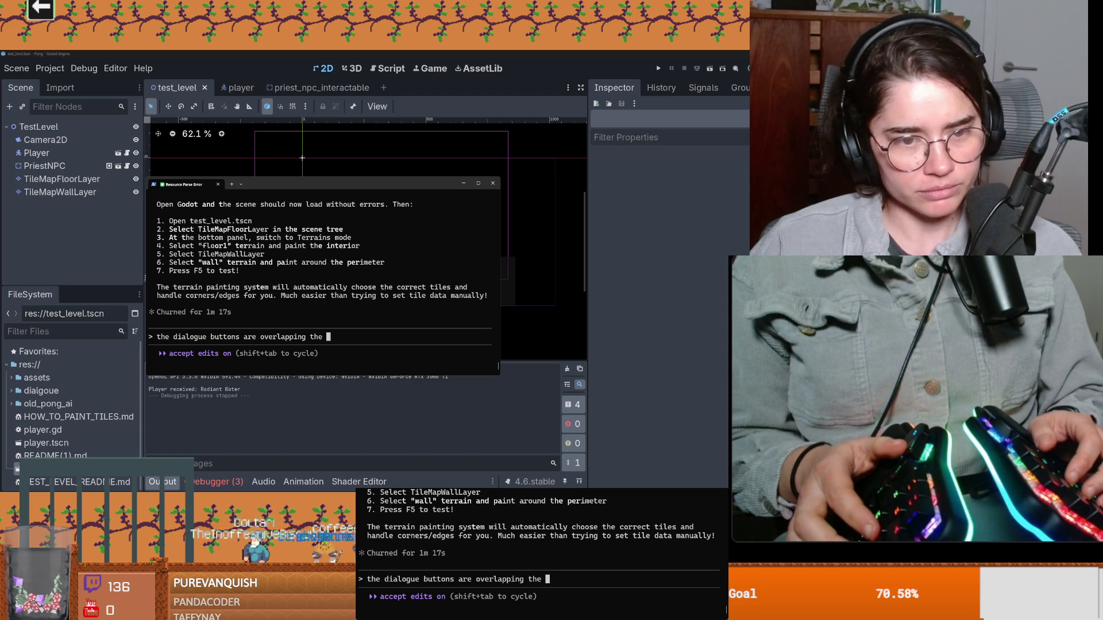
pyautogui.write('dialogue, can you fix i')
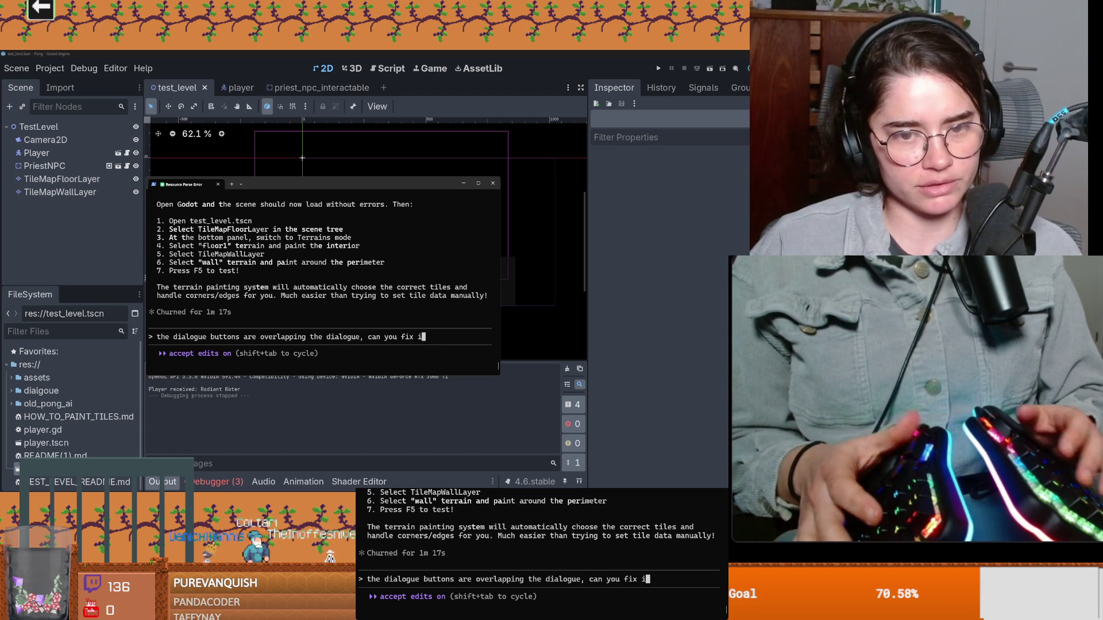
pyautogui.write('t>')
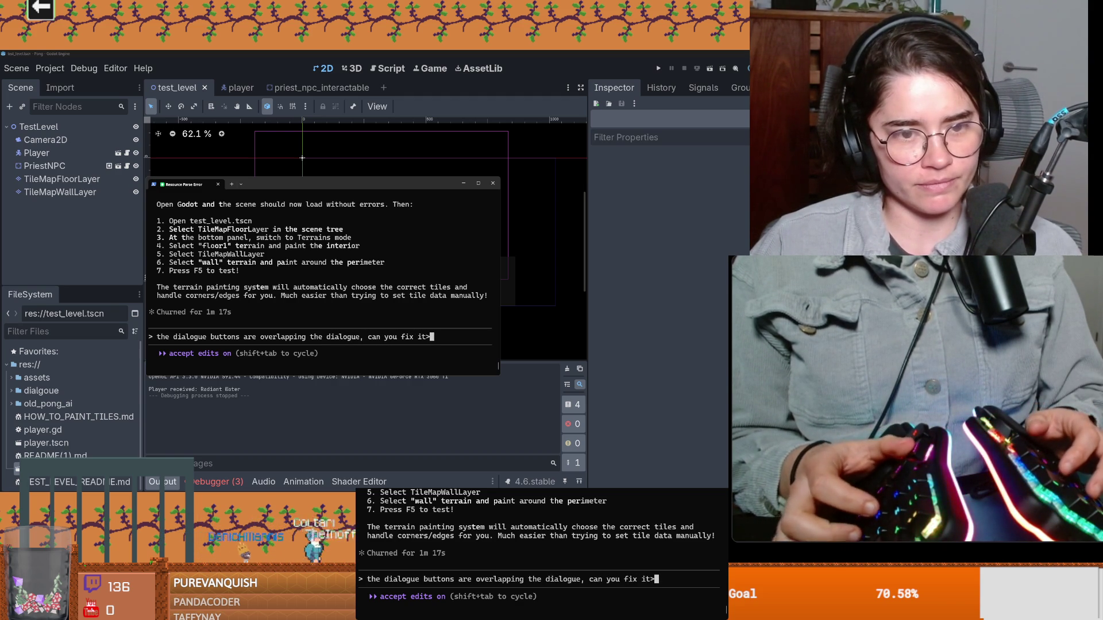
pyautogui.write('. also ')
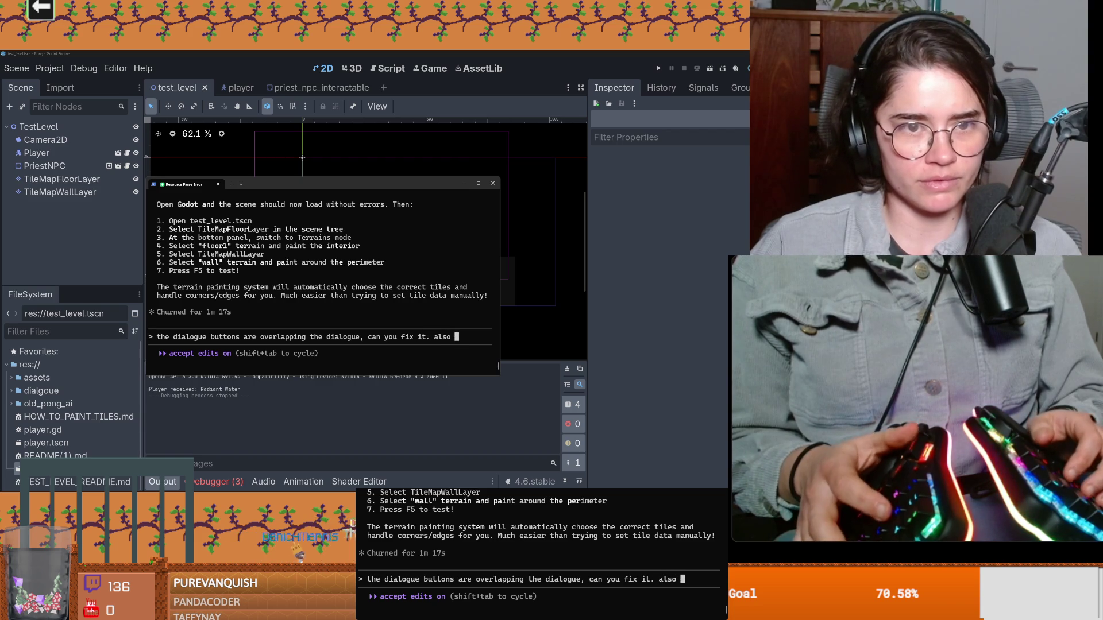
pyautogui.write("i don't")
pyautogui.press('BackSpace')
pyautogui.press('BackSpace')
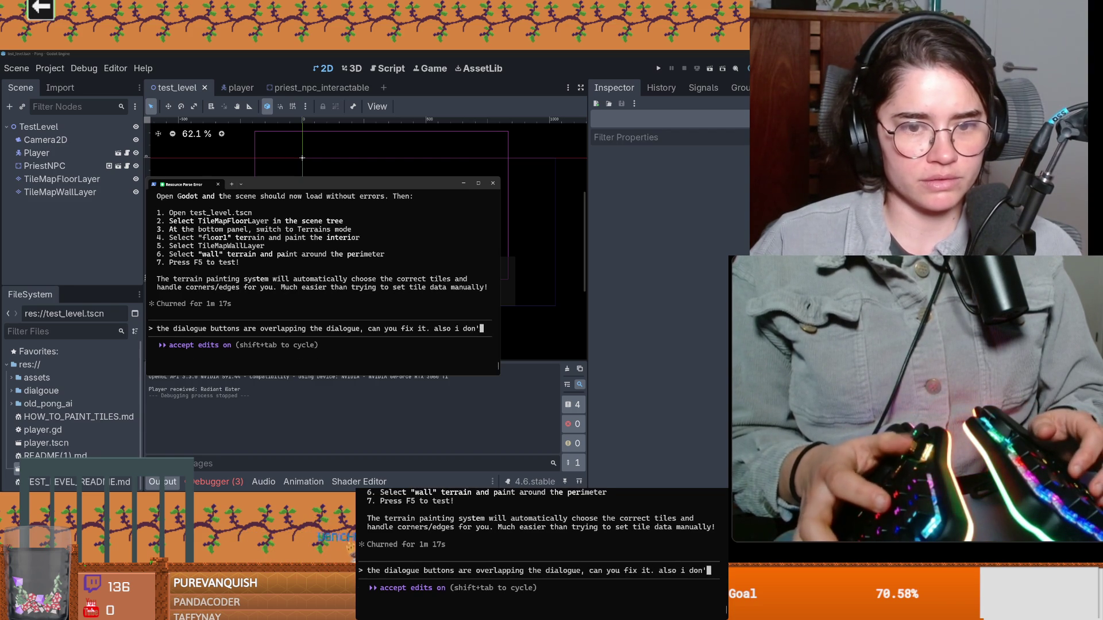
pyautogui.press('BackSpace')
pyautogui.press('BackSpace')
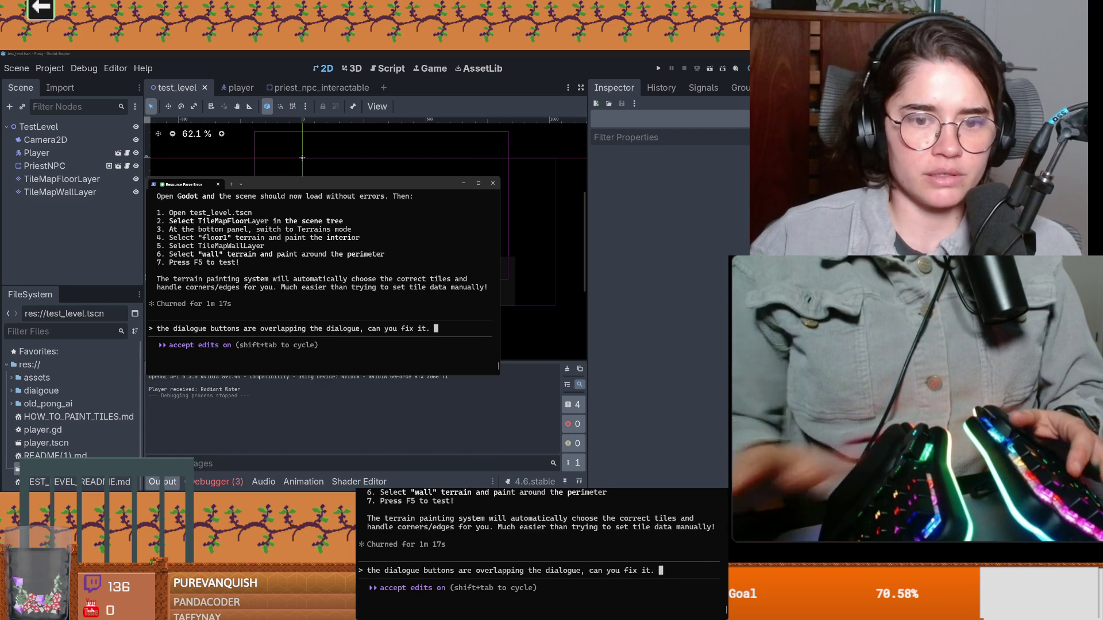
pyautogui.hotkey('alt', 'Tab')
pyautogui.scroll(-1, 432, 221)
pyautogui.scroll(-1, 431, 222)
pyautogui.scroll(-1, 429, 221)
# Select TileMapFloorLayer, enlarge the Errors list and jump to the second error's line in priest_trigger.gd
pyautogui.click(62, 179)
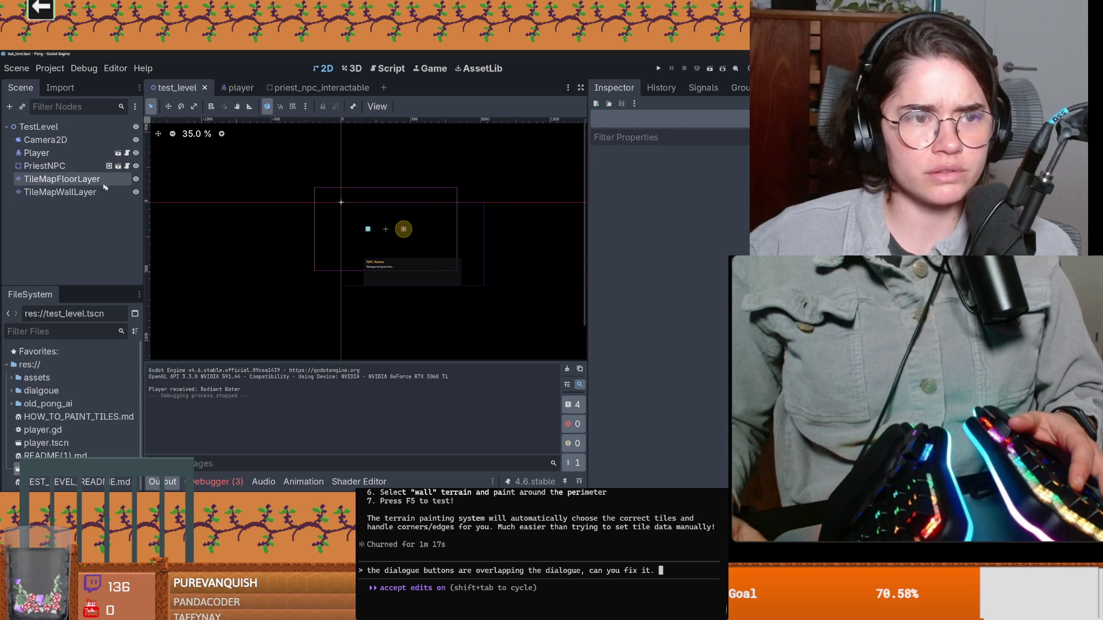
pyautogui.scroll(1, 389, 316)
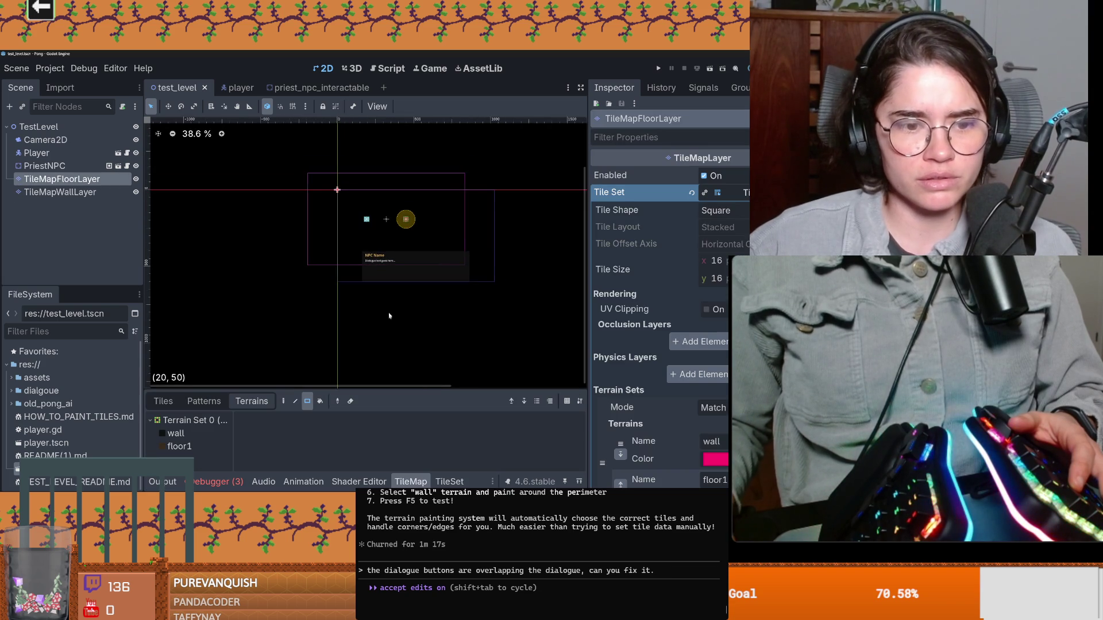
pyautogui.click(220, 481)
pyautogui.moveTo(335, 374)
pyautogui.mouseDown()
pyautogui.moveTo(343, 201)
pyautogui.moveTo(416, 410)
pyautogui.mouseUp()
pyautogui.click(371, 302)
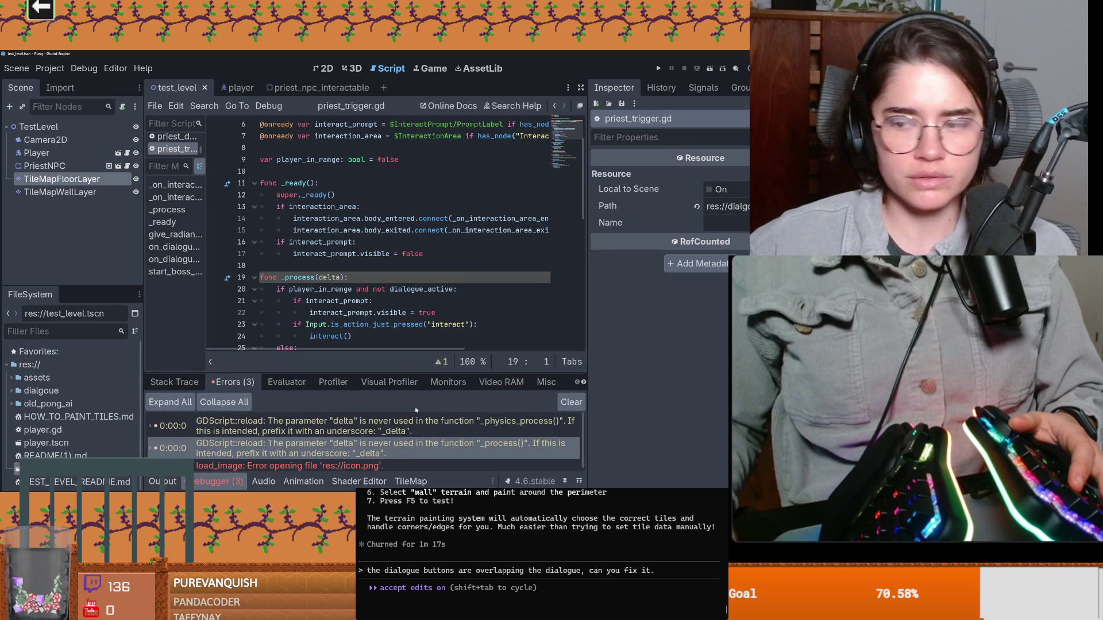
pyautogui.hotkey('alt', 'Tab')
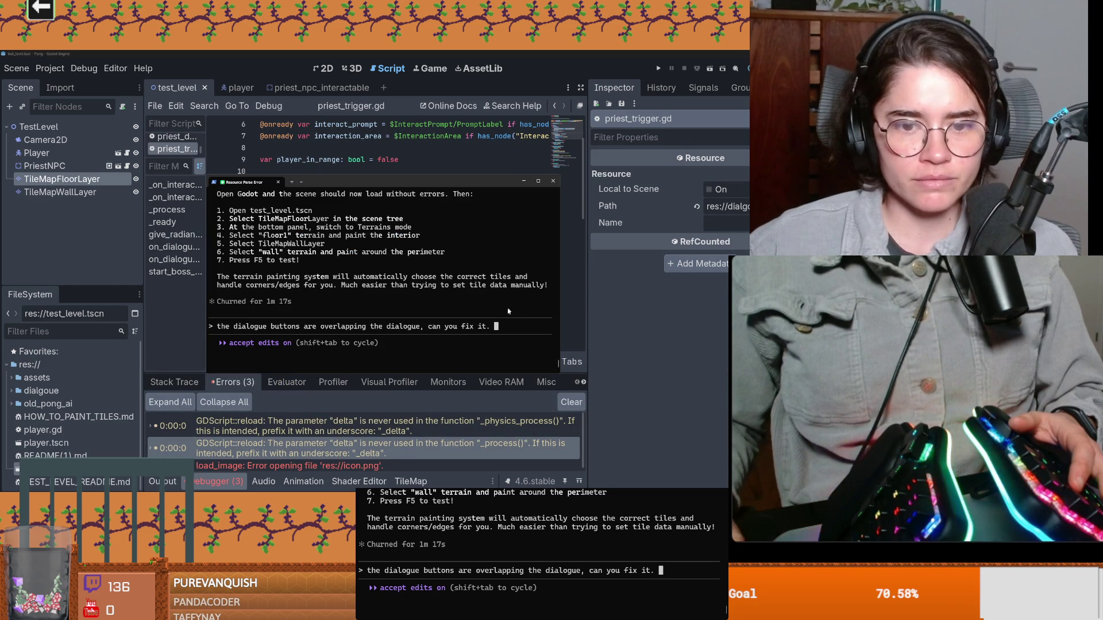
pyautogui.write('also you ')
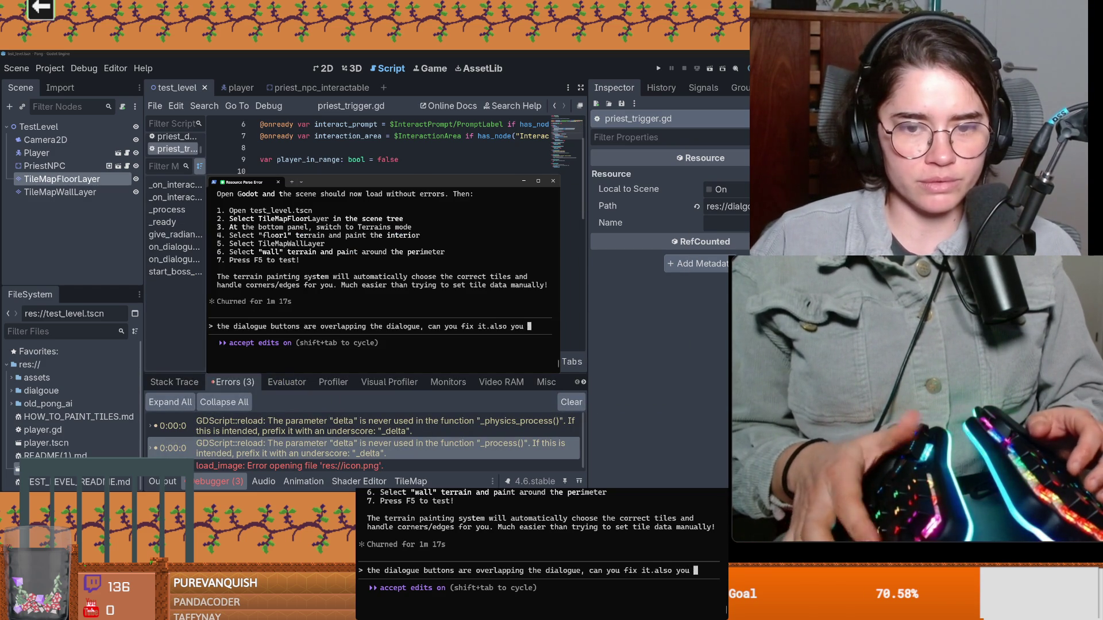
pyautogui.write('never drew the walls for the dungeon or the floor')
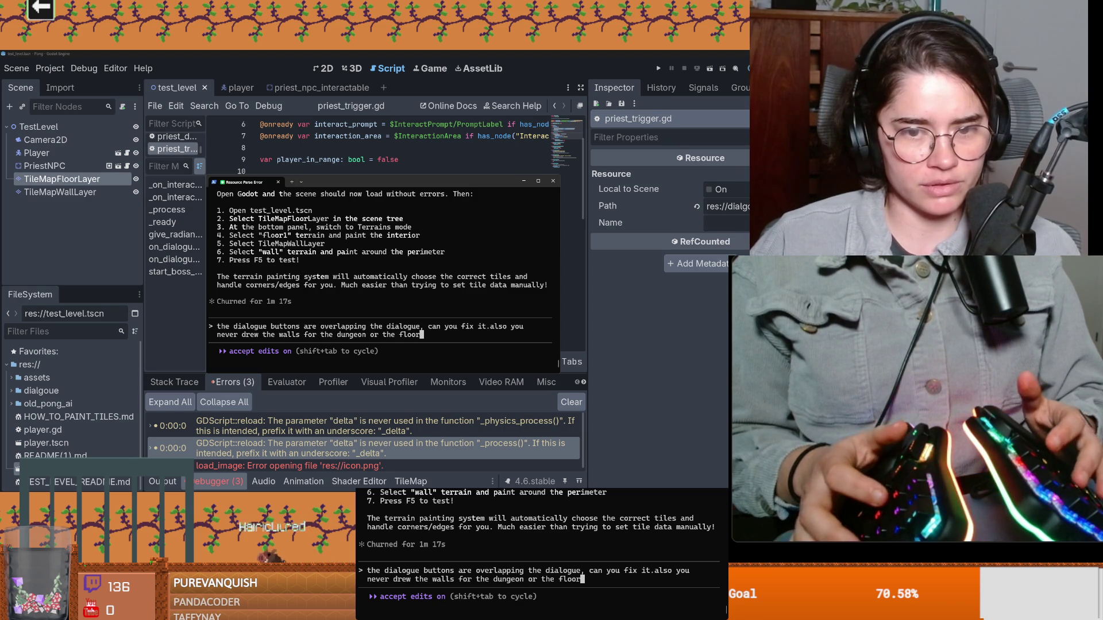
pyautogui.write('.')
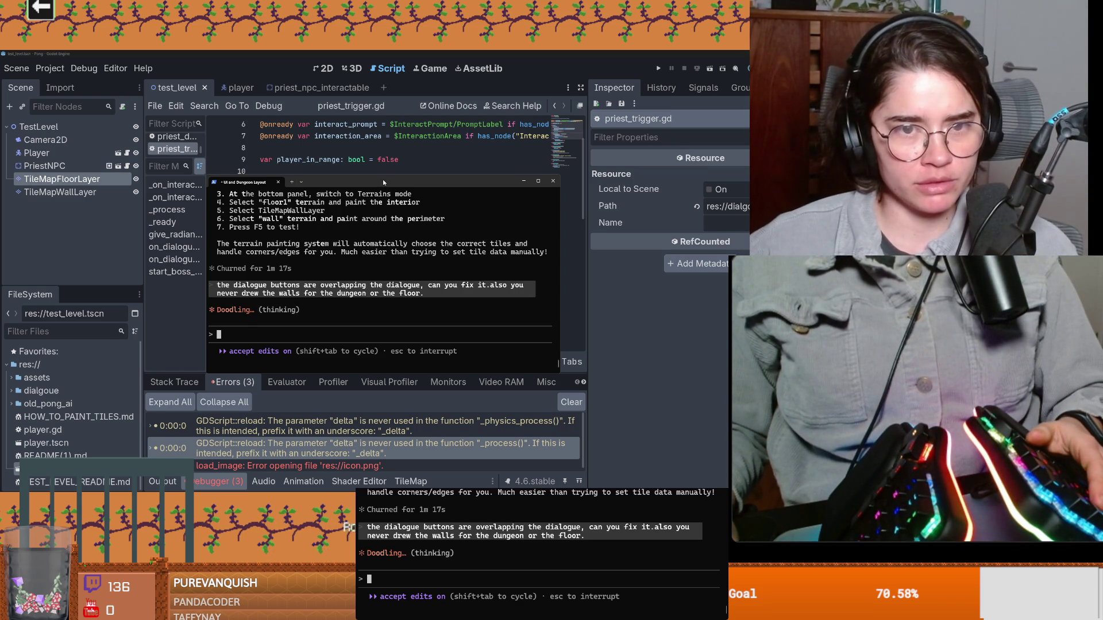
# Leave the Claude Code terminal and bring the Dungeon Roll project window forward
pyautogui.hotkey('alt', 'Tab')
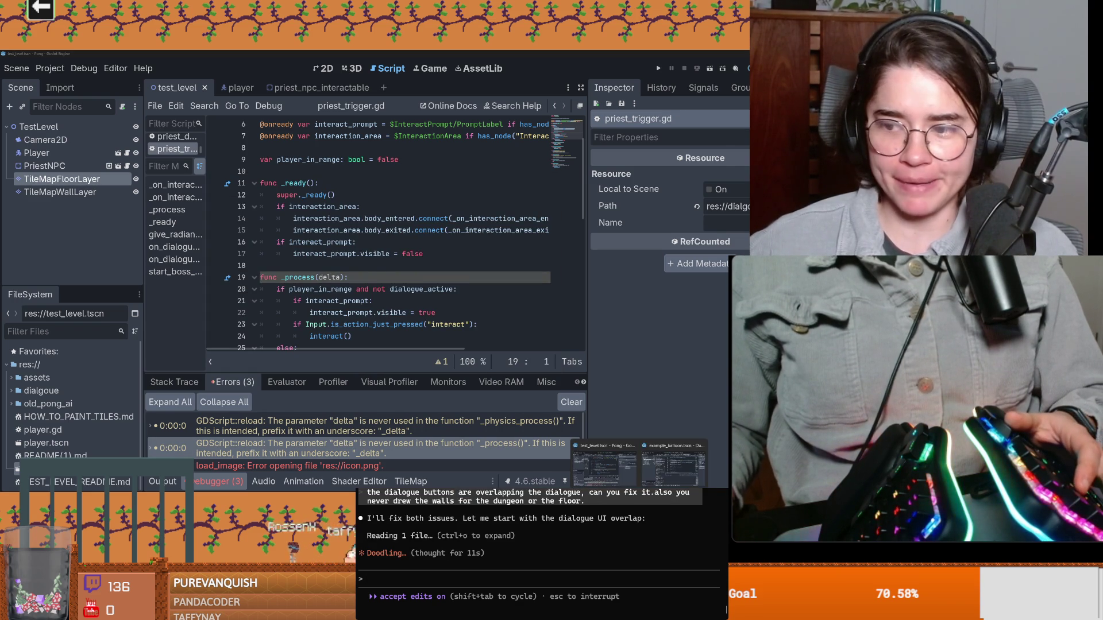
pyautogui.hotkey('alt', 'Tab')
# Widen the script list and scene tree, select ResponseExample, and close the example_balloon and dialogue_label scenes
pyautogui.hotkey('ctrl', 's')
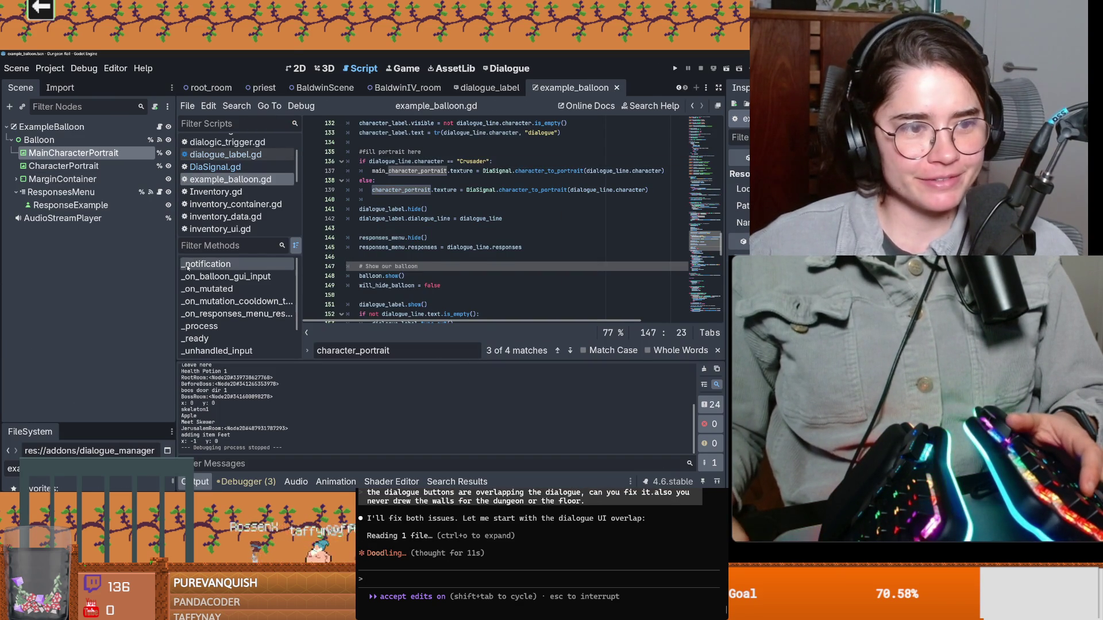
pyautogui.moveTo(219, 261); pyautogui.dragTo(258, 261)
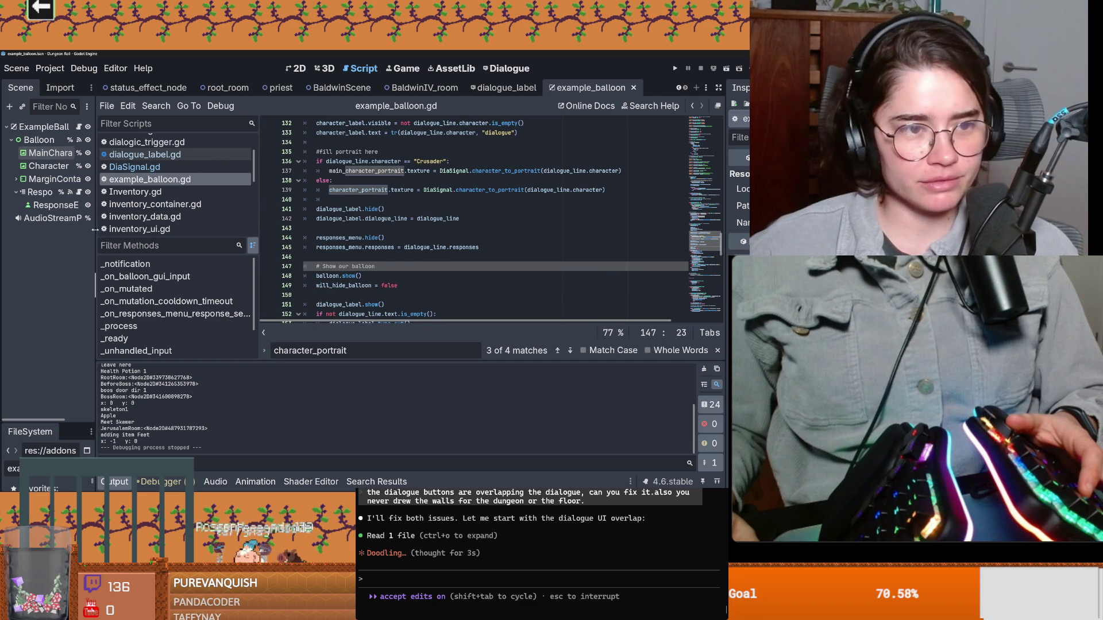
pyautogui.moveTo(95, 258); pyautogui.dragTo(142, 258)
pyautogui.click(70, 205)
pyautogui.scroll(3, 222, 170)
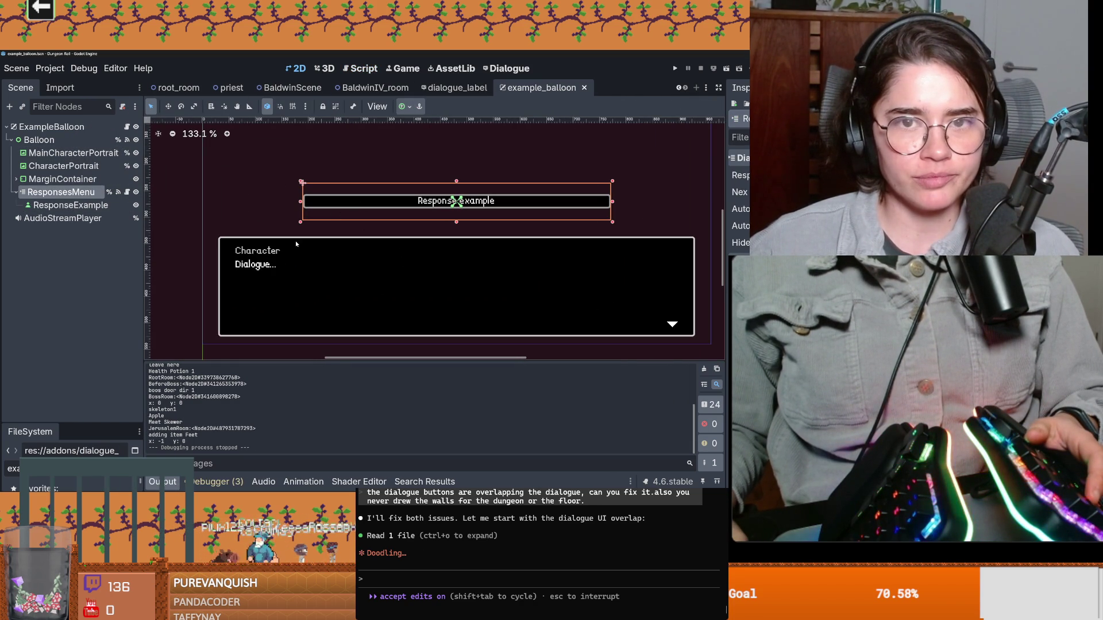
pyautogui.hotkey('ctrl', 'shift', 'w')
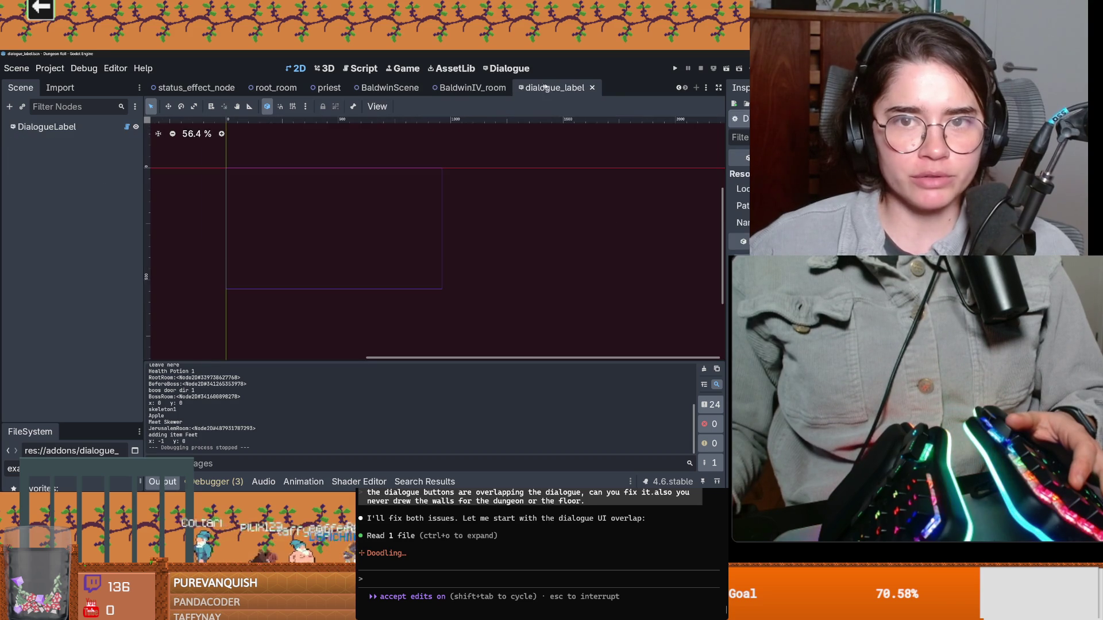
pyautogui.hotkey('ctrl', 'shift', 'w')
pyautogui.hotkey('ctrl', 'shift', 'w')
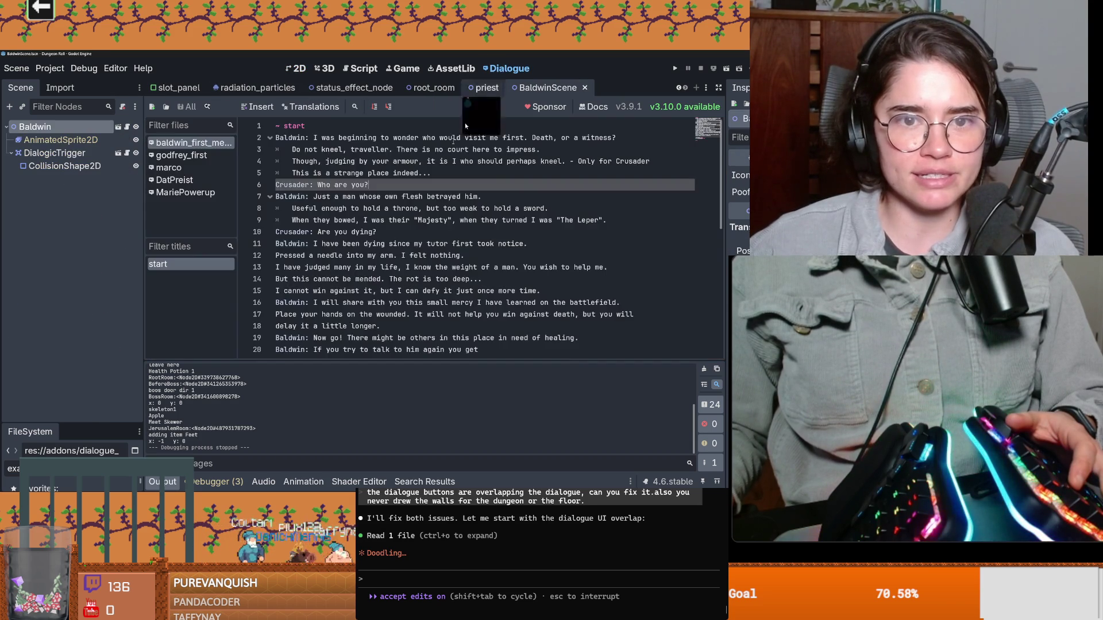
pyautogui.scroll(2, 319, 274)
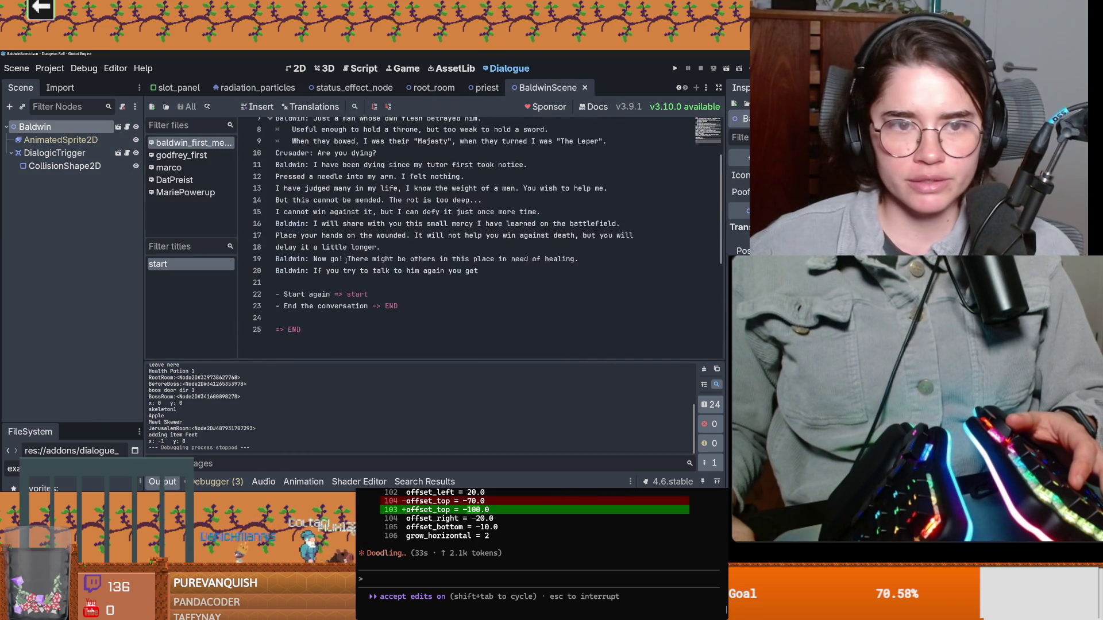
pyautogui.scroll(1, 320, 273)
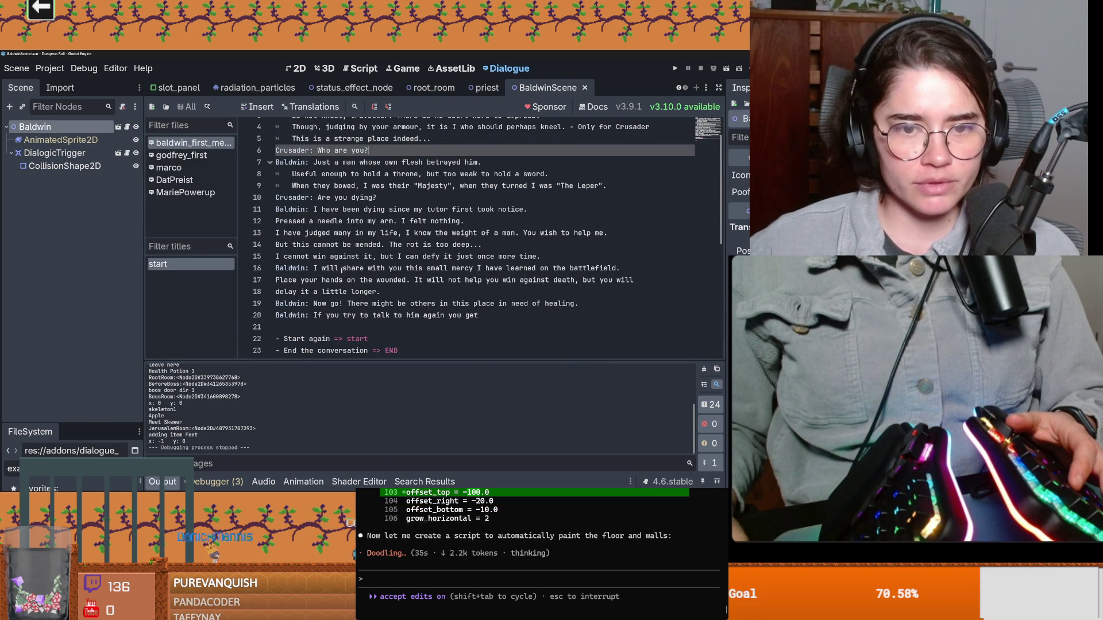
# Look over Baldwin's dialogue, then switch to the godot_dialogue_manager GitHub page
pyautogui.click(300, 269)
pyautogui.click(365, 209)
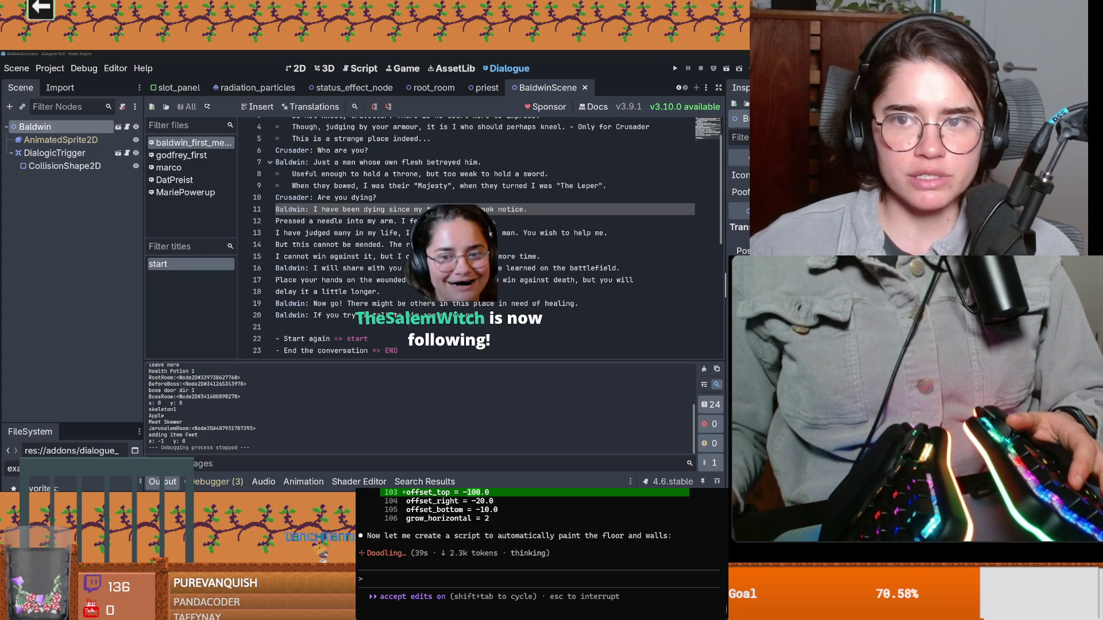
pyautogui.click(689, 107)
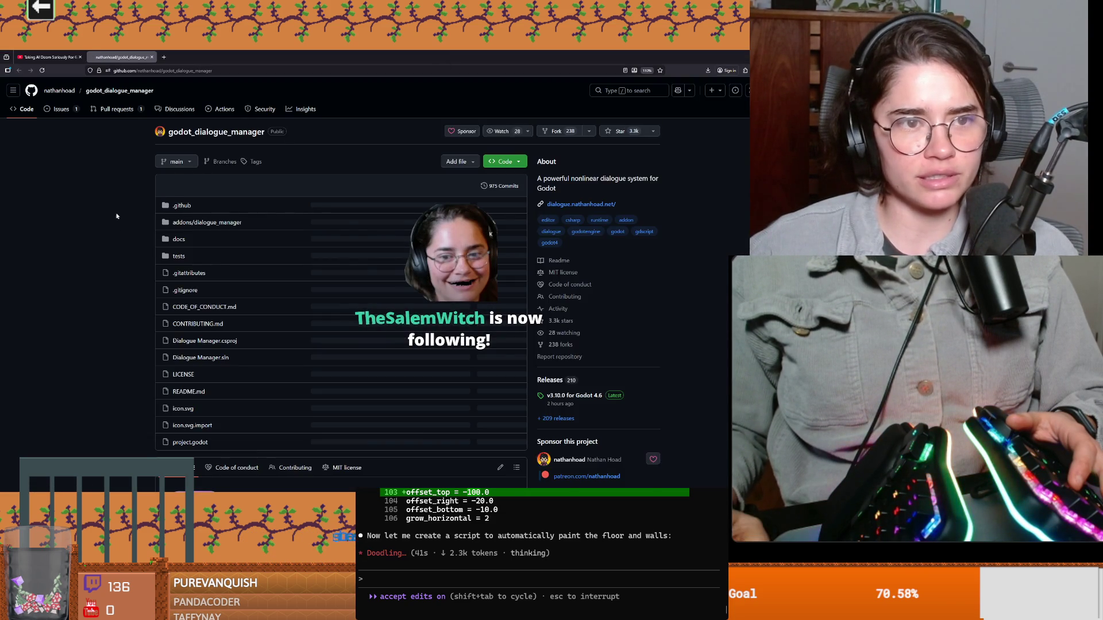
pyautogui.scroll(-5, 154, 267)
pyautogui.scroll(-3, 155, 267)
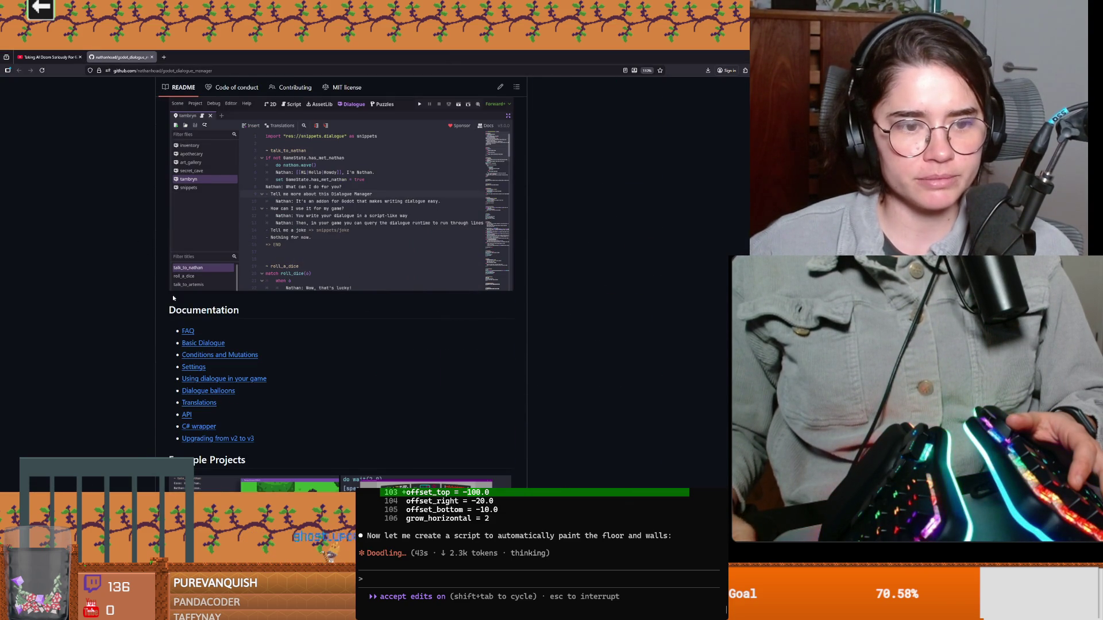
pyautogui.scroll(-1, 160, 295)
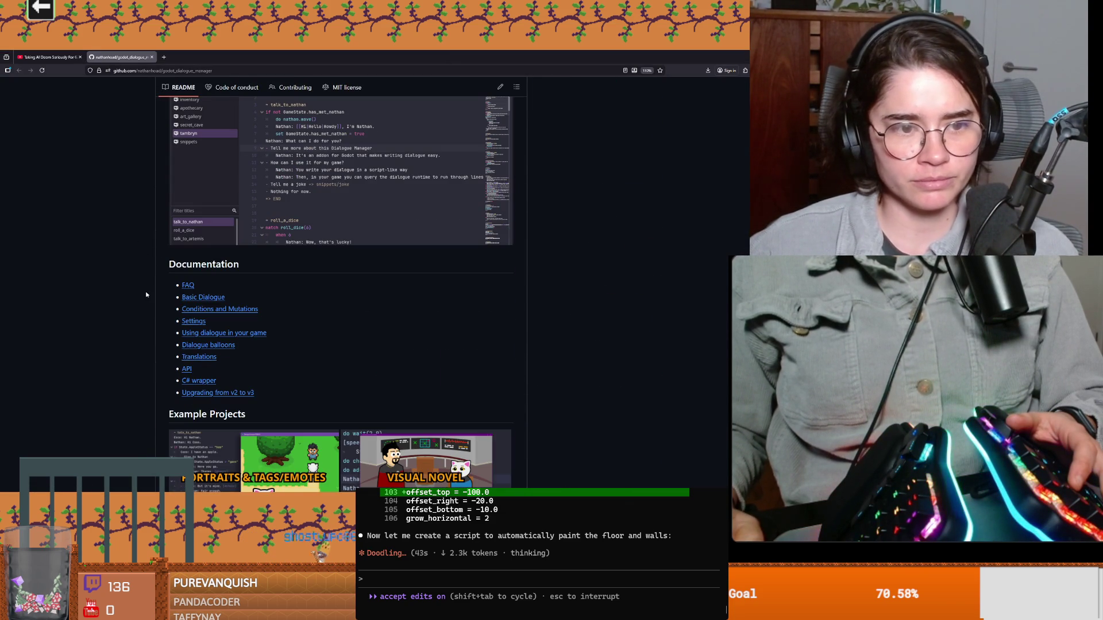
# Read the Basic Dialogue page's Responses and Randomising sections with the example random lines, then return to Godot
pyautogui.click(202, 298)
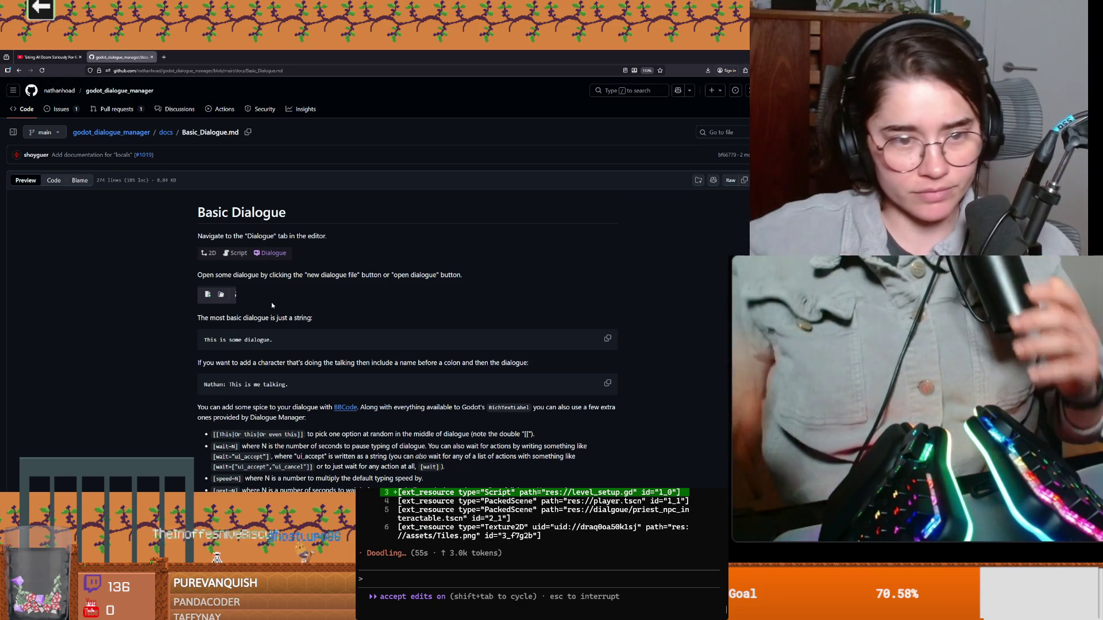
pyautogui.scroll(-3, 253, 262)
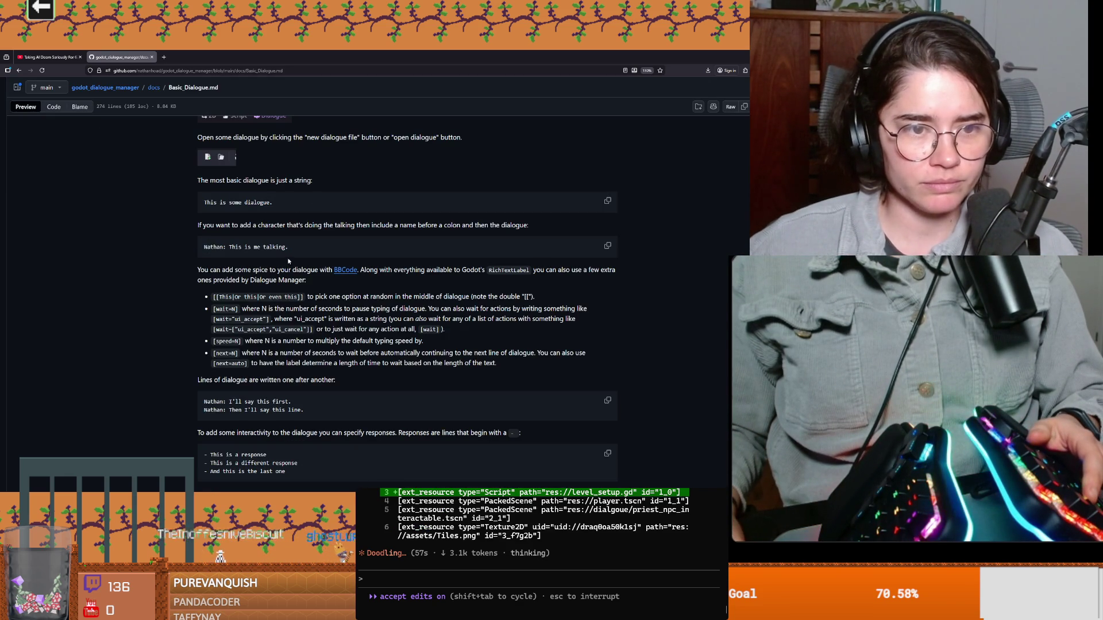
pyautogui.scroll(-4, 262, 238)
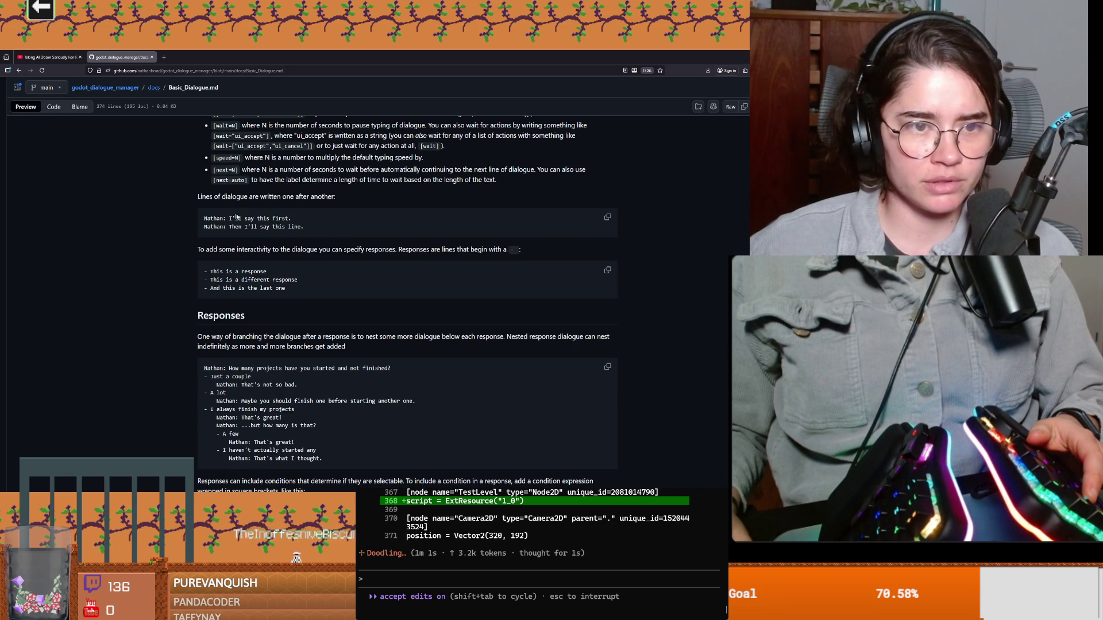
pyautogui.scroll(-2, 263, 289)
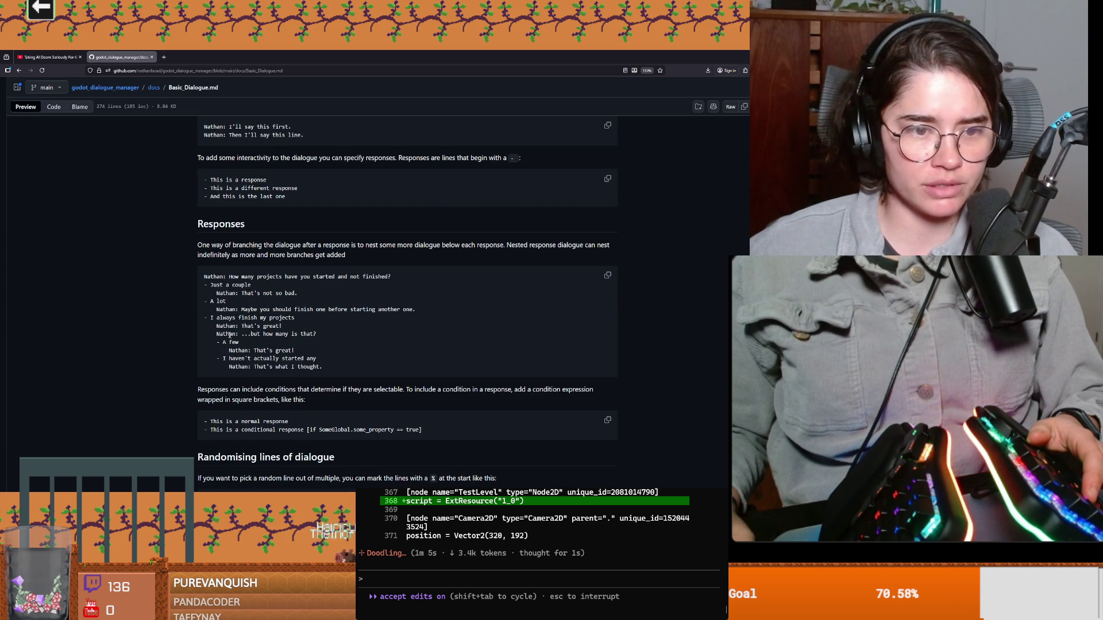
pyautogui.scroll(-1, 252, 336)
pyautogui.scroll(-1, 249, 337)
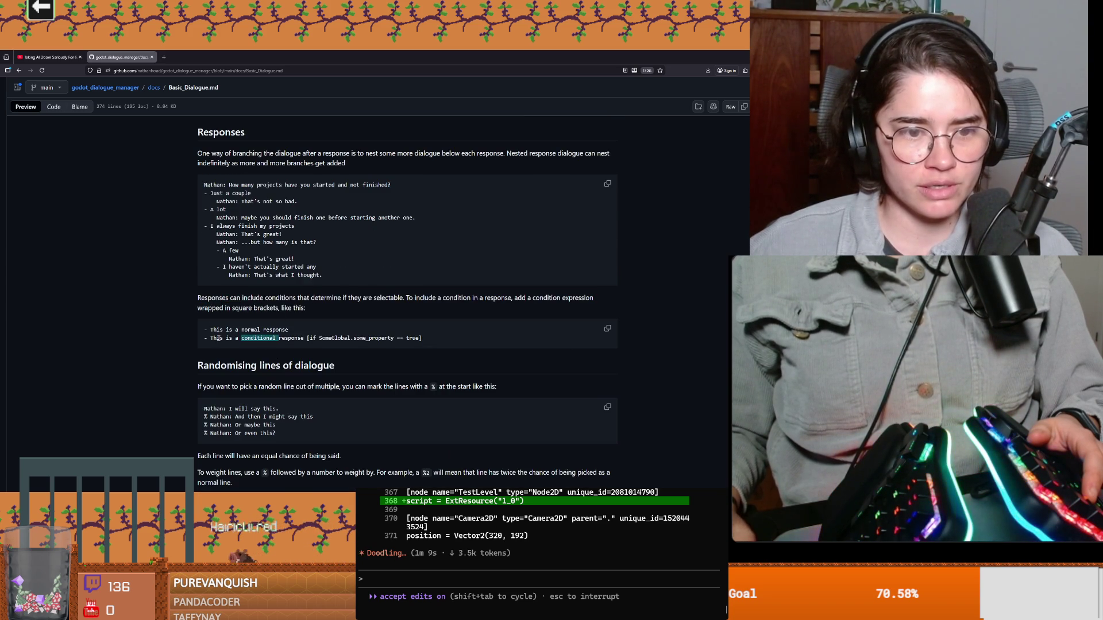
pyautogui.scroll(-1, 217, 338)
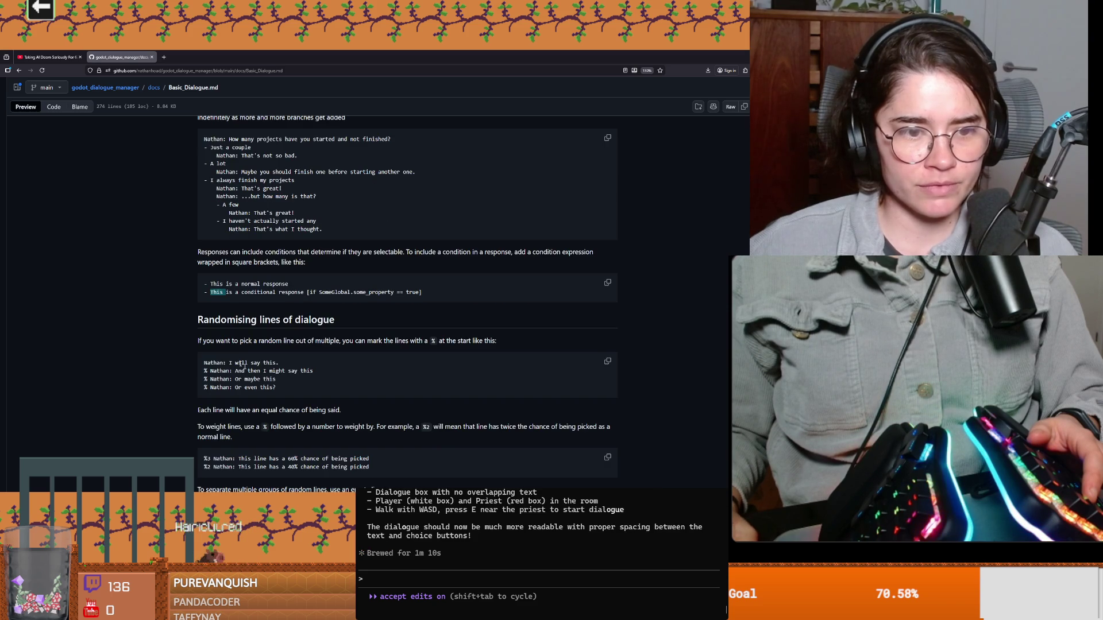
pyautogui.doubleClick(227, 320)
pyautogui.scroll(-1, 278, 257)
pyautogui.scroll(-1, 278, 256)
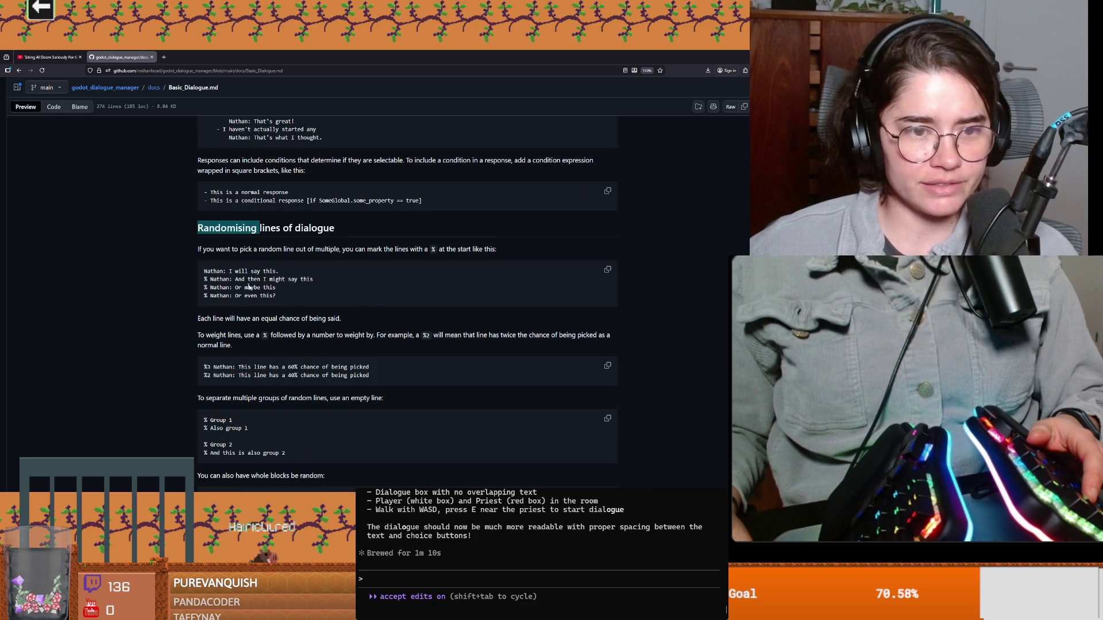
pyautogui.click(229, 271)
pyautogui.moveTo(205, 270); pyautogui.dragTo(276, 296)
pyautogui.click(462, 309)
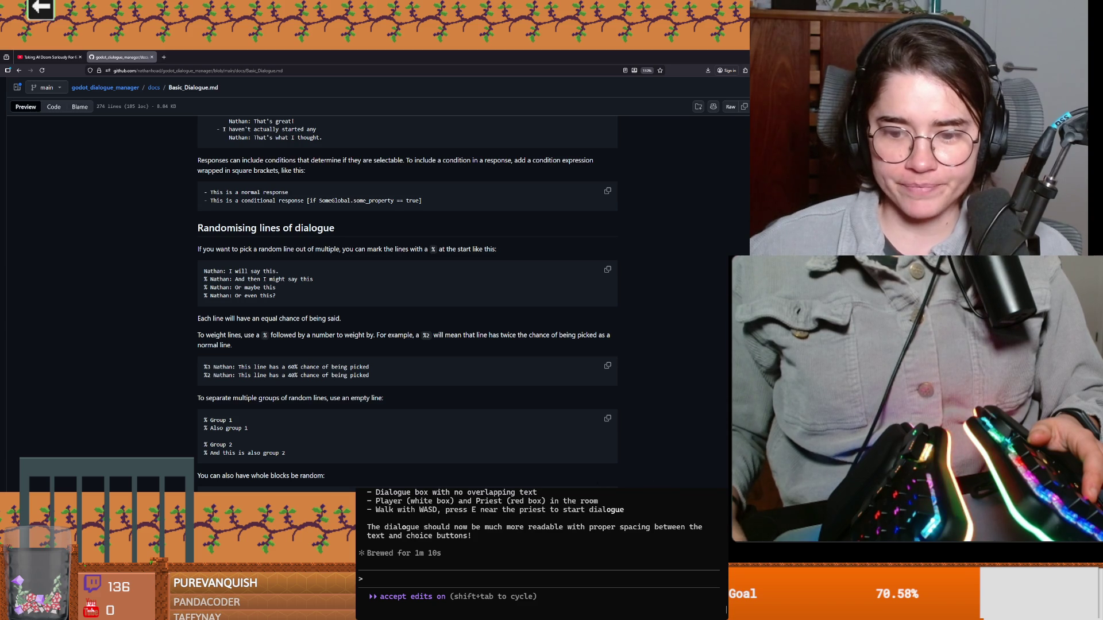
pyautogui.moveTo(659, 480)
pyautogui.click(651, 479)
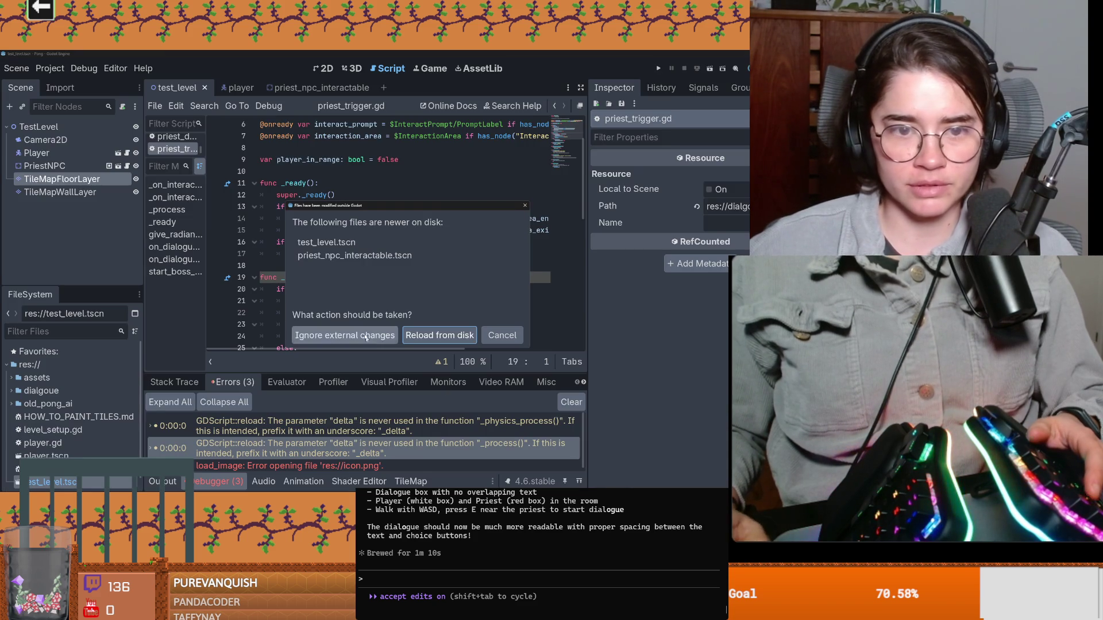
# Reload the scenes changed on disk, review level_setup.gd's 20x15 floor-and-wall painting code, and run the test level with F5
pyautogui.click(440, 334)
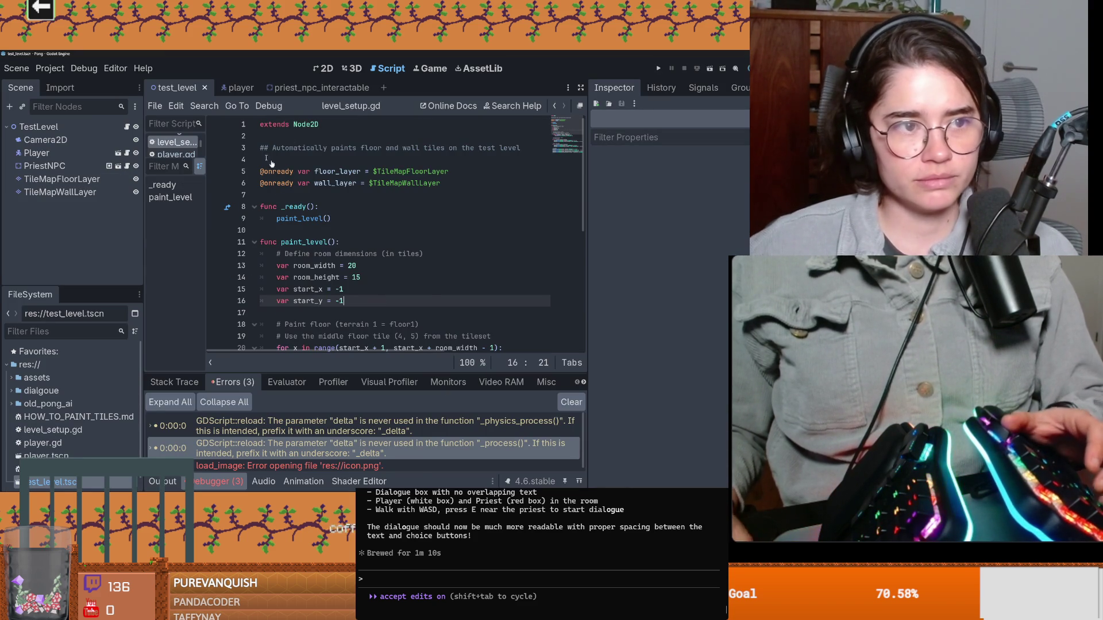
pyautogui.click(323, 69)
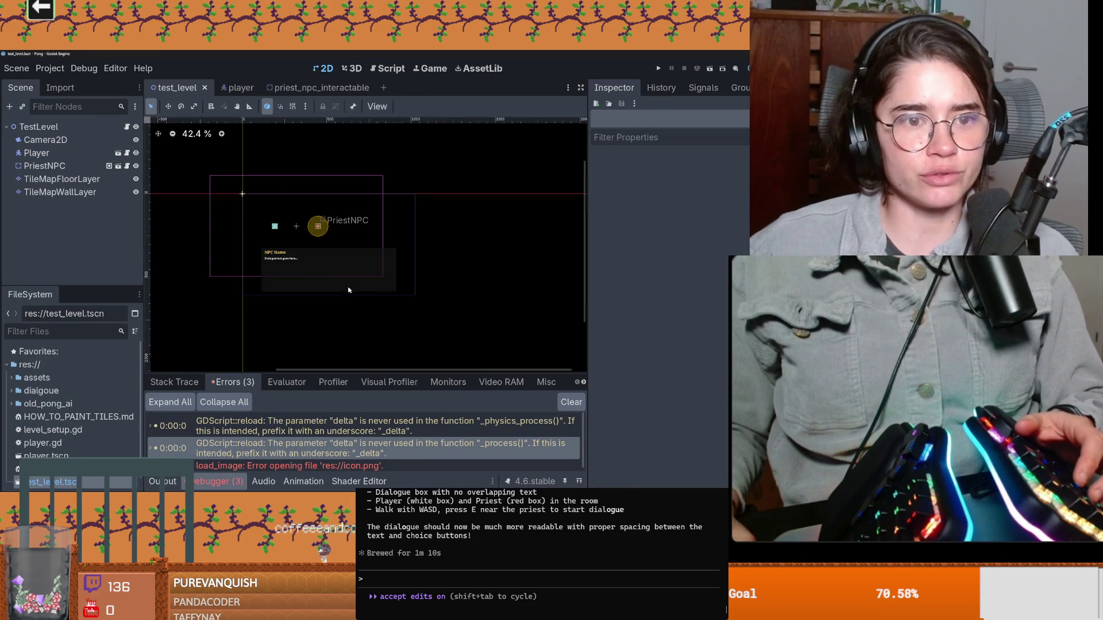
pyautogui.hotkey('alt', 'Tab')
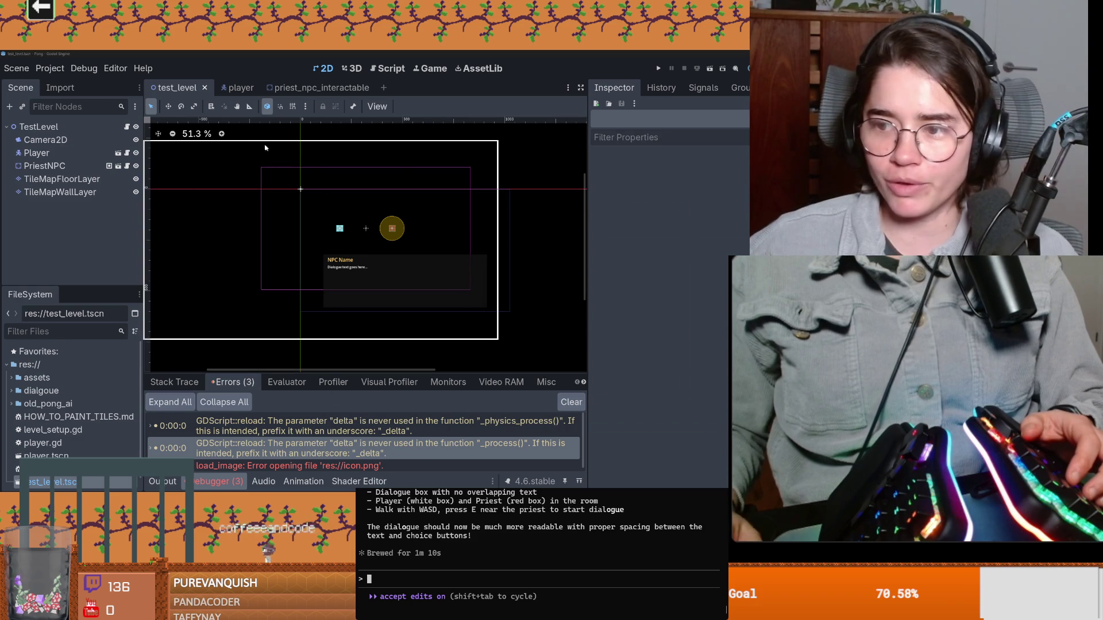
pyautogui.scroll(3, 273, 264)
pyautogui.scroll(3, 273, 264)
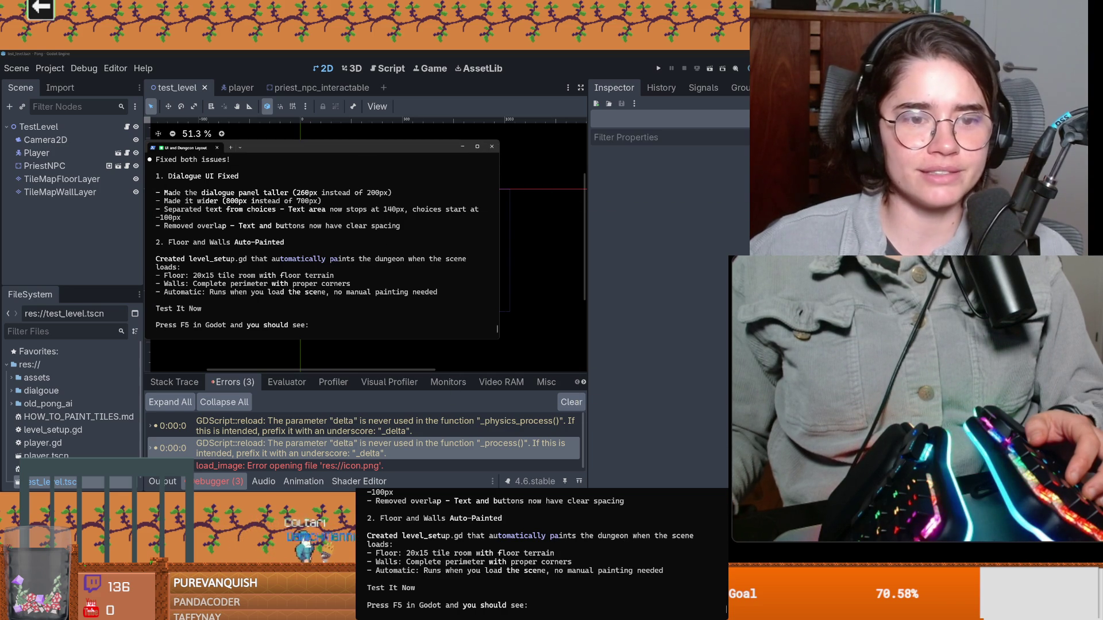
pyautogui.hotkey('alt', 'Tab')
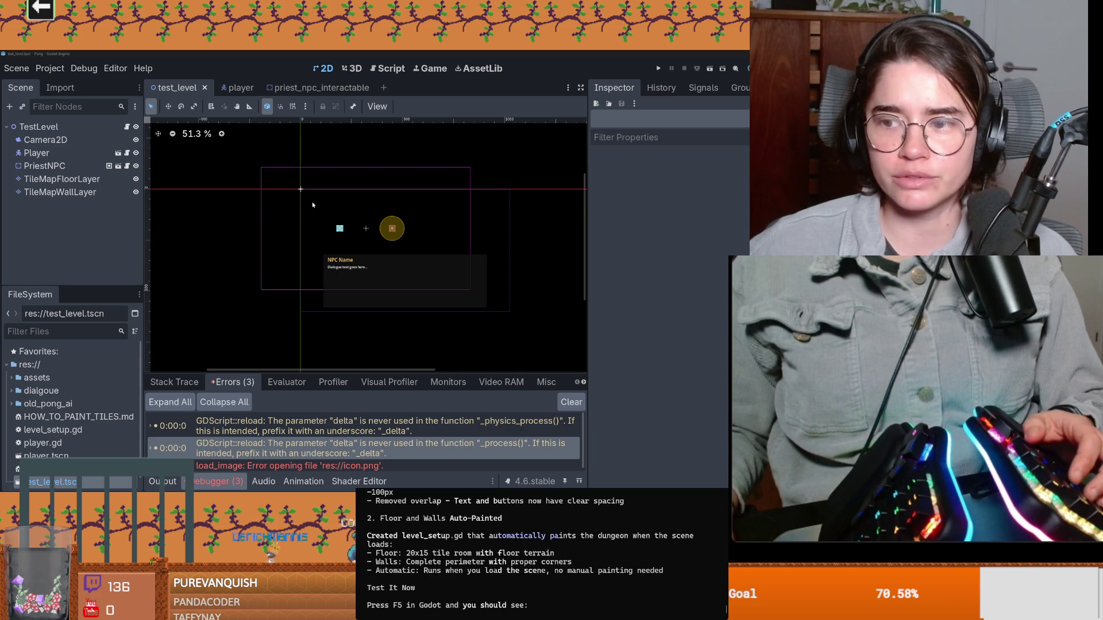
pyautogui.click(126, 127)
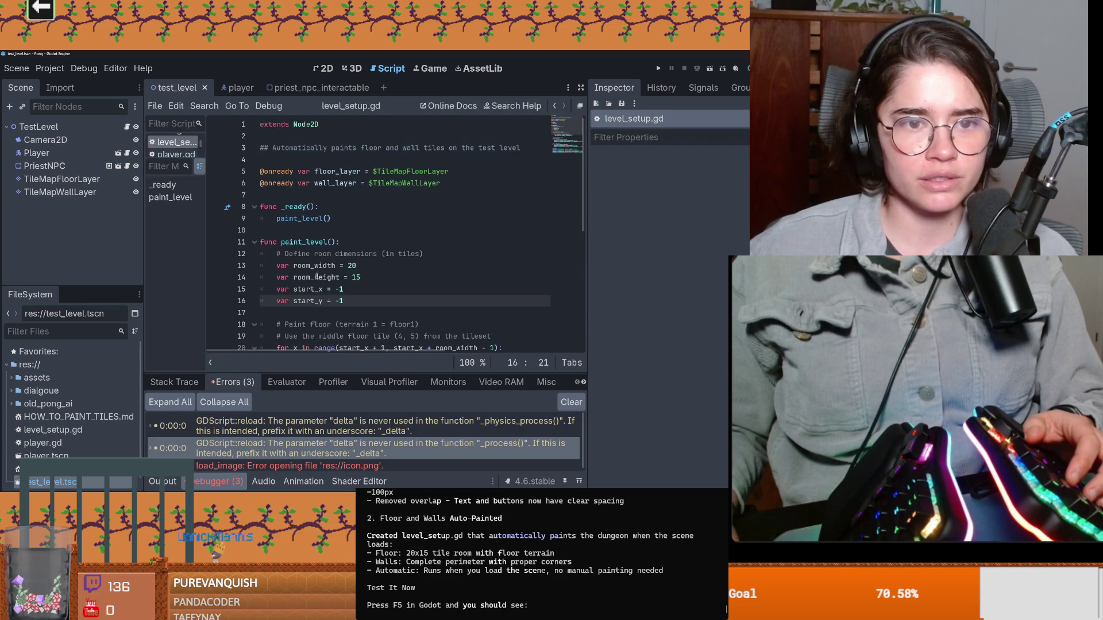
pyautogui.scroll(-2, 330, 286)
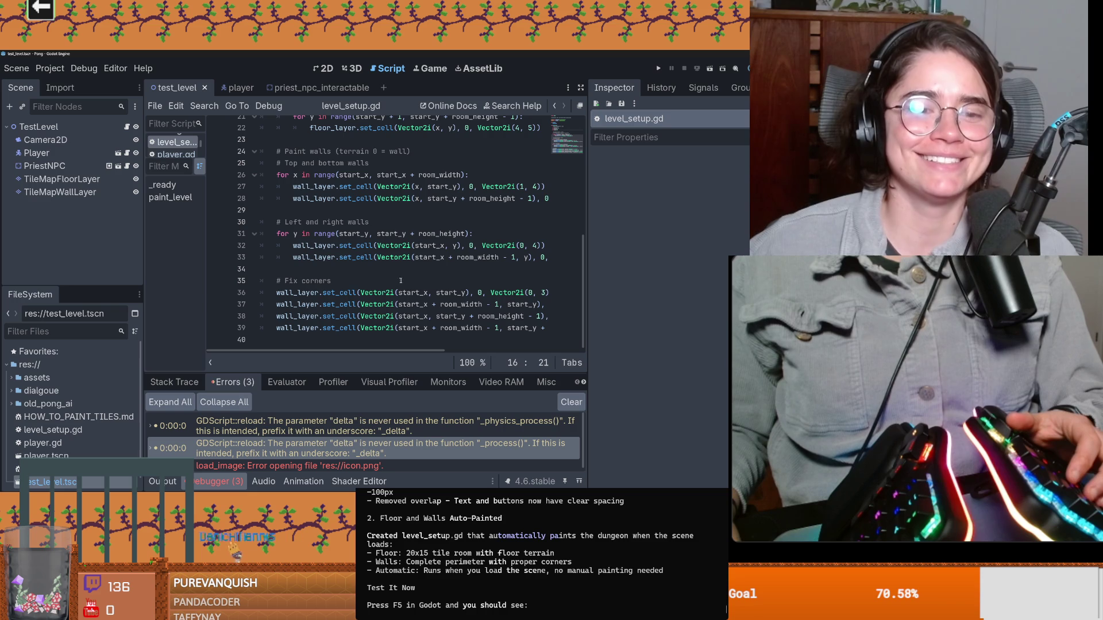
pyautogui.moveTo(401, 287); pyautogui.dragTo(455, 328)
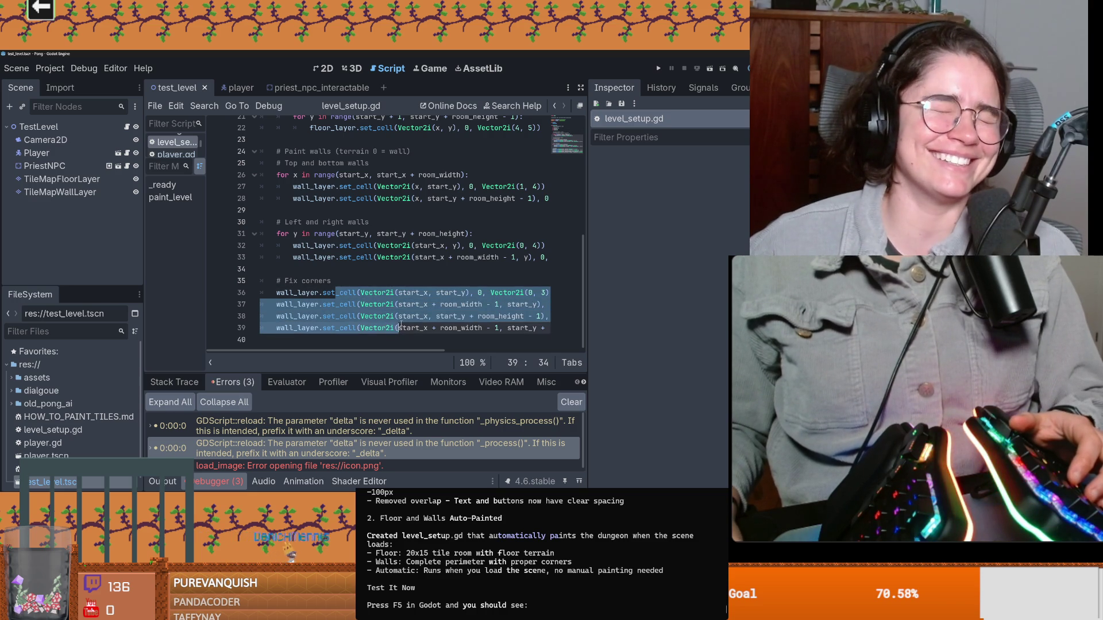
pyautogui.scroll(5, 392, 290)
pyautogui.scroll(2, 391, 289)
pyautogui.press('F5')
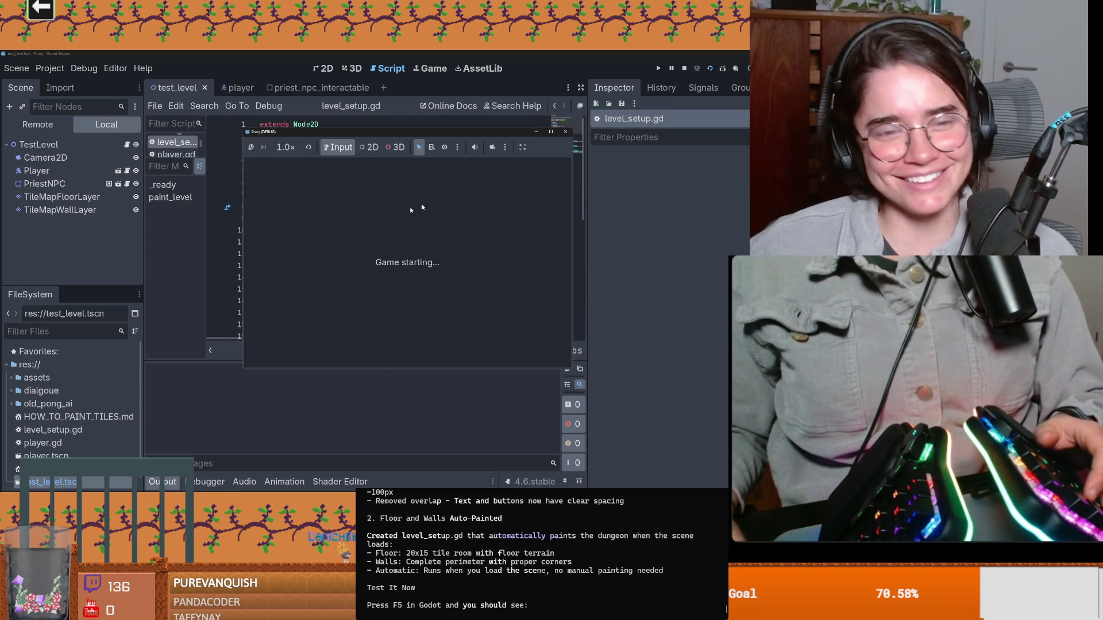
# Enlarge the game window and walk the player square around the painted room's walls and interior
pyautogui.click(550, 134)
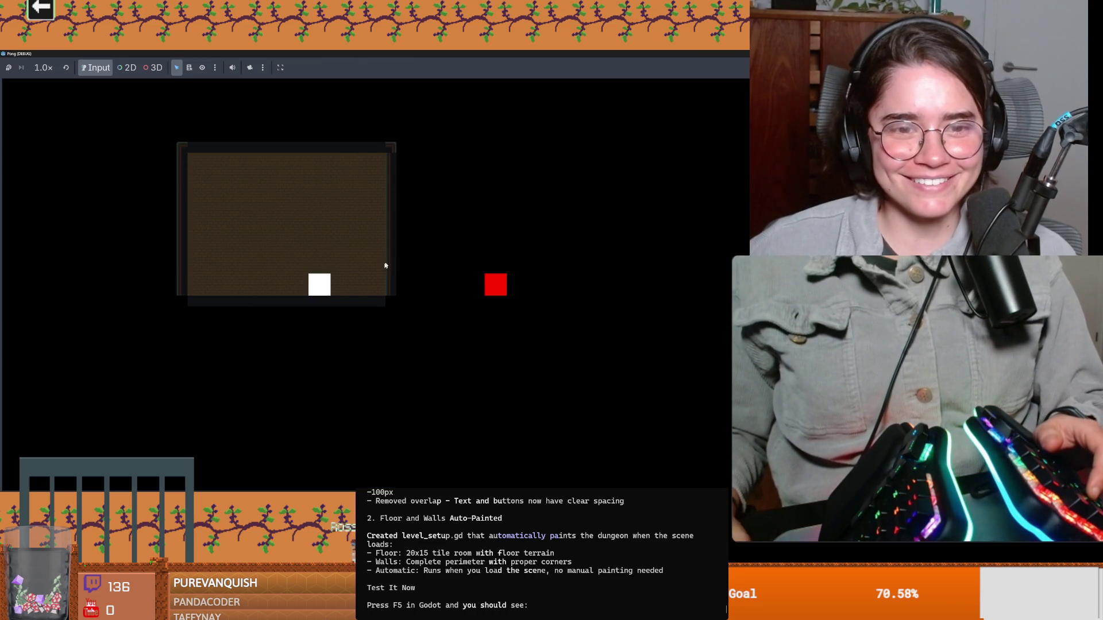
pyautogui.press('Up')
pyautogui.press('Left')
pyautogui.press('Right')
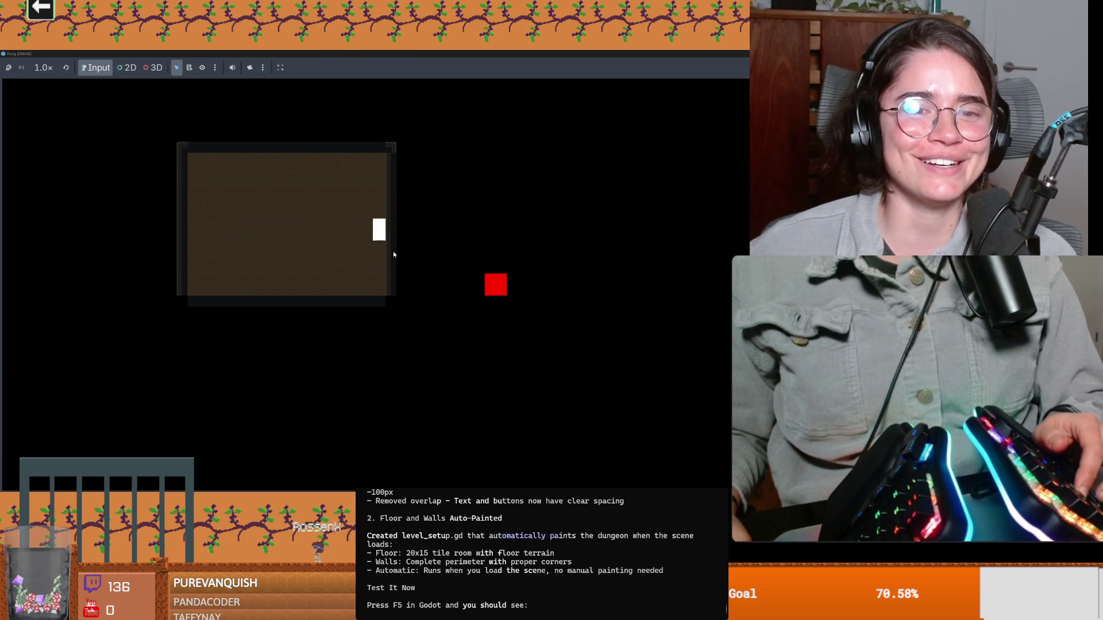
pyautogui.press('Left')
pyautogui.press('Right')
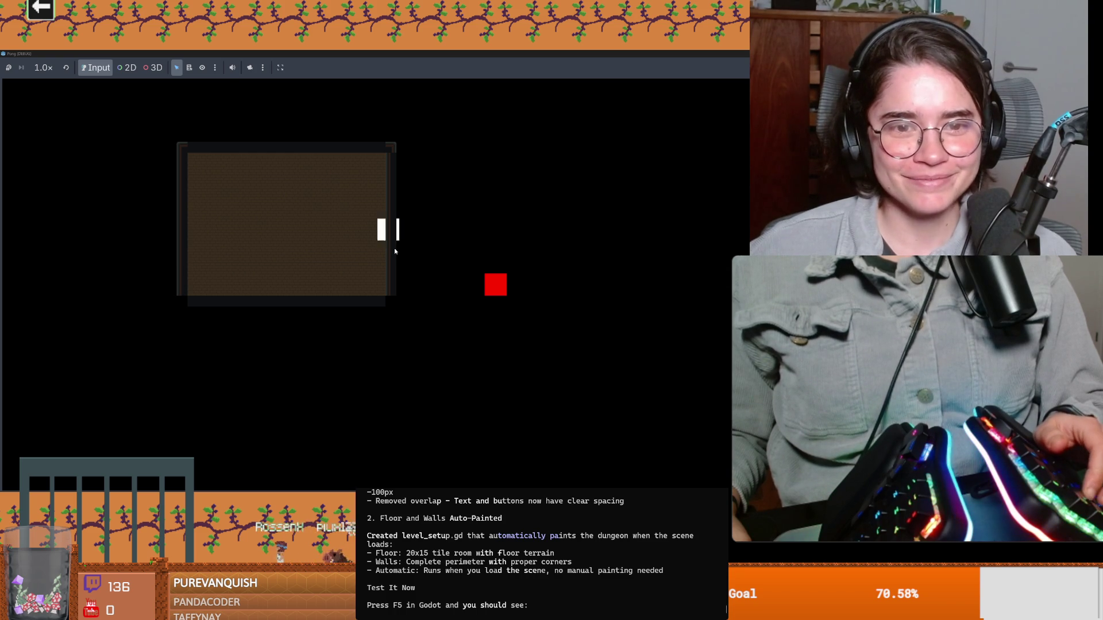
pyautogui.press('Left')
pyautogui.press('Down')
pyautogui.press('Up')
pyautogui.press('Right')
pyautogui.press('Up')
pyautogui.press('Right')
pyautogui.press('Down')
pyautogui.press('Left')
pyautogui.press('Up')
pyautogui.press('Right')
pyautogui.press('Left')
pyautogui.press('Right')
pyautogui.press('Left')
pyautogui.press('Left')
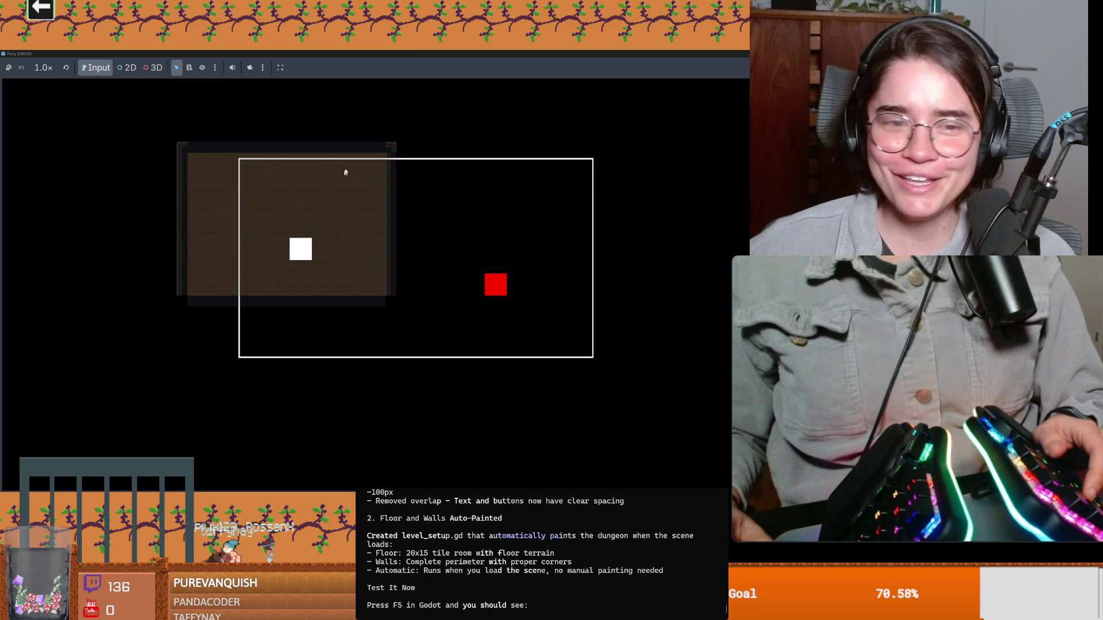
pyautogui.write('the roo')
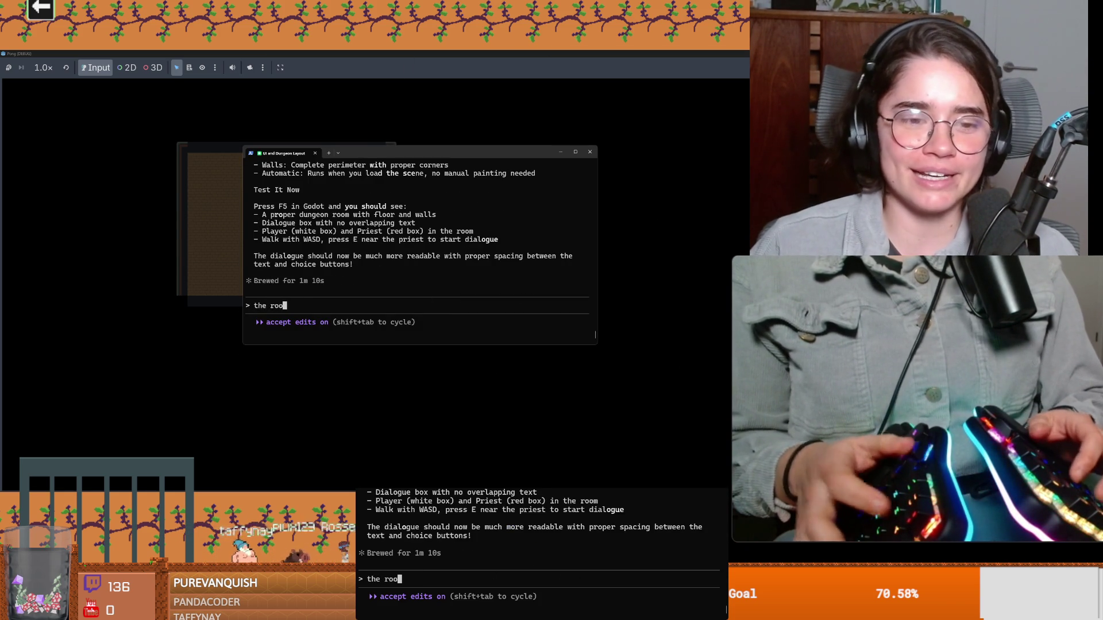
# Start a second Claude Code session from cmd, run /usage, then bring the dungeon-layout conversation back to front
pyautogui.press('BackSpace')
pyautogui.press('BackSpace')
pyautogui.press('BackSpace')
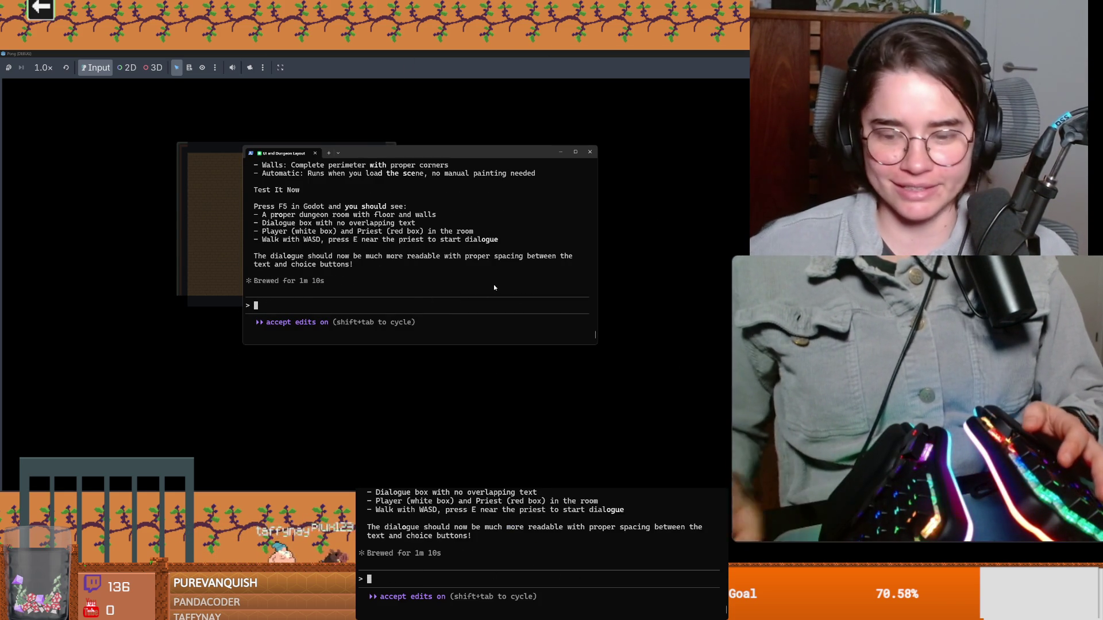
pyautogui.press('super')
pyautogui.write('cmd')
pyautogui.press('Return')
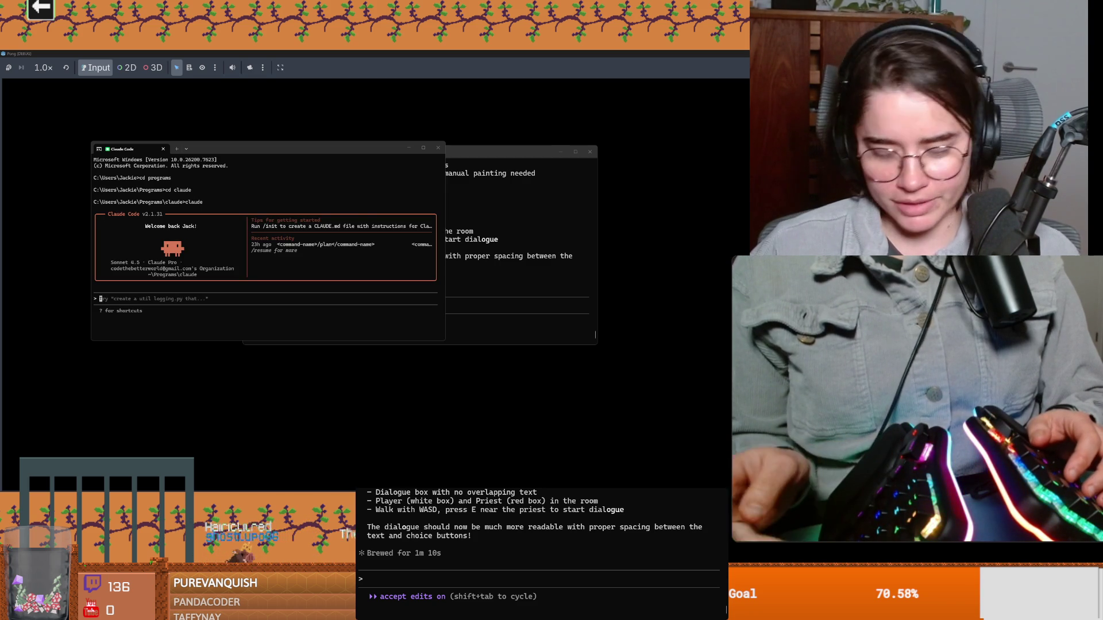
pyautogui.write('/usag')
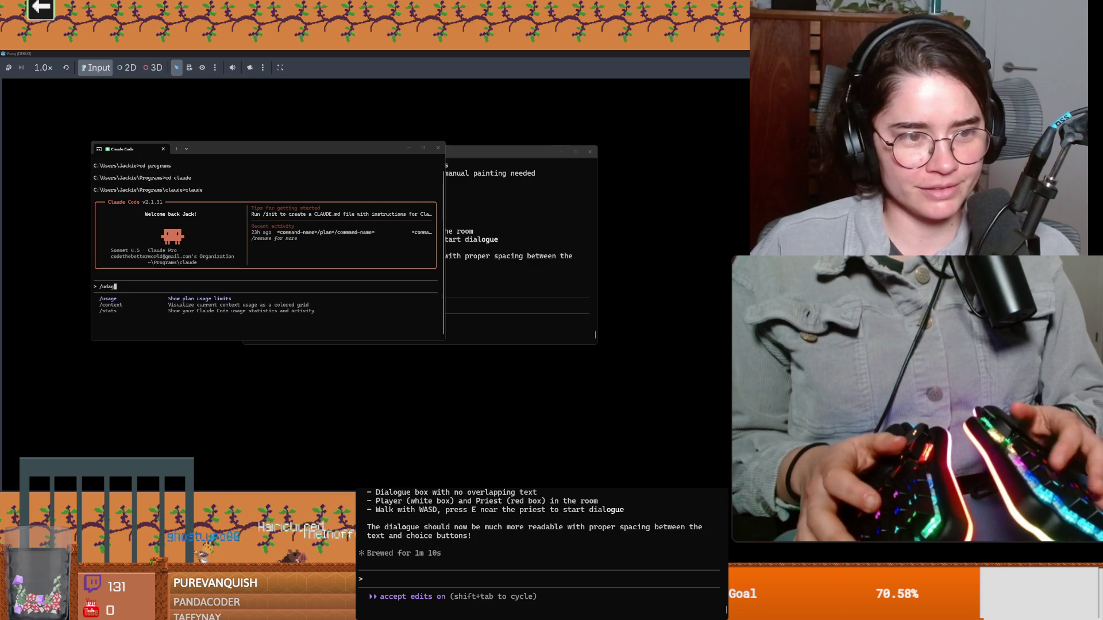
pyautogui.write('e')
pyautogui.press('Return')
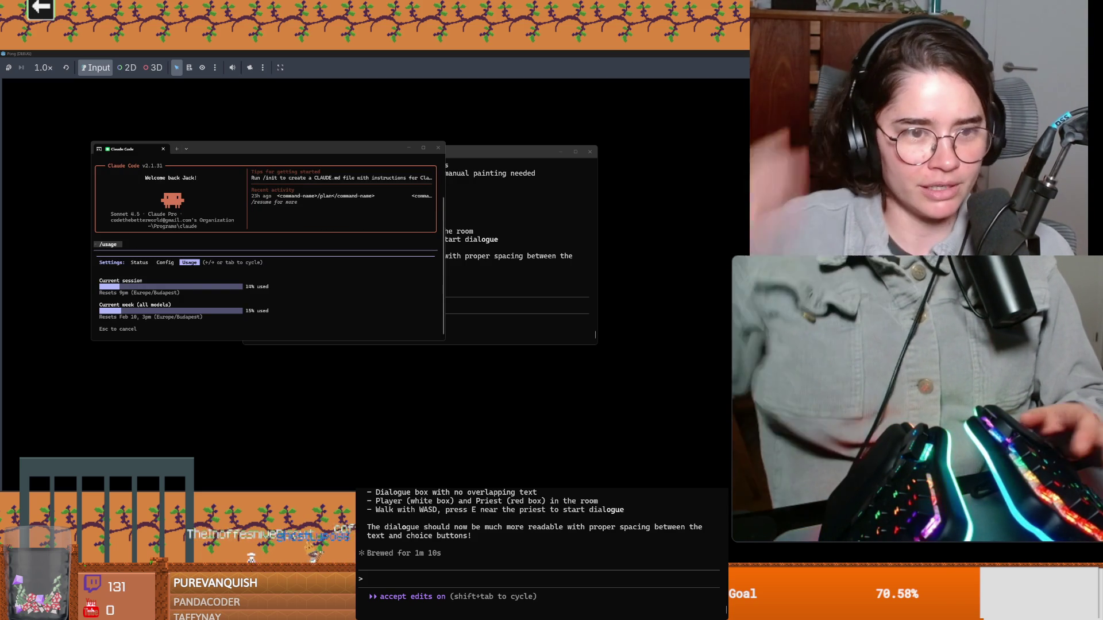
pyautogui.click(497, 214)
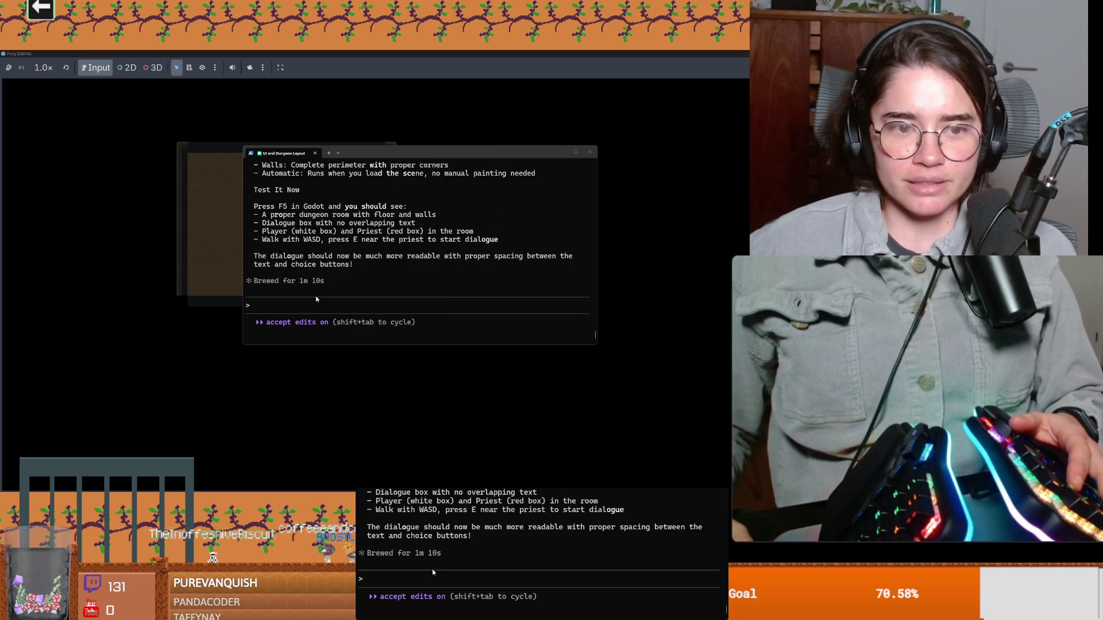
pyautogui.write('you only dre')
# Redraft and send the request for a bigger editor-painted room fitting player and priest, then return to the game
pyautogui.hotkey('ctrl', 'u')
pyautogui.write('can you not')
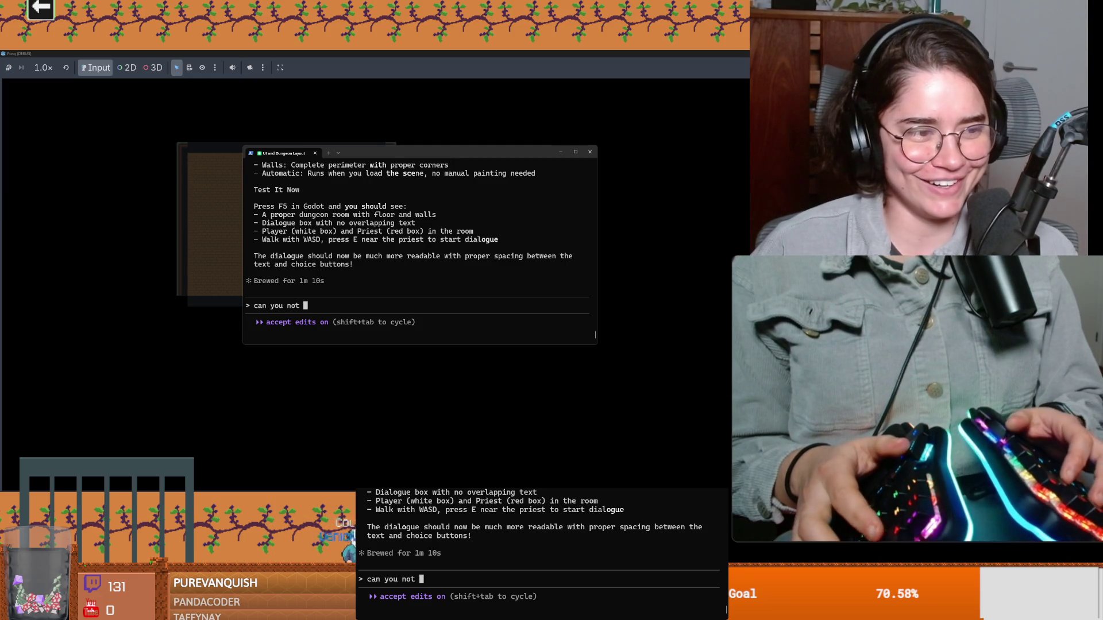
pyautogui.press('BackSpace')
pyautogui.press('BackSpace')
pyautogui.press('BackSpace')
pyautogui.press('BackSpace')
pyautogui.press('BackSpace')
pyautogui.press('BackSpace')
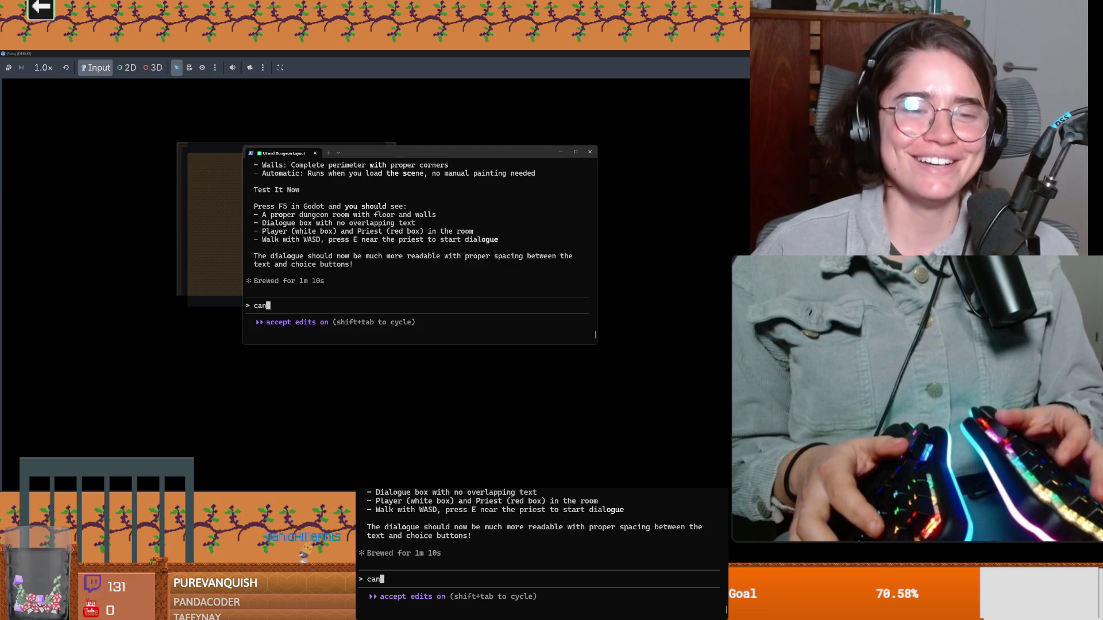
pyautogui.press('BackSpace')
pyautogui.press('BackSpace')
pyautogui.press('BackSpace')
pyautogui.write('y are you using a script to draw the wa')
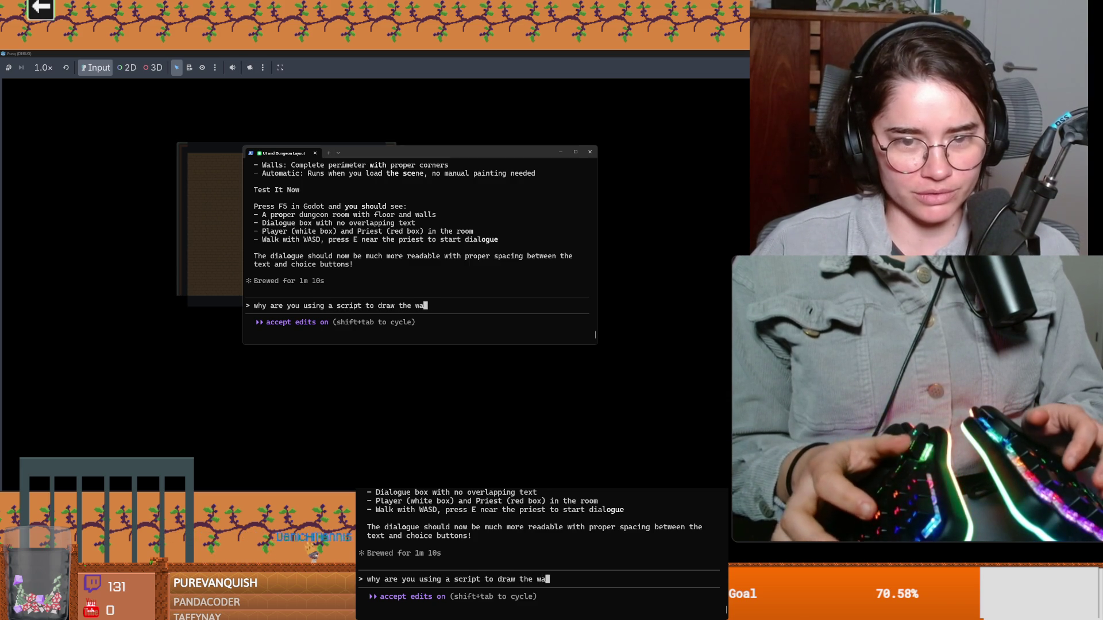
pyautogui.press('BackSpace')
pyautogui.press('BackSpace')
pyautogui.press('BackSpace')
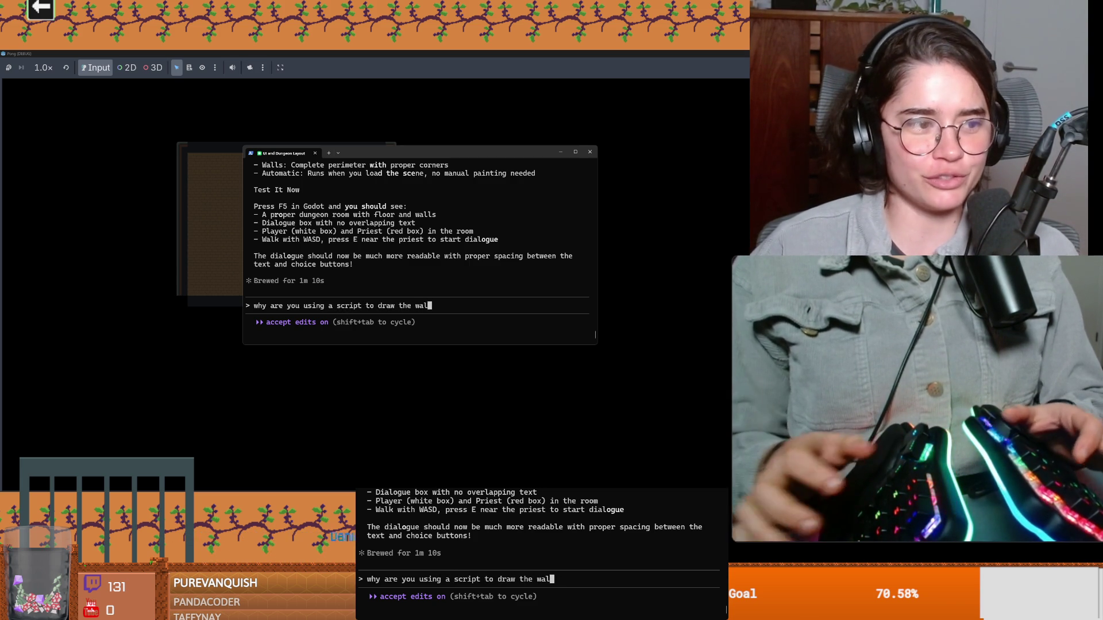
pyautogui.press('Home')
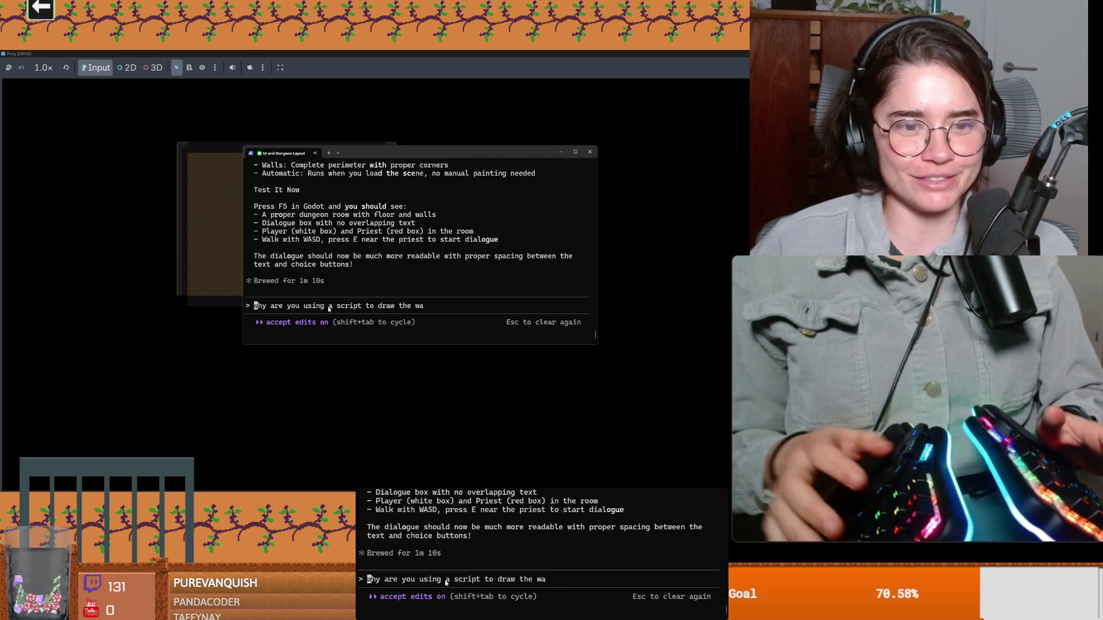
pyautogui.hotkey('ctrl', 'k')
pyautogui.write("don't")
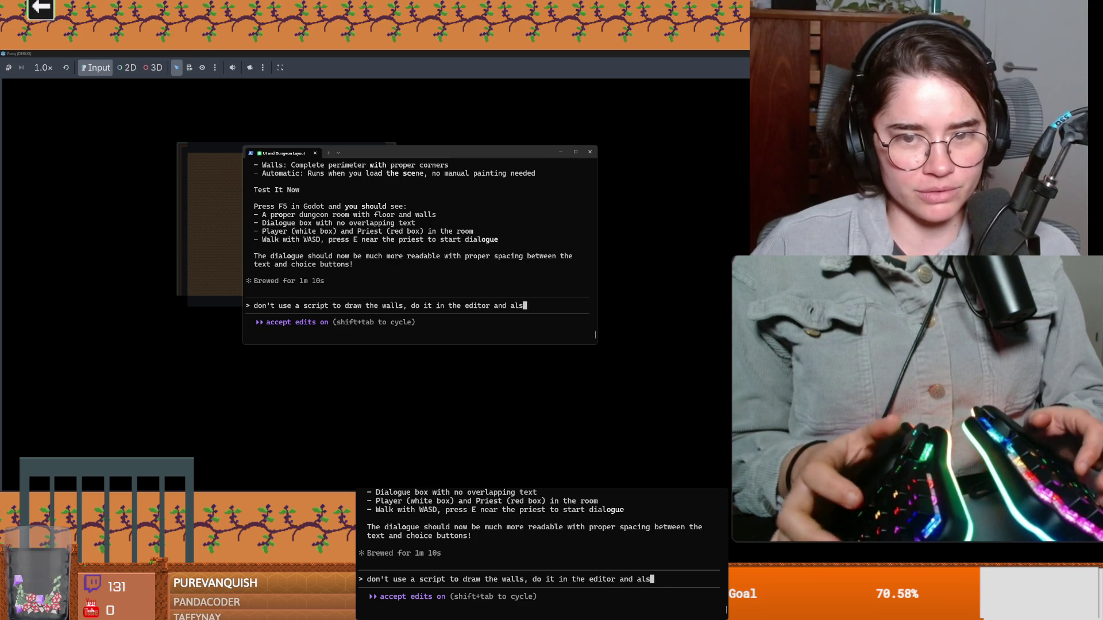
pyautogui.write('o you just')
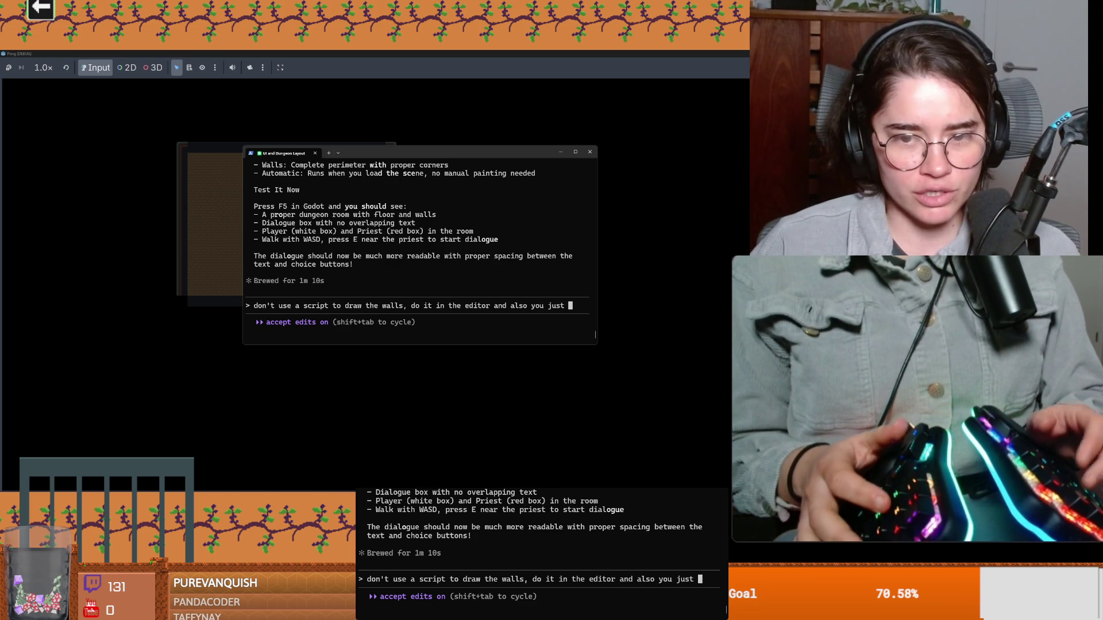
pyautogui.write('ew a tiny wall')
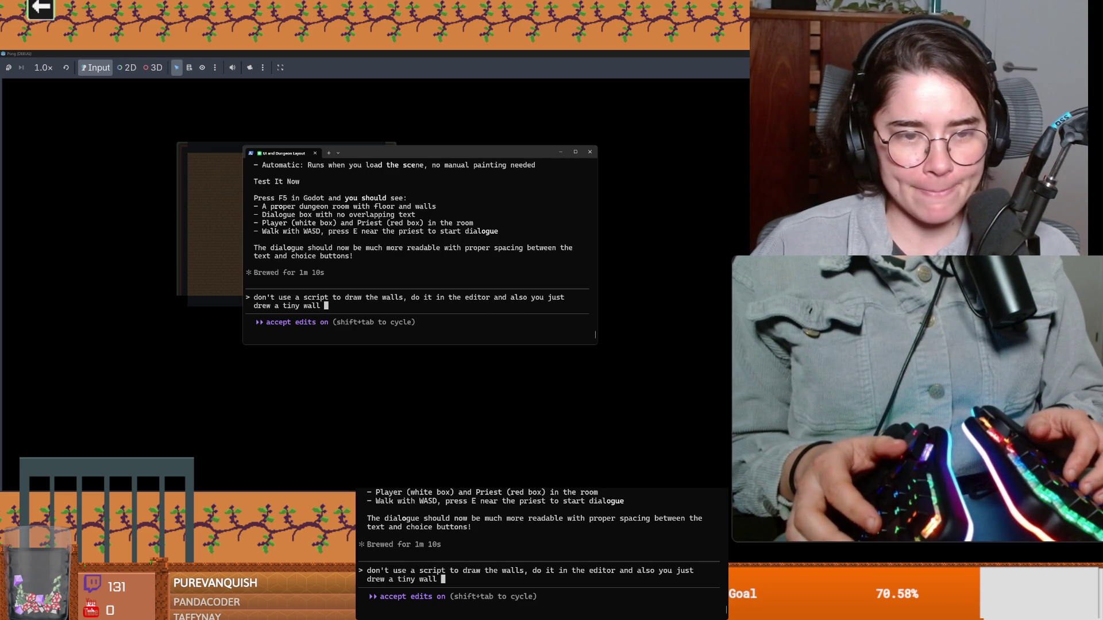
pyautogui.press('BackSpace')
pyautogui.press('BackSpace')
pyautogui.press('BackSpace')
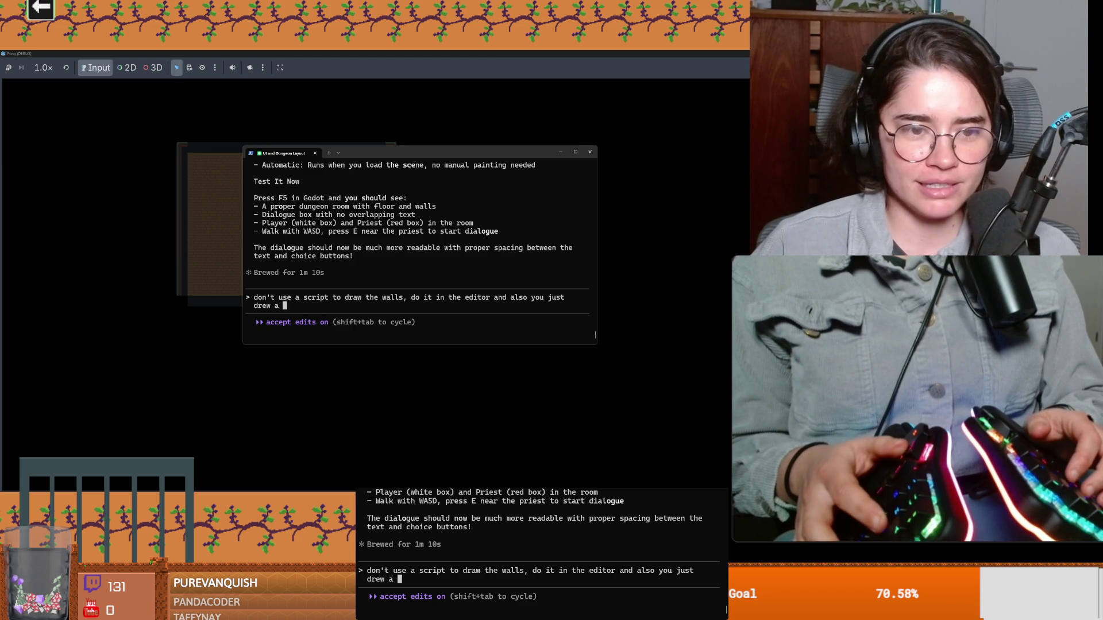
pyautogui.write('tiny room')
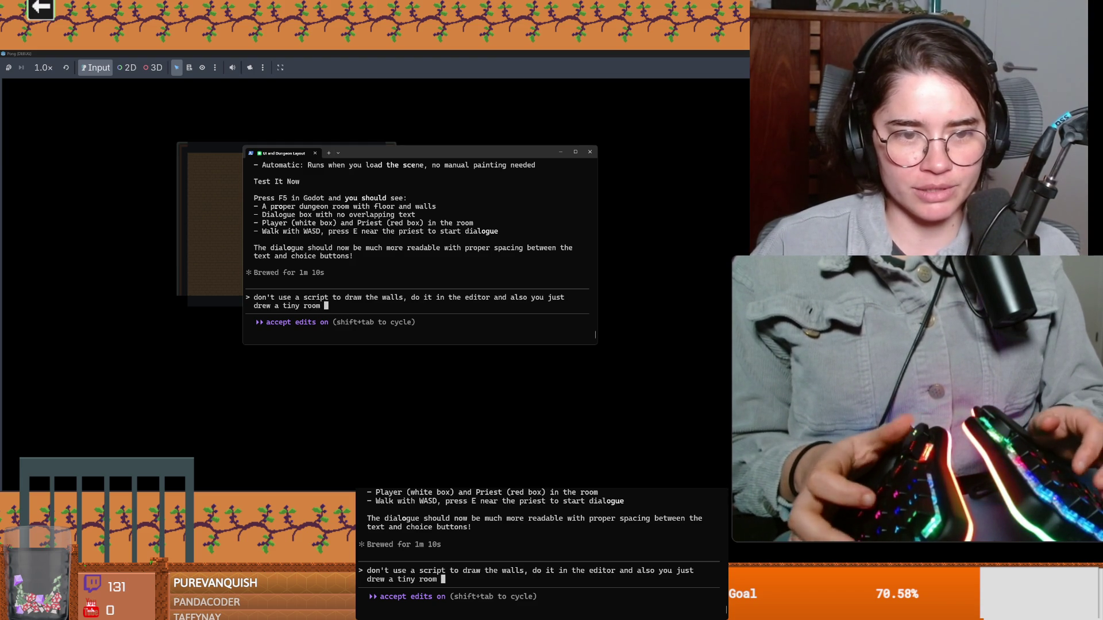
pyautogui.write('layer, draw an')
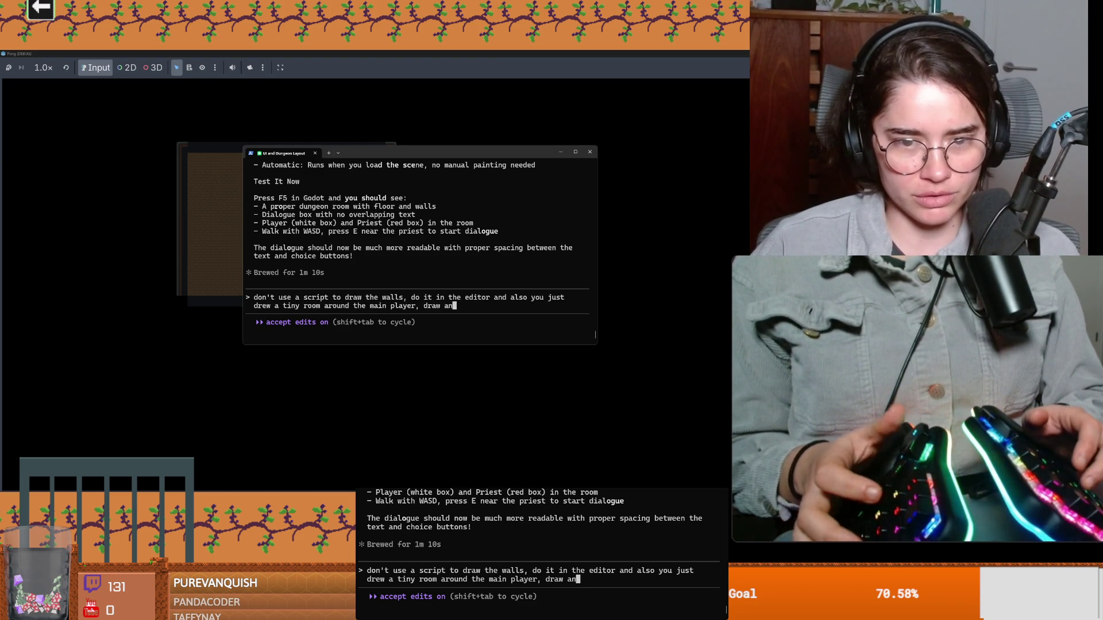
pyautogui.write(' a bigger room so')
pyautogui.write('me and the priest fit inside of it')
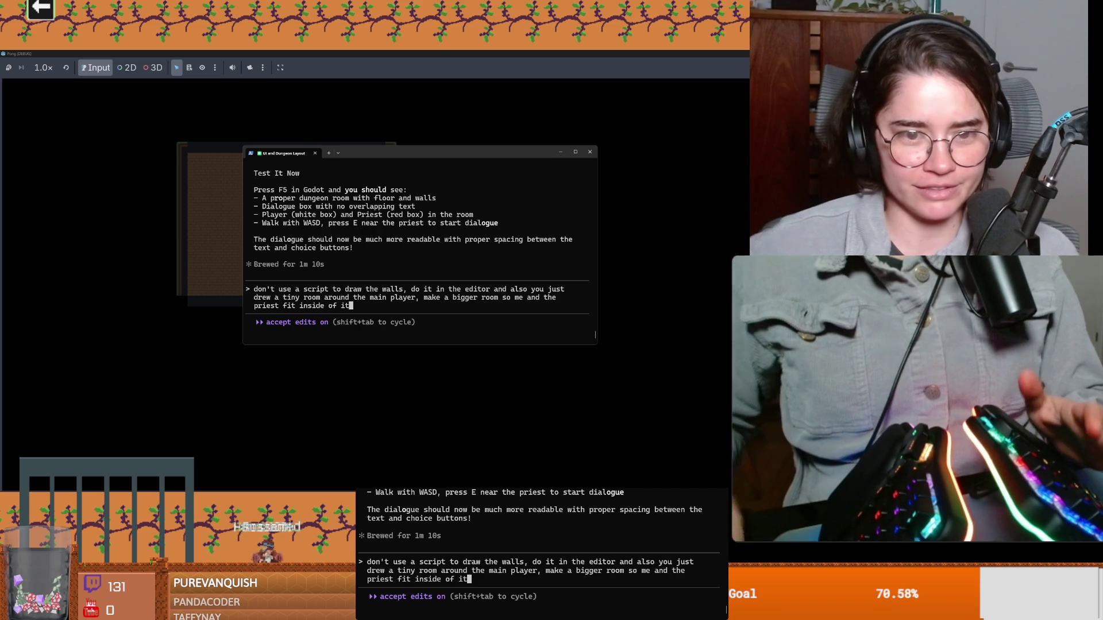
pyautogui.press('Return')
pyautogui.hotkey('alt', 'Tab')
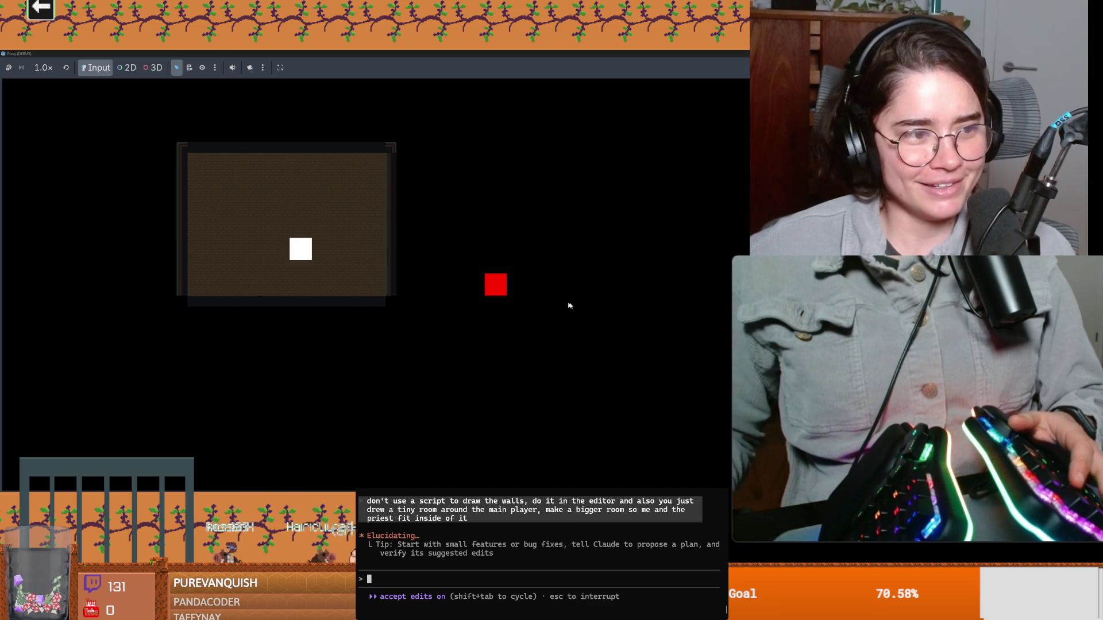
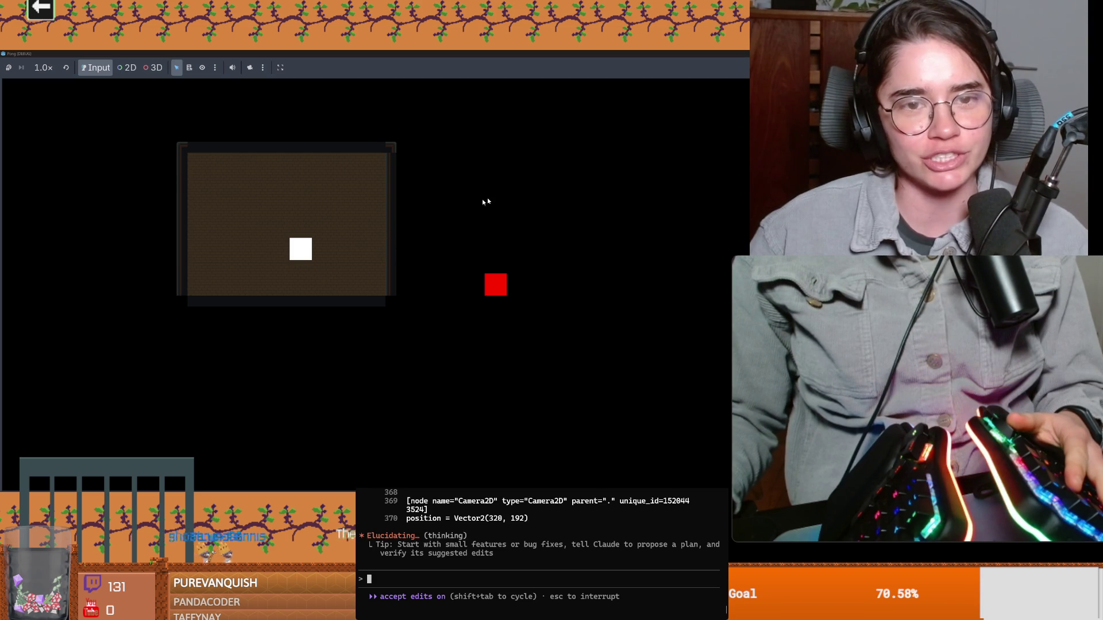
# Close the running Pong game, dismiss the reload warning, and switch to the dungeon project's Dialogue Manager docs
pyautogui.press('super+Down')
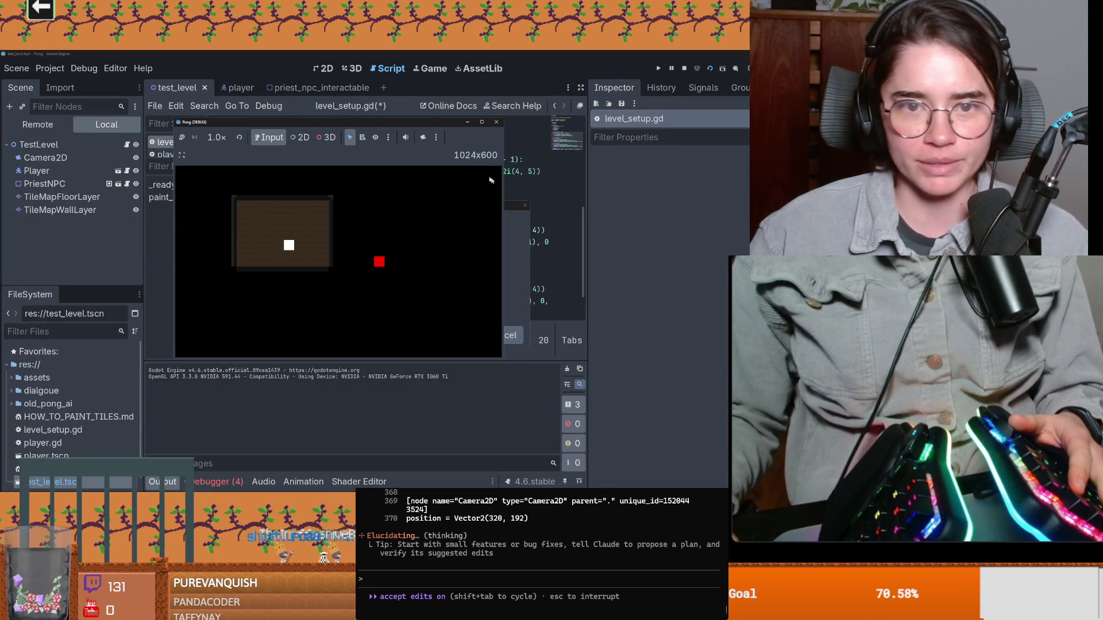
pyautogui.click(497, 123)
pyautogui.click(454, 336)
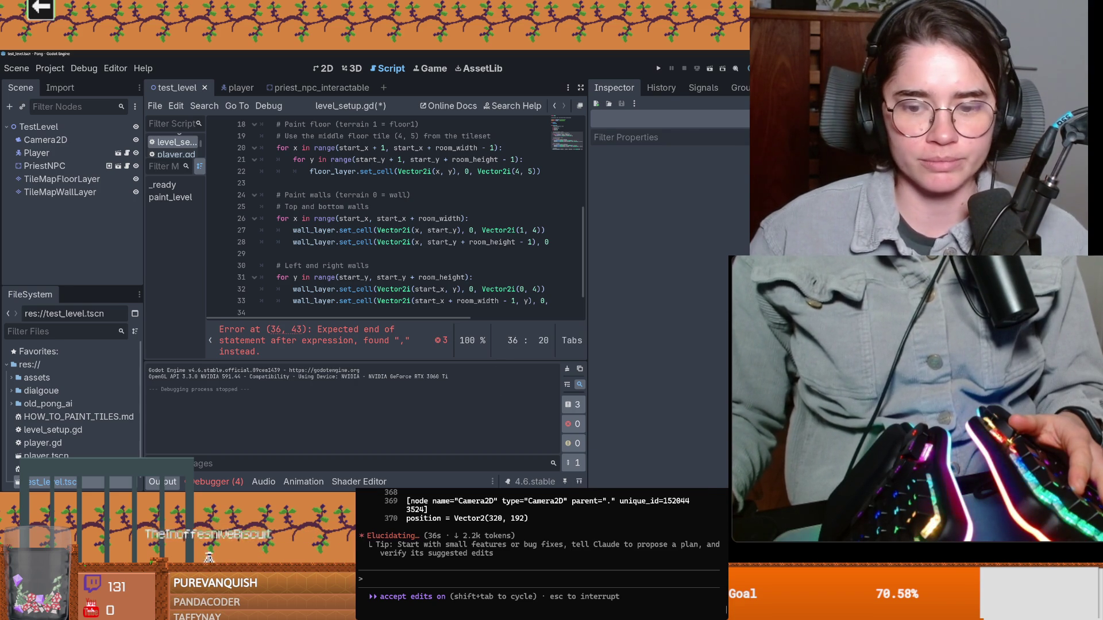
pyautogui.hotkey('alt', 'Tab')
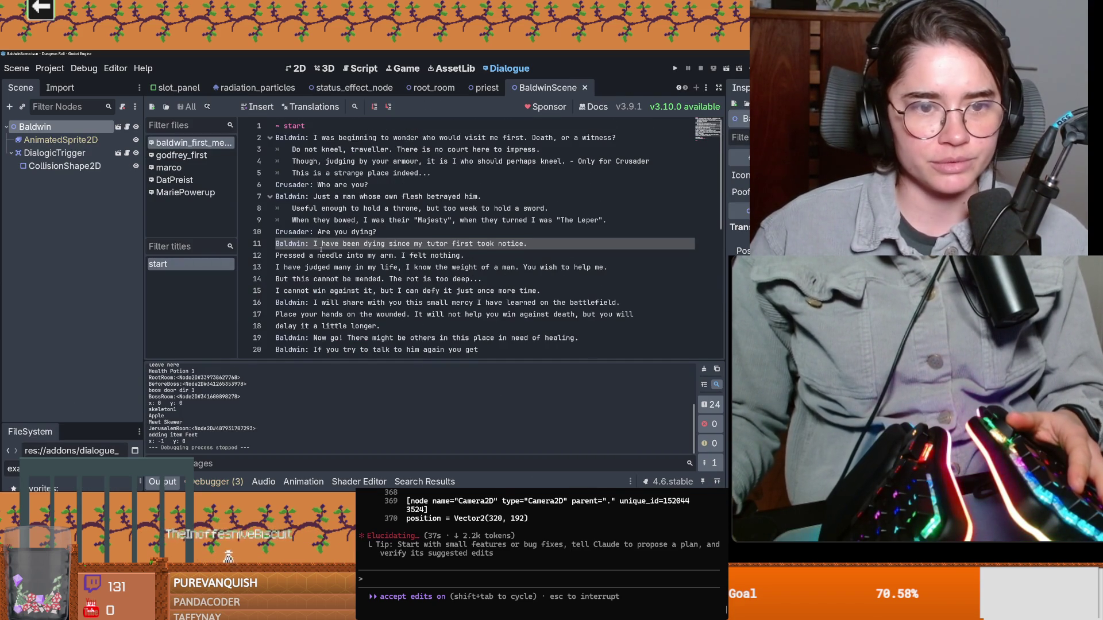
pyautogui.scroll(-1, 316, 244)
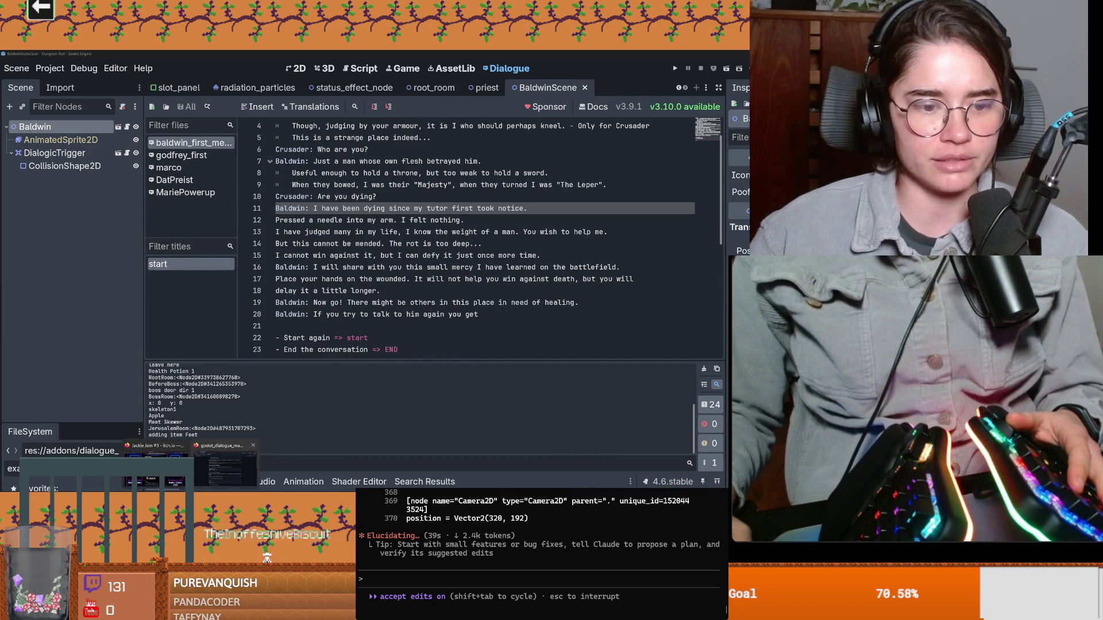
pyautogui.click(208, 471)
pyautogui.scroll(-2, 456, 275)
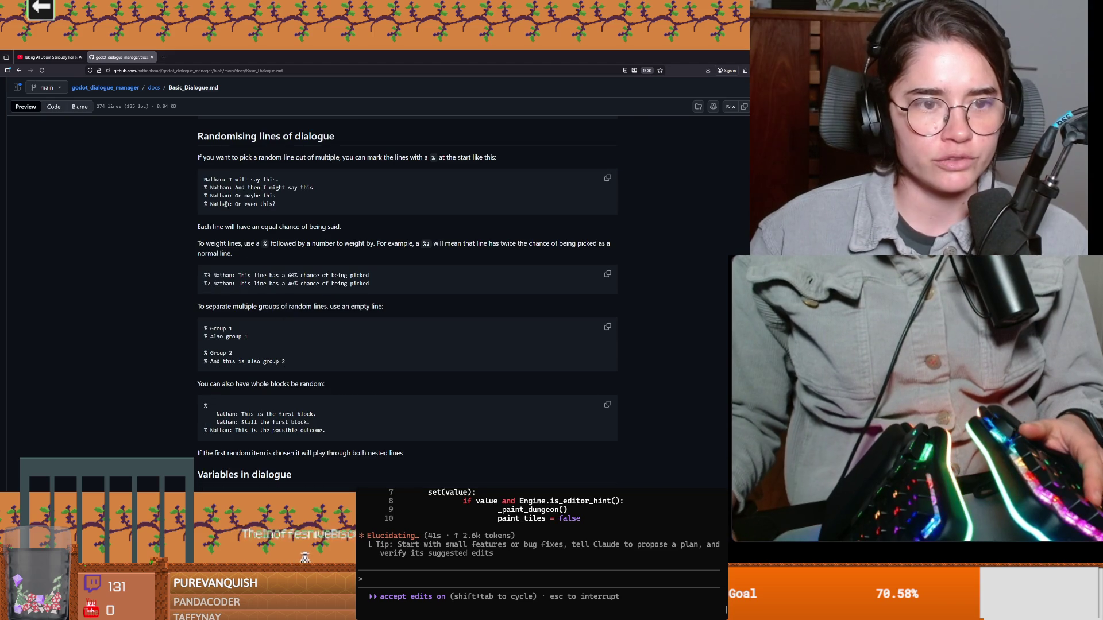
# Read the random-lines section, picking out the example code and the %3 weight prefix
pyautogui.moveTo(232, 205); pyautogui.dragTo(149, 165)
pyautogui.click(177, 172)
pyautogui.scroll(-1, 192, 210)
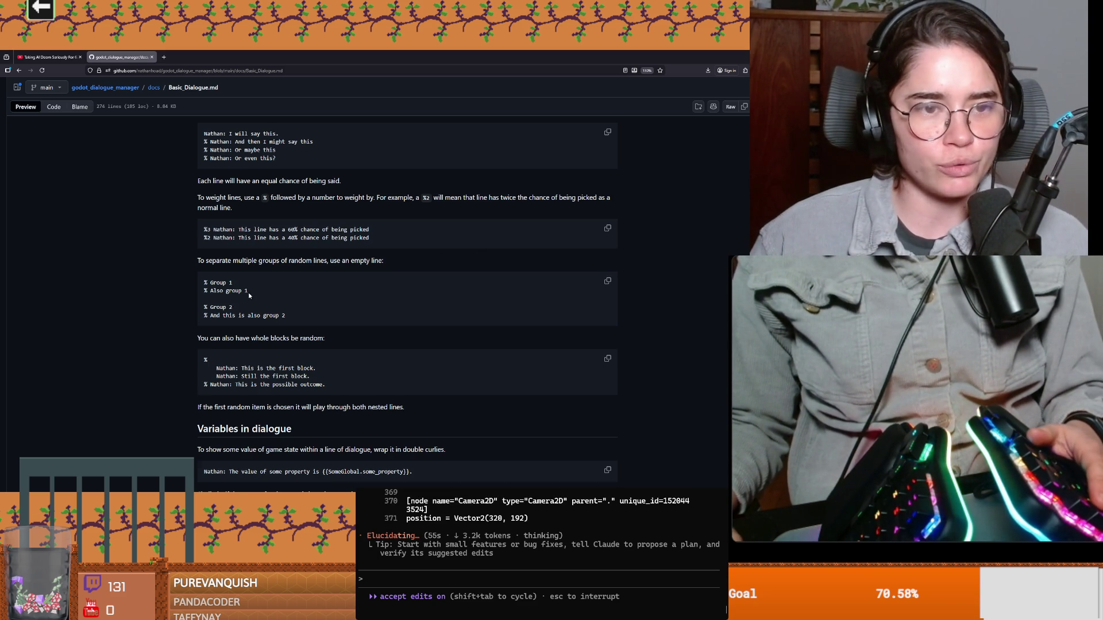
pyautogui.scroll(1, 204, 241)
pyautogui.moveTo(216, 275); pyautogui.dragTo(205, 276)
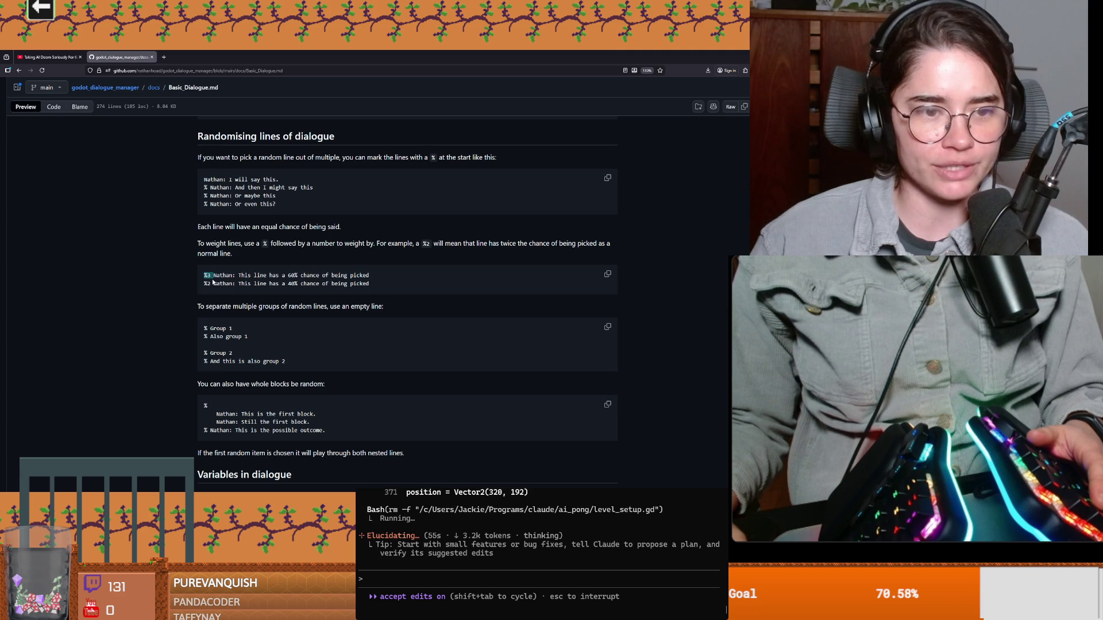
pyautogui.scroll(-1, 256, 293)
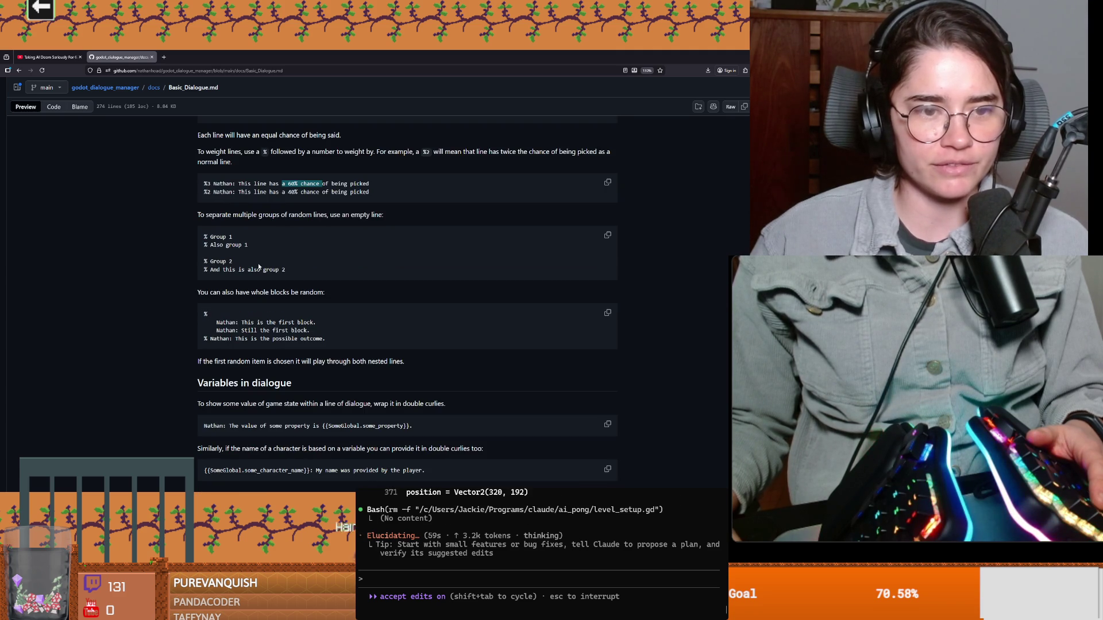
pyautogui.scroll(-1, 328, 230)
pyautogui.moveTo(281, 185); pyautogui.dragTo(286, 185)
pyautogui.tripleClick(224, 212)
pyautogui.click(297, 218)
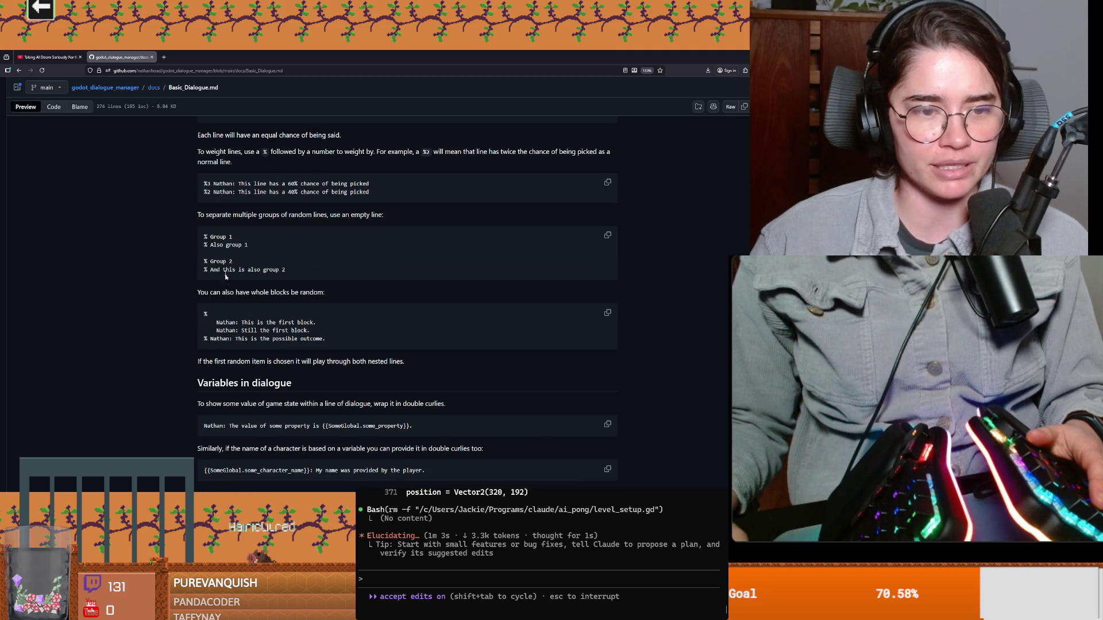
pyautogui.scroll(-2, 225, 275)
pyautogui.moveTo(222, 201); pyautogui.dragTo(324, 201)
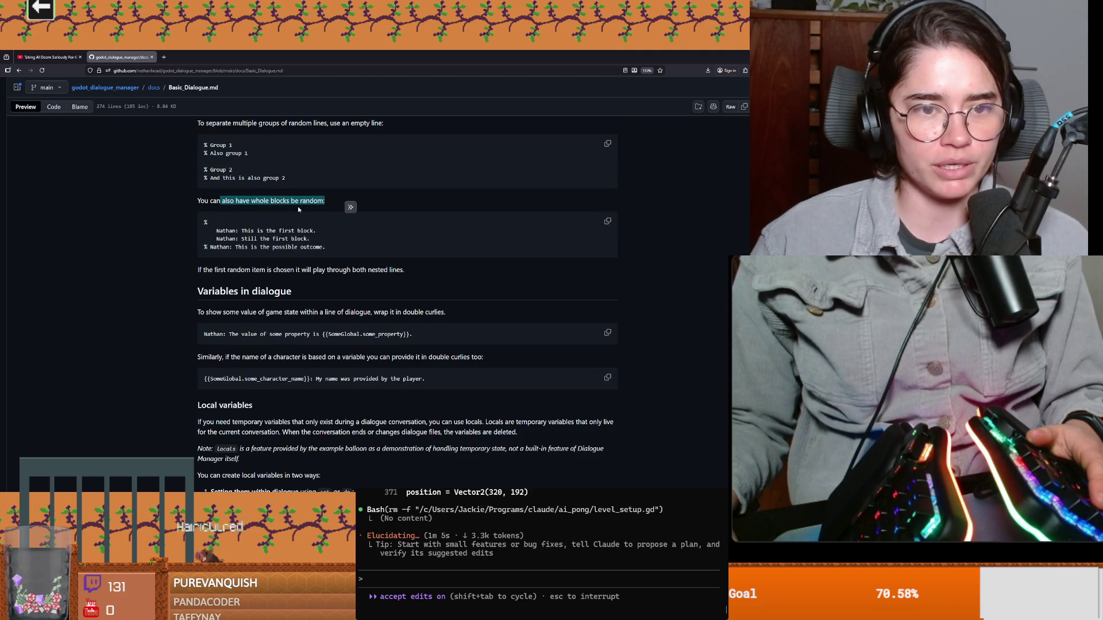
pyautogui.moveTo(231, 231); pyautogui.dragTo(317, 240)
pyautogui.scroll(-1, 218, 254)
# Read the Variables in dialogue section, highlighting the property value example lines
pyautogui.click(217, 253)
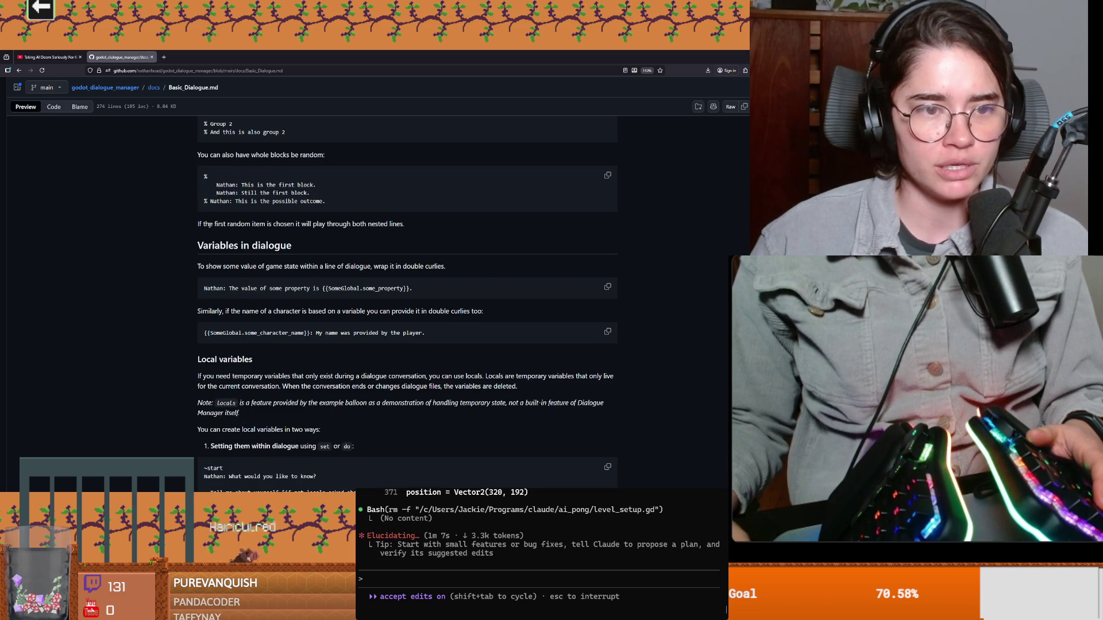
pyautogui.scroll(-1, 218, 254)
pyautogui.moveTo(197, 201); pyautogui.dragTo(292, 199)
pyautogui.moveTo(228, 242)
pyautogui.mouseDown()
pyautogui.moveTo(370, 244)
pyautogui.moveTo(221, 233)
pyautogui.mouseUp()
pyautogui.click(324, 244)
pyautogui.scroll(-1, 320, 263)
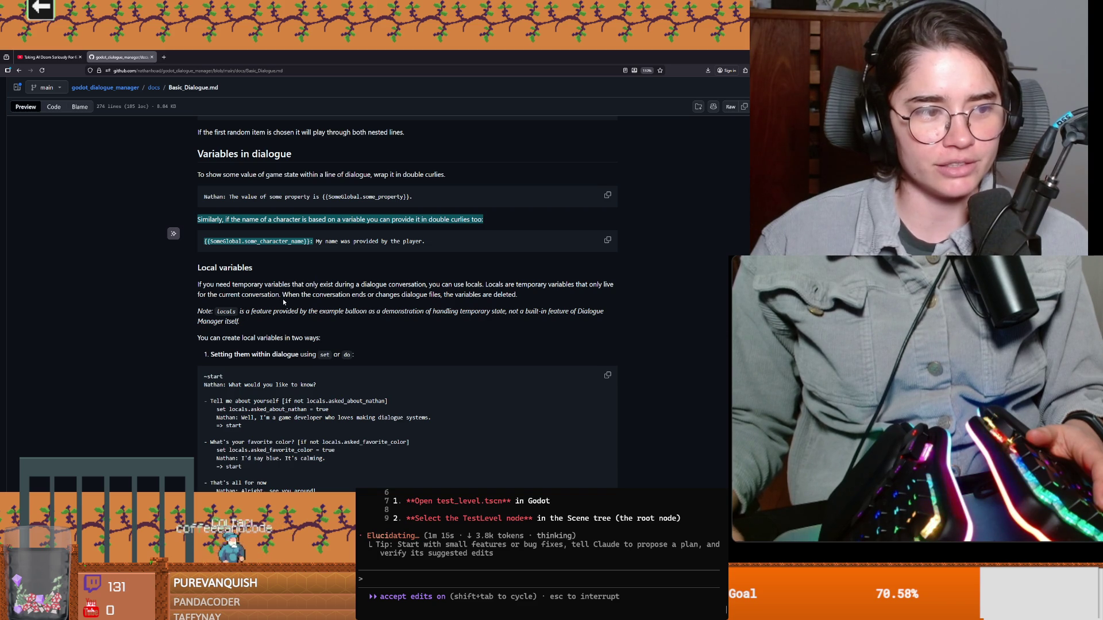
pyautogui.scroll(-3, 284, 300)
pyautogui.scroll(2, 265, 277)
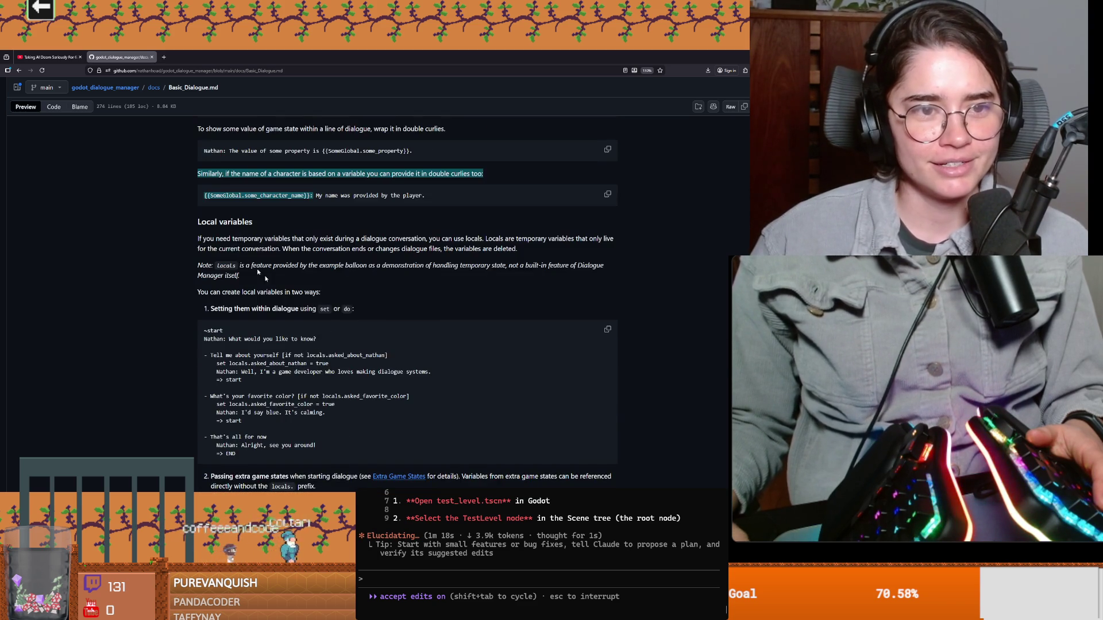
pyautogui.click(266, 279)
pyautogui.scroll(-2, 263, 277)
pyautogui.scroll(-1, 253, 277)
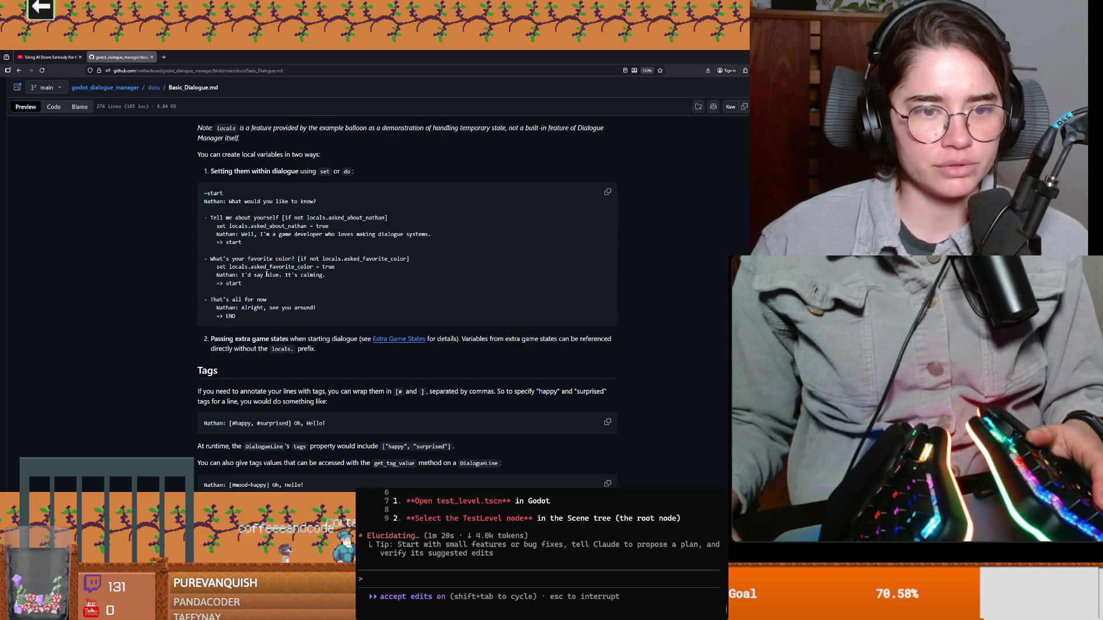
pyautogui.scroll(-3, 293, 274)
pyautogui.scroll(-1, 263, 291)
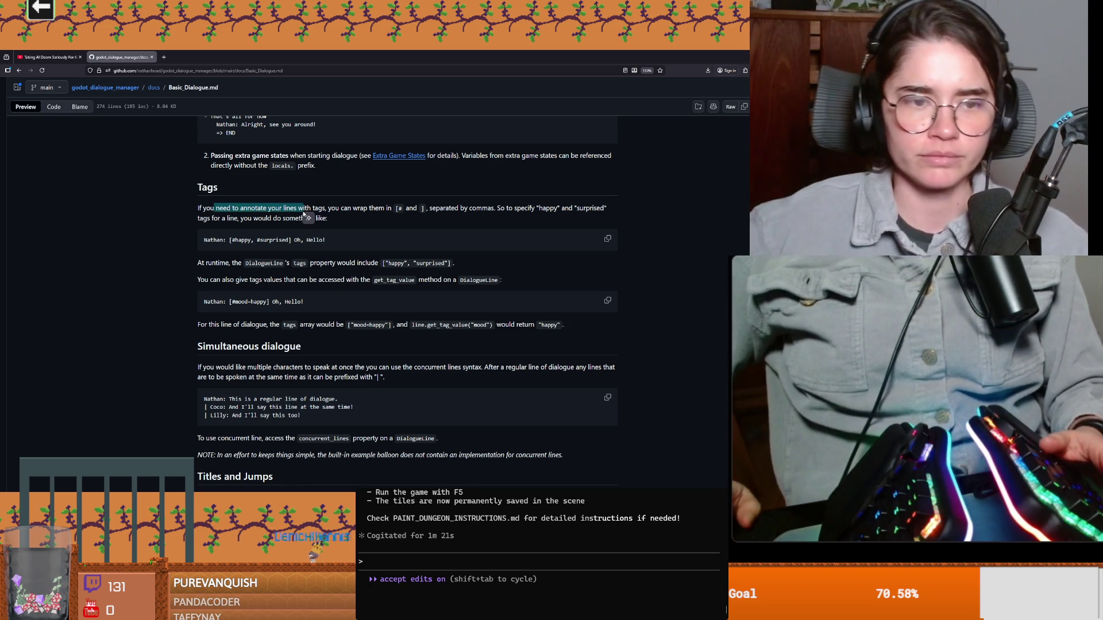
# Read the Tags explanation through the tag brackets, then move on to the Simultaneous dialogue heading
pyautogui.click(197, 212)
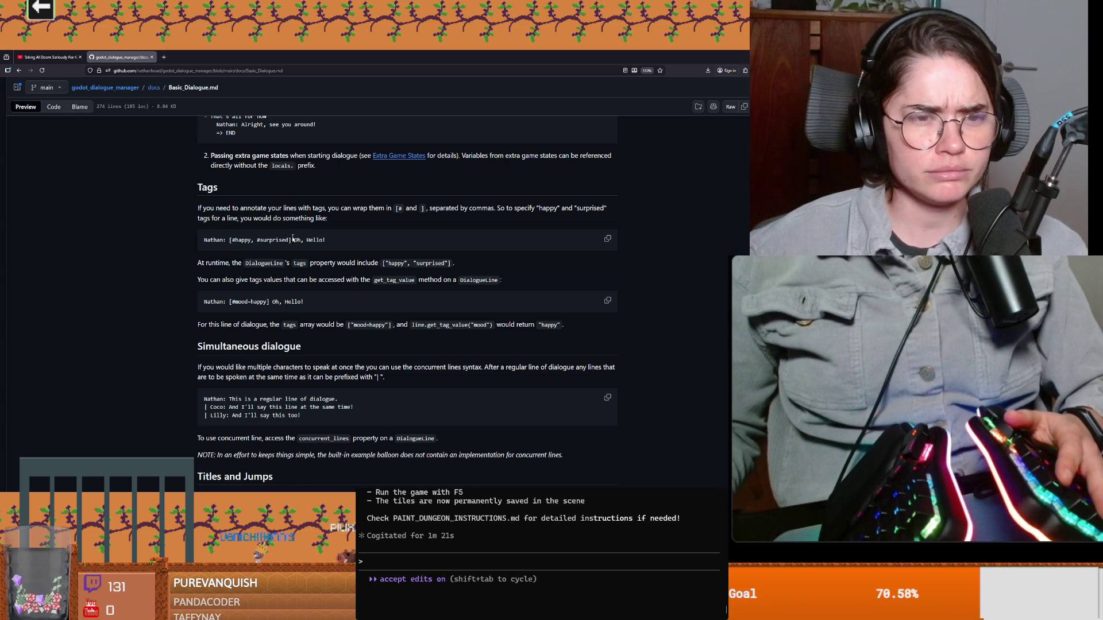
pyautogui.moveTo(197, 212); pyautogui.dragTo(307, 210)
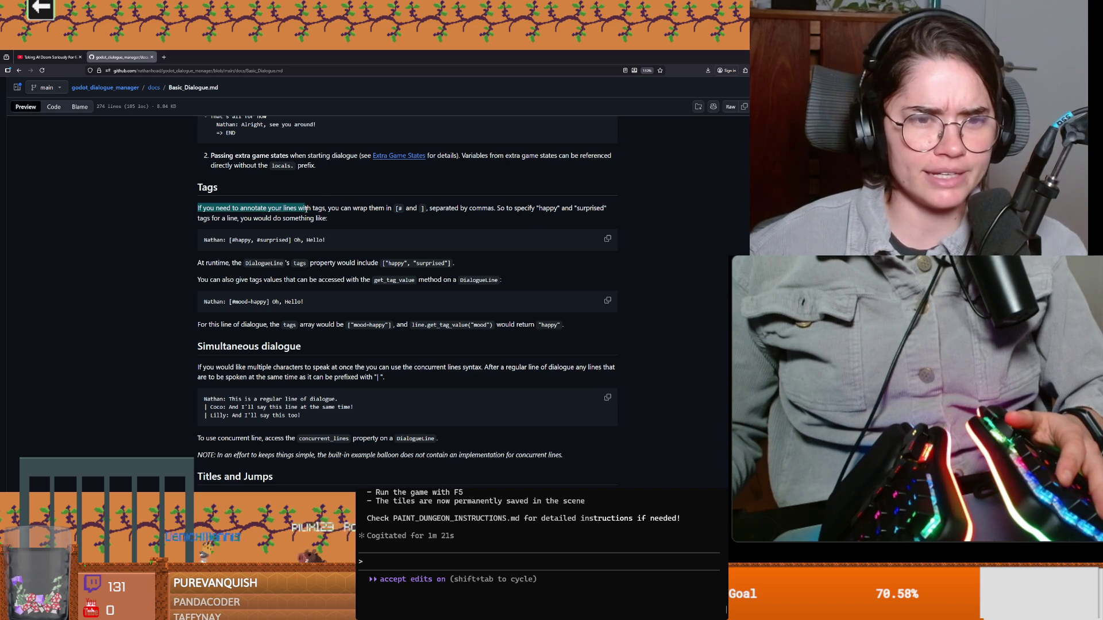
pyautogui.moveTo(365, 210); pyautogui.dragTo(416, 209)
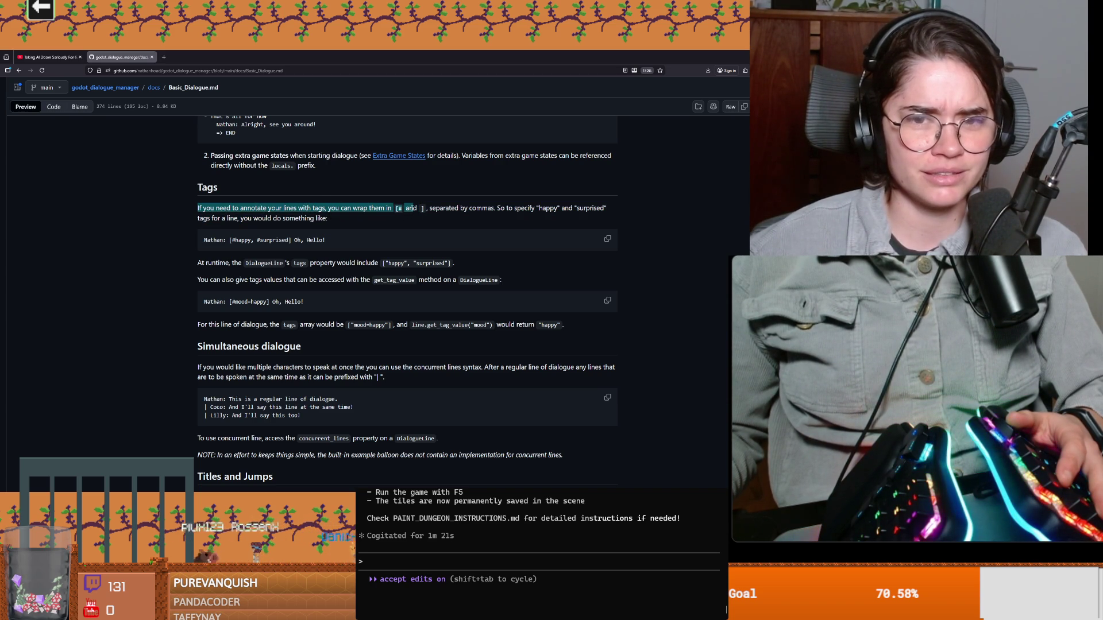
pyautogui.click(411, 209)
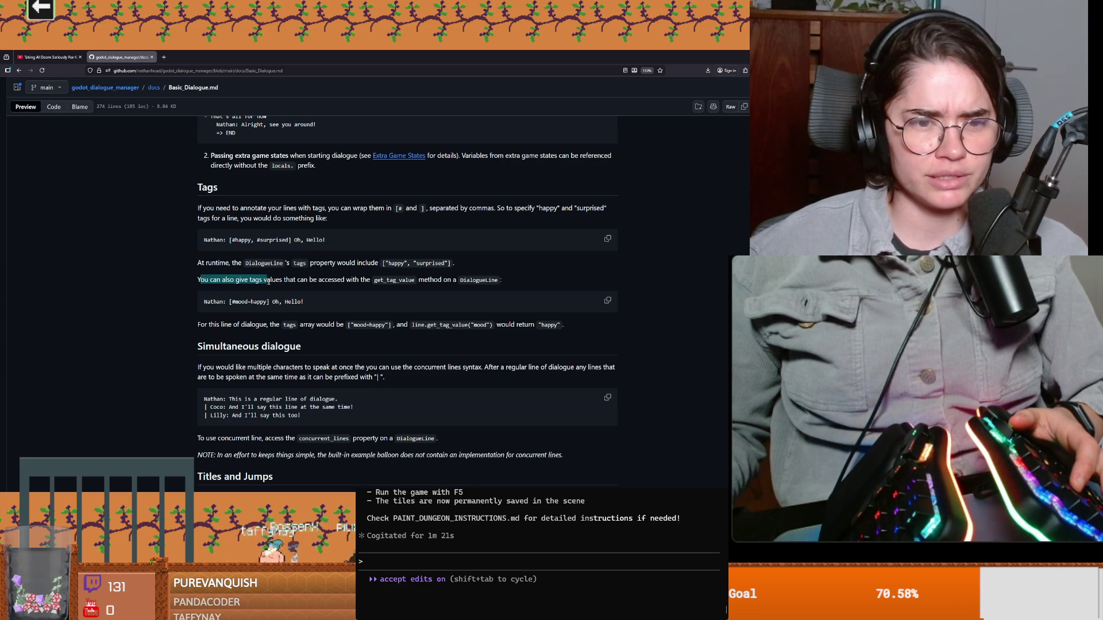
pyautogui.scroll(-1, 339, 328)
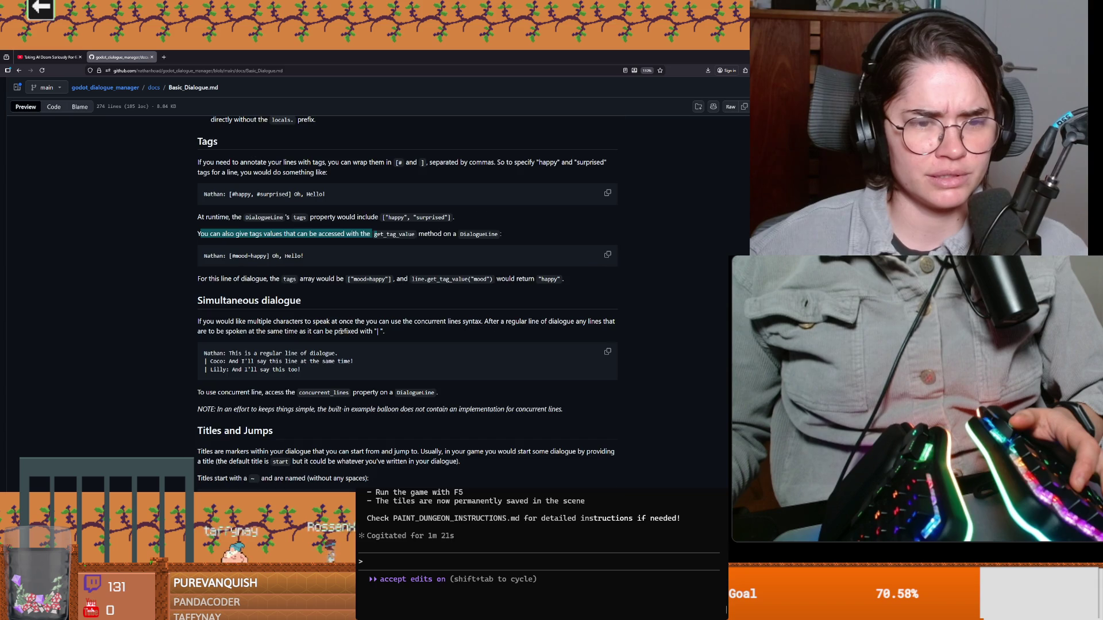
pyautogui.scroll(-1, 338, 328)
pyautogui.moveTo(219, 255)
pyautogui.mouseDown()
pyautogui.moveTo(290, 259)
pyautogui.moveTo(282, 275)
pyautogui.mouseUp()
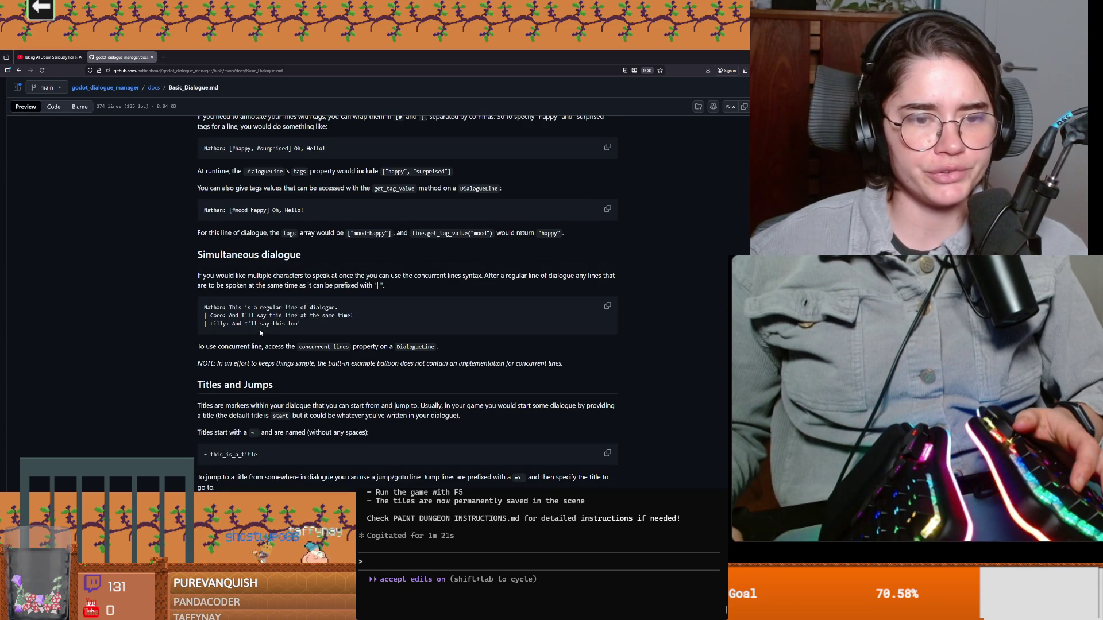
pyautogui.scroll(-3, 336, 354)
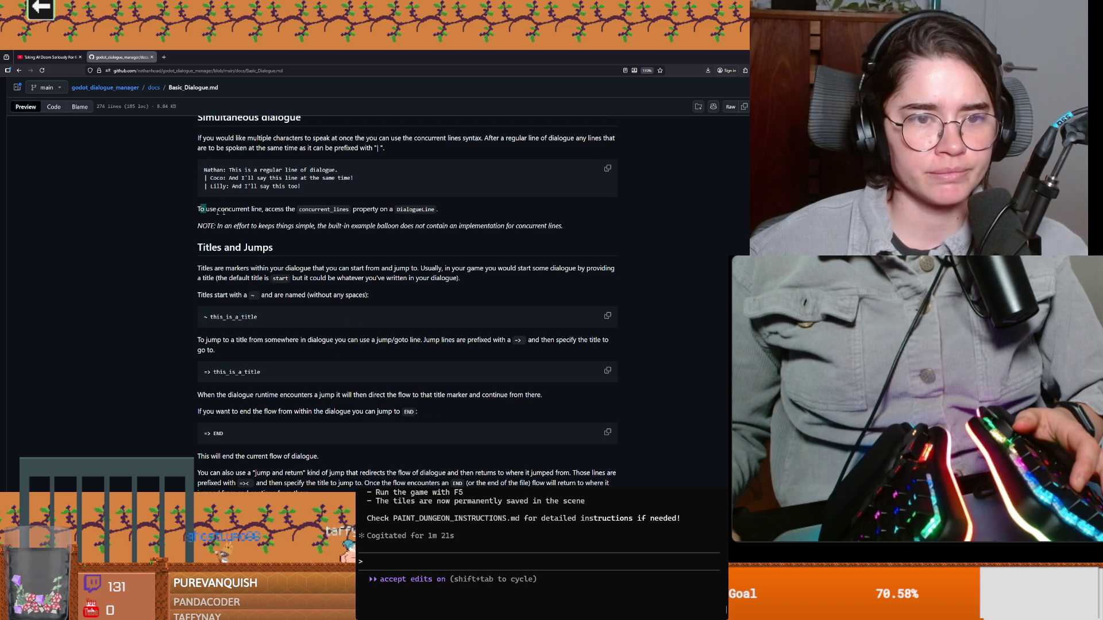
# Read what titles are and how dialogue starts from a title, then select the inline jump example code
pyautogui.moveTo(197, 209); pyautogui.dragTo(319, 214)
pyautogui.moveTo(222, 247); pyautogui.dragTo(274, 250)
pyautogui.scroll(-1, 282, 293)
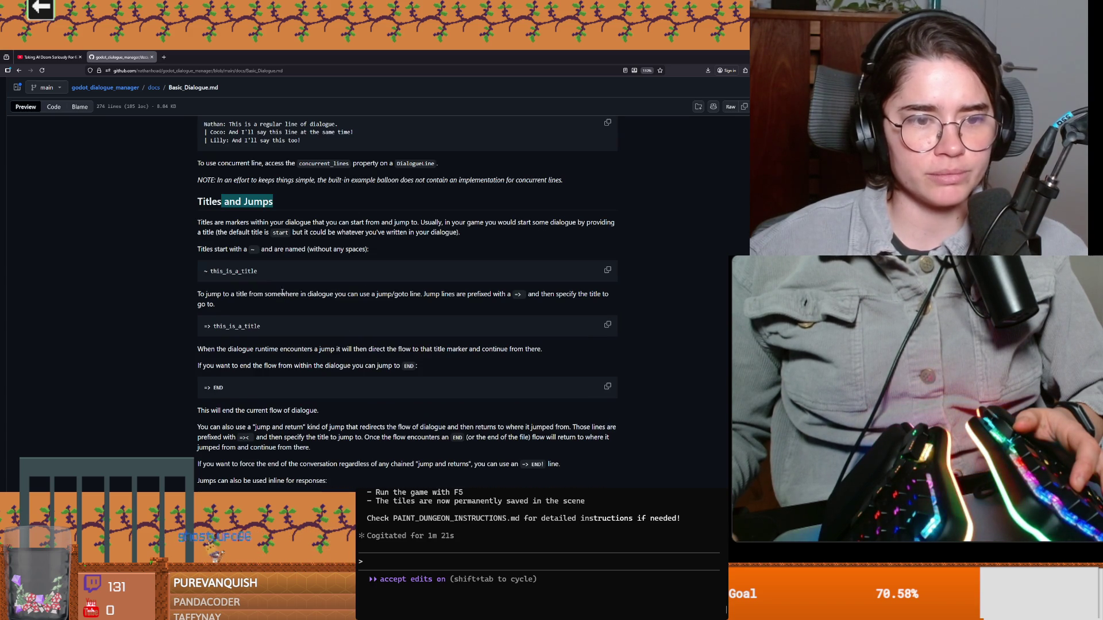
pyautogui.moveTo(216, 223); pyautogui.dragTo(286, 223)
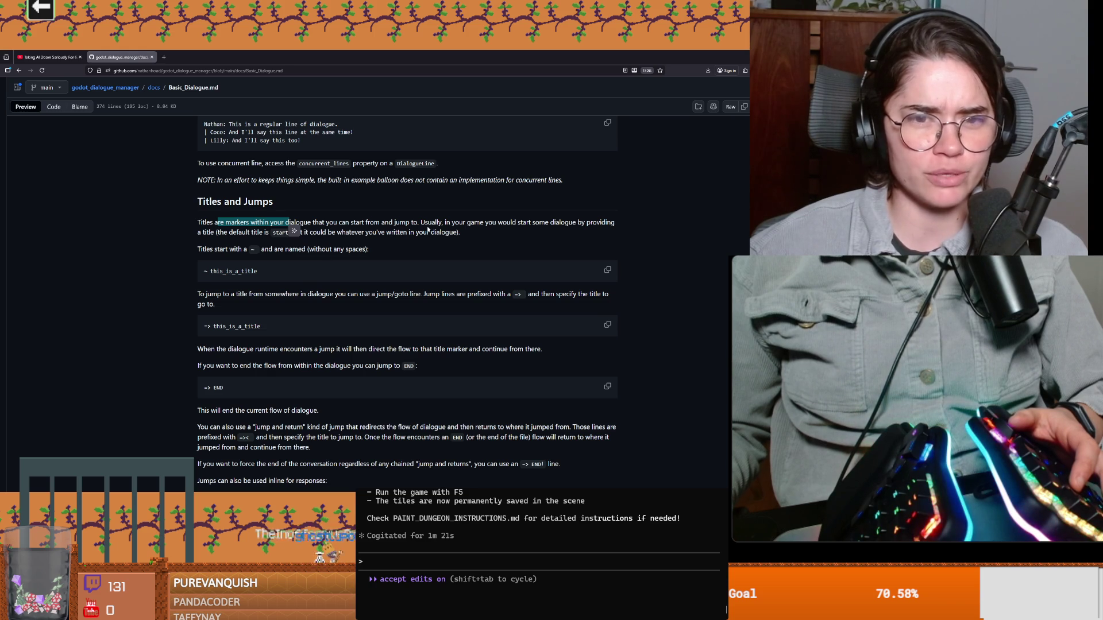
pyautogui.moveTo(435, 223)
pyautogui.mouseDown()
pyautogui.moveTo(524, 225)
pyautogui.moveTo(175, 230)
pyautogui.mouseUp()
pyautogui.scroll(-1, 265, 266)
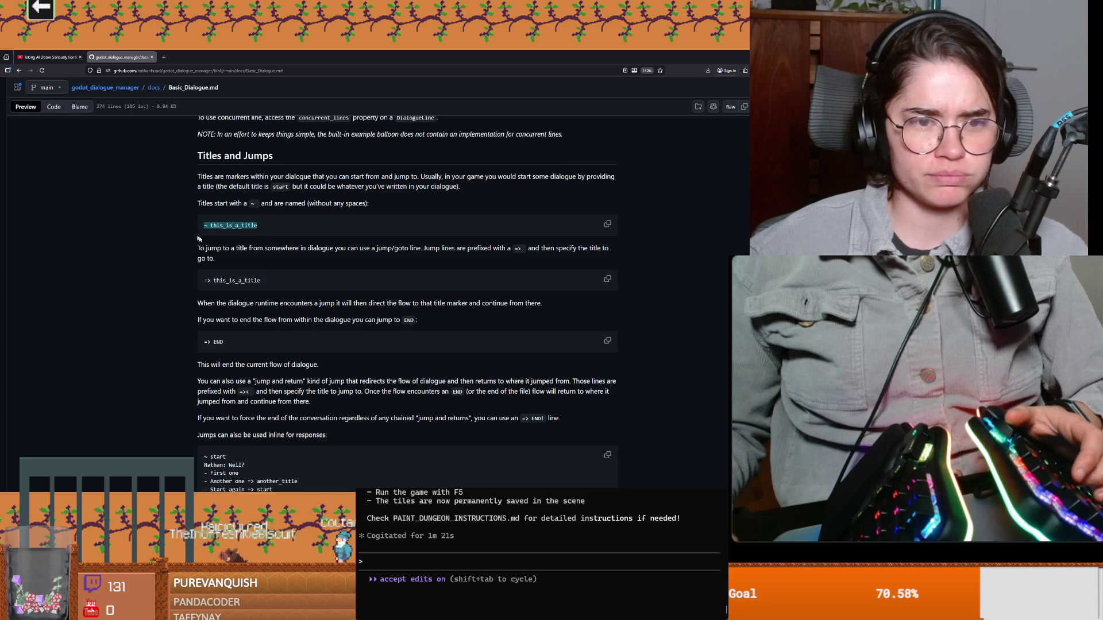
pyautogui.click(216, 249)
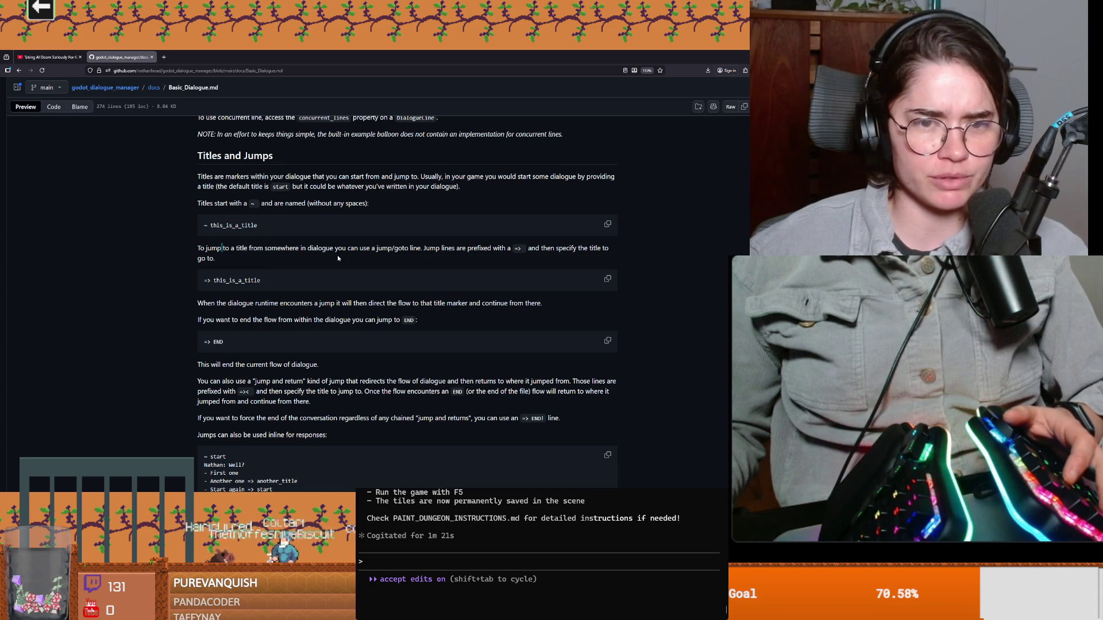
pyautogui.scroll(-1, 303, 315)
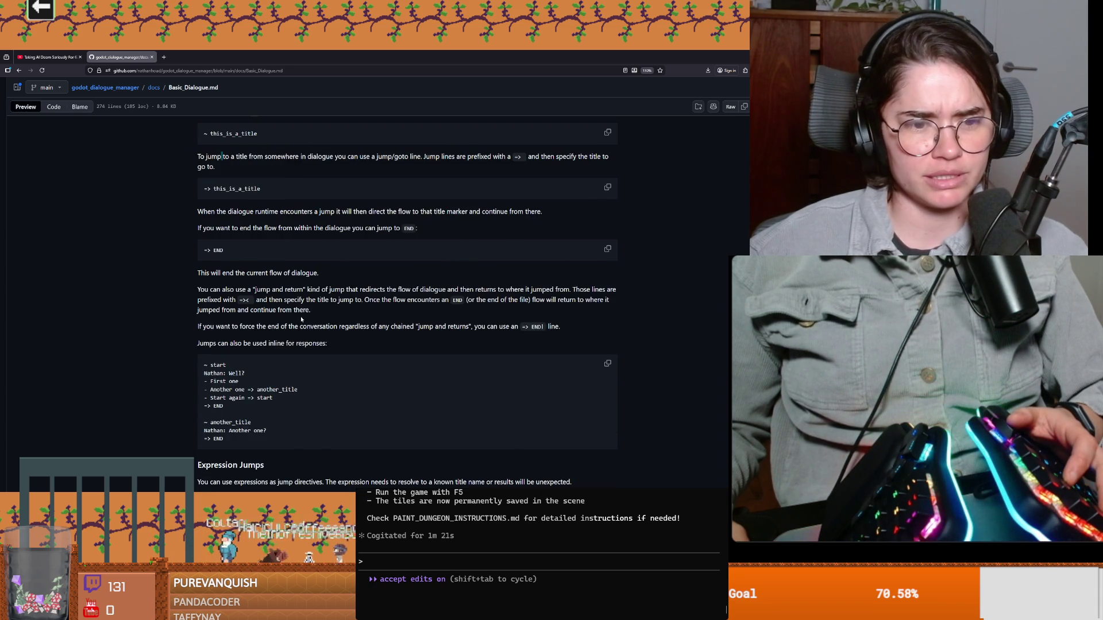
pyautogui.scroll(-1, 301, 320)
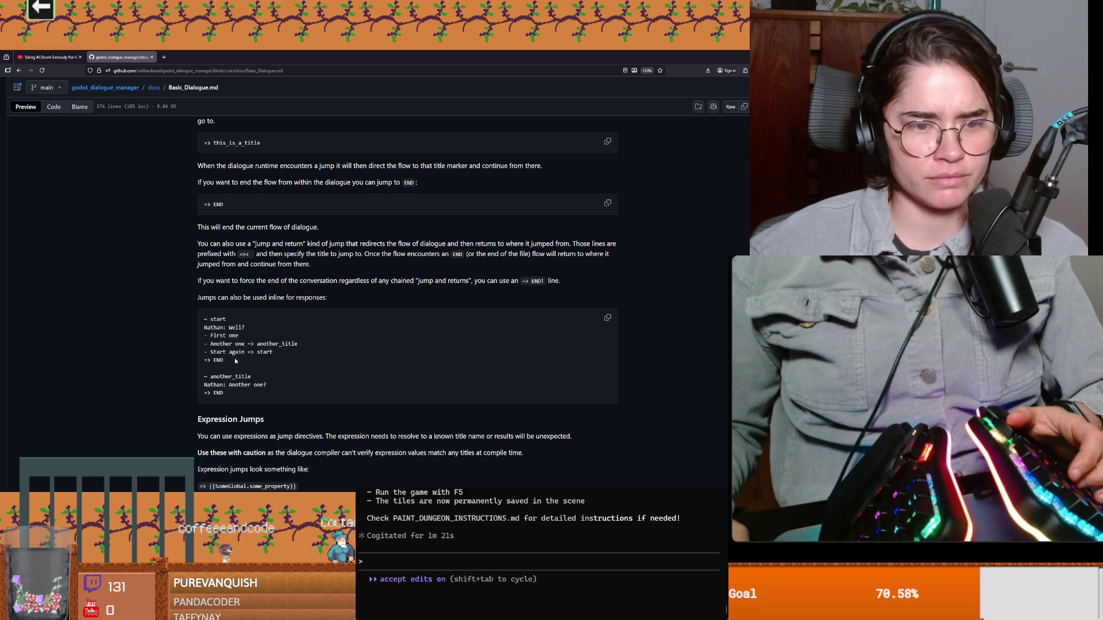
pyautogui.scroll(-1, 235, 358)
pyautogui.moveTo(240, 349); pyautogui.dragTo(177, 268)
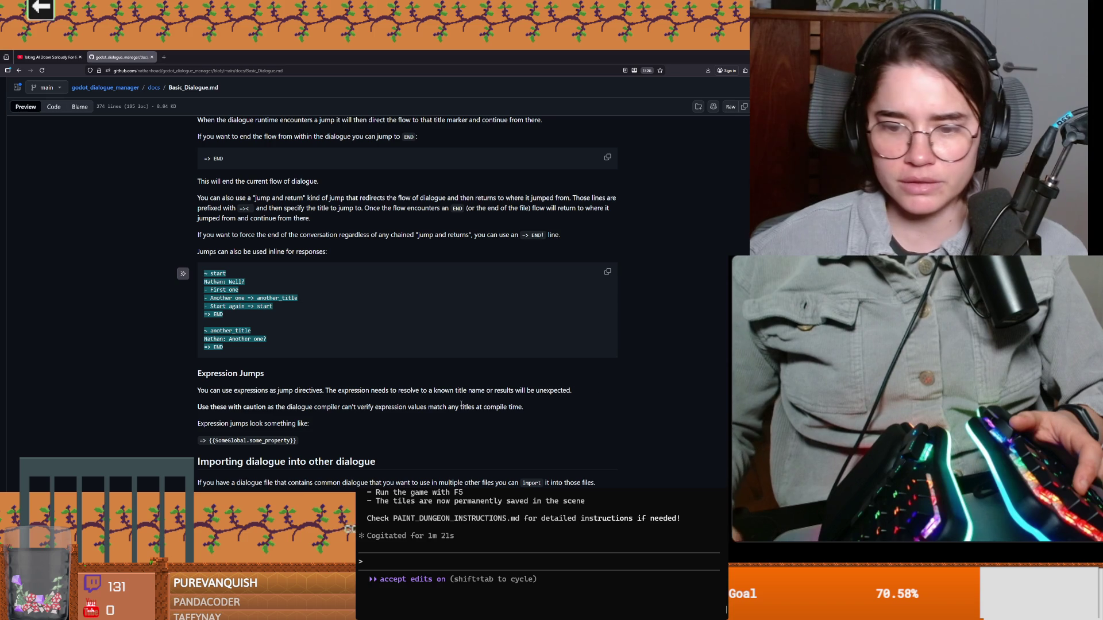
# Switch back to the Godot editor and dismiss the files-changed-on-disk warnings
pyautogui.click(655, 484)
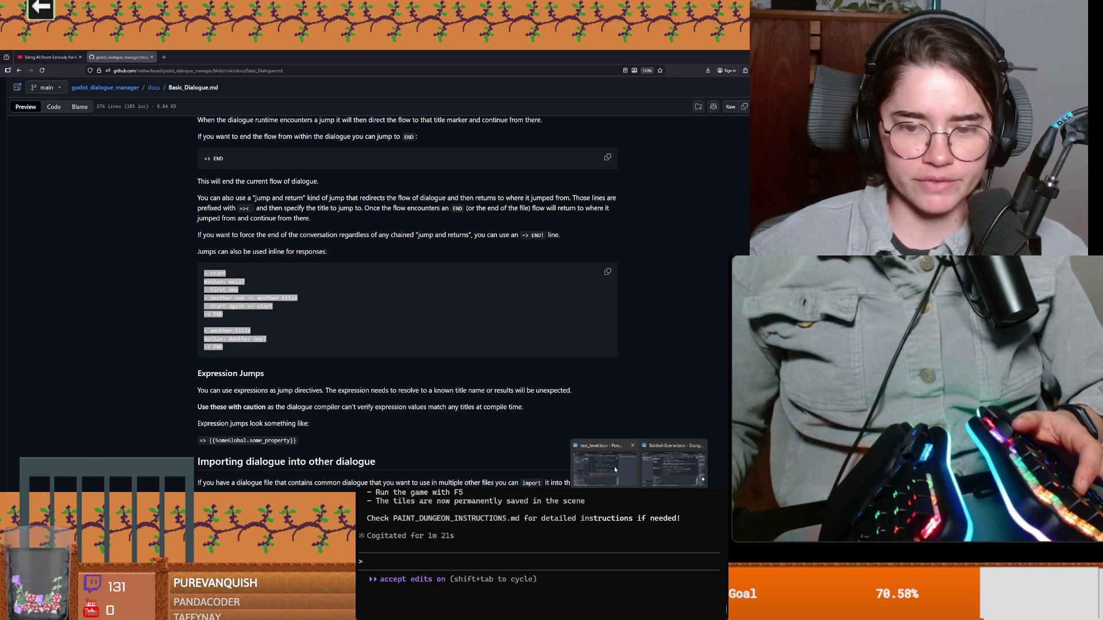
pyautogui.click(615, 470)
pyautogui.click(440, 335)
pyautogui.click(441, 335)
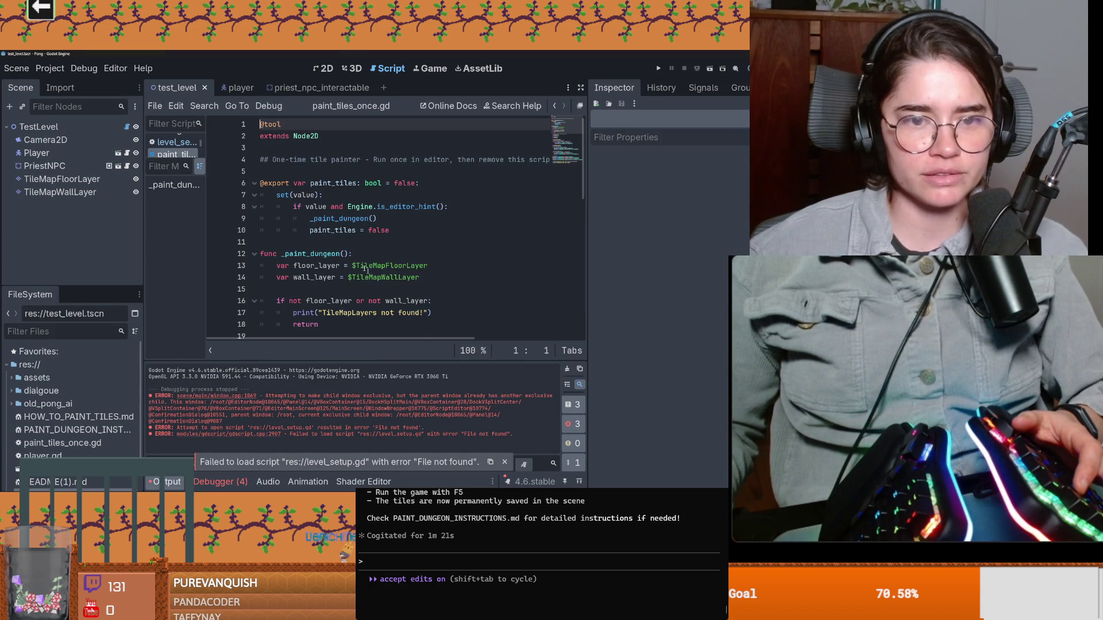
# Review paint_tiles_once.gd, then return to the 2D level and select the TestLevel root
pyautogui.click(322, 68)
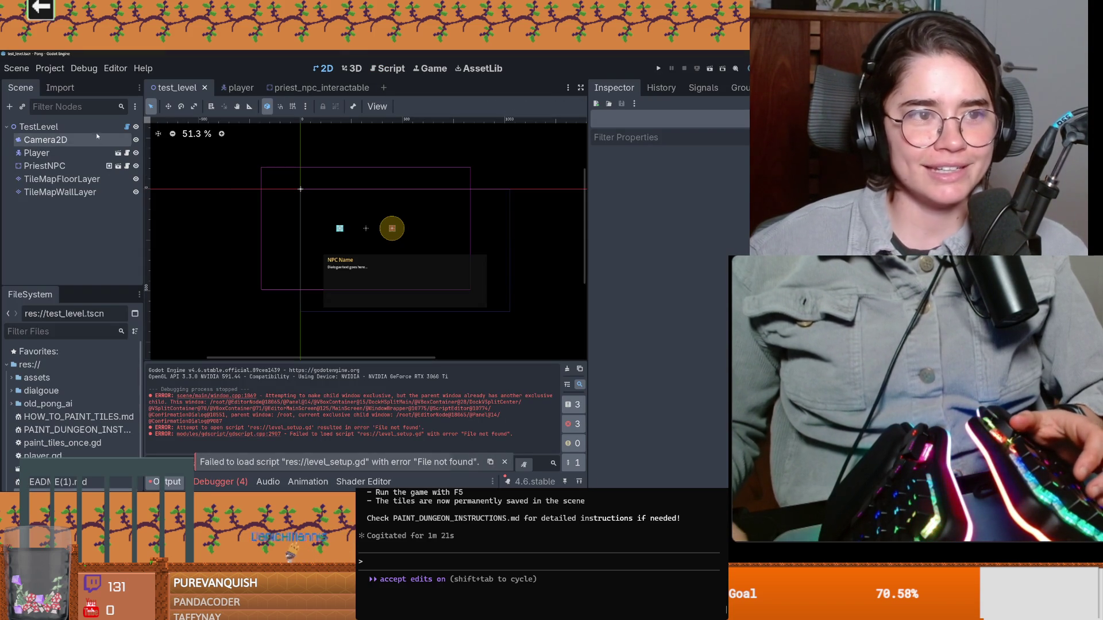
pyautogui.click(127, 127)
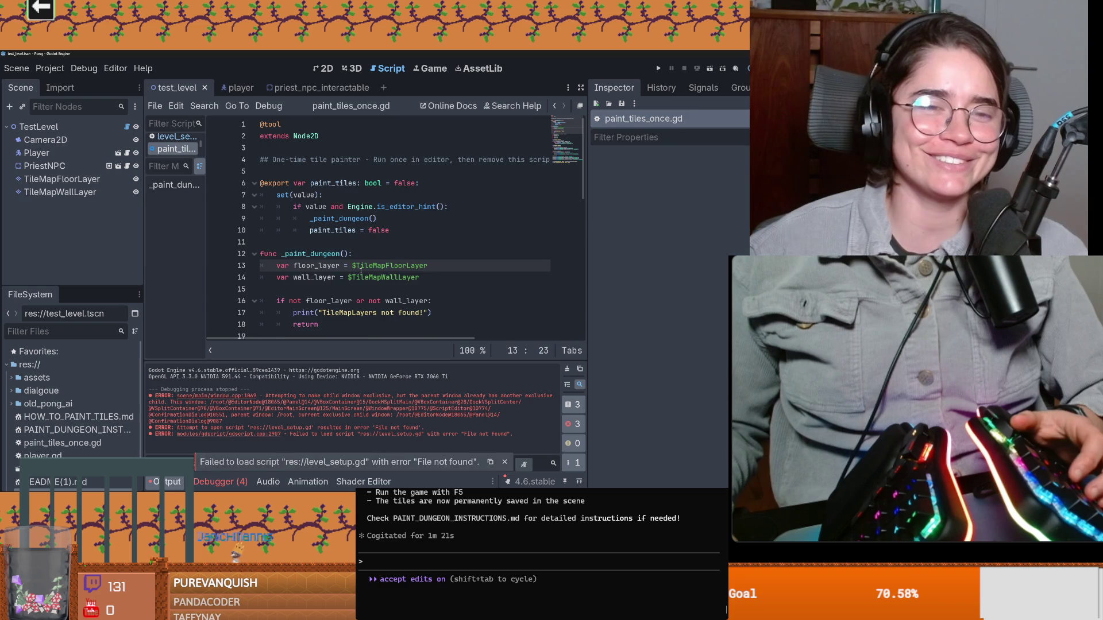
pyautogui.scroll(-4, 351, 269)
pyautogui.scroll(-5, 353, 269)
pyautogui.scroll(-3, 355, 271)
pyautogui.scroll(3, 359, 272)
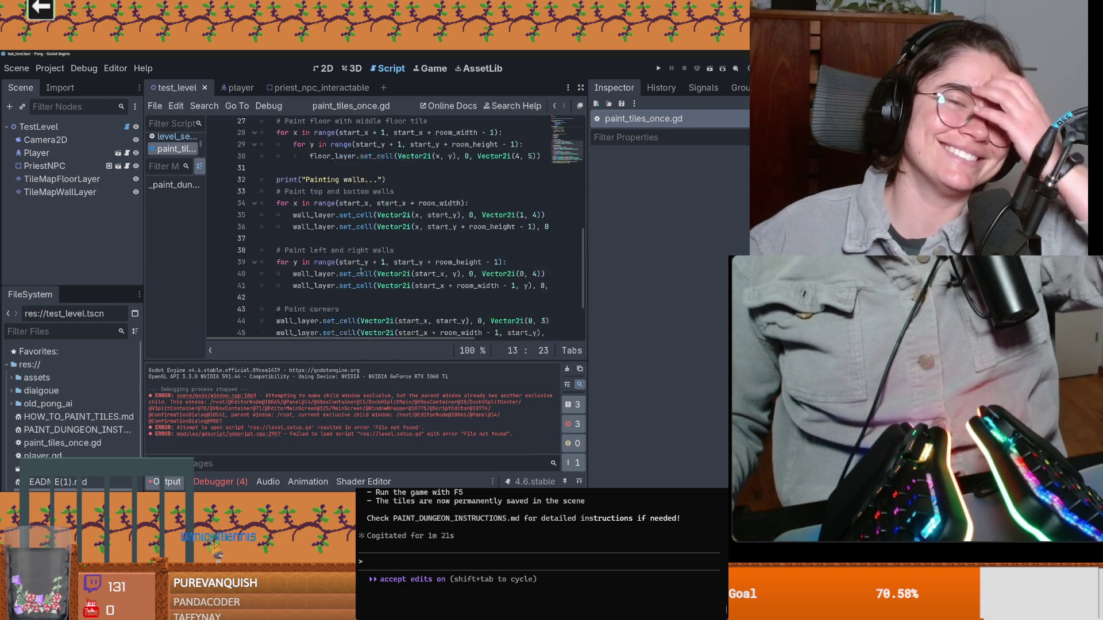
pyautogui.scroll(5, 360, 273)
pyautogui.scroll(4, 359, 273)
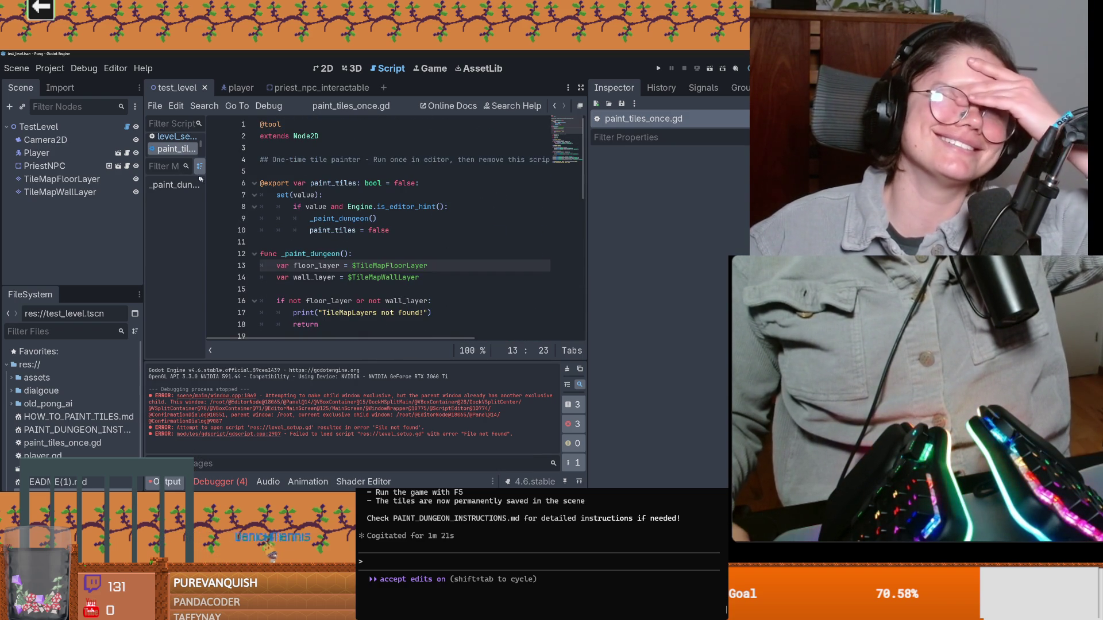
pyautogui.click(153, 138)
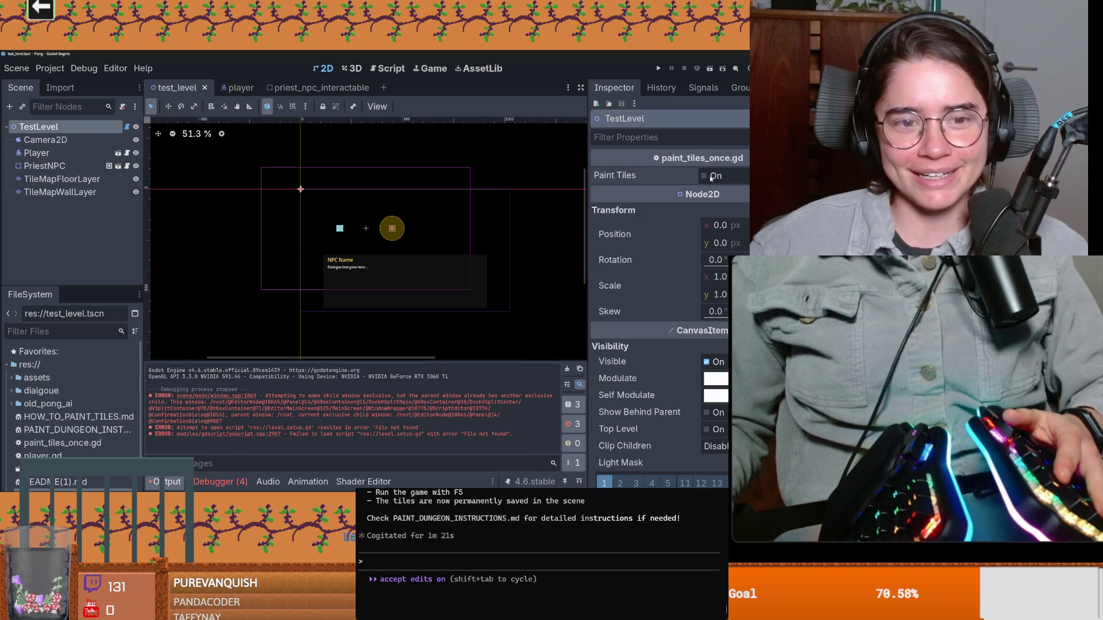
# Tick Paint Tiles, move PriestNPC onto the dungeon floor, save the level and run the game
pyautogui.click(715, 175)
pyautogui.scroll(2, 278, 231)
pyautogui.scroll(2, 278, 230)
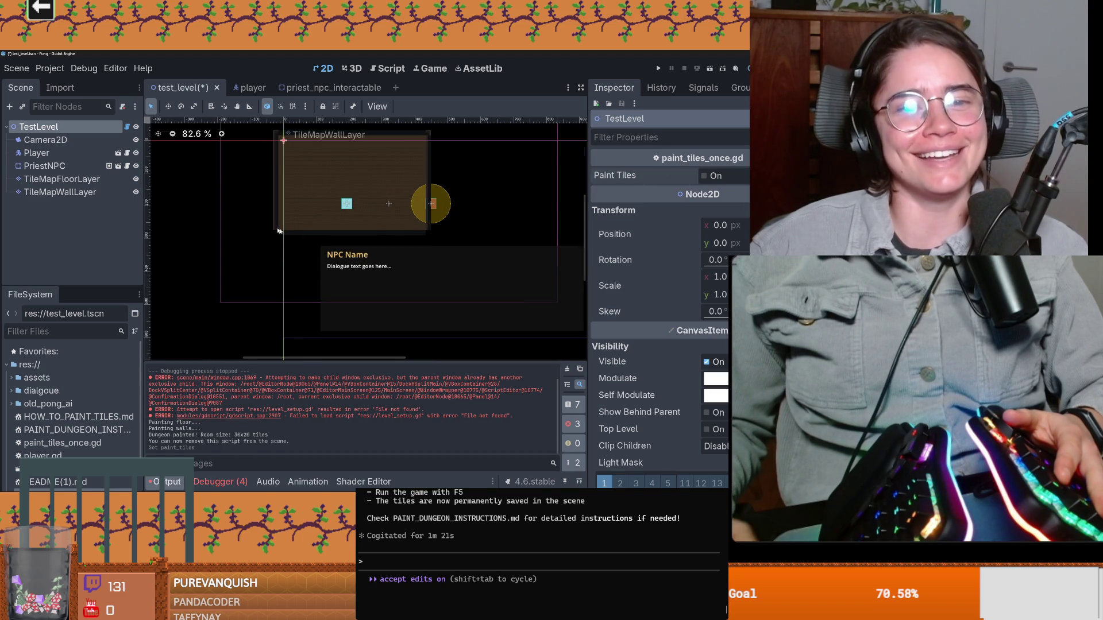
pyautogui.scroll(1, 279, 230)
pyautogui.scroll(-1, 278, 231)
pyautogui.scroll(3, 480, 207)
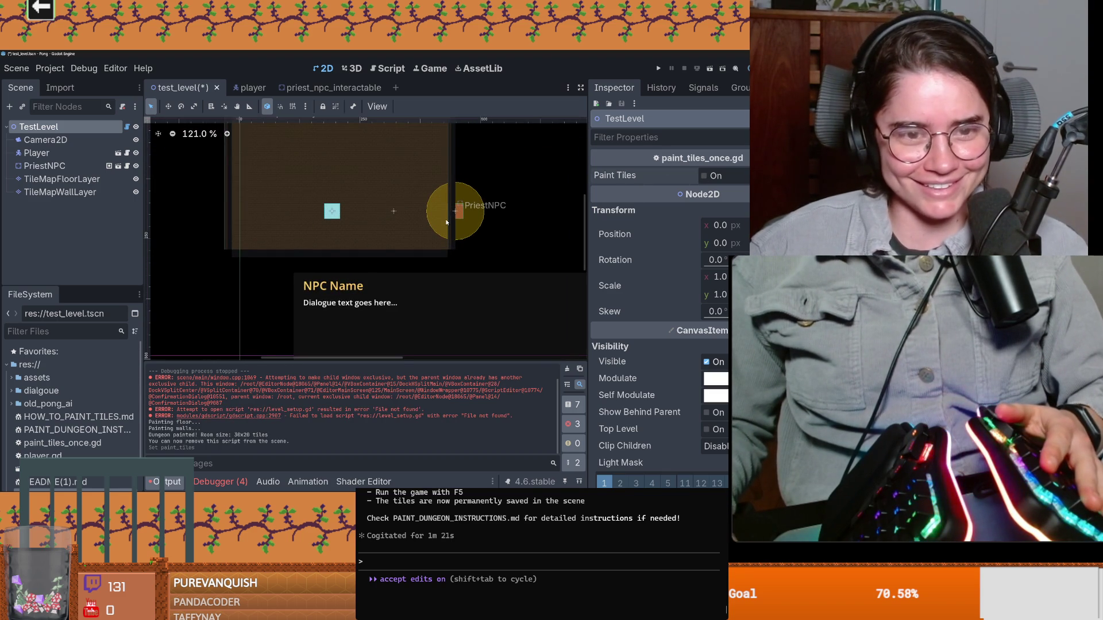
pyautogui.press('Down')
pyautogui.press('Down')
pyautogui.press('Down')
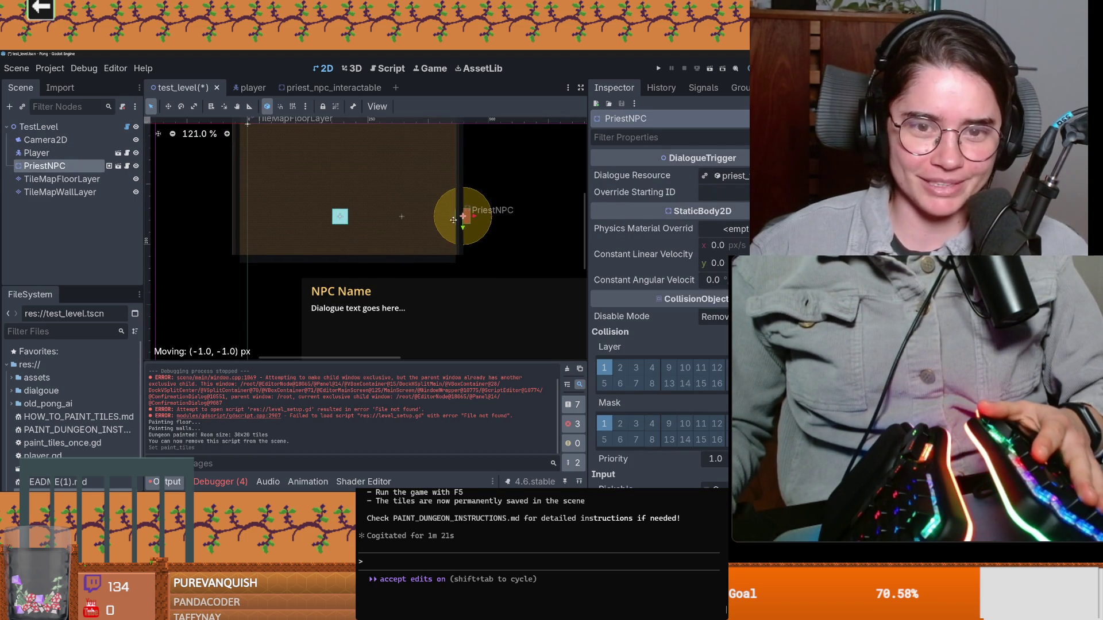
pyautogui.moveTo(453, 219); pyautogui.dragTo(431, 169)
pyautogui.scroll(-2, 431, 170)
pyautogui.hotkey('ctrl', 's')
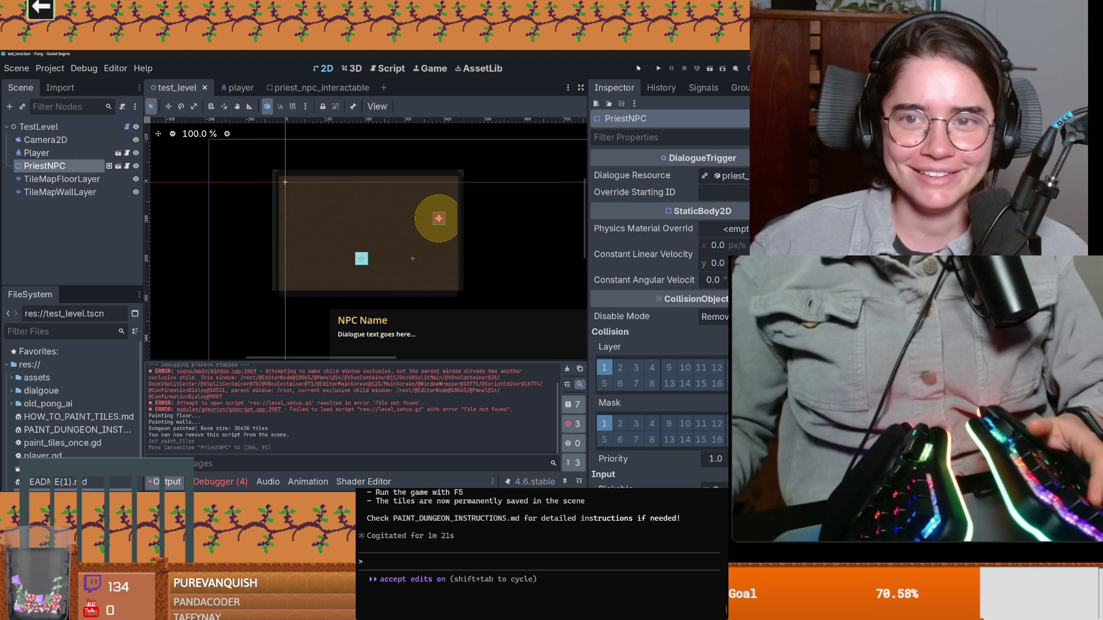
pyautogui.click(658, 68)
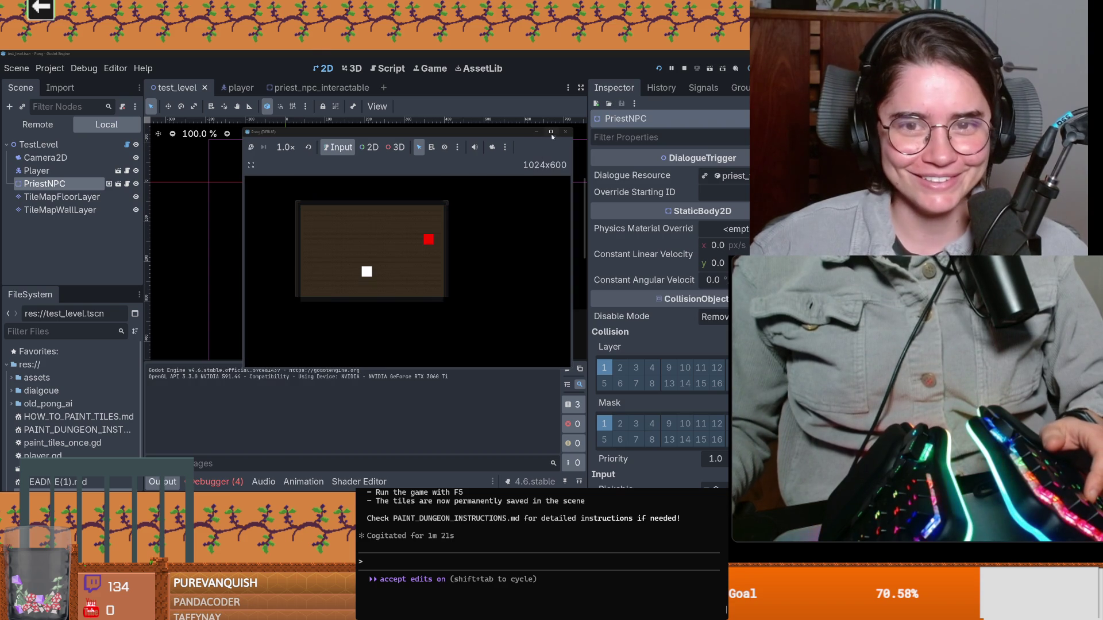
# Maximize the game, walk the player up beside the priest and press E to open Father Aldric's dialogue
pyautogui.click(551, 135)
pyautogui.press('Right')
pyautogui.press('Up')
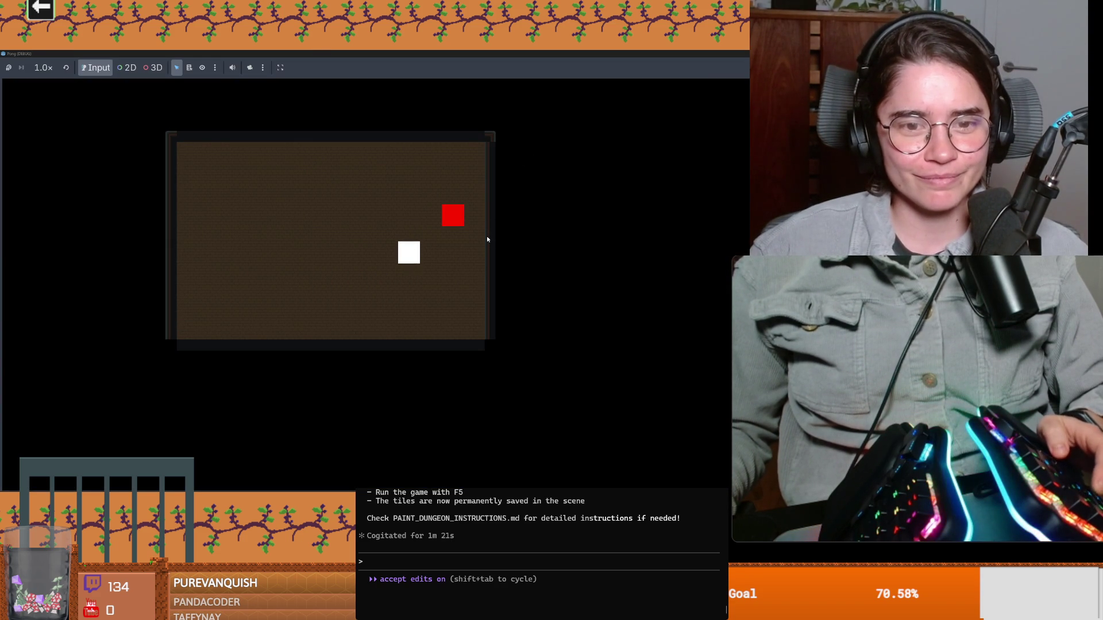
pyautogui.press('Right')
pyautogui.press('Left')
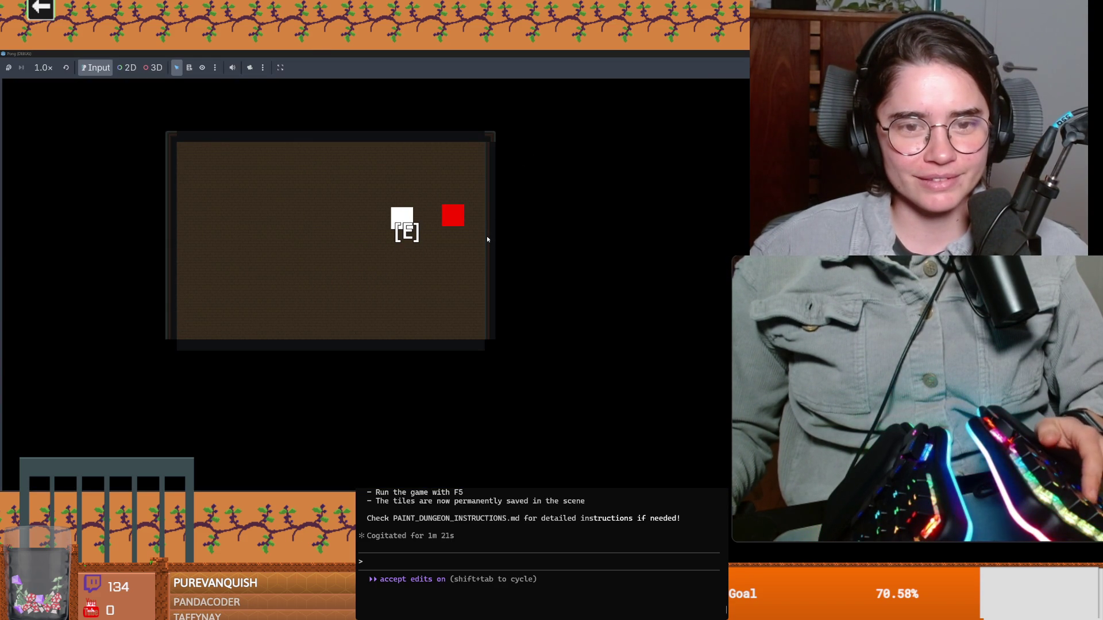
pyautogui.press('Right')
pyautogui.press('e')
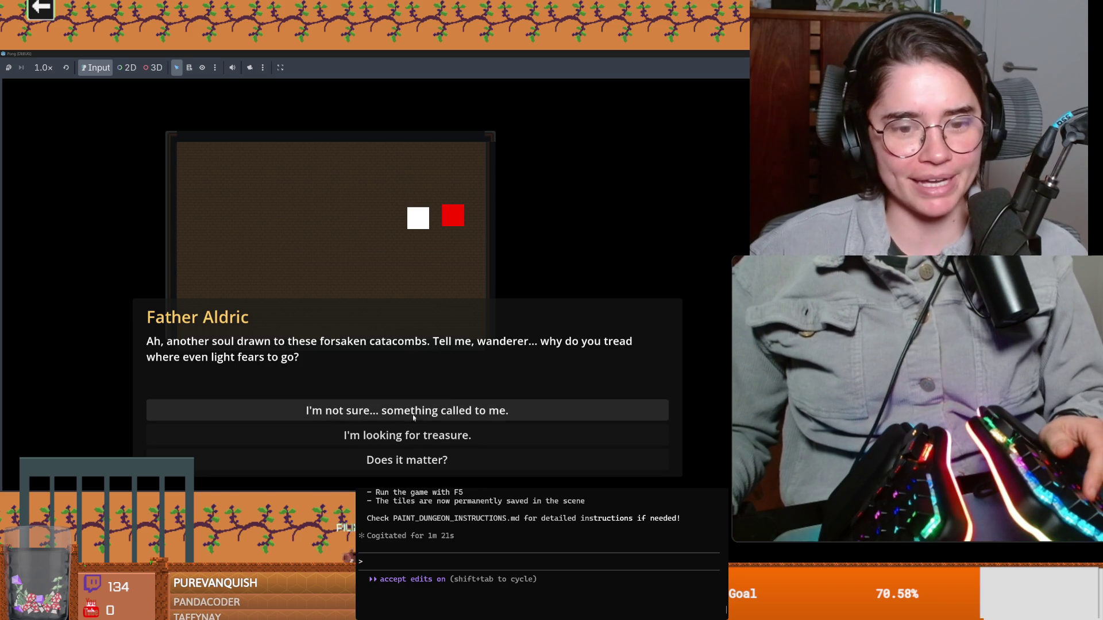
# Walk away from and back toward the priest, then shrink the window and stop the game
pyautogui.press('Left')
pyautogui.press('Down')
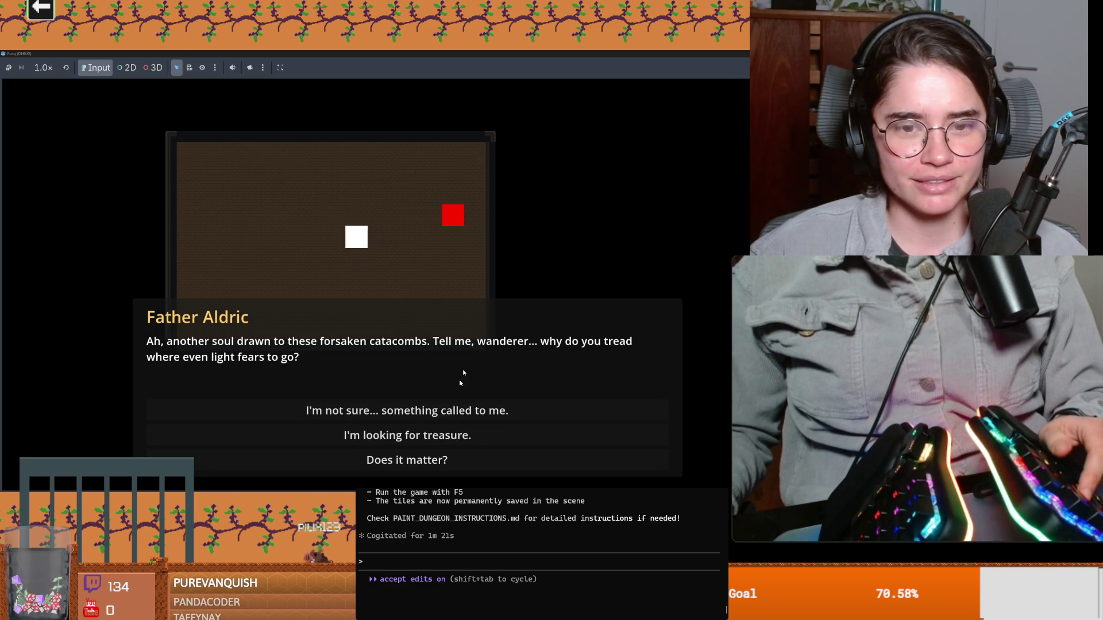
pyautogui.press('Right')
pyautogui.press('super+Down')
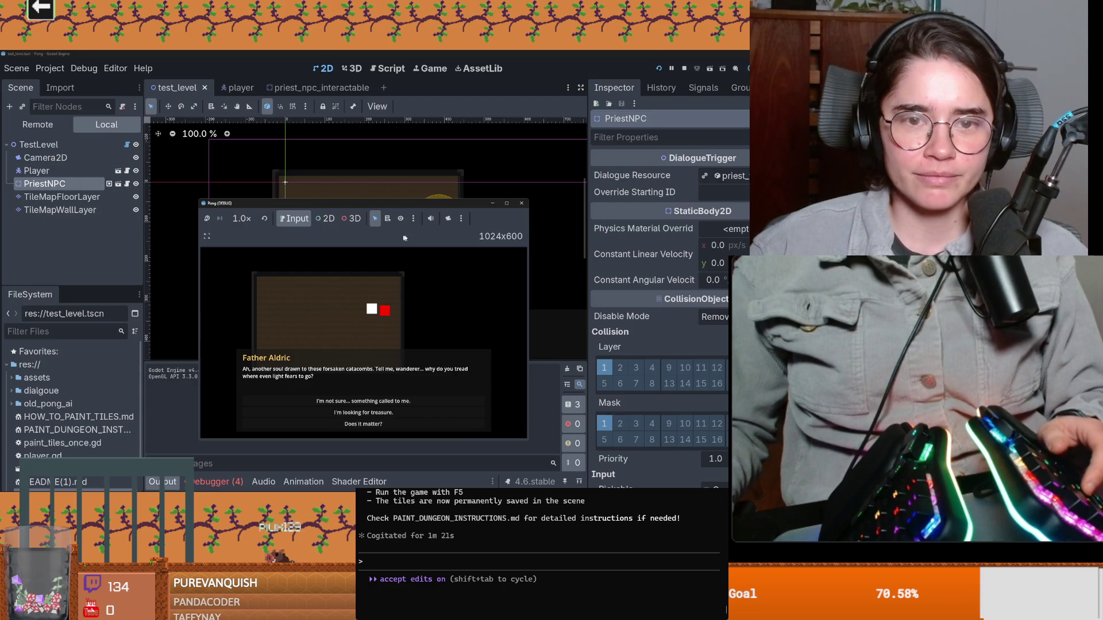
pyautogui.click(522, 204)
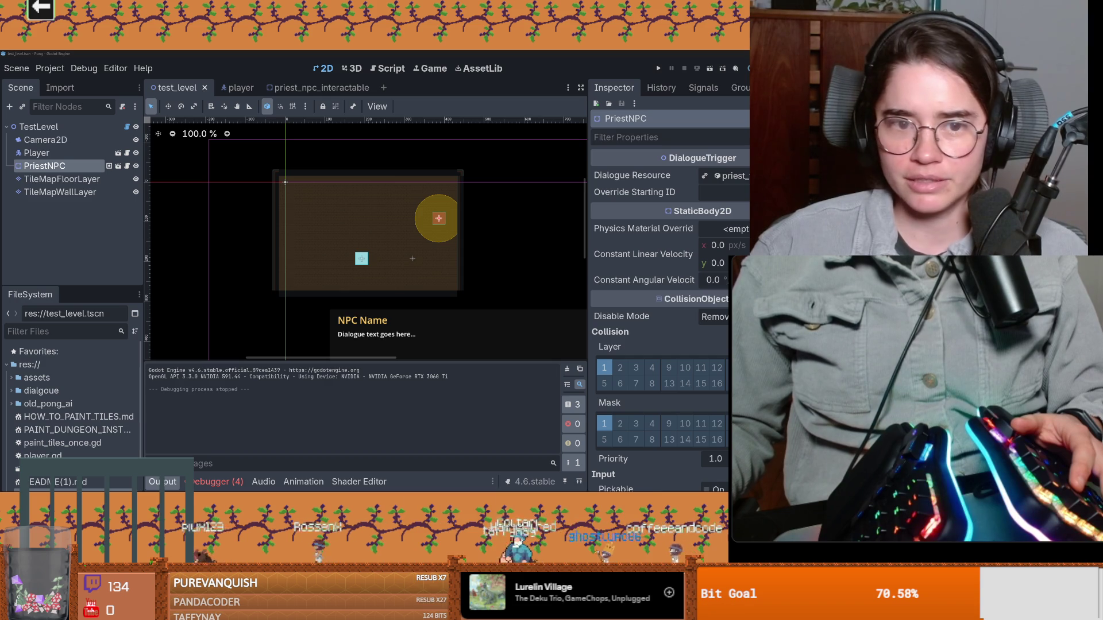
pyautogui.write('/usage')
pyautogui.press('Return')
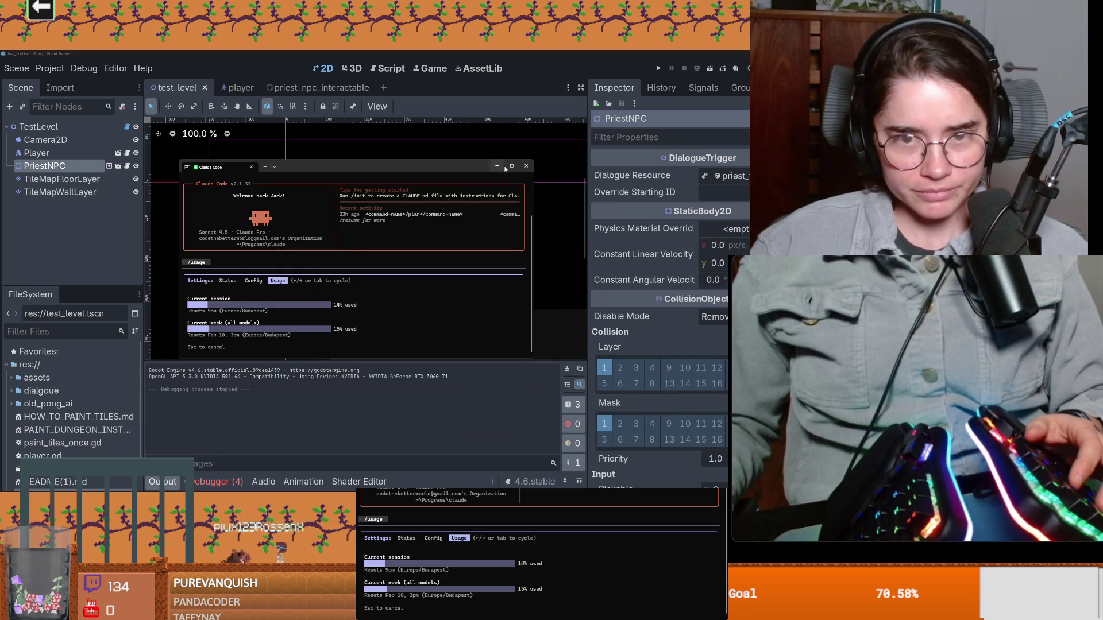
pyautogui.click(497, 166)
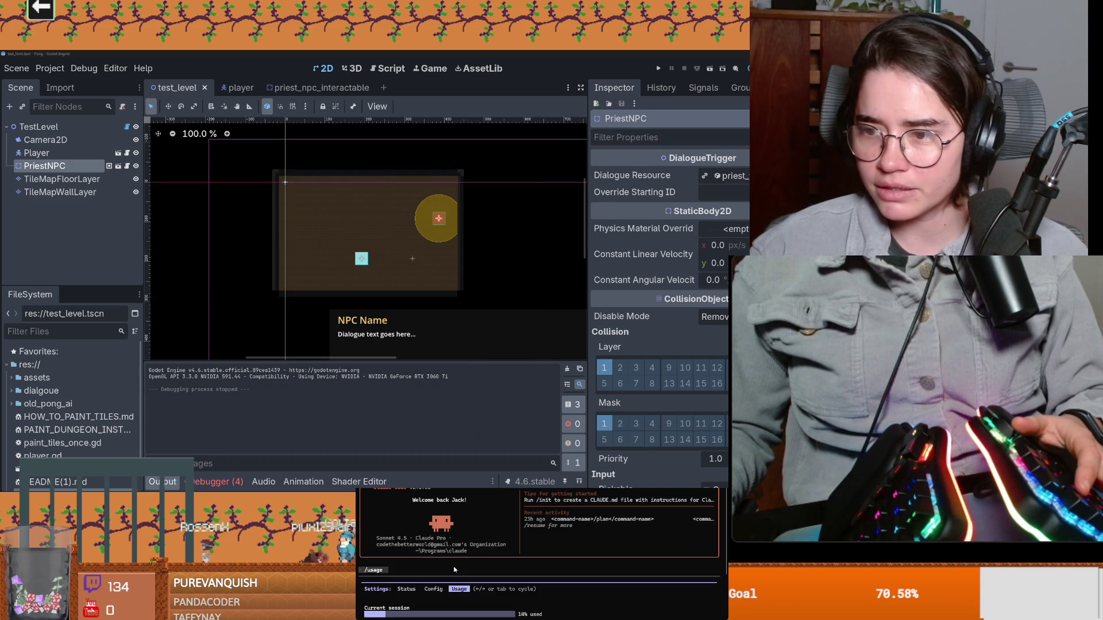
pyautogui.scroll(1, 474, 566)
pyautogui.scroll(1, 472, 567)
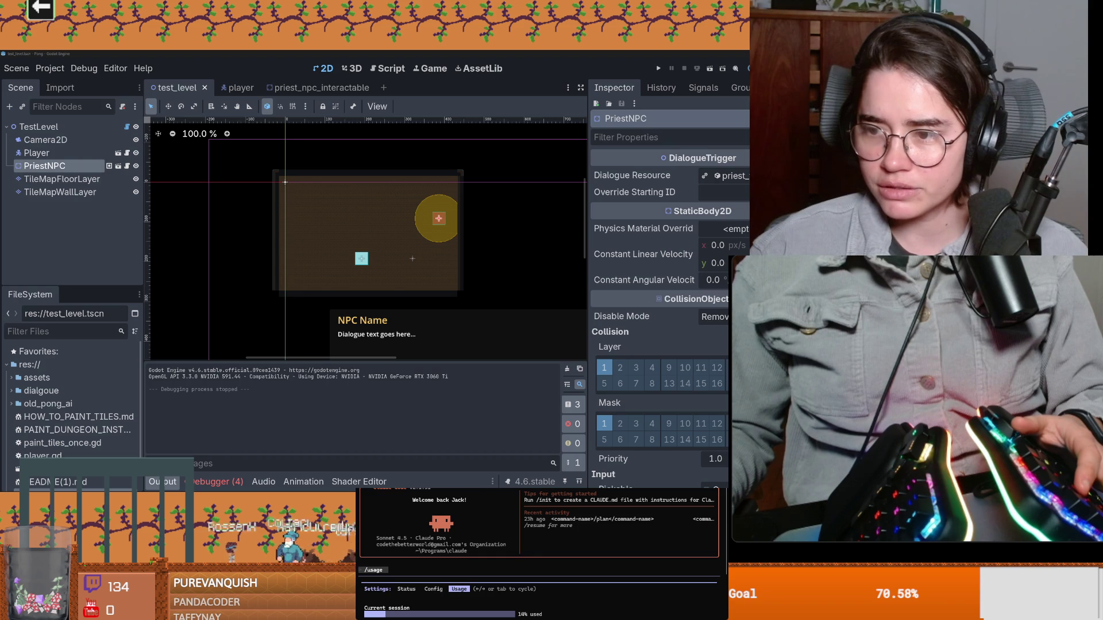
pyautogui.scroll(-2, 485, 563)
pyautogui.press('Escape')
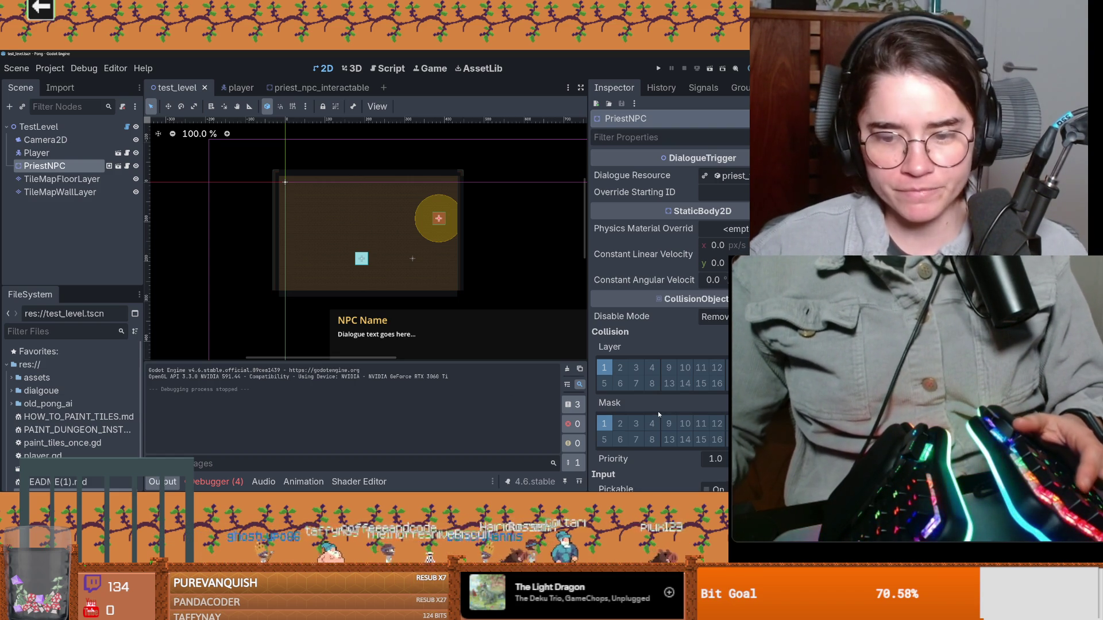
pyautogui.press('super')
# From a command prompt, cd into Programs\claude\ai_pong, start claude, and hide the window
pyautogui.press('Return')
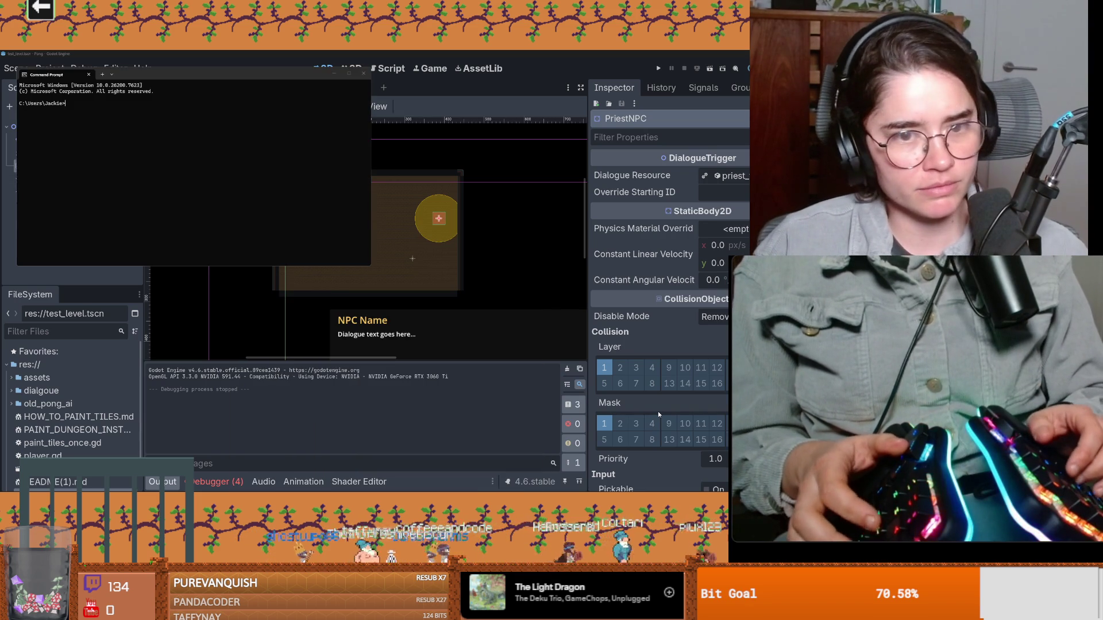
pyautogui.write('cd')
pyautogui.write(' progra')
pyautogui.write('d ')
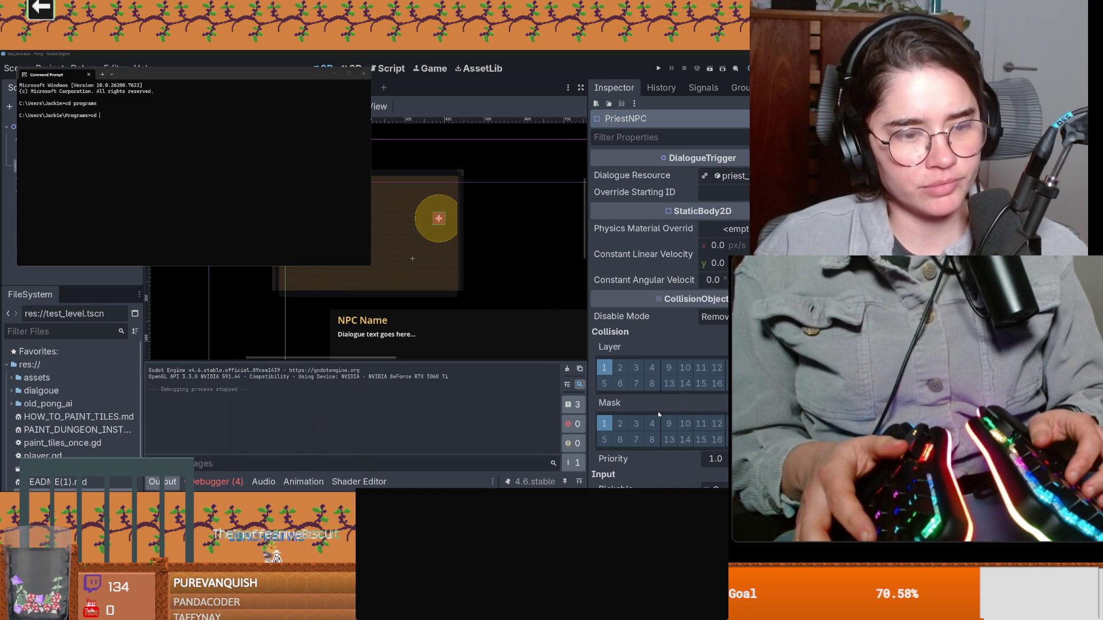
pyautogui.write('claude')
pyautogui.press('Return')
pyautogui.write('cd')
pyautogui.press('BackSpace')
pyautogui.press('BackSpace')
pyautogui.press('BackSpace')
pyautogui.write('ls')
pyautogui.press('Return')
pyautogui.write('c')
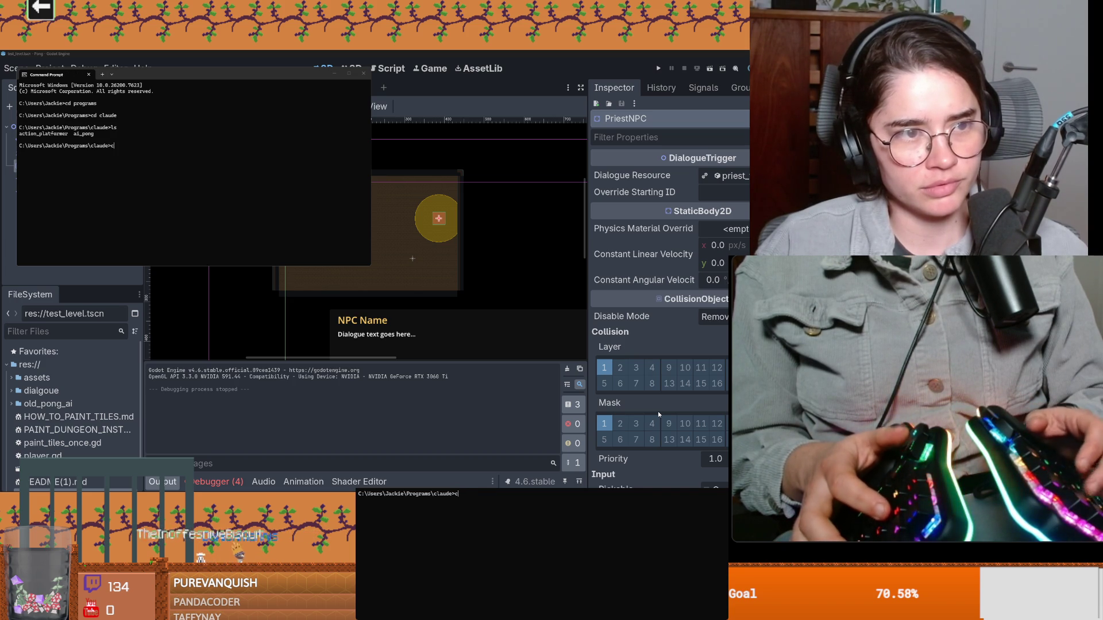
pyautogui.write('d ai_pong')
pyautogui.press('Return')
pyautogui.write('claud')
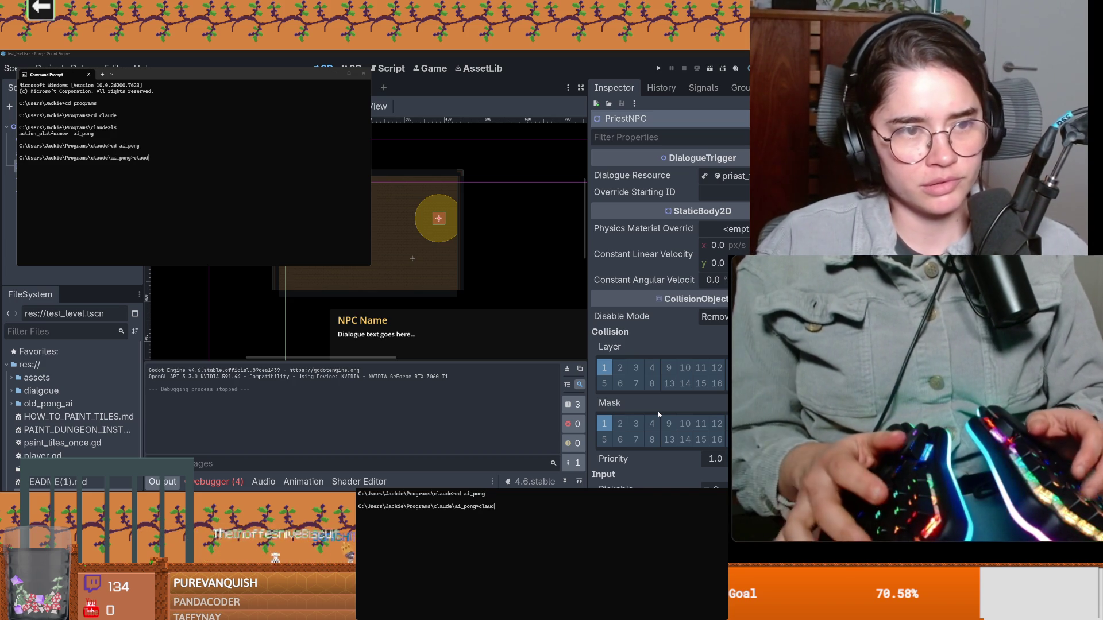
pyautogui.write('e')
pyautogui.press('Return')
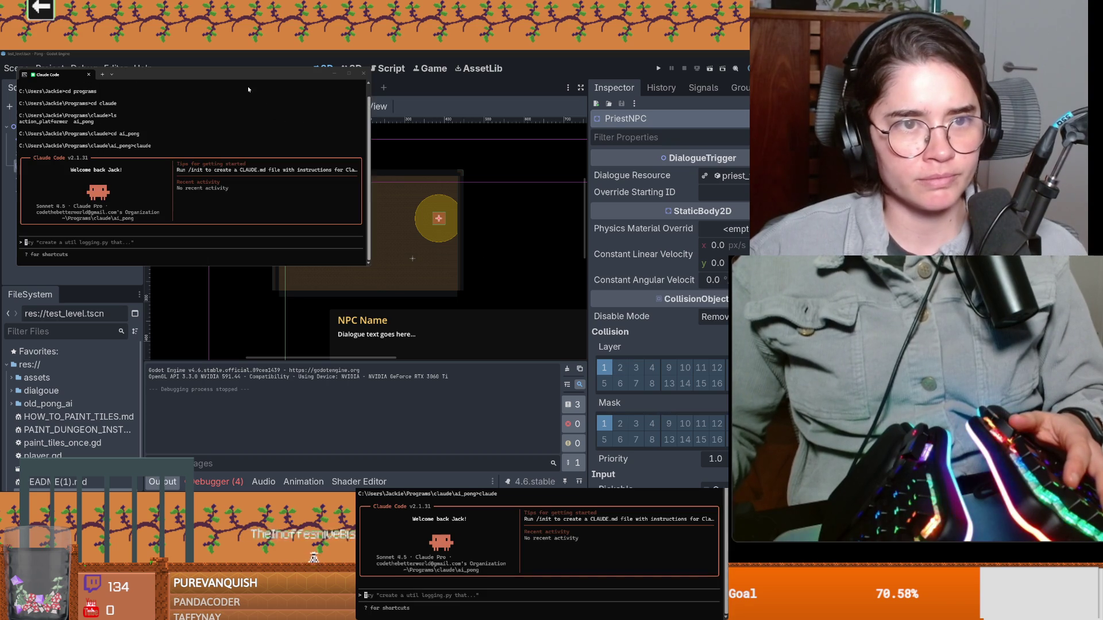
pyautogui.hotkey('alt', 'Tab')
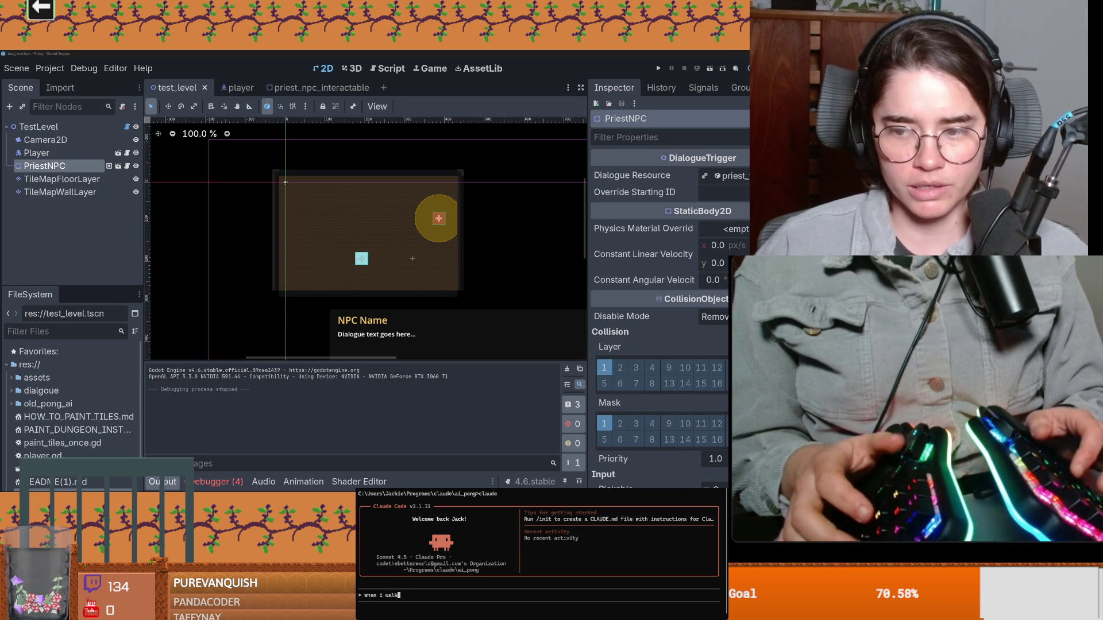
pyautogui.write(' out o')
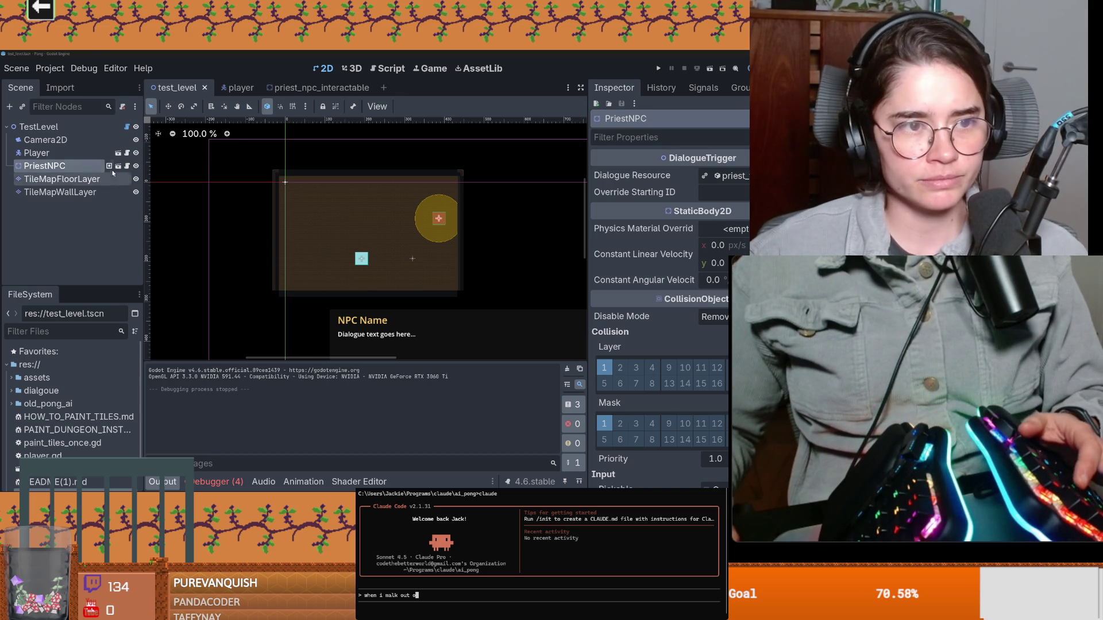
# Send Claude the request to close the dialogue when the player leaves the interaction area, with priest_npc_interactable open
pyautogui.click(108, 165)
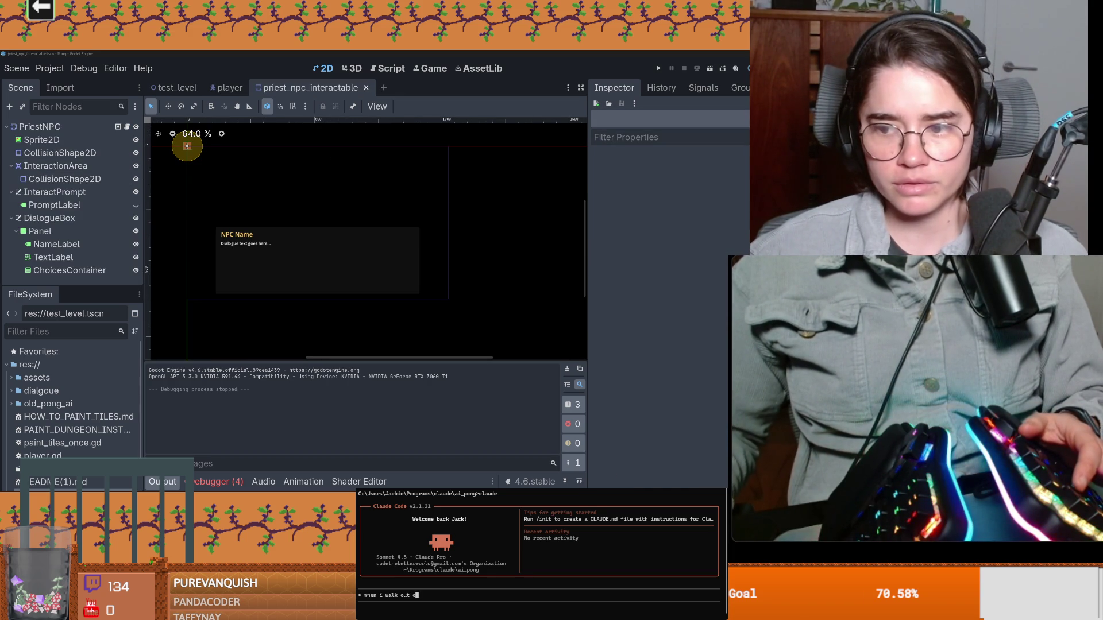
pyautogui.write('f the inter')
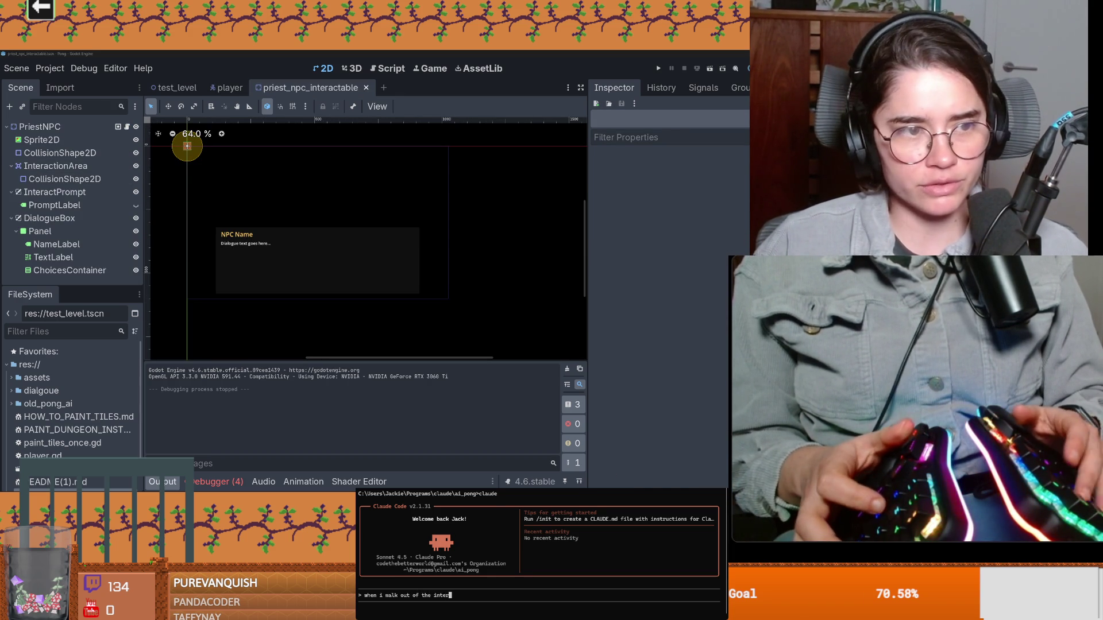
pyautogui.write('action area it should close the dialogue')
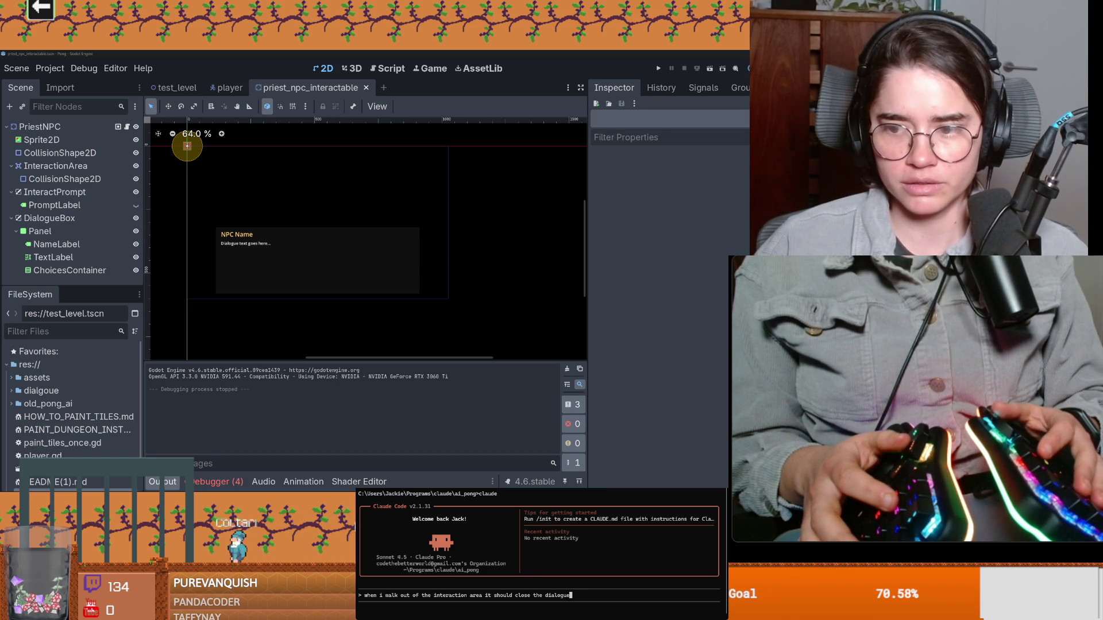
pyautogui.press('Return')
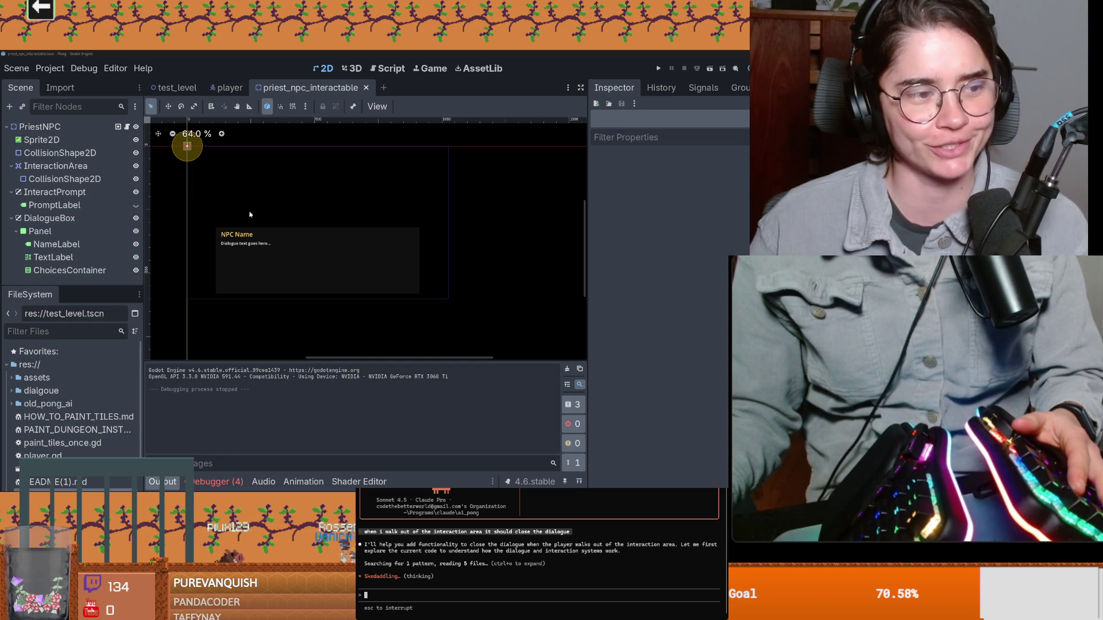
pyautogui.moveTo(267, 239); pyautogui.dragTo(355, 249)
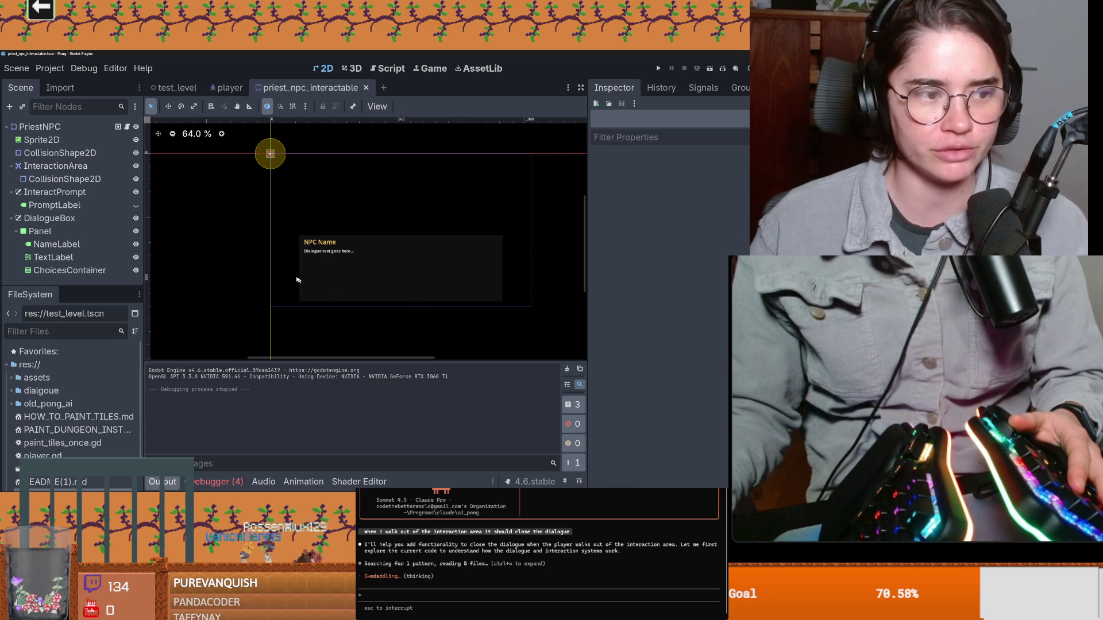
pyautogui.scroll(3, 296, 279)
pyautogui.hotkey('alt', 'Tab')
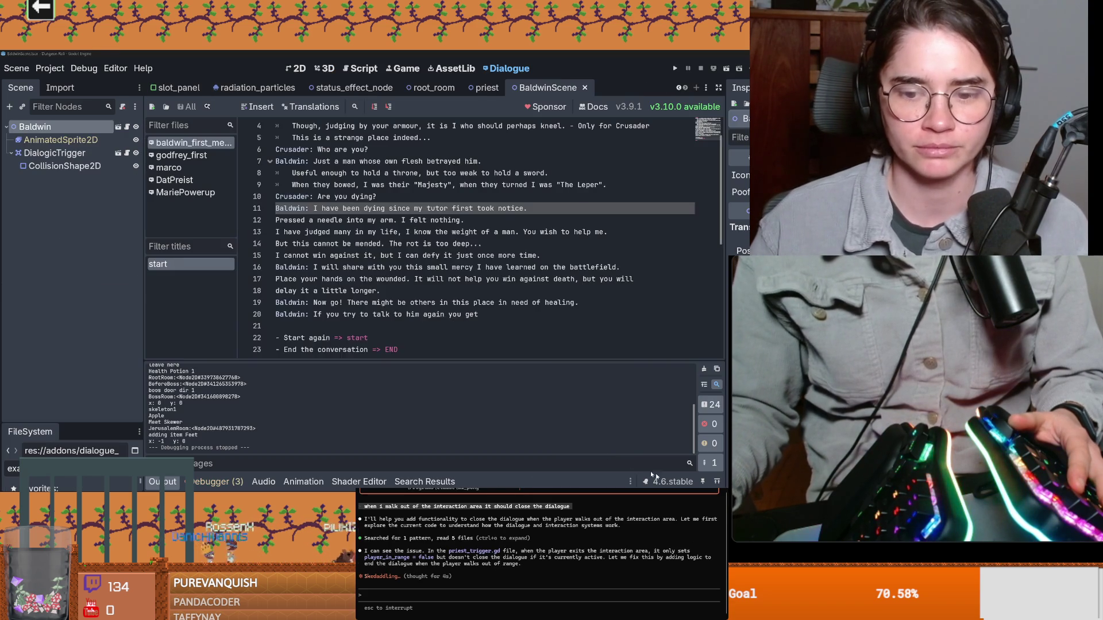
# Approve Claude's priest_trigger.gd edit and copy the Baldwin speaker label from line 16, undoing misplaced pastes
pyautogui.hotkey('ctrl', 's')
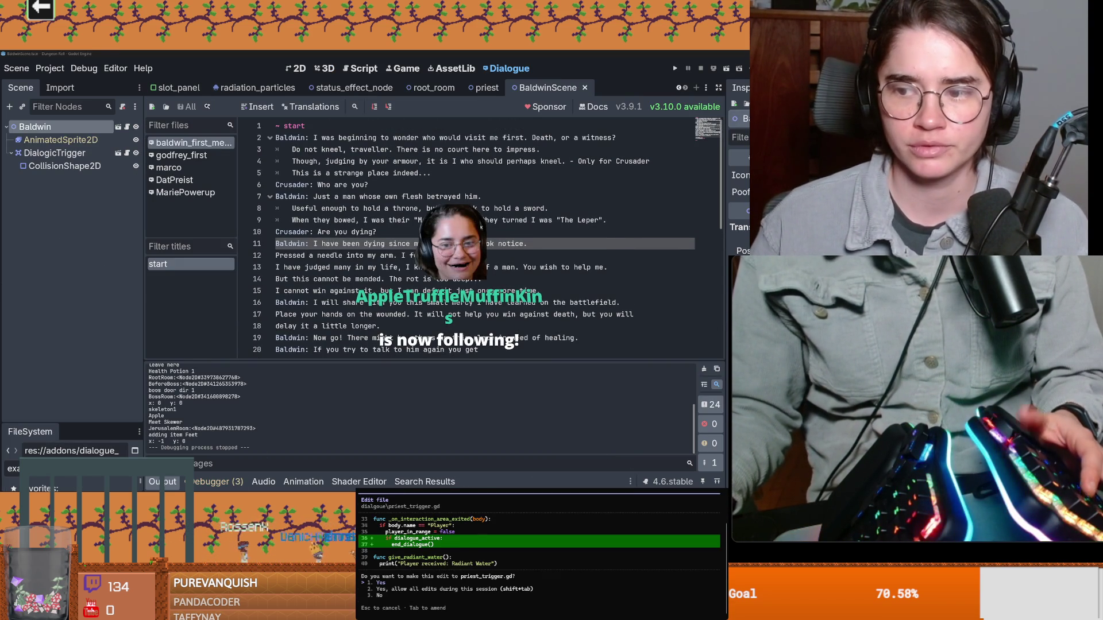
pyautogui.press('Return')
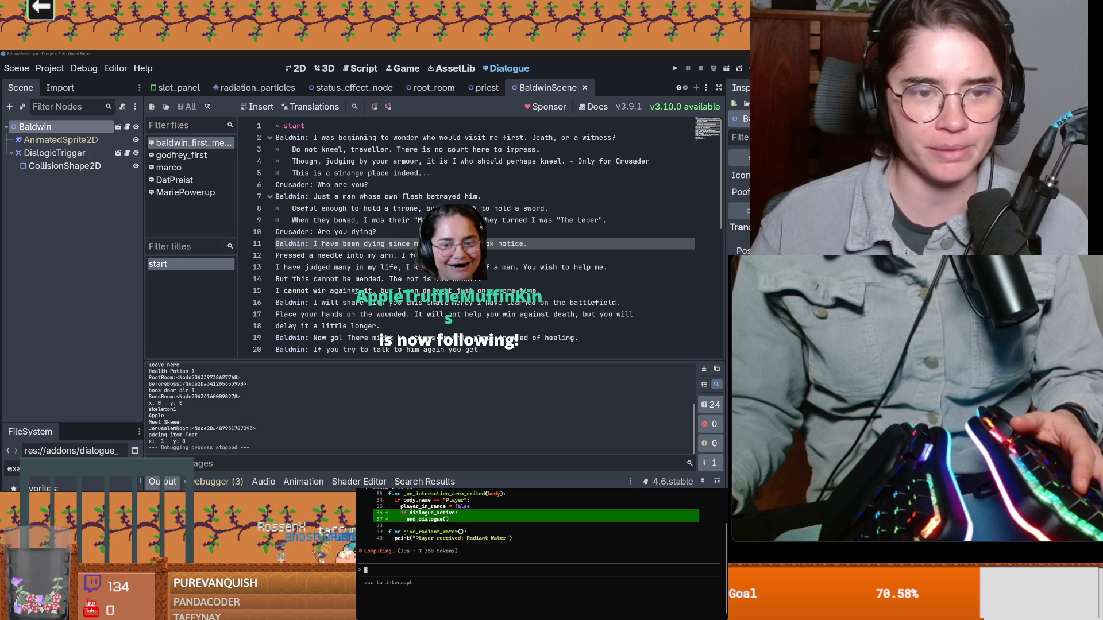
pyautogui.scroll(-1, 358, 313)
pyautogui.scroll(-1, 368, 287)
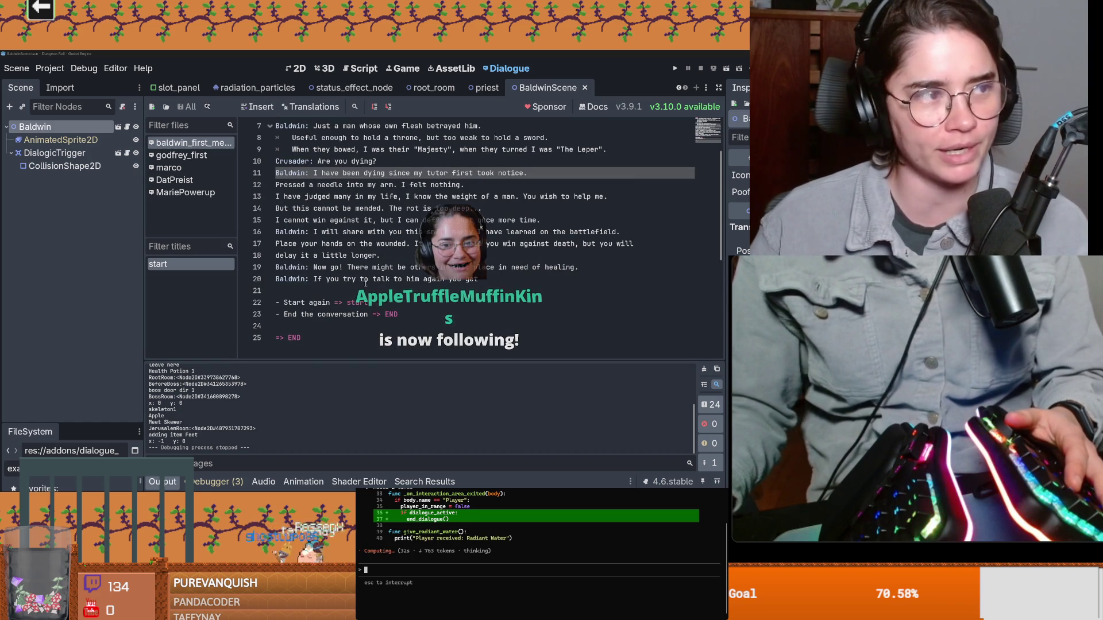
pyautogui.scroll(-2, 365, 278)
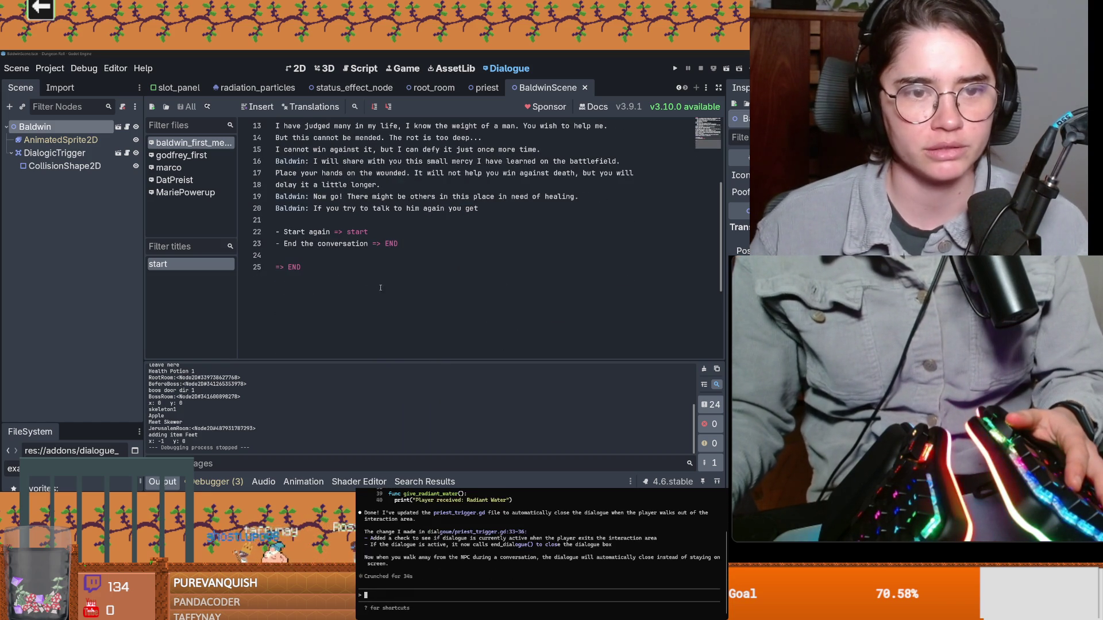
pyautogui.scroll(2, 323, 243)
pyautogui.moveTo(305, 232); pyautogui.dragTo(259, 233)
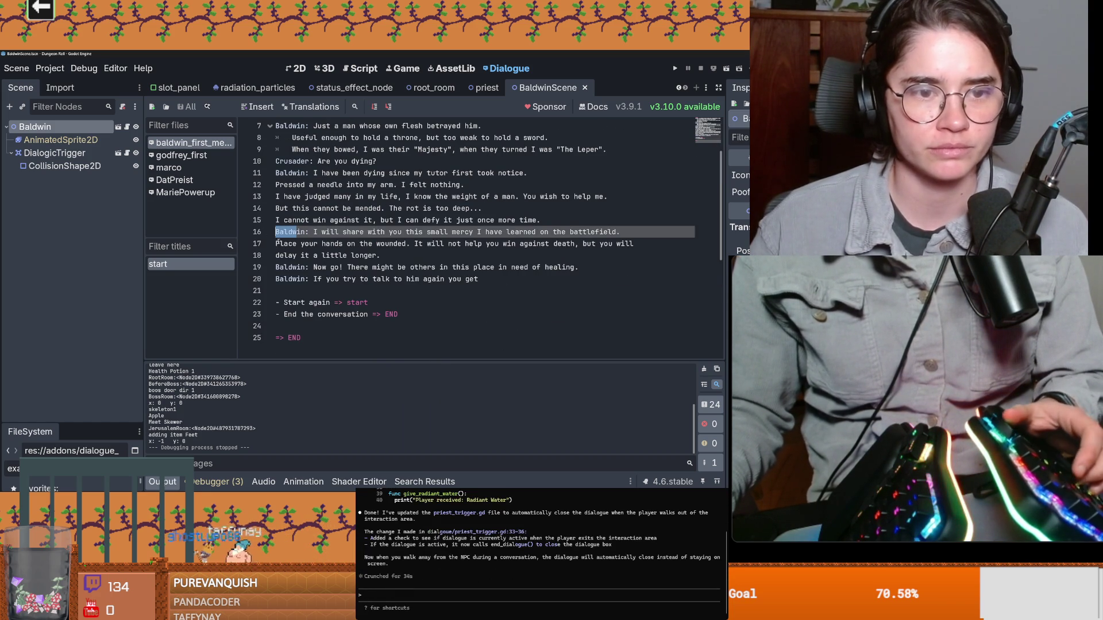
pyautogui.click(276, 244)
pyautogui.moveTo(336, 232); pyautogui.dragTo(552, 231)
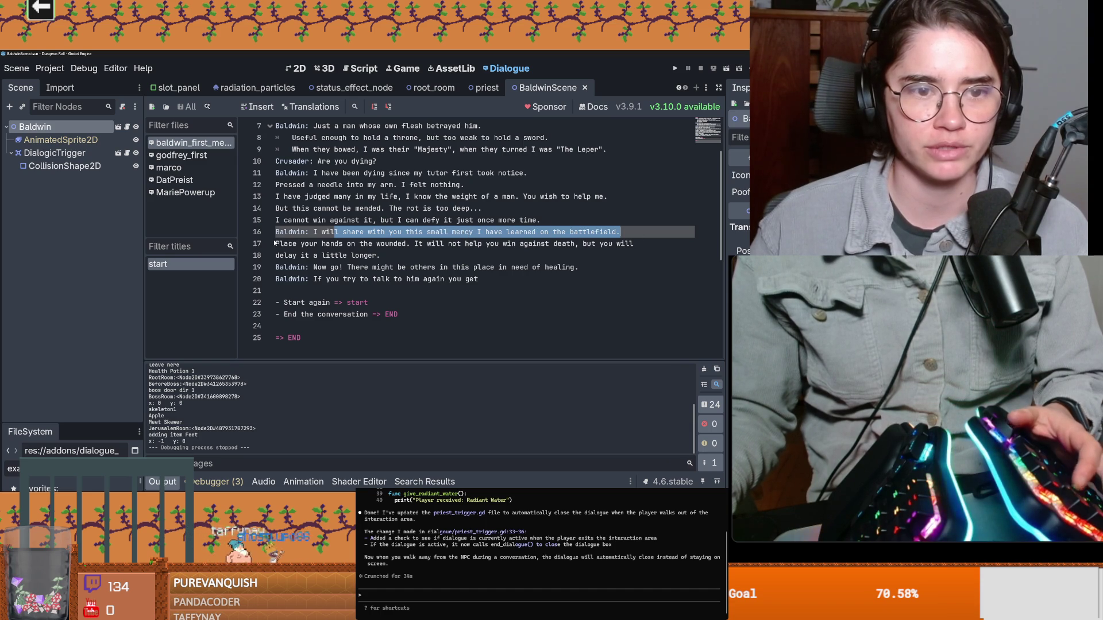
pyautogui.write('Baldw')
pyautogui.hotkey('ctrl', 'z')
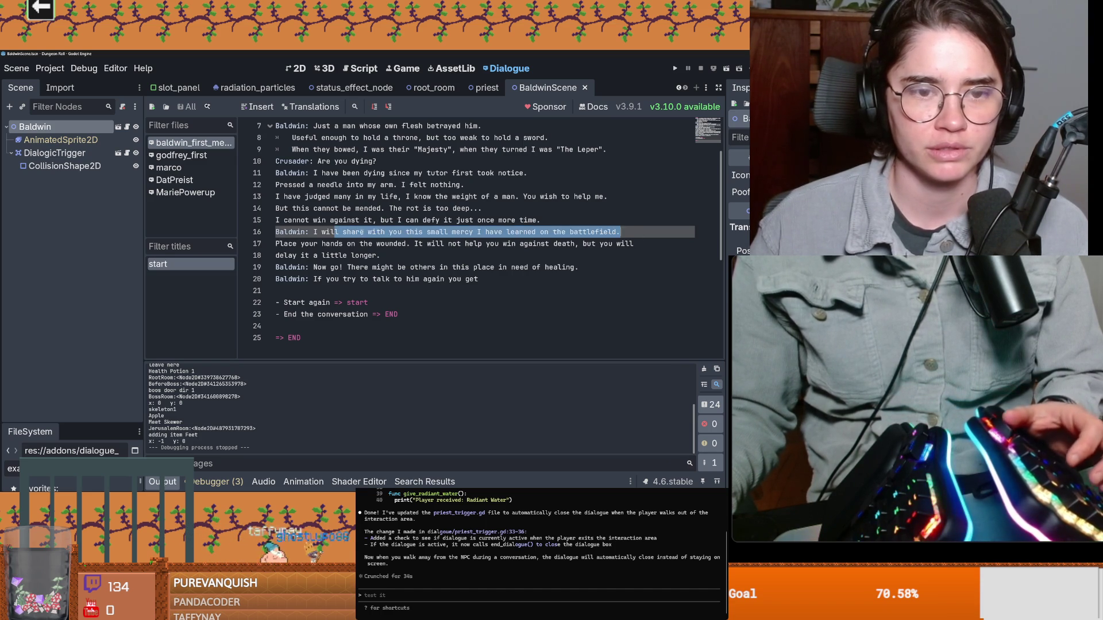
pyautogui.click(349, 232)
pyautogui.click(297, 243)
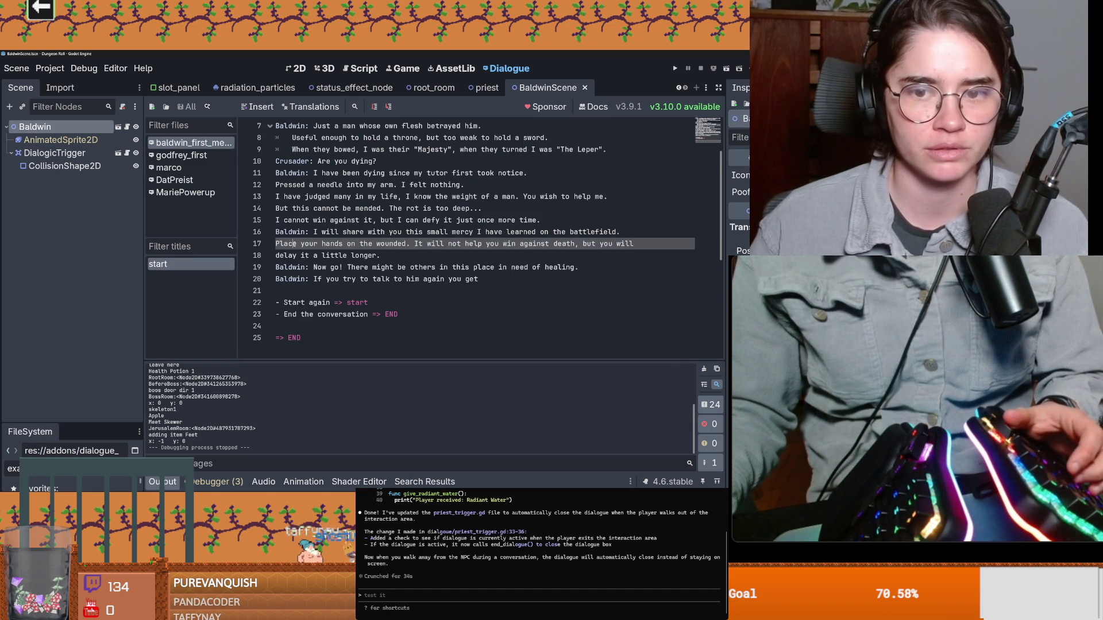
pyautogui.write('I cannot win against it, but I can defy it just once more time. Baldwin:')
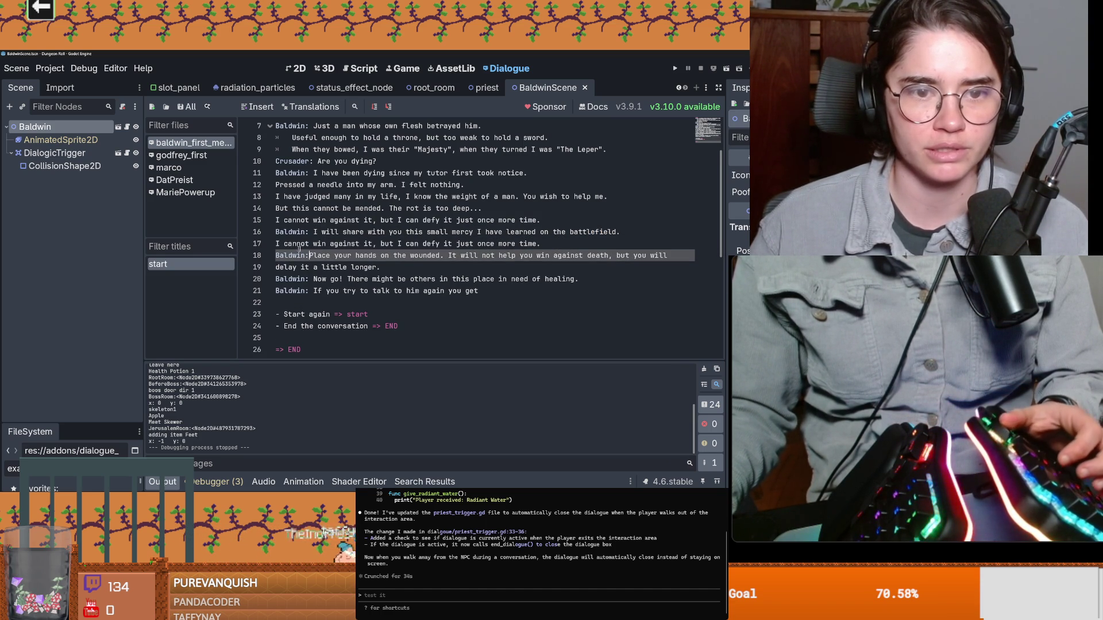
pyautogui.hotkey('ctrl', 'z')
# Prefix lines 17 and 18 with 'Baldwin: '
pyautogui.moveTo(308, 231); pyautogui.dragTo(274, 232)
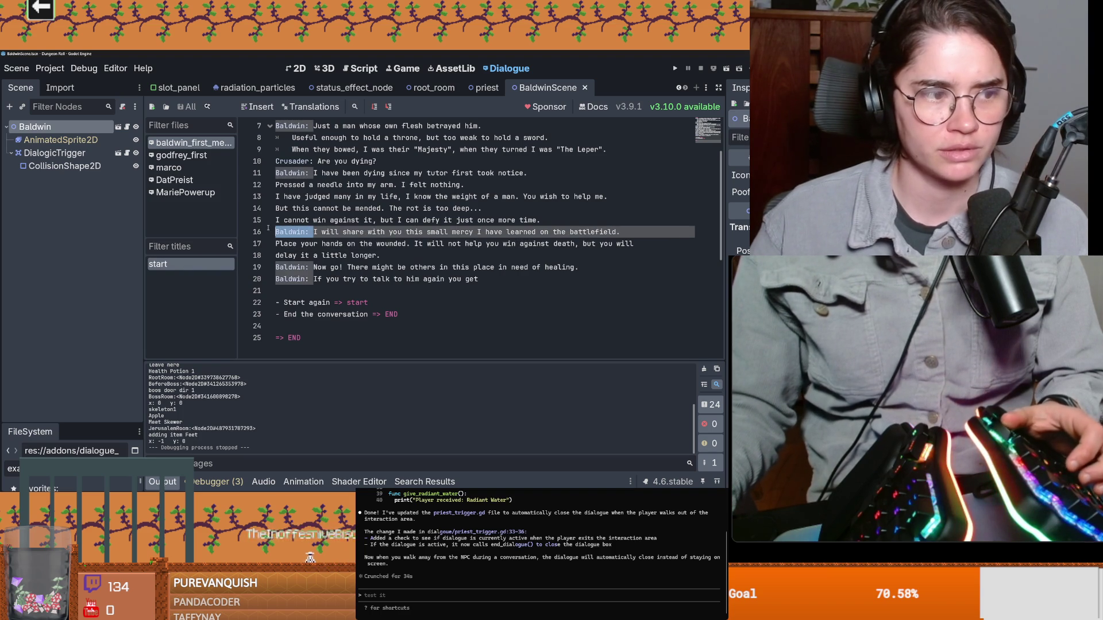
pyautogui.click(299, 244)
pyautogui.write('Baldwin:')
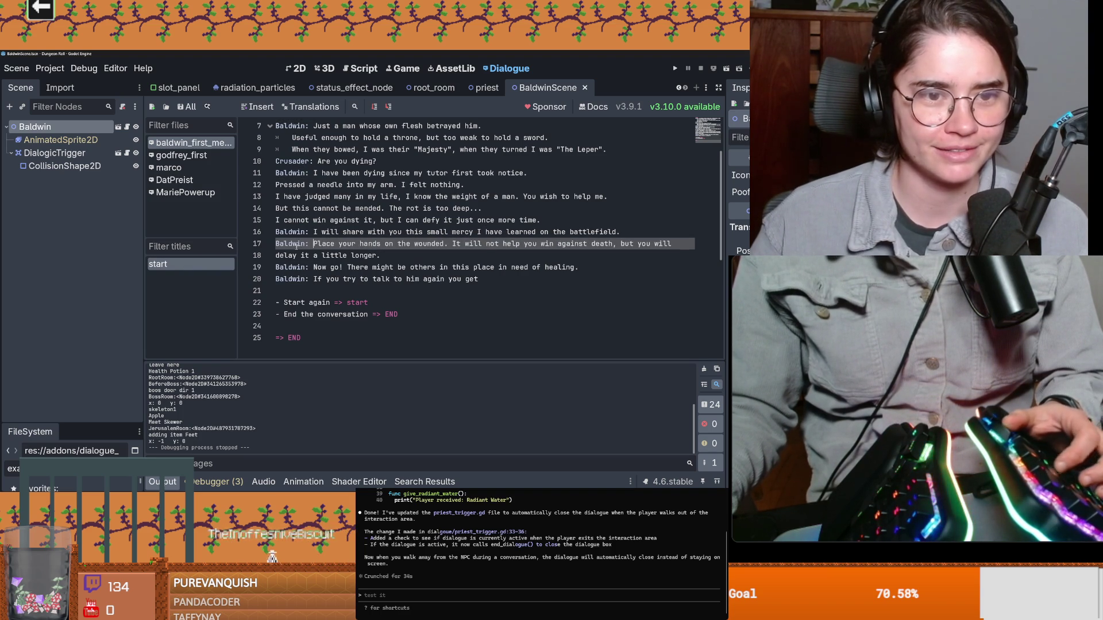
pyautogui.click(295, 255)
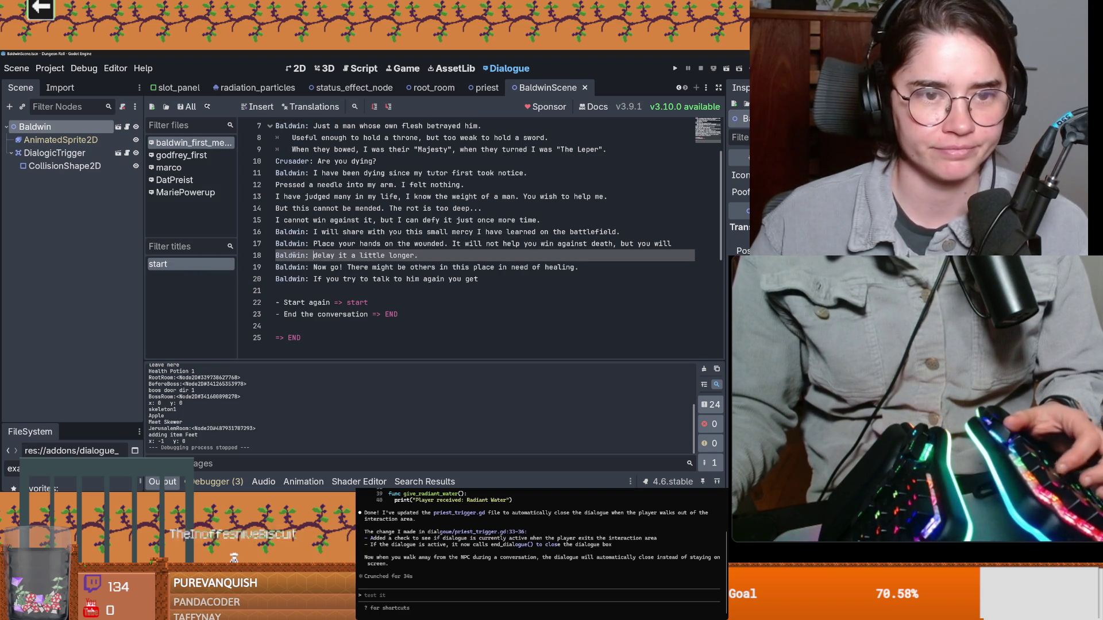
pyautogui.hotkey('ctrl', 's')
pyautogui.moveTo(319, 255); pyautogui.dragTo(473, 261)
pyautogui.click(424, 253)
pyautogui.press('Return')
pyautogui.press('BackSpace')
pyautogui.press('BackSpace')
pyautogui.press('Return')
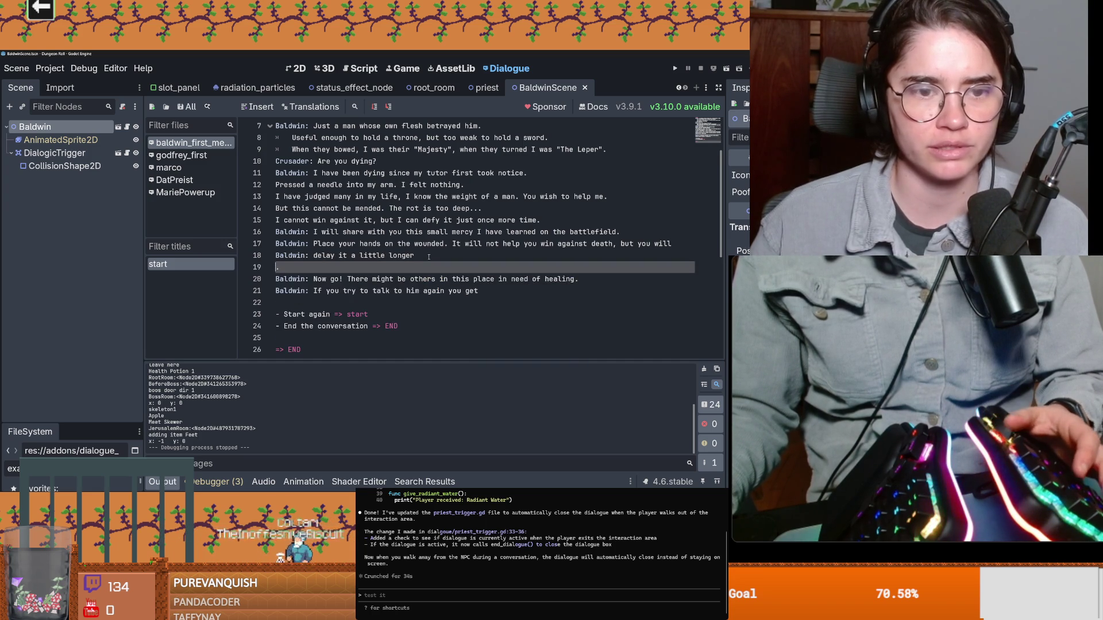
pyautogui.press('BackSpace')
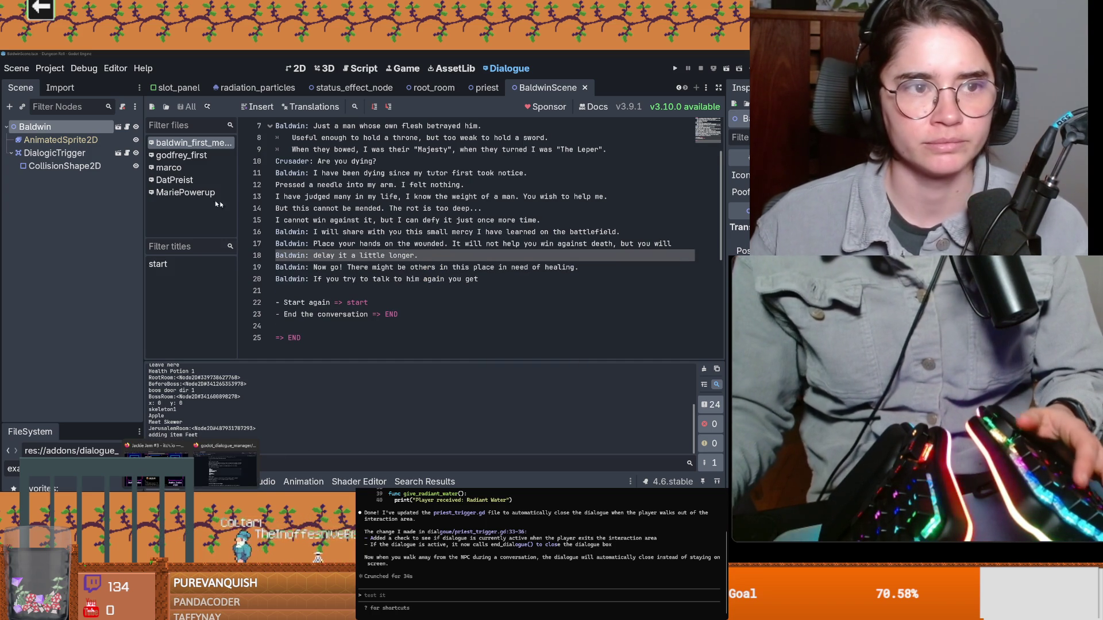
# Copy the DiaSignal emit line from the MariePowerup dialogue and paste it as line 19 of Baldwin's
pyautogui.click(199, 193)
pyautogui.moveTo(503, 185); pyautogui.dragTo(280, 185)
pyautogui.hotkey('ctrl', 'c')
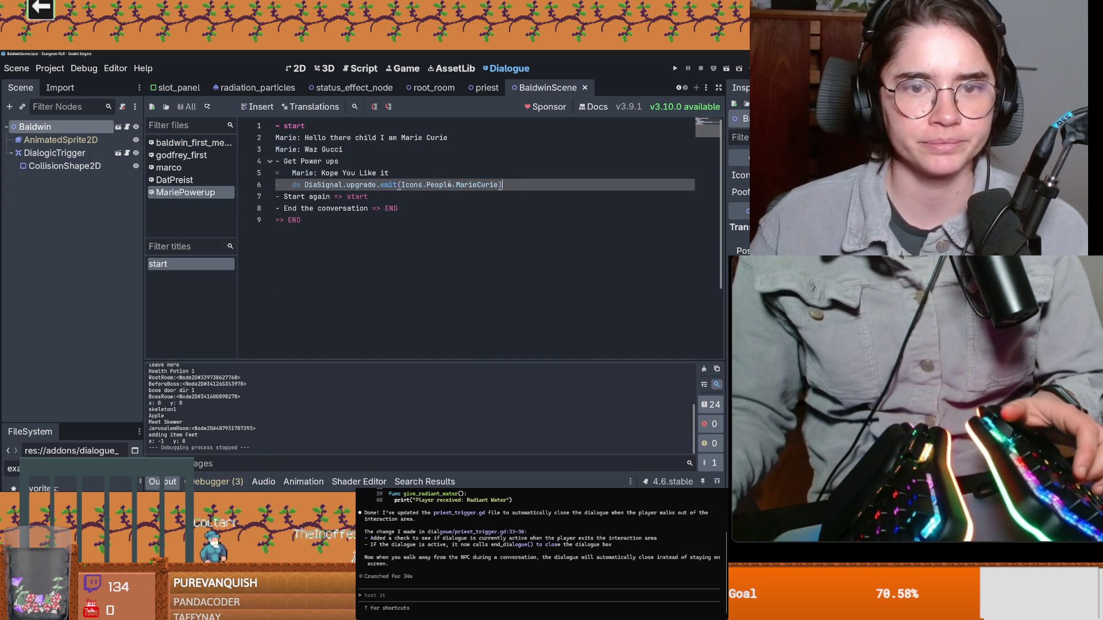
pyautogui.hotkey('ctrl', 's')
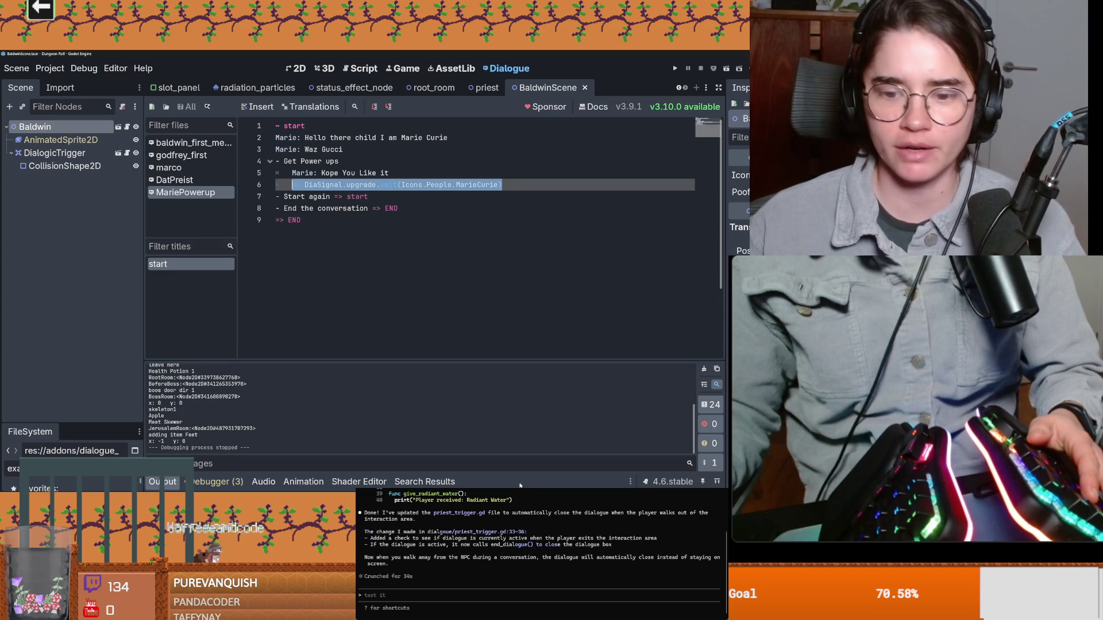
pyautogui.click(345, 220)
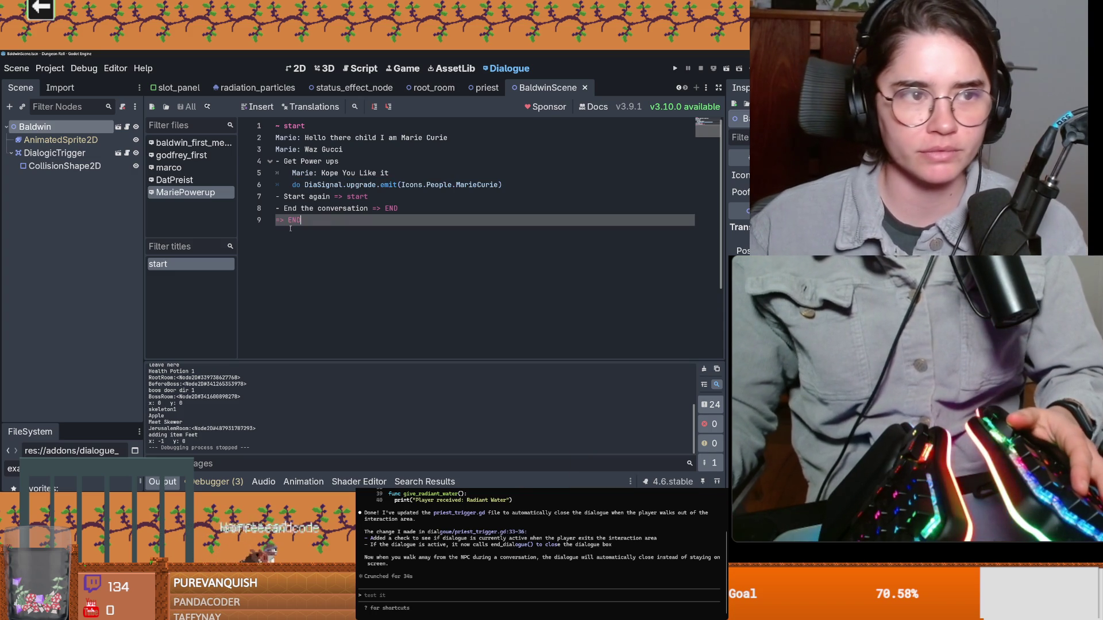
pyautogui.click(189, 142)
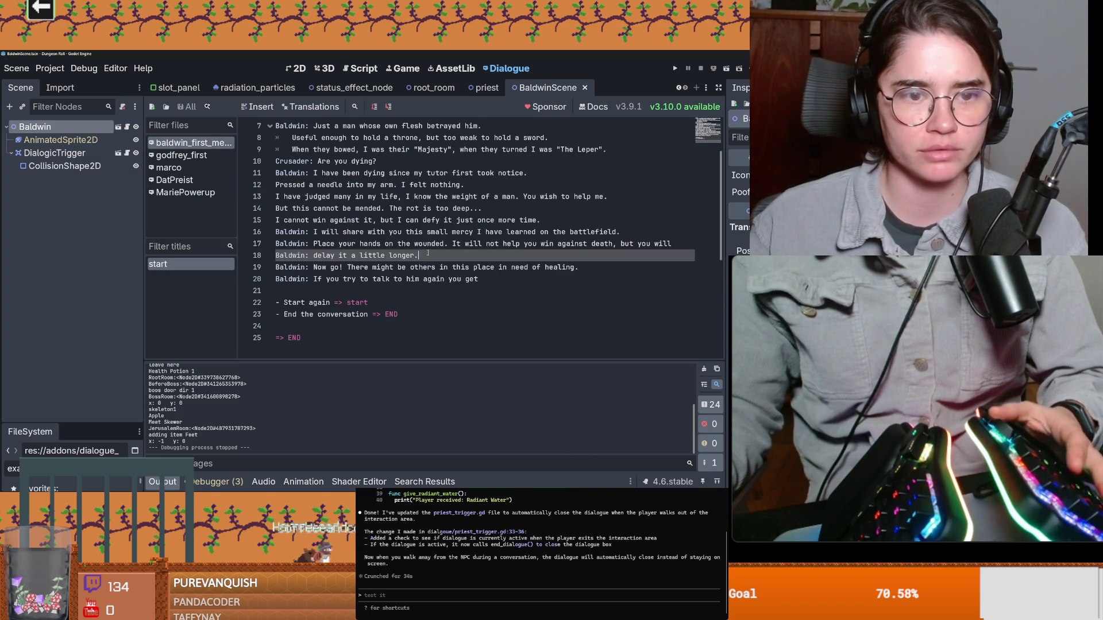
pyautogui.press('Return')
pyautogui.hotkey('ctrl', 'v')
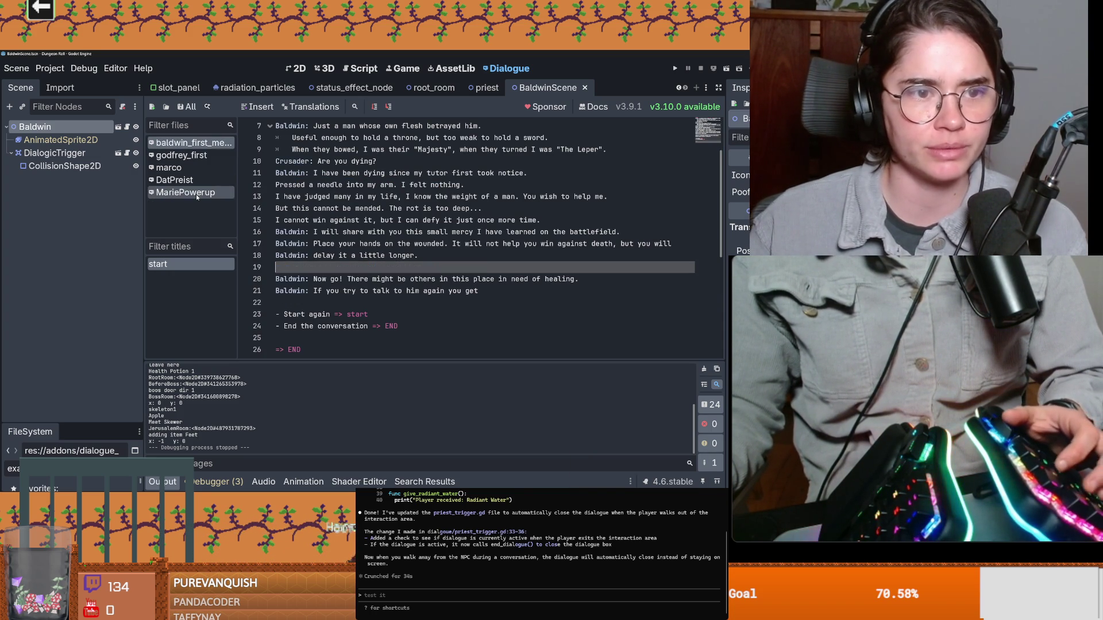
pyautogui.click(195, 192)
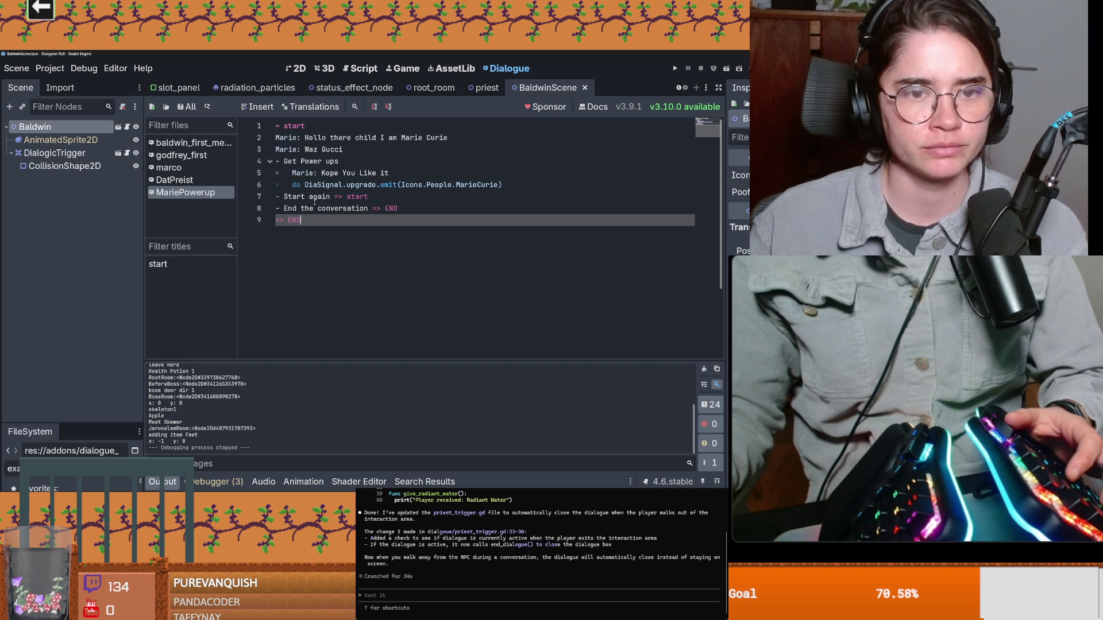
pyautogui.click(190, 142)
pyautogui.hotkey('ctrl', 'v')
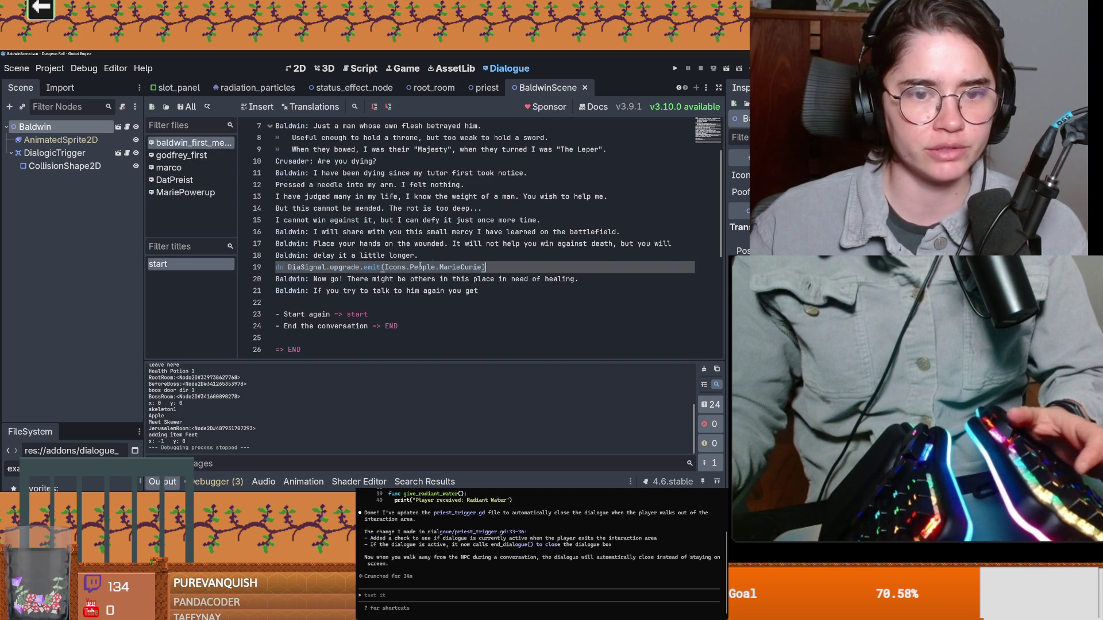
# Rename the emitted signal to Baldwin_lay_on_hands, remove its MarieCurie argument, and save
pyautogui.doubleClick(345, 267)
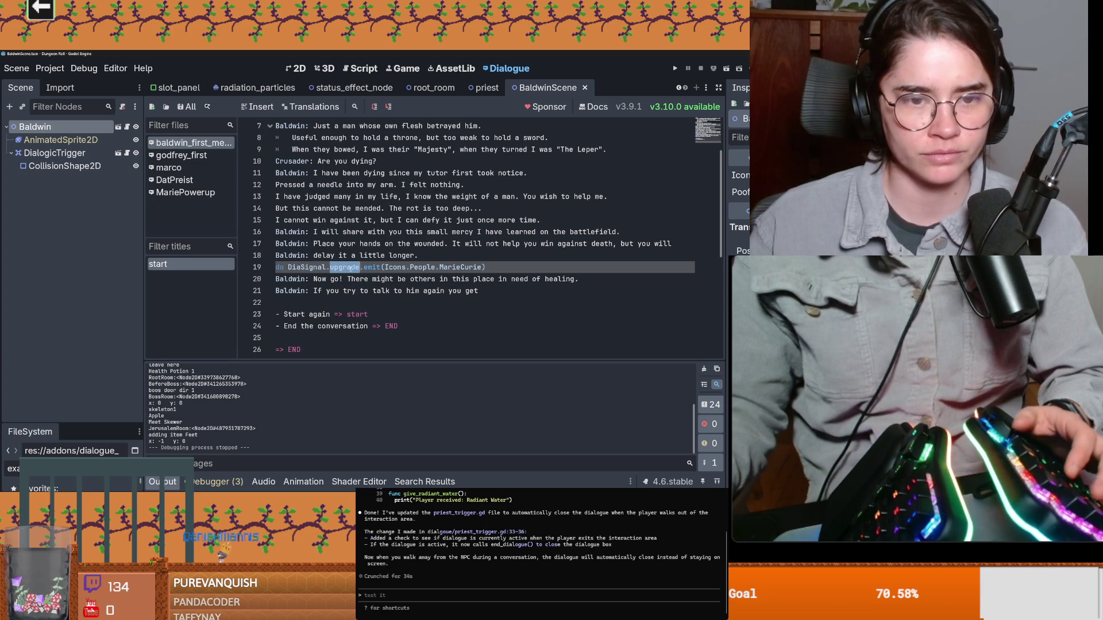
pyautogui.write('Baldwin_lay')
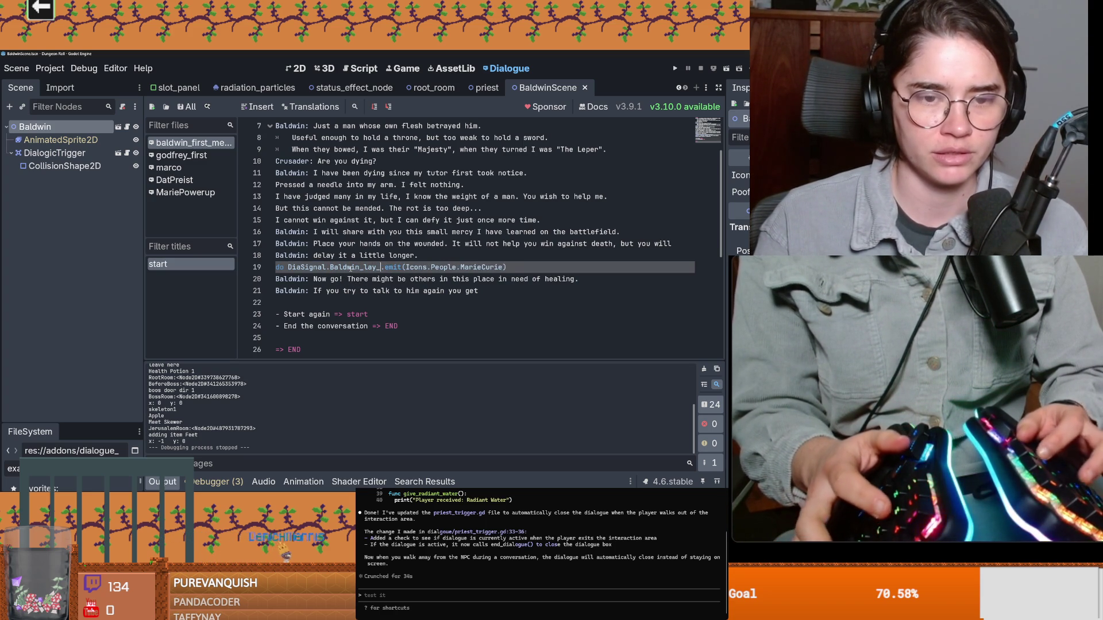
pyautogui.write('_.emit(Icons.Pe')
pyautogui.press('BackSpace')
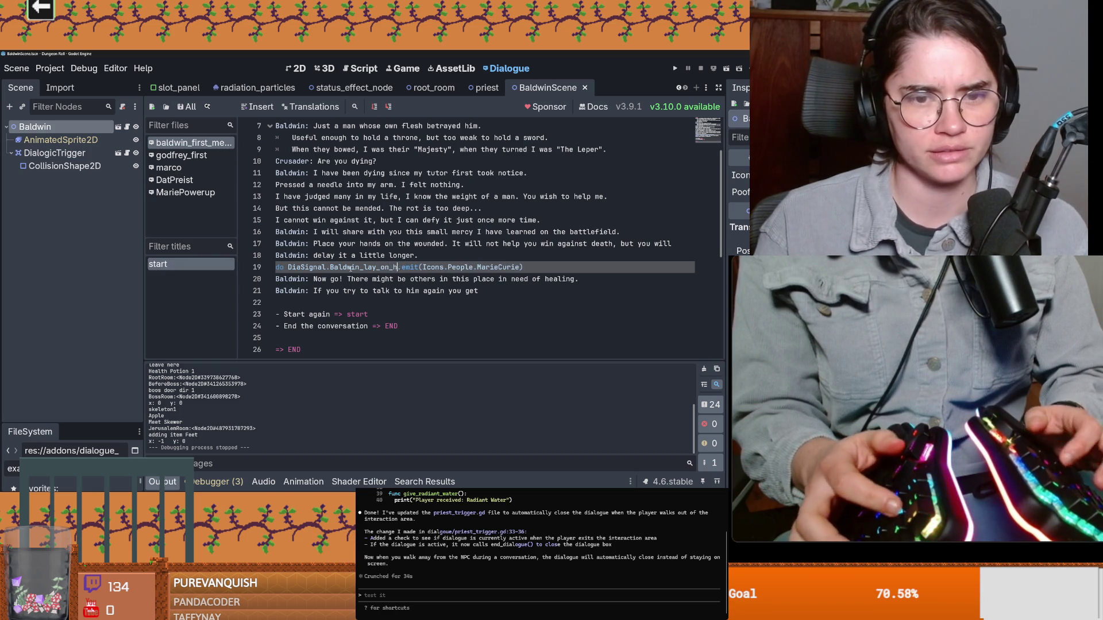
pyautogui.write('_hands')
pyautogui.press('End')
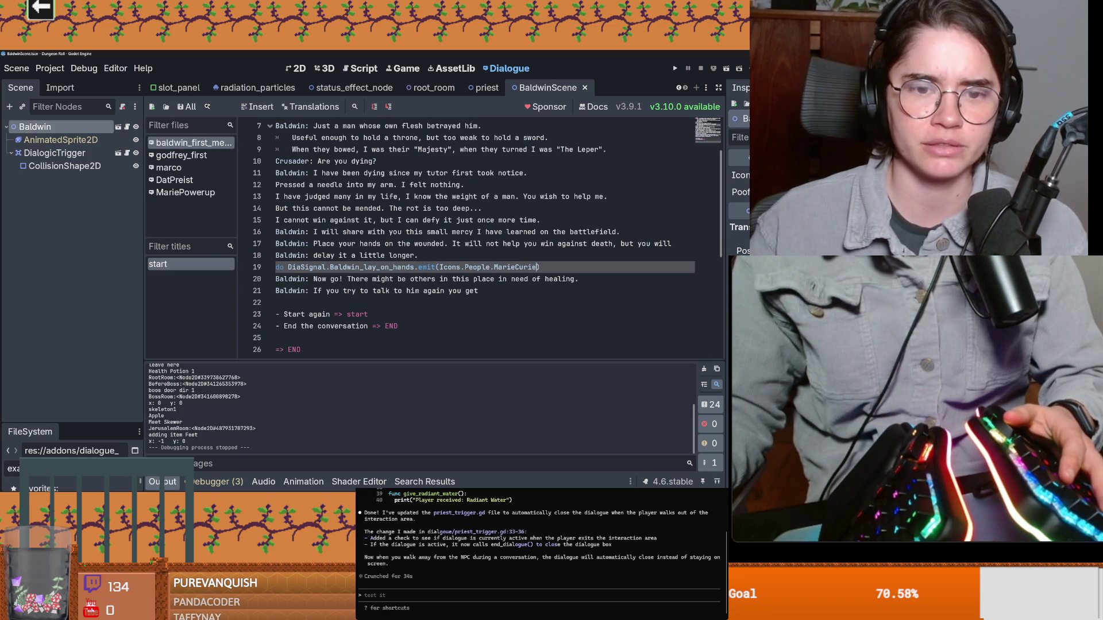
pyautogui.press('BackSpace')
pyautogui.hotkey('ctrl', 's')
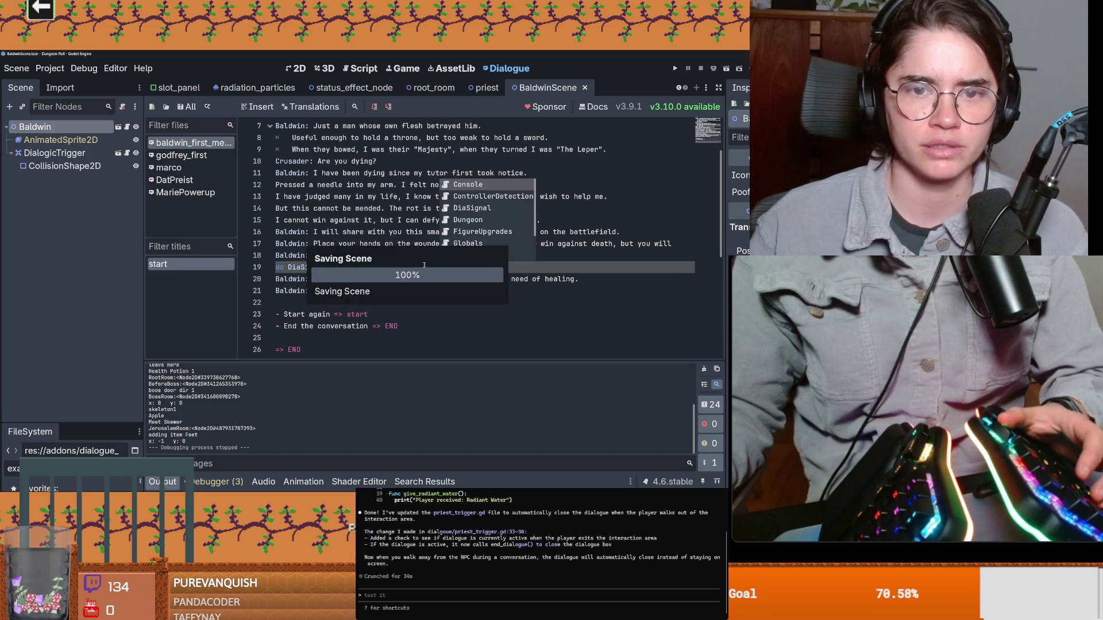
pyautogui.click(372, 255)
pyautogui.press('Down')
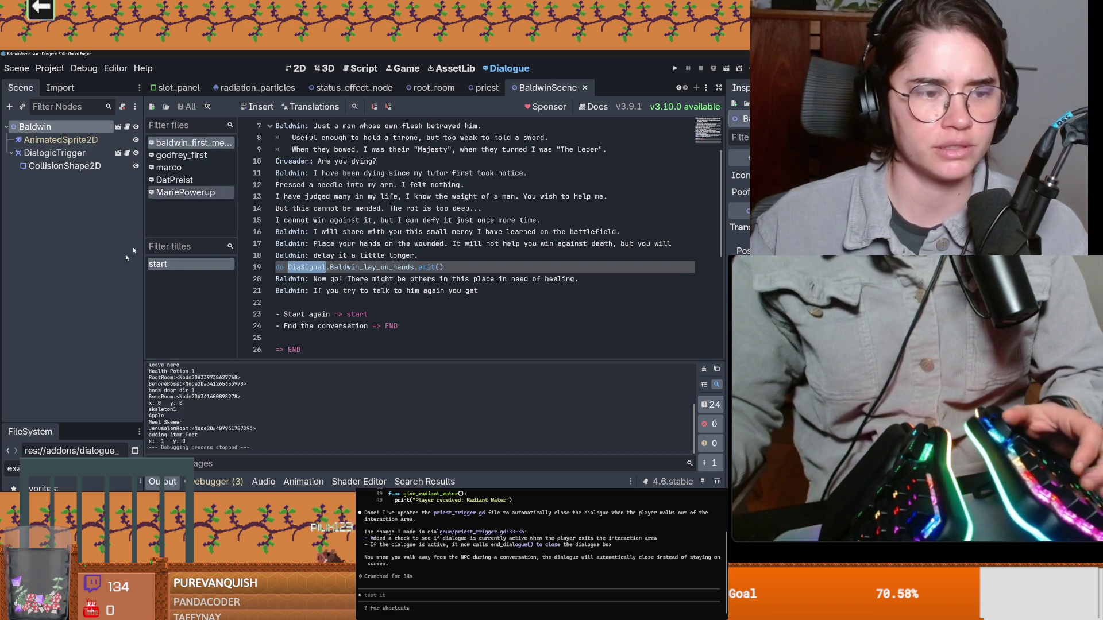
pyautogui.moveTo(55, 423); pyautogui.dragTo(55, 286)
pyautogui.click(60, 333)
pyautogui.write('DiaSignal')
# Make room for a new signal line below the existing signal declarations in DiaSignal.gd
pyautogui.doubleClick(59, 404)
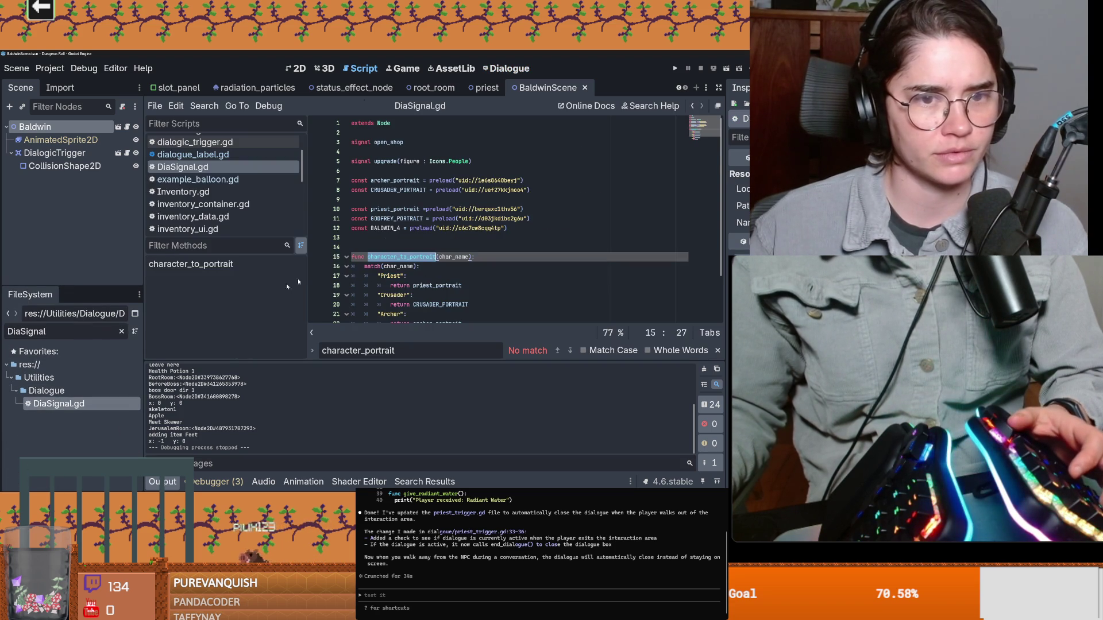
pyautogui.press('Down')
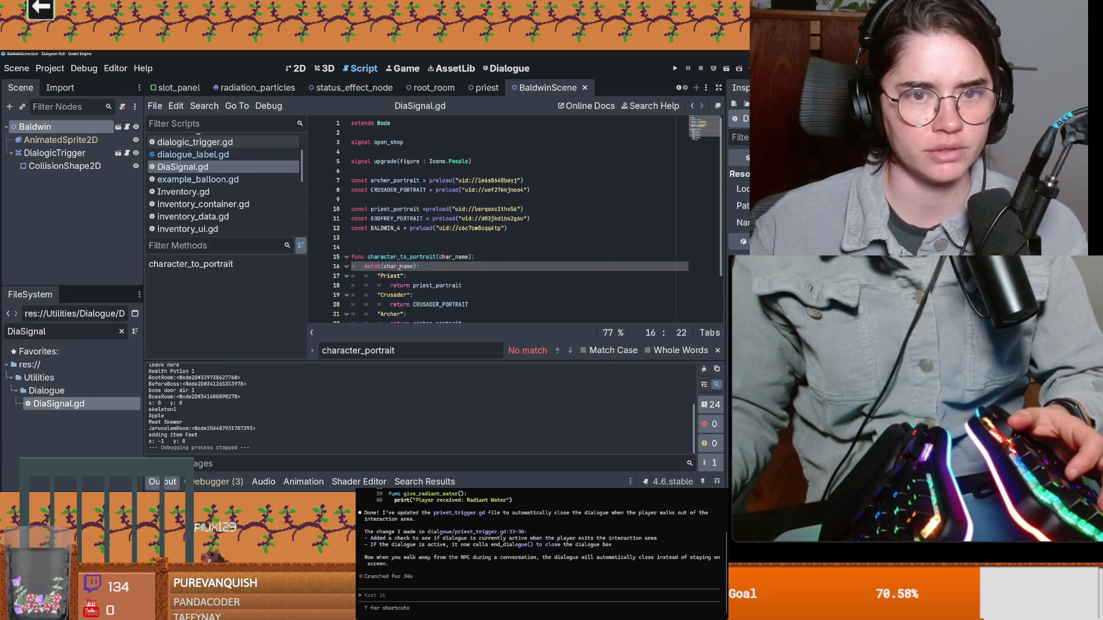
pyautogui.click(378, 242)
pyautogui.click(373, 171)
pyautogui.press('Return')
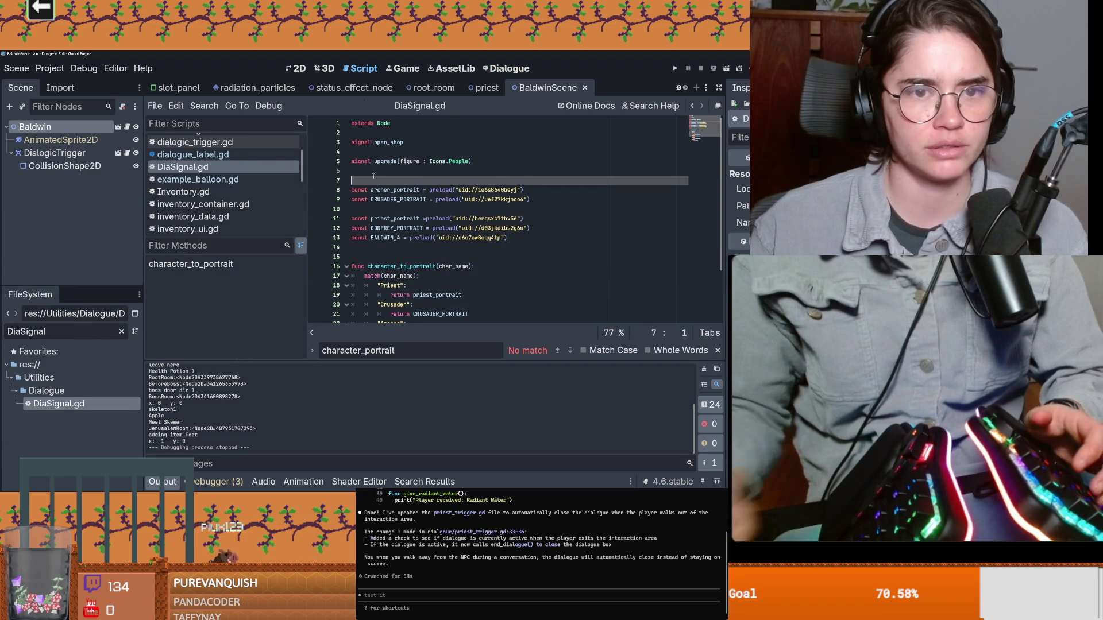
pyautogui.press('Up')
pyautogui.write('signal')
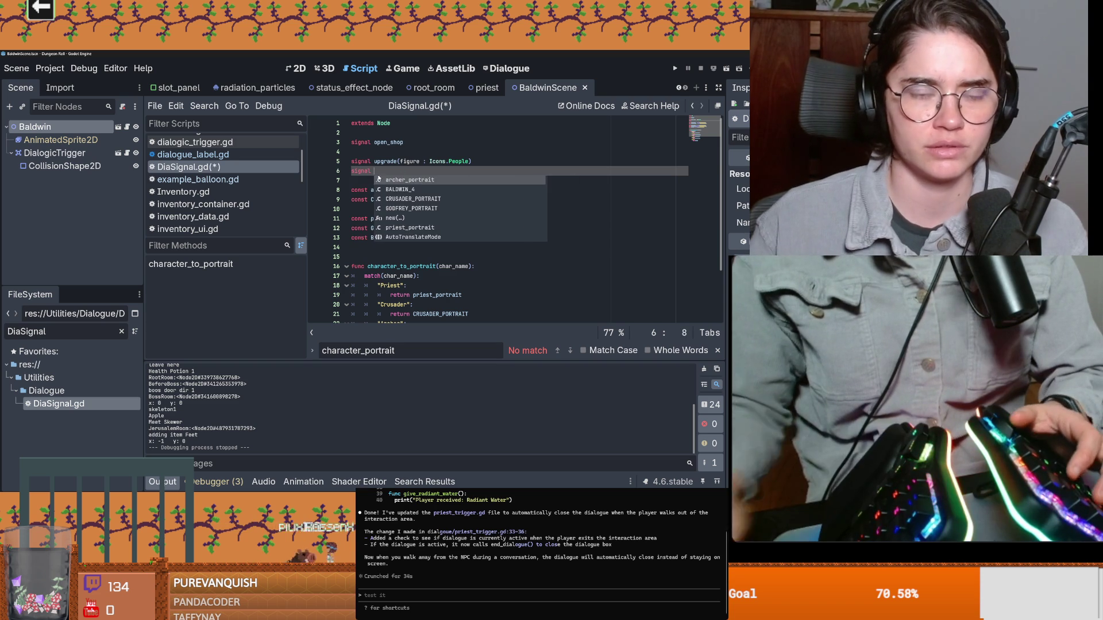
pyautogui.write(' U')
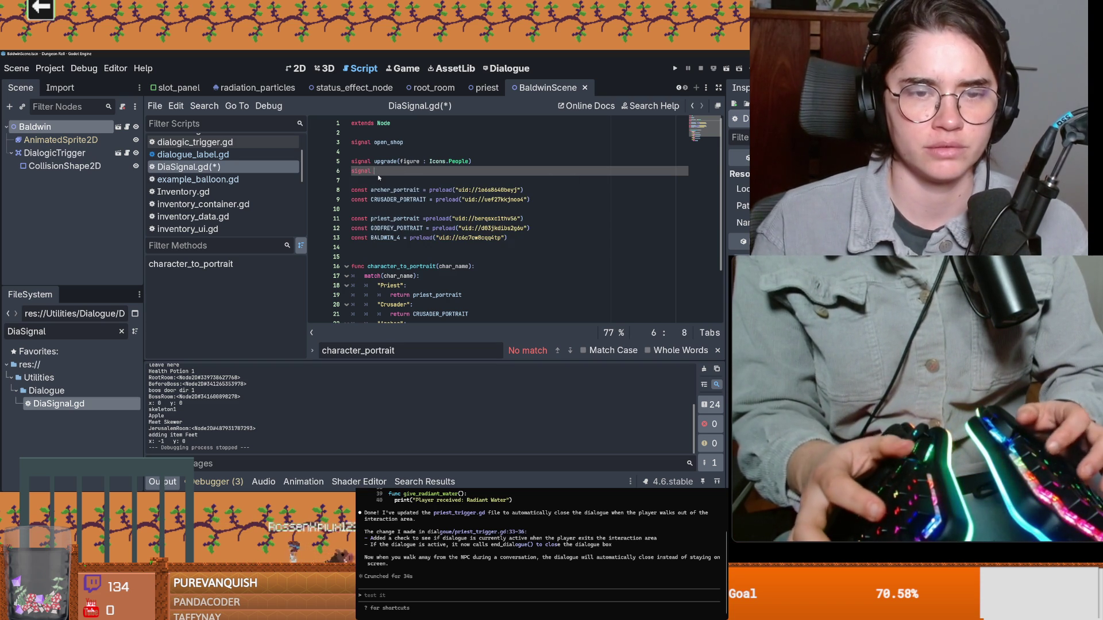
# Declare signal Baldwin_lay_on_hands matching the dialogue timeline, save, and switch to the other project
pyautogui.click(509, 69)
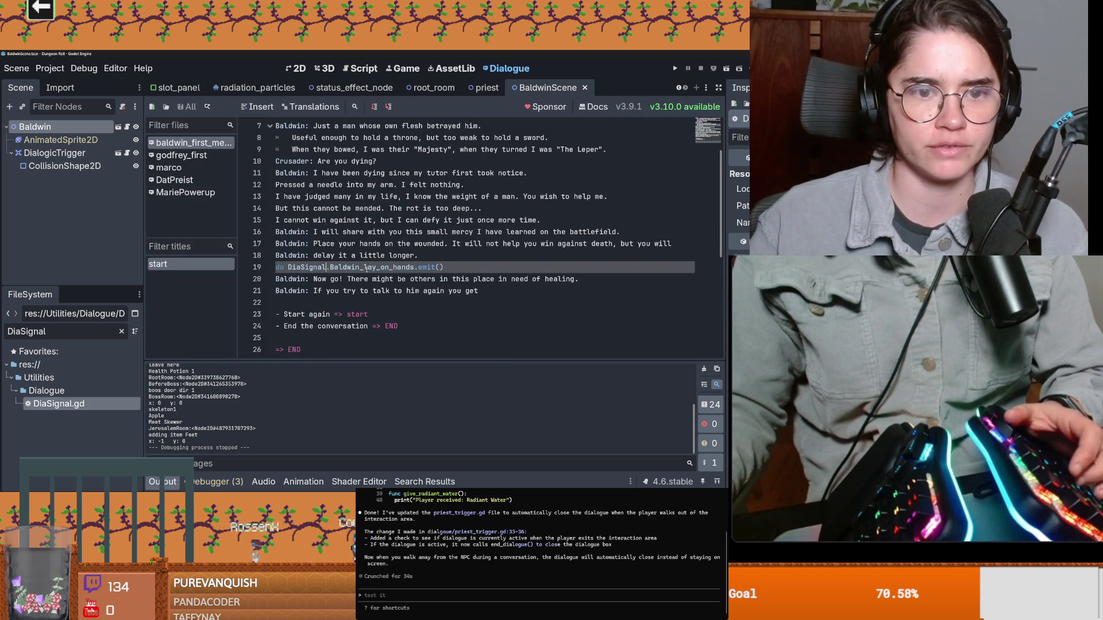
pyautogui.doubleClick(78, 403)
pyautogui.write('aldwin_lay_on_hands')
pyautogui.press('Return')
pyautogui.hotkey('ctrl', 's')
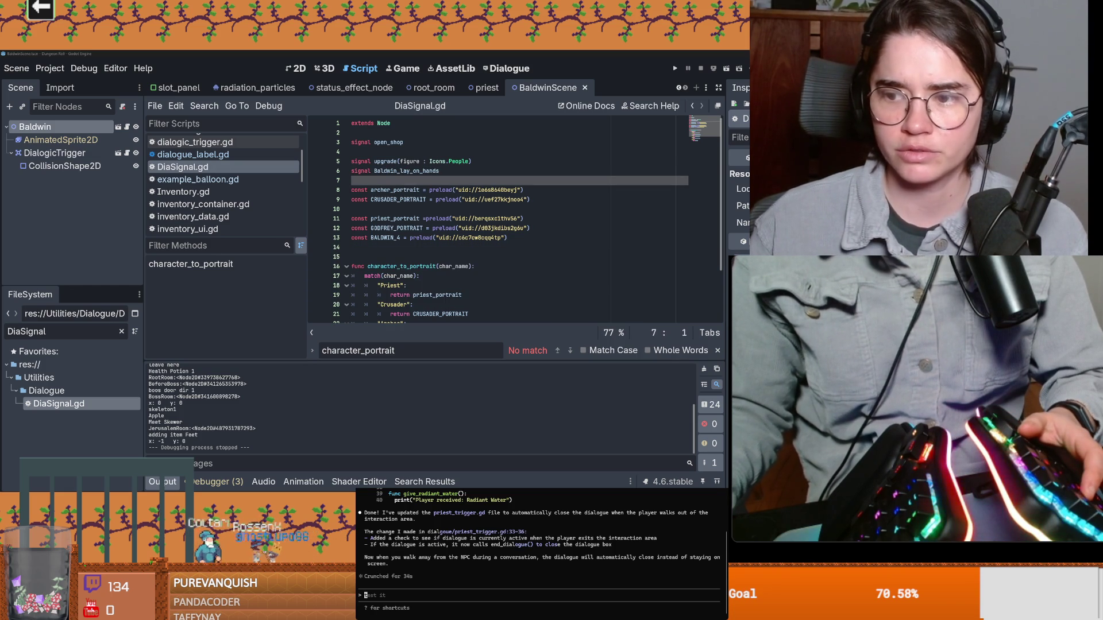
pyautogui.moveTo(664, 469)
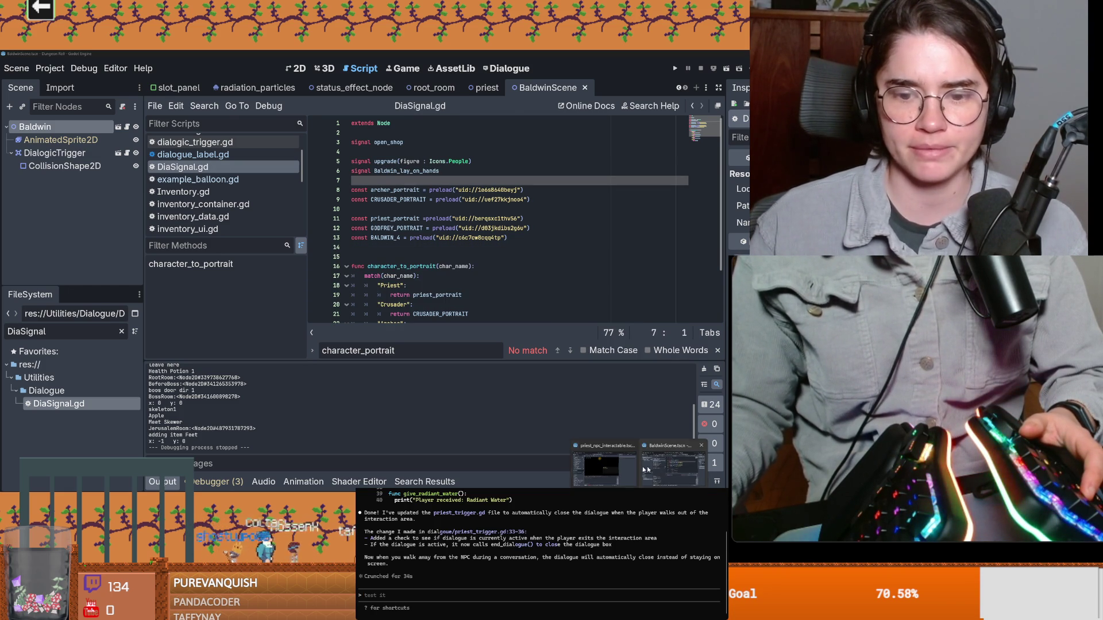
pyautogui.click(604, 465)
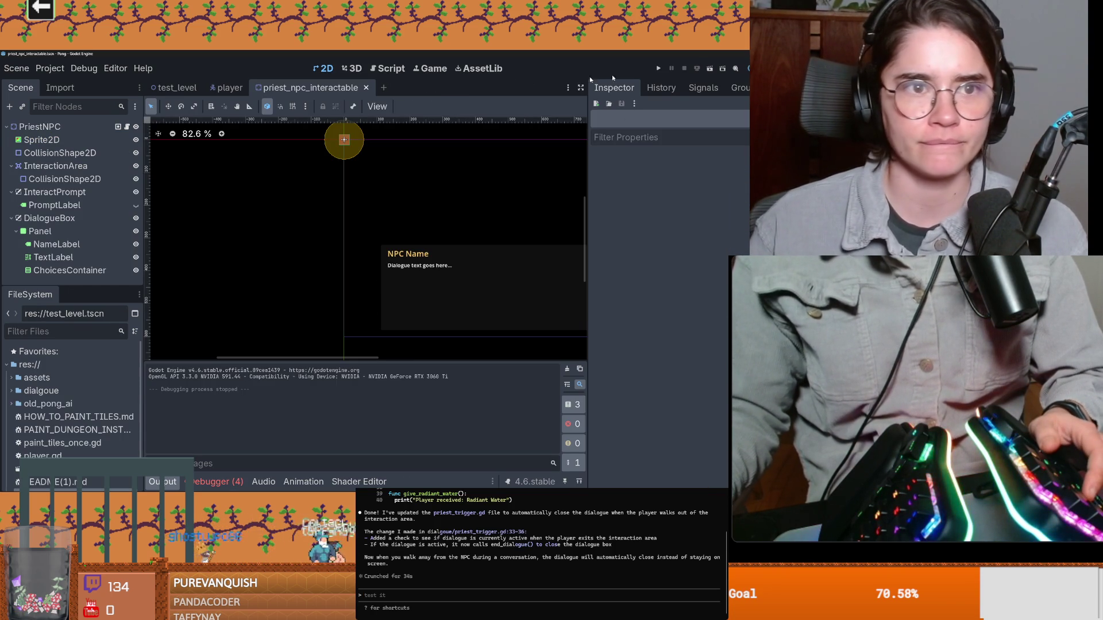
# Run the test_level scene from its TestLevel root
pyautogui.hotkey('ctrl', 'Tab')
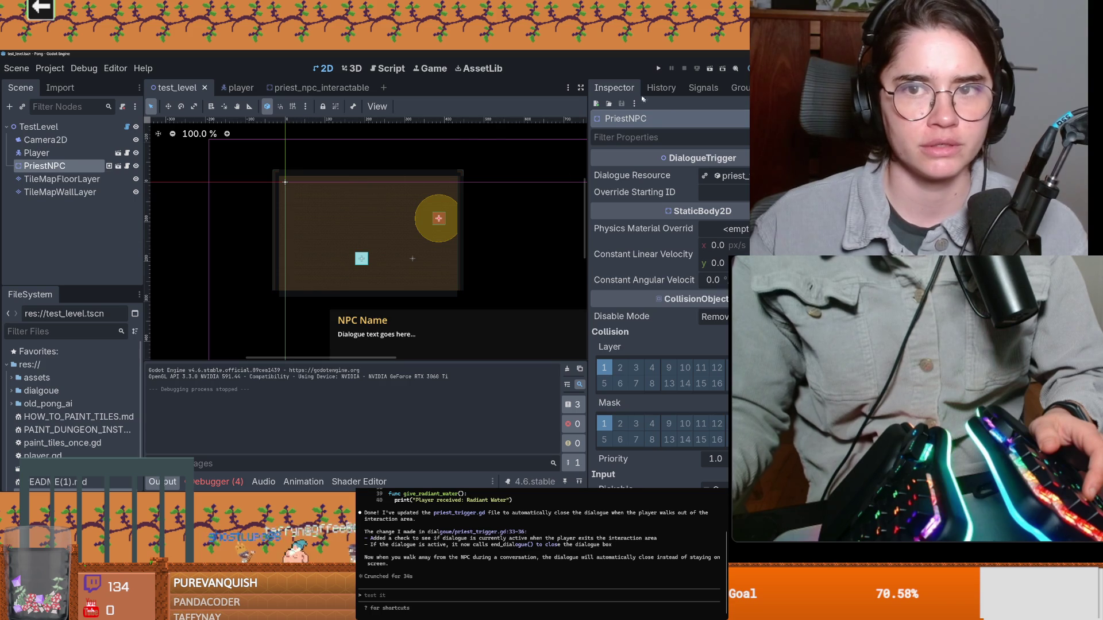
pyautogui.press('Up')
pyautogui.press('Up')
pyautogui.press('Up')
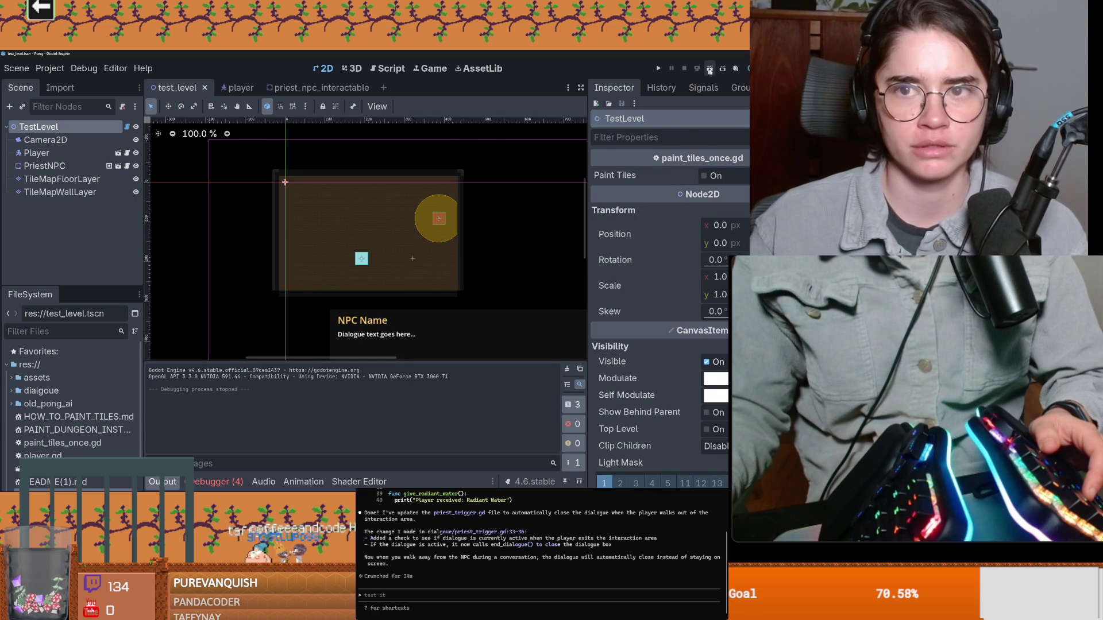
pyautogui.click(708, 69)
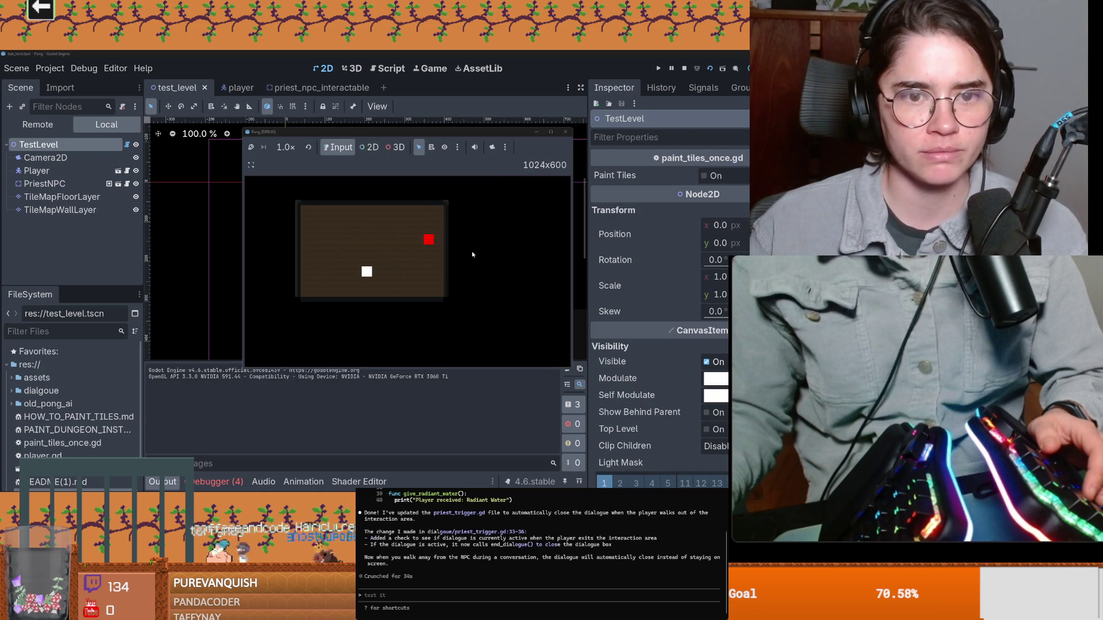
# Walk to the red NPC, trigger dialogue with E, and walk away so it closes, twice
pyautogui.press('Up')
pyautogui.press('Right')
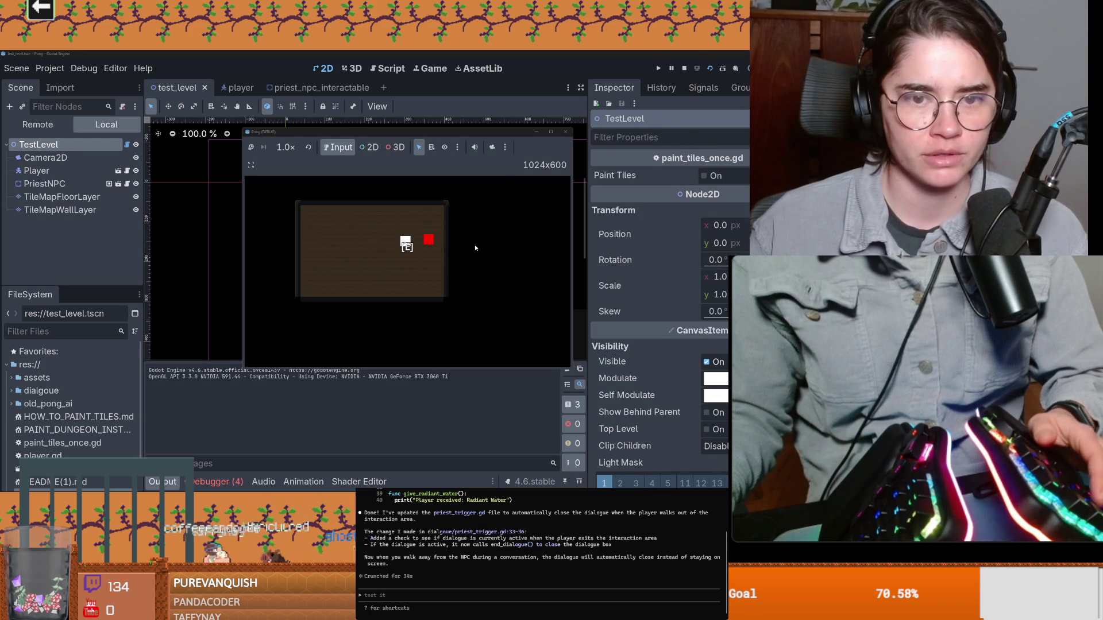
pyautogui.press('e')
pyautogui.press('Left')
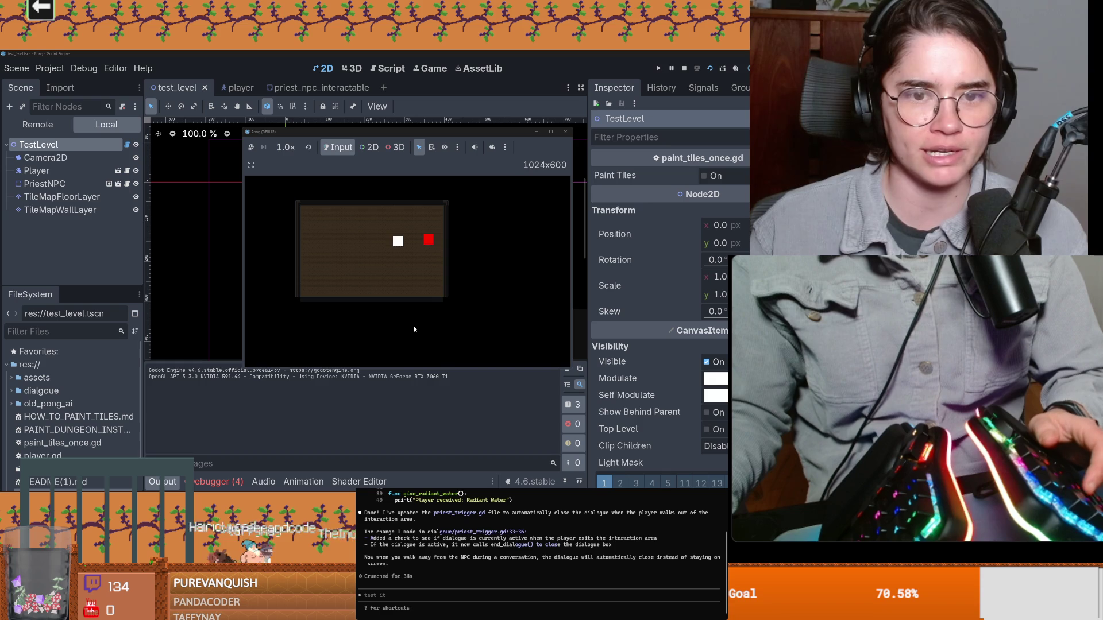
pyautogui.press('Right')
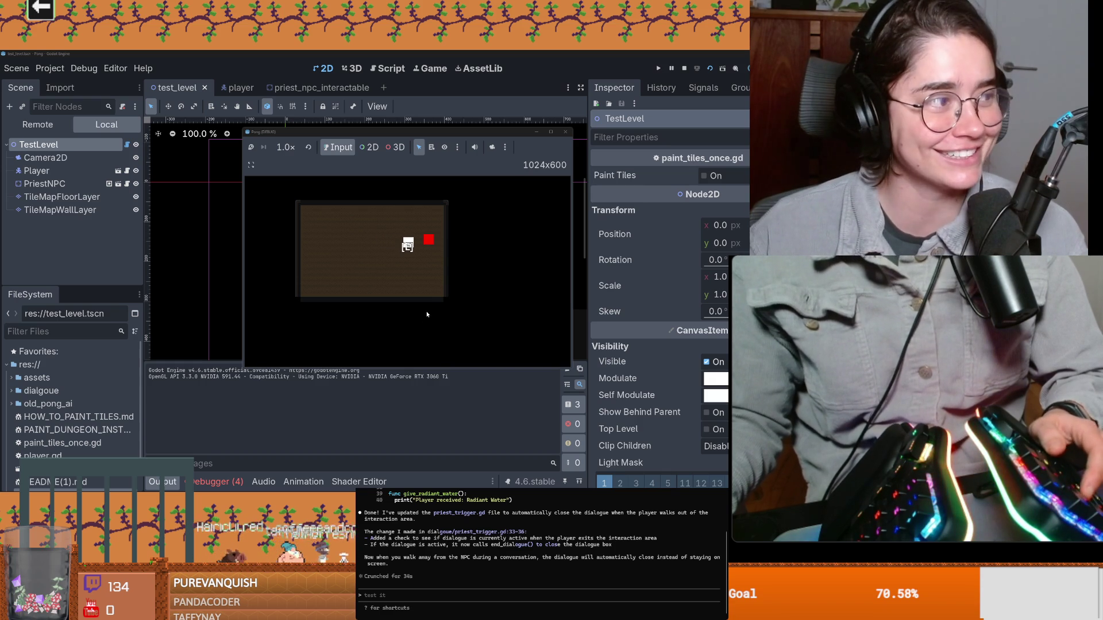
pyautogui.press('e')
pyautogui.press('Left')
pyautogui.press('Down')
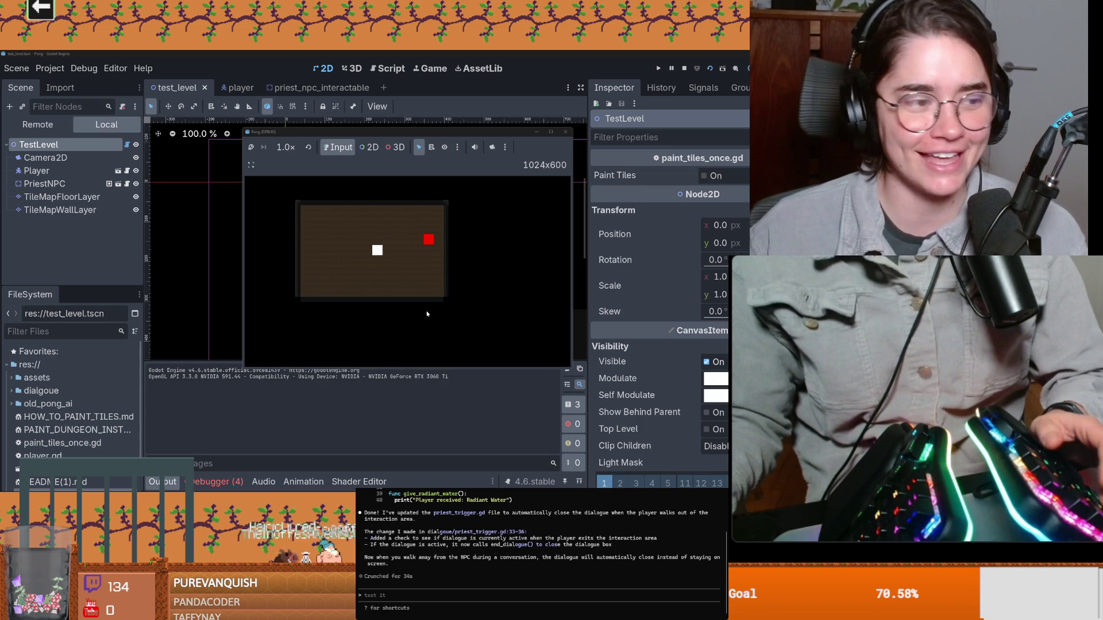
# Wander the player around the room and back toward the NPC area
pyautogui.press('Left')
pyautogui.press('Down')
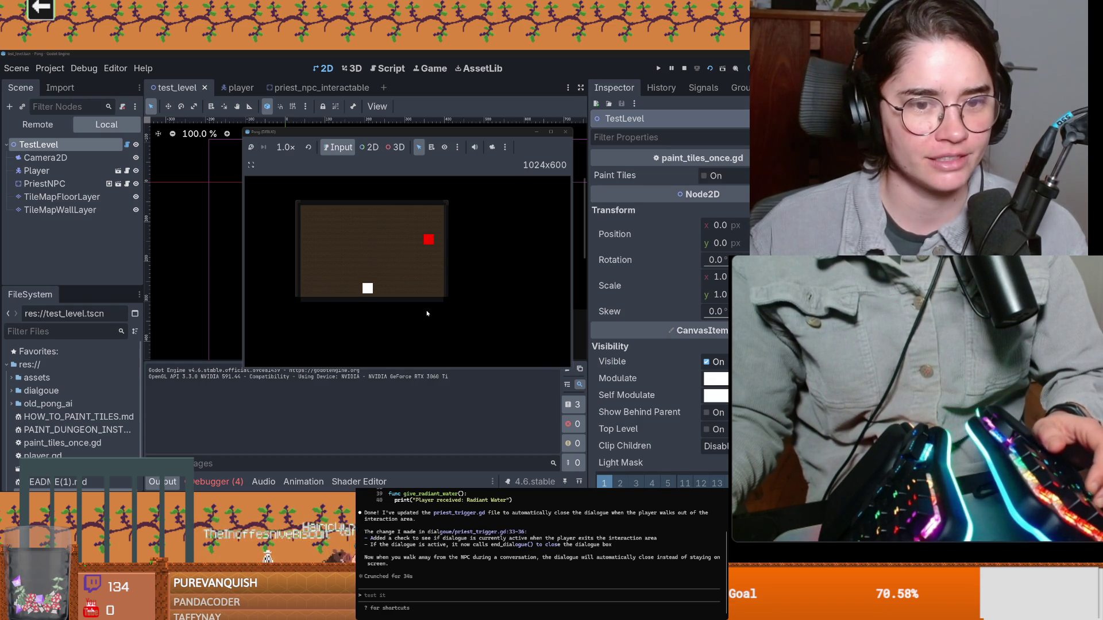
pyautogui.press('Up')
pyautogui.press('Left')
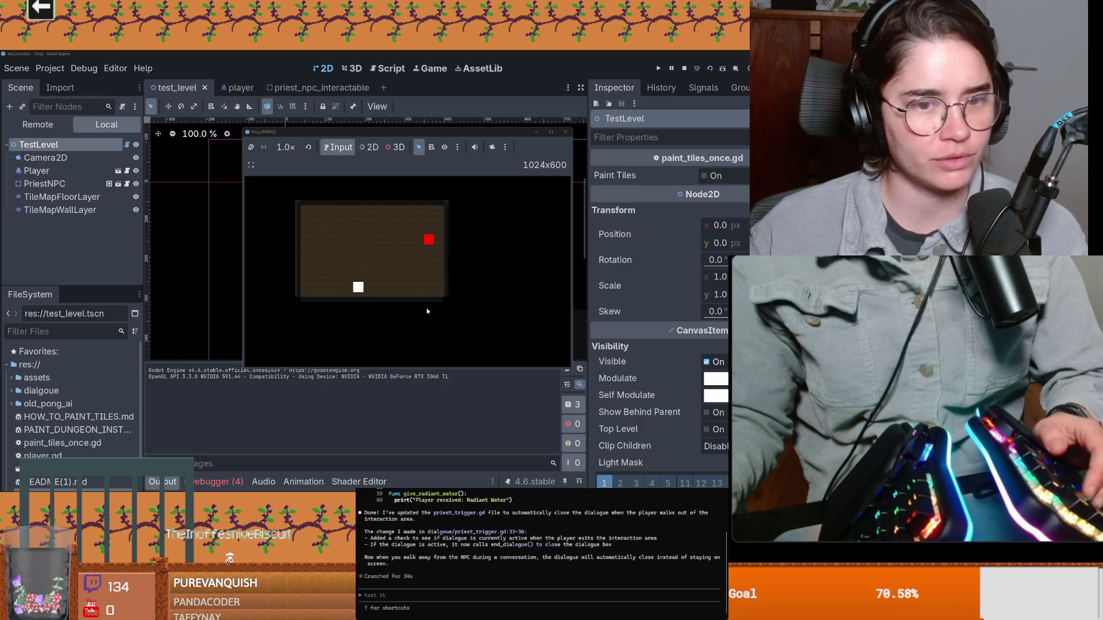
pyautogui.press('Down')
pyautogui.press('Up')
pyautogui.press('Left')
pyautogui.press('Up')
pyautogui.press('Up')
pyautogui.press('Right')
pyautogui.press('Down')
pyautogui.press('Down')
pyautogui.press('Right')
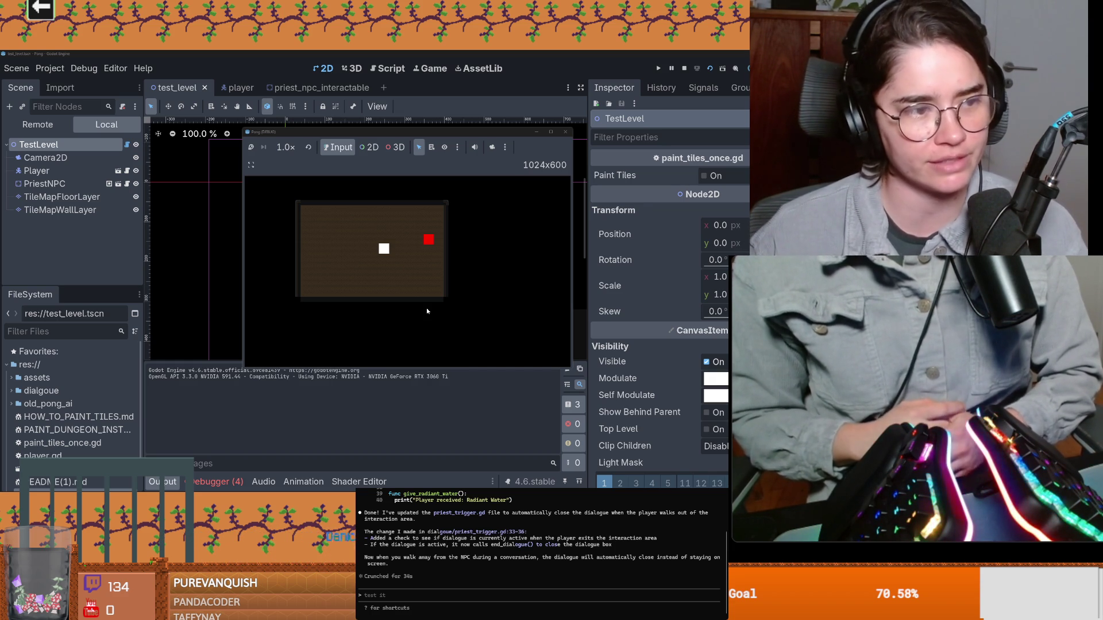
# Walk the player toward the red NPC and back a few more times to retest the dialogue
pyautogui.press('Right')
pyautogui.press('Up')
pyautogui.press('Left')
pyautogui.press('Down')
pyautogui.press('Left')
pyautogui.press('Down')
pyautogui.press('Left')
pyautogui.press('Up')
pyautogui.press('Right')
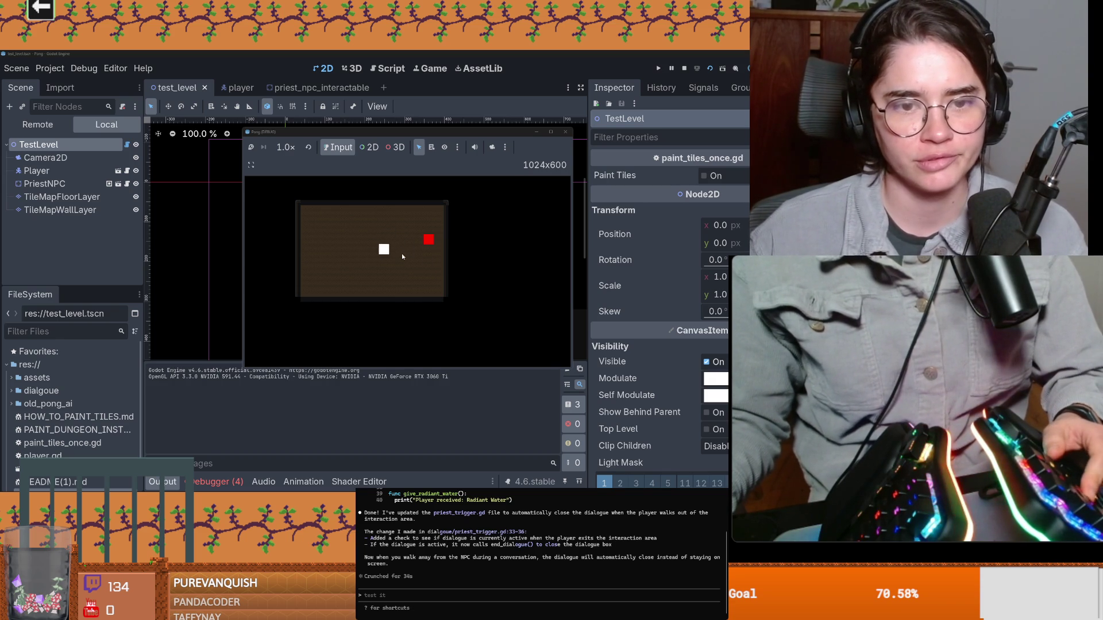
pyautogui.press('Left')
pyautogui.press('Up')
pyautogui.press('Right')
pyautogui.press('Down')
pyautogui.press('Left')
pyautogui.press('Down')
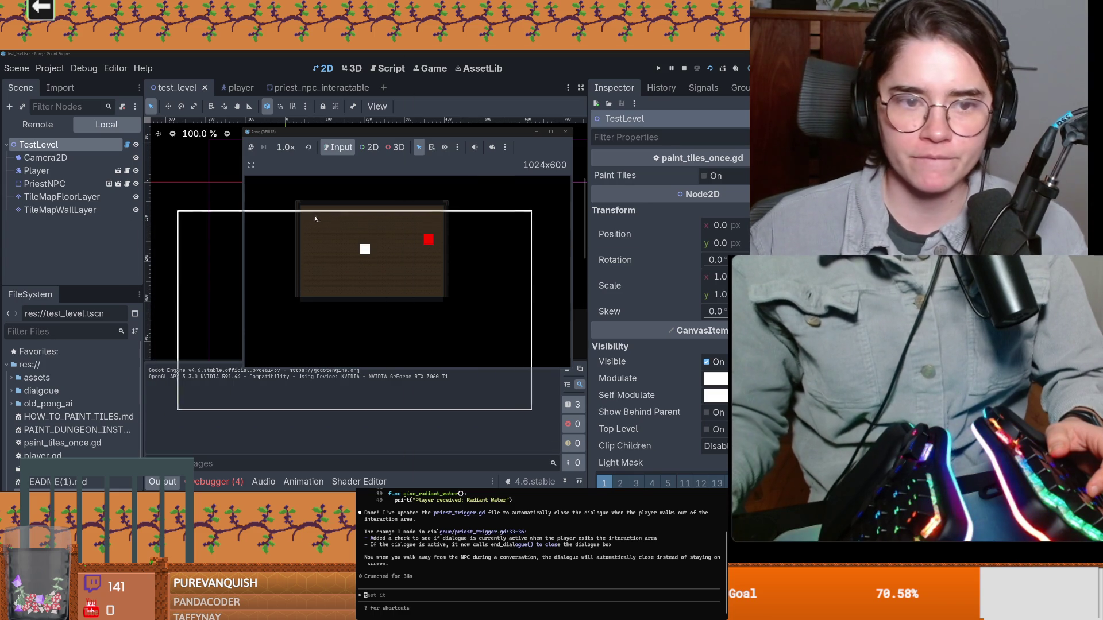
pyautogui.hotkey('alt', 'Tab')
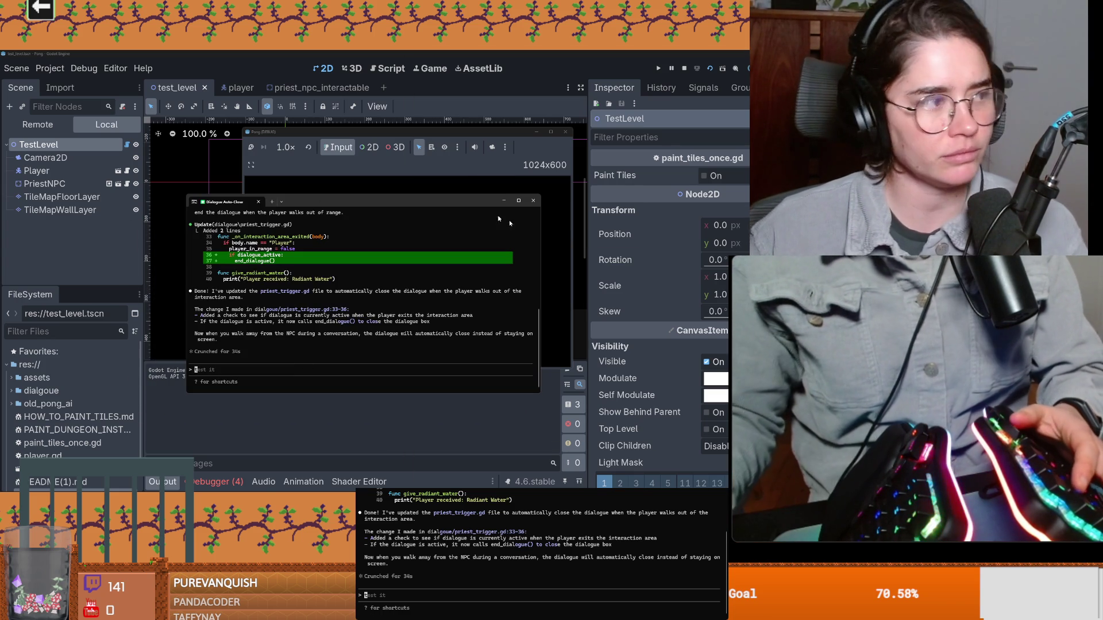
# Send Claude Code a request to make the game turn-based with grid movement
pyautogui.click(517, 201)
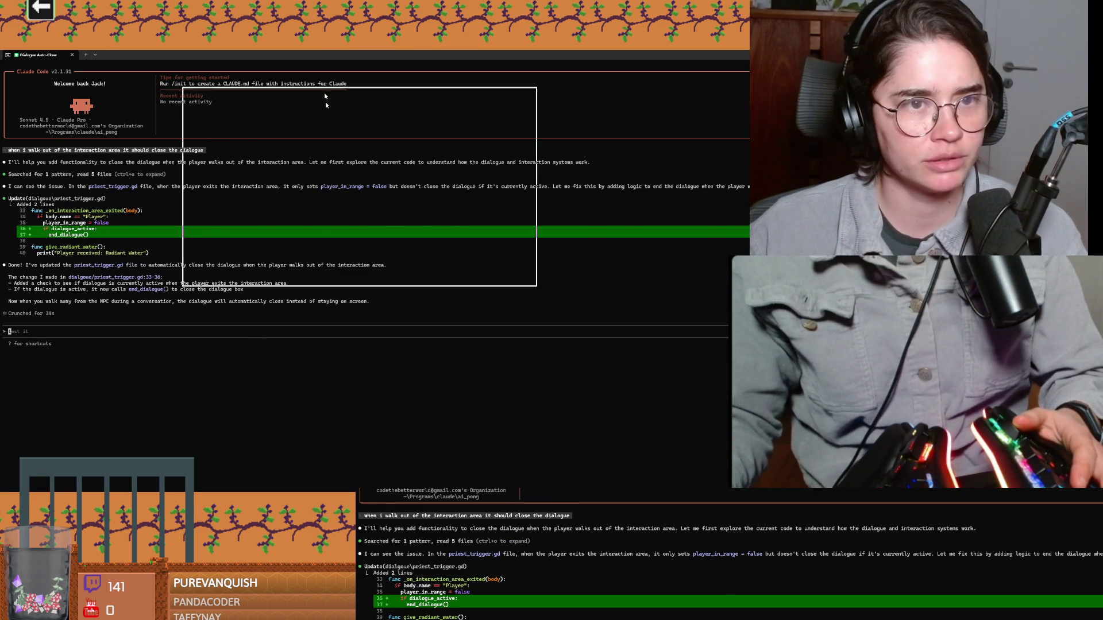
pyautogui.write('can you ')
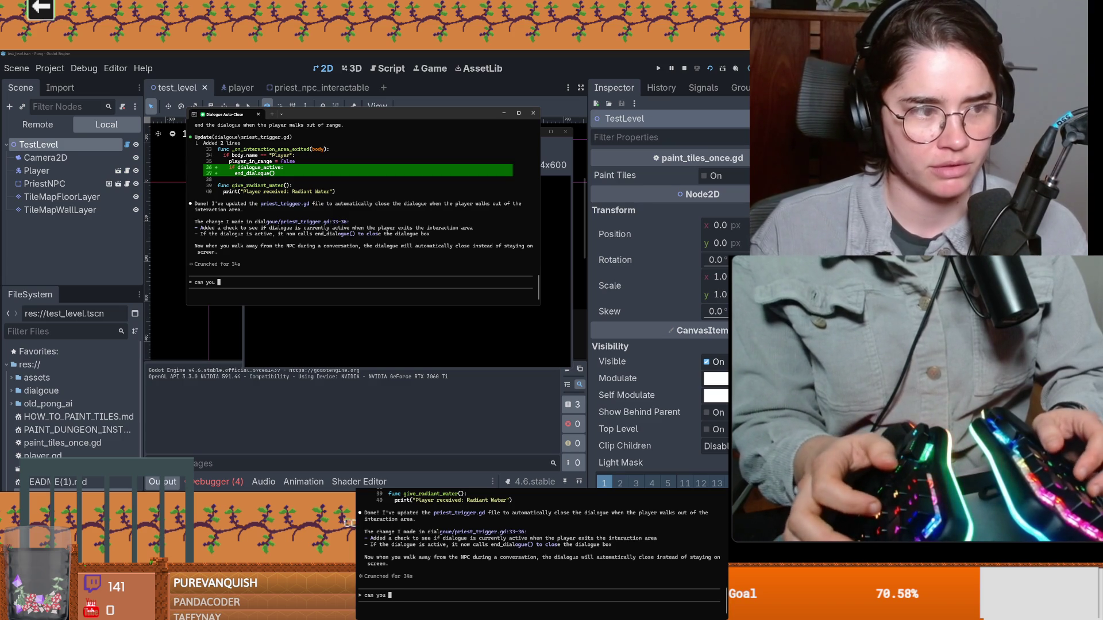
pyautogui.write('turn this into a turn based b')
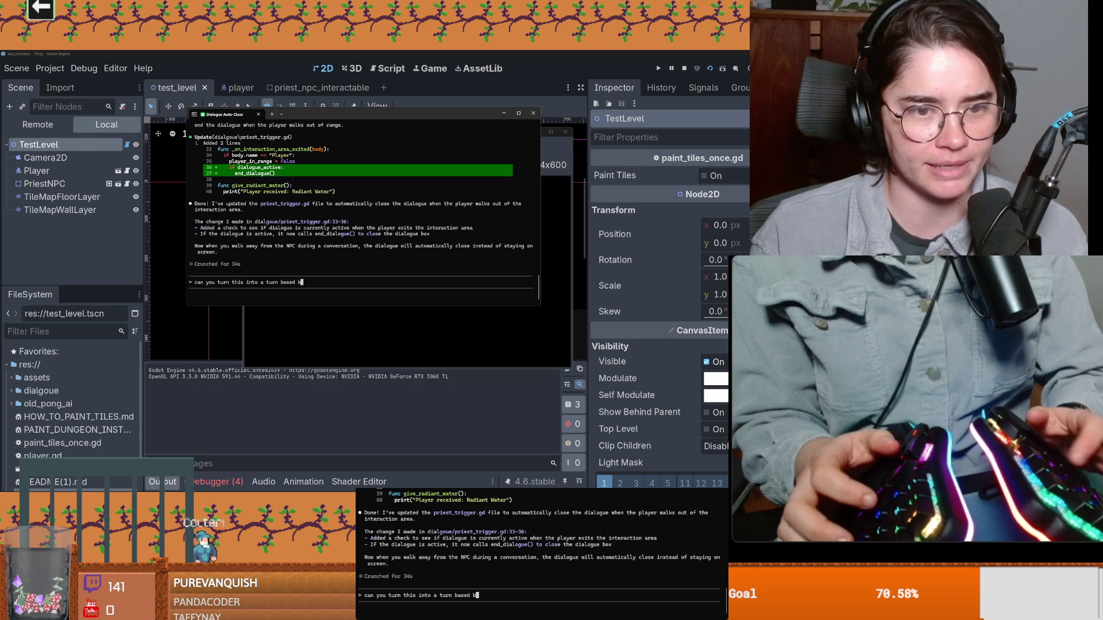
pyautogui.press('BackSpace')
pyautogui.write('game with grid ')
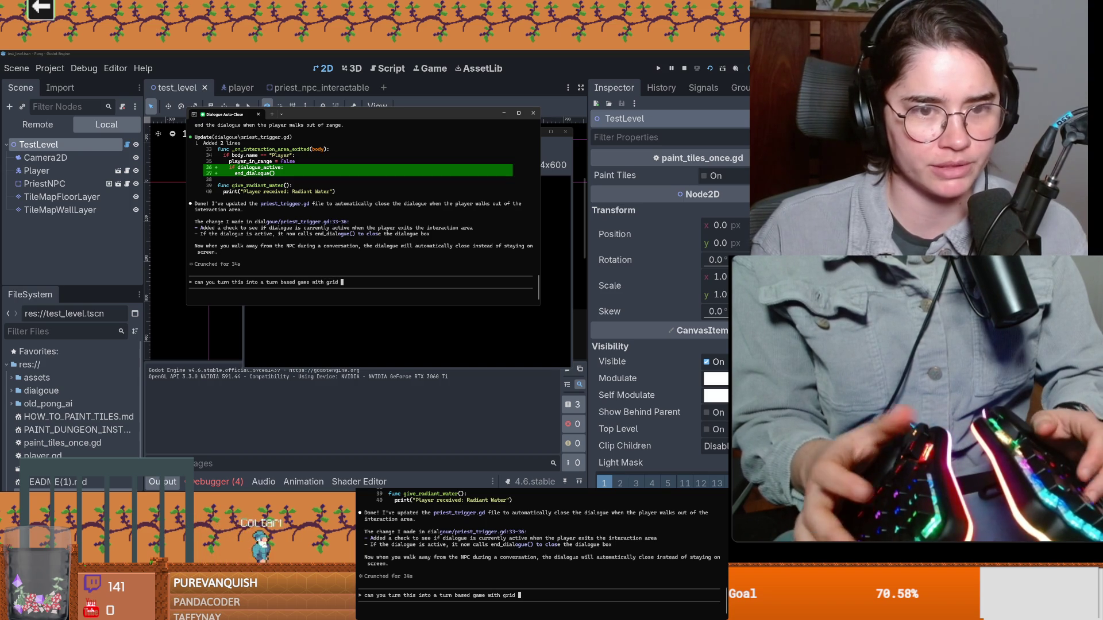
pyautogui.write('movement')
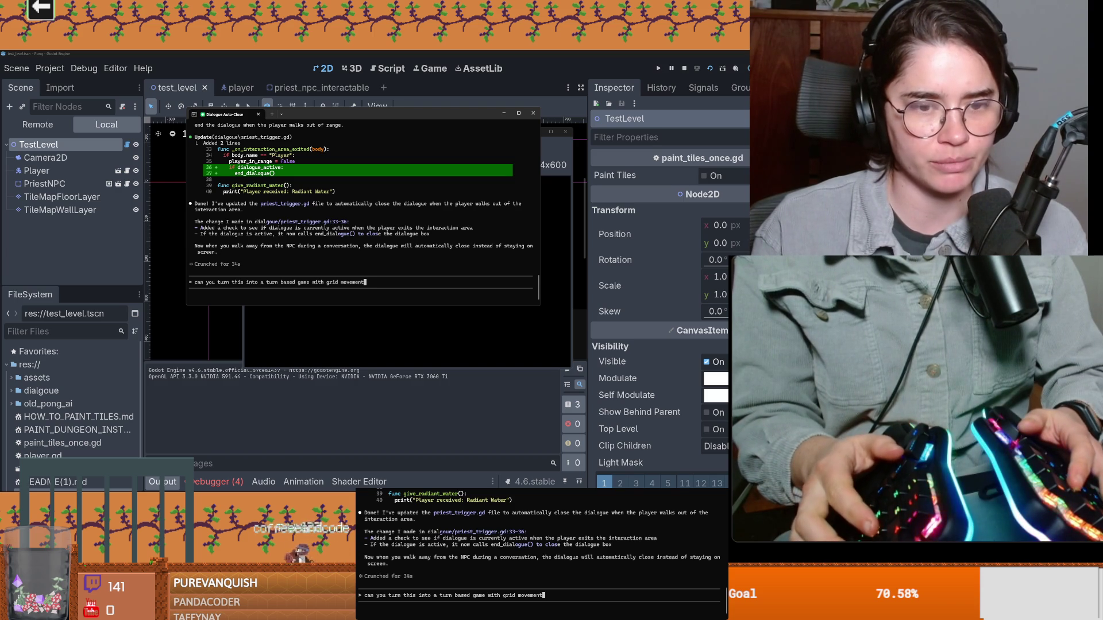
pyautogui.write(', ')
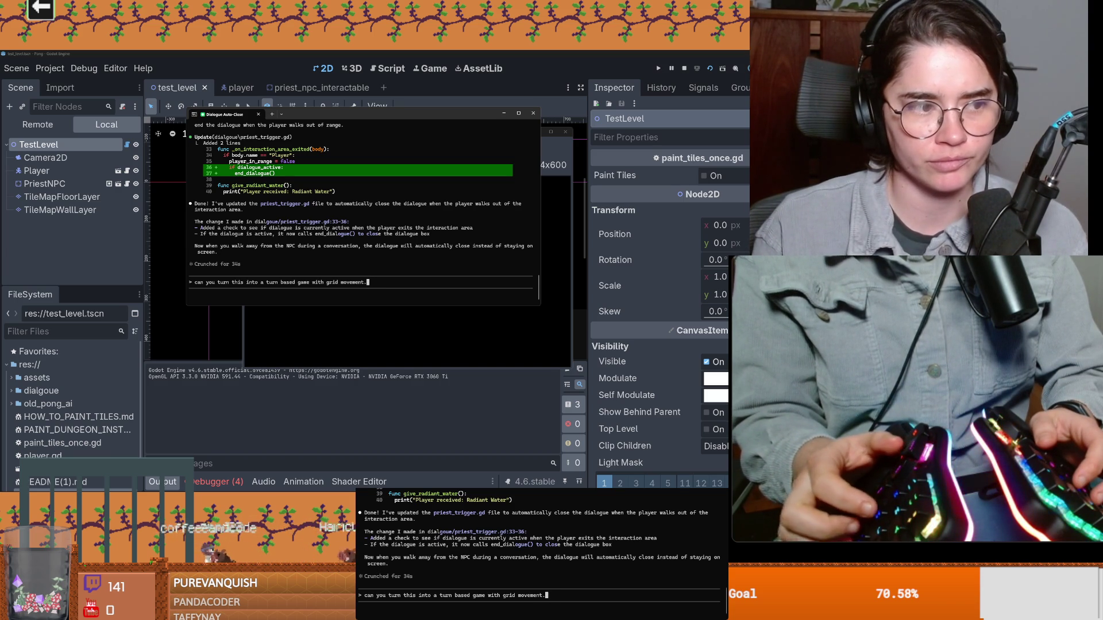
pyautogui.write('.')
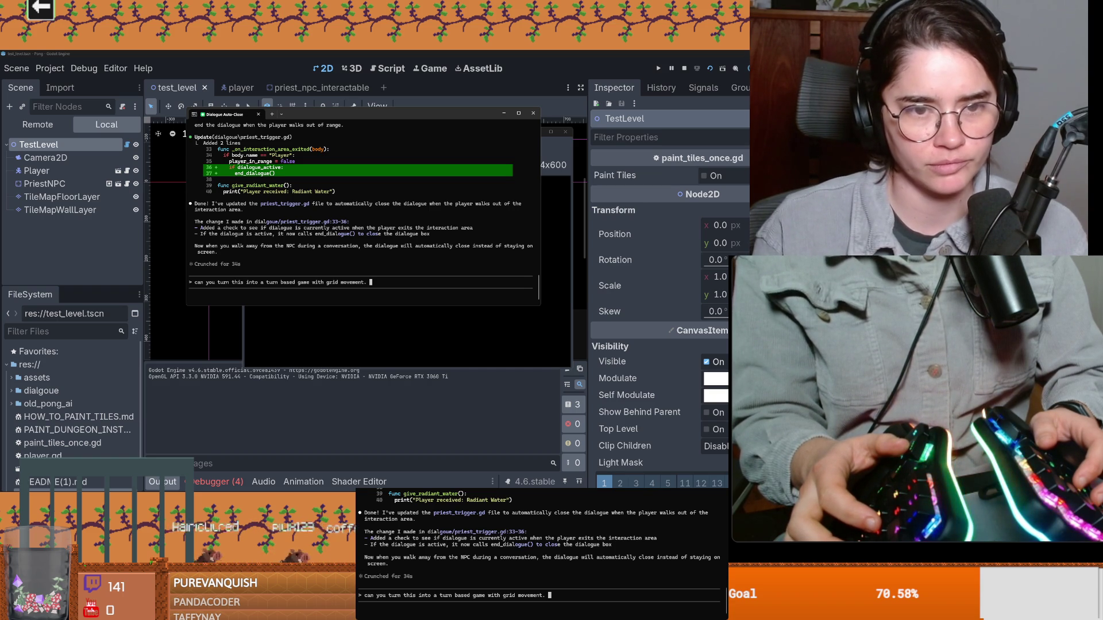
pyautogui.press('Return')
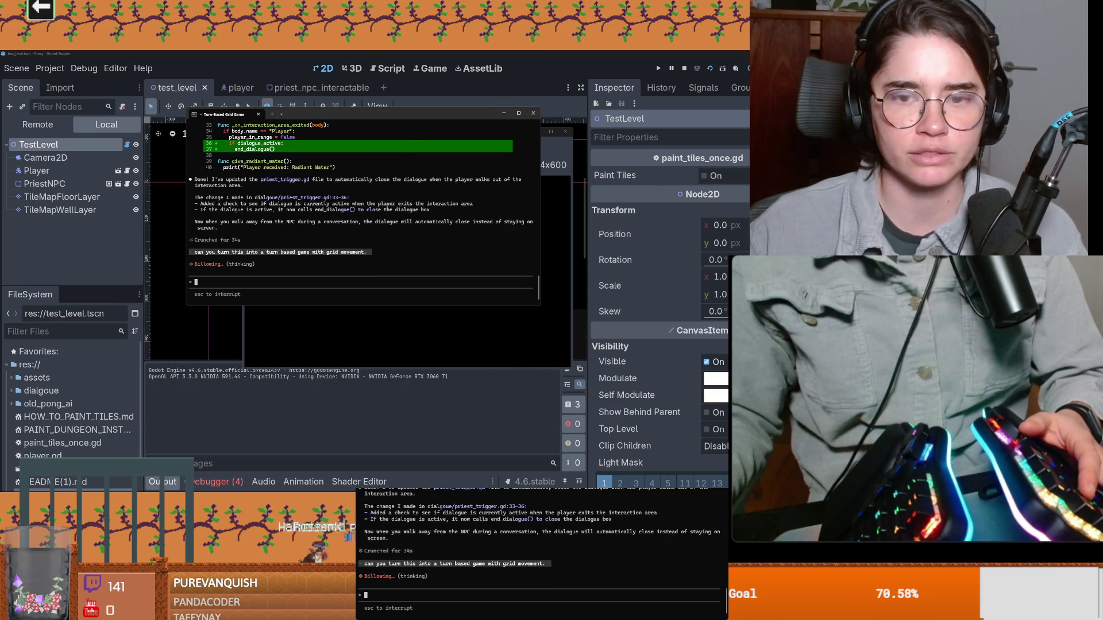
pyautogui.hotkey('alt', 'Tab')
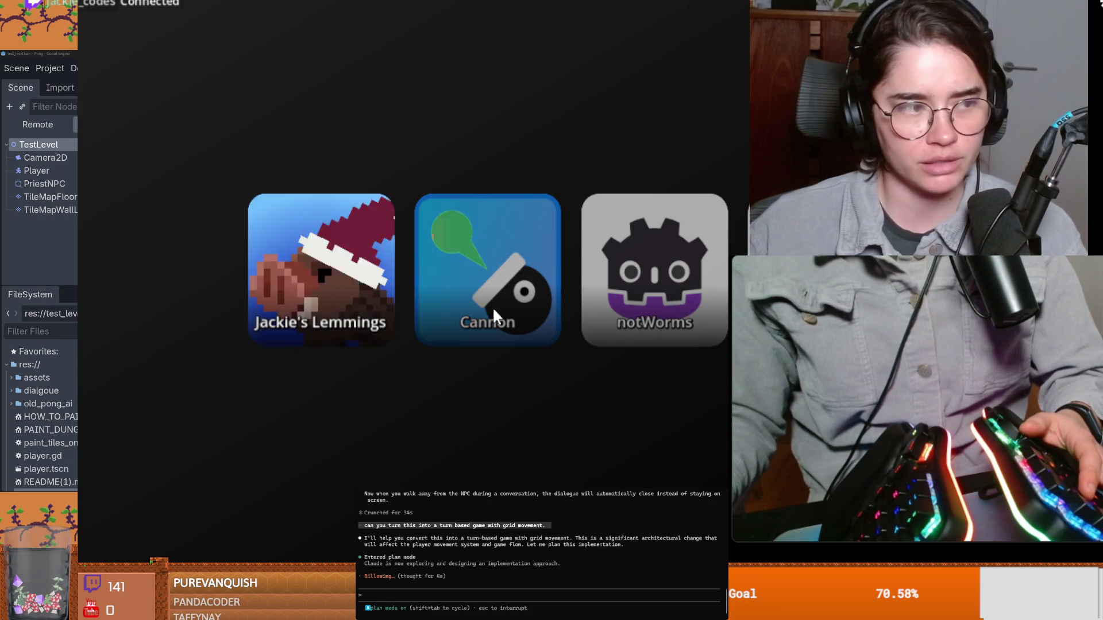
# Launch the Cannon game on the stream overlay, then leave it for the game-select menu
pyautogui.click(458, 286)
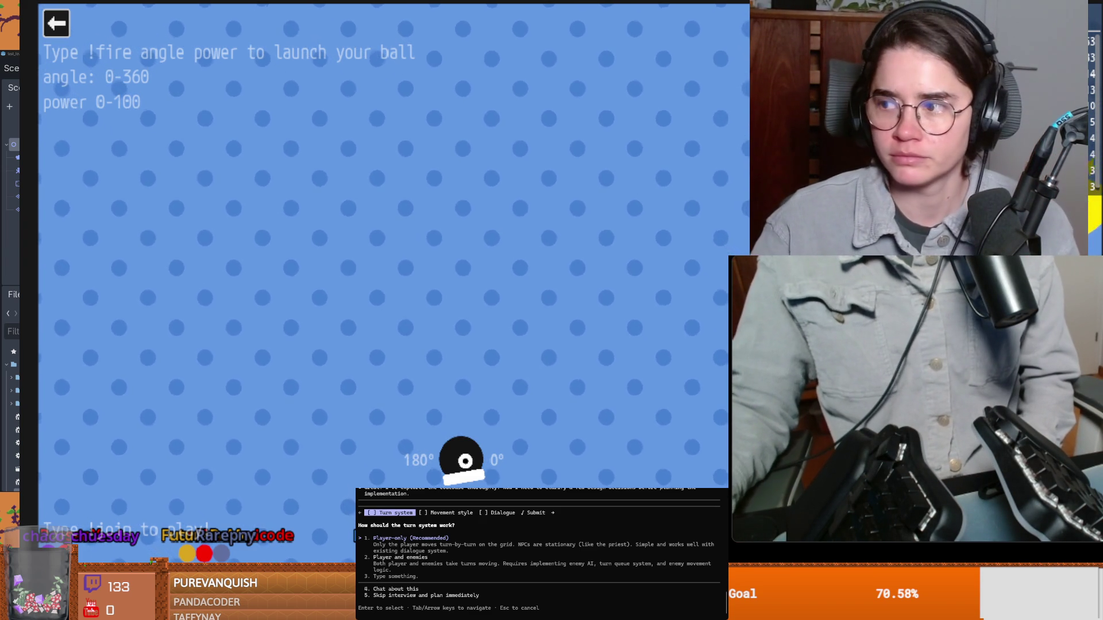
pyautogui.click(56, 22)
# Switch the stream overlay to the Lemmings game
pyautogui.click(371, 285)
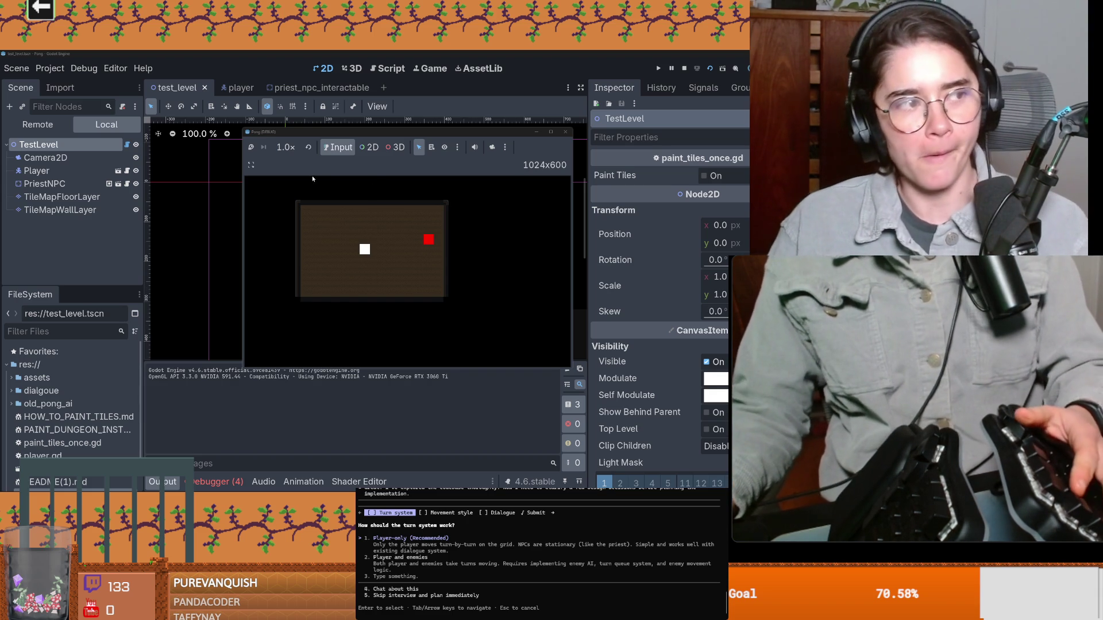
# Stop the running test level with F8 and bring up the terminal's turn-system question
pyautogui.press('Right')
pyautogui.press('Down')
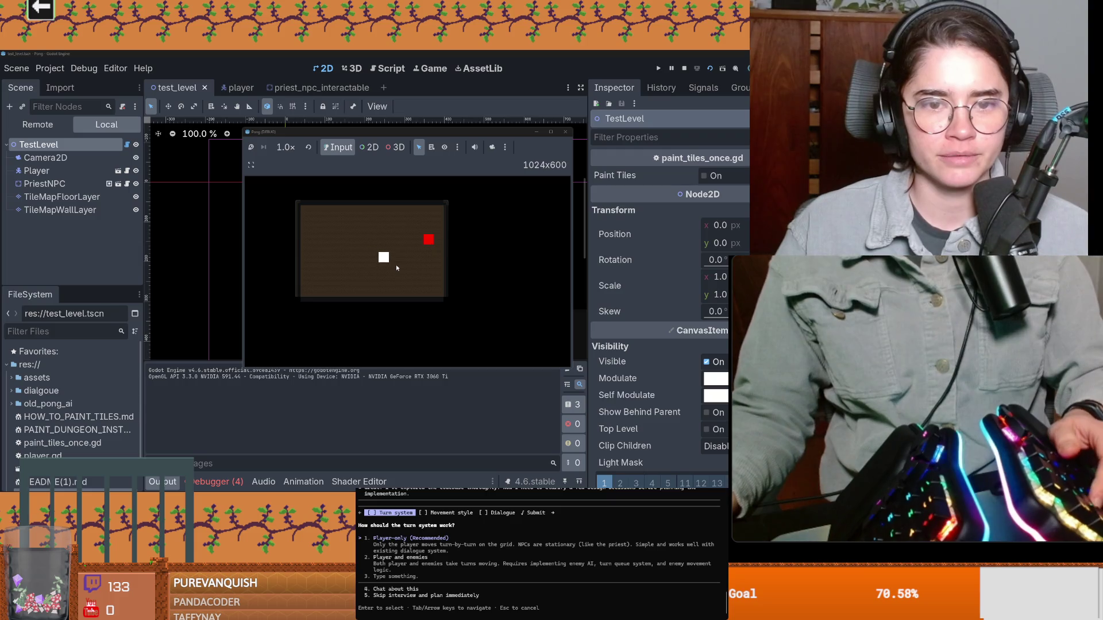
pyautogui.press('F8')
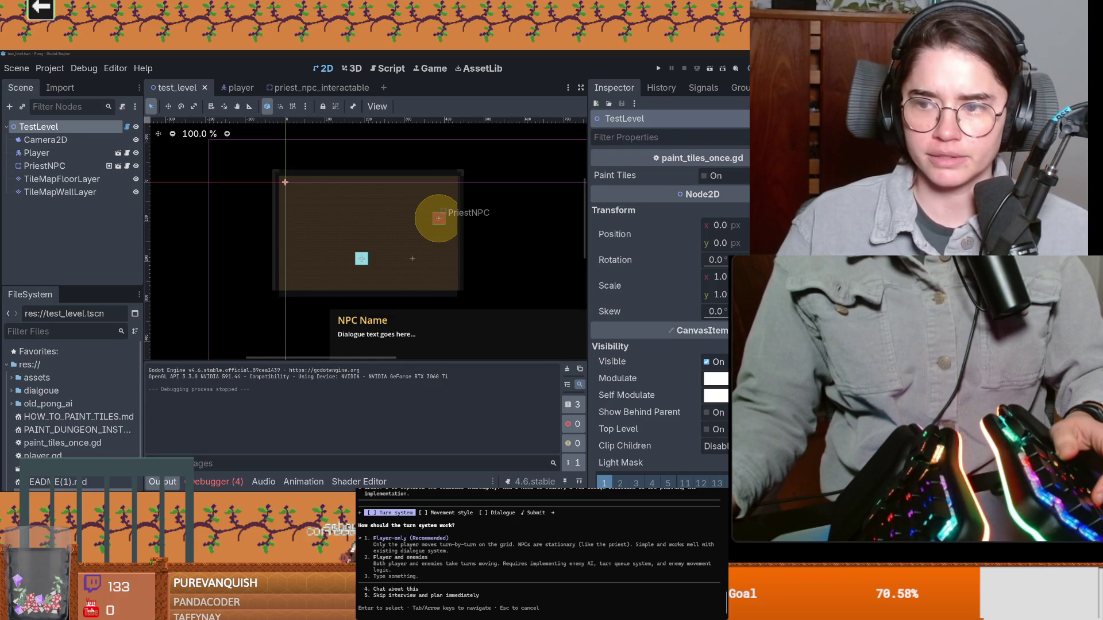
pyautogui.hotkey('alt', 'Tab')
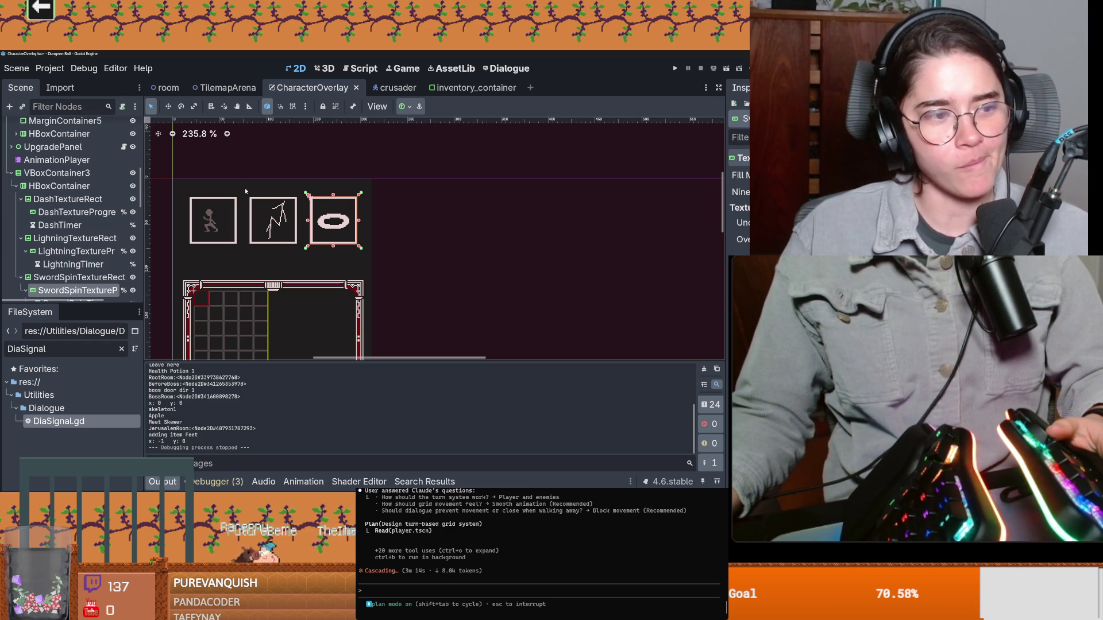
pyautogui.scroll(1, 245, 188)
pyautogui.scroll(2, 298, 237)
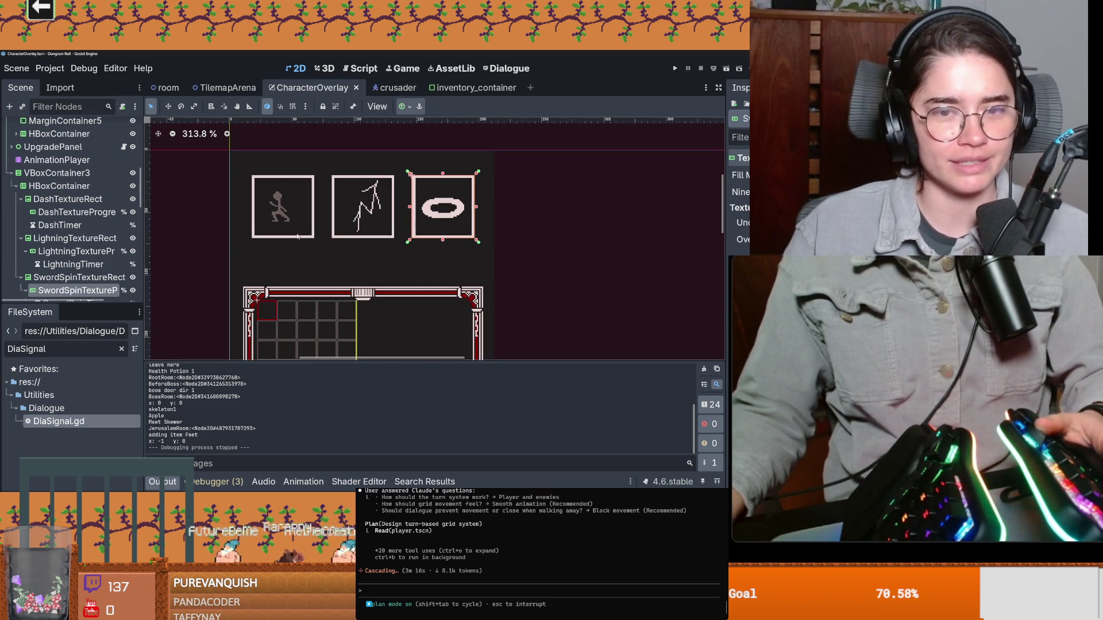
# Collapse the texture rect, Control and HBoxContainer branches in CharacterOverlay and save the scene
pyautogui.hotkey('ctrl', 's')
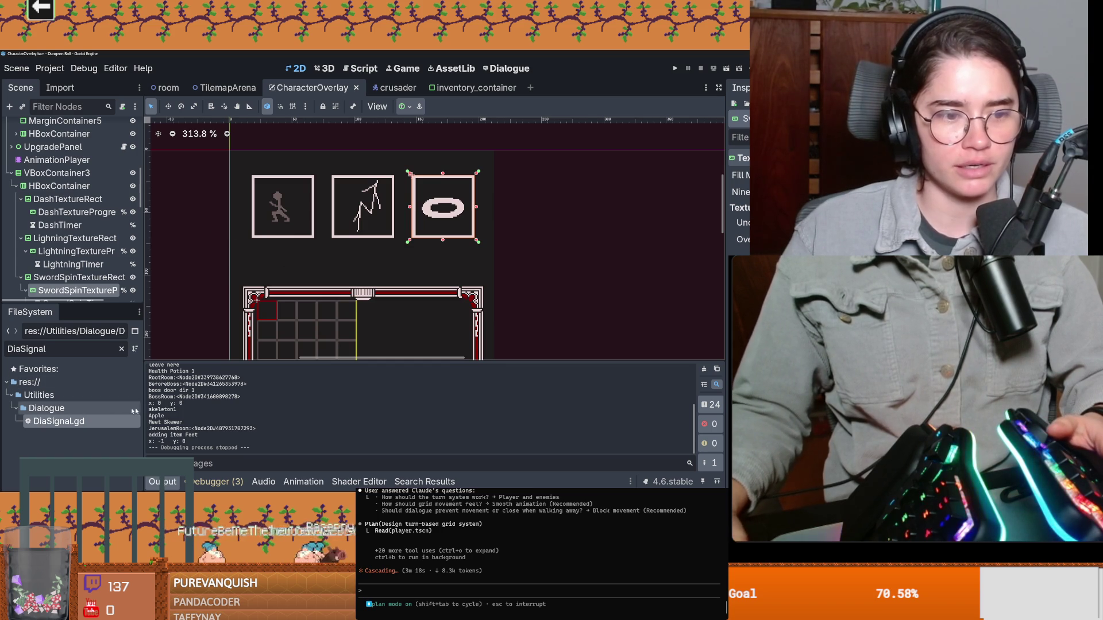
pyautogui.moveTo(75, 306); pyautogui.dragTo(76, 354)
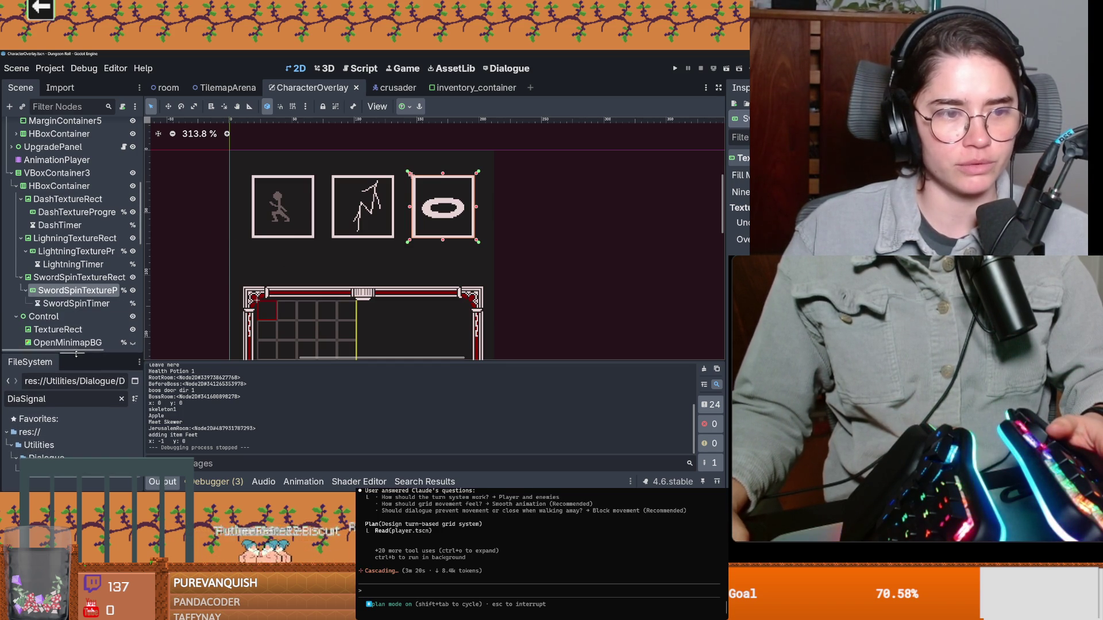
pyautogui.click(21, 277)
pyautogui.click(20, 237)
pyautogui.click(21, 198)
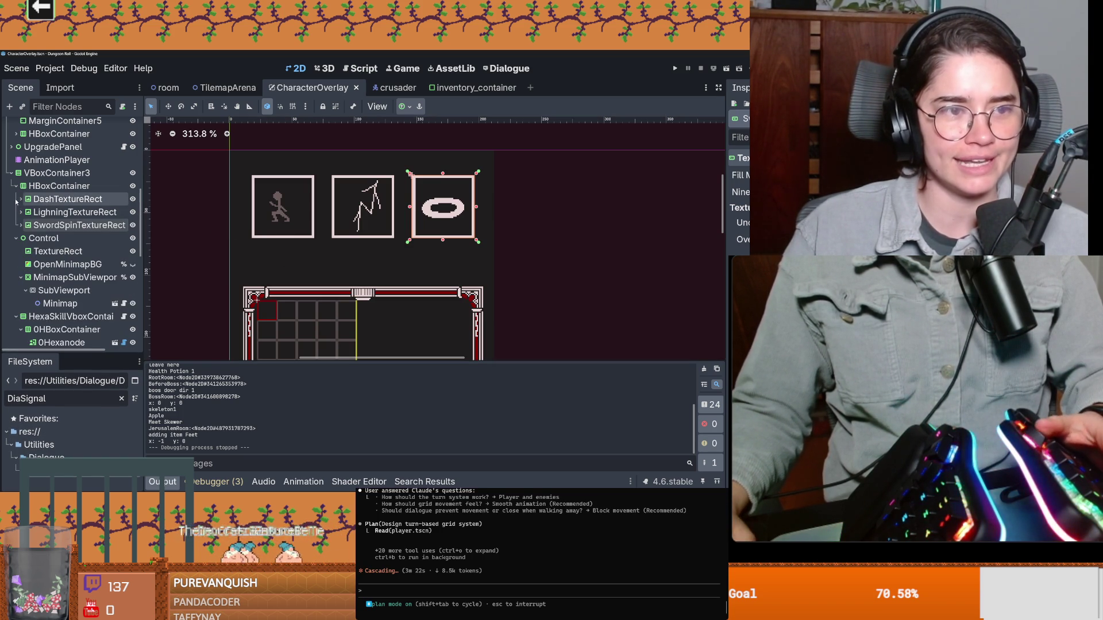
pyautogui.click(17, 238)
pyautogui.hotkey('ctrl', 's')
pyautogui.click(13, 185)
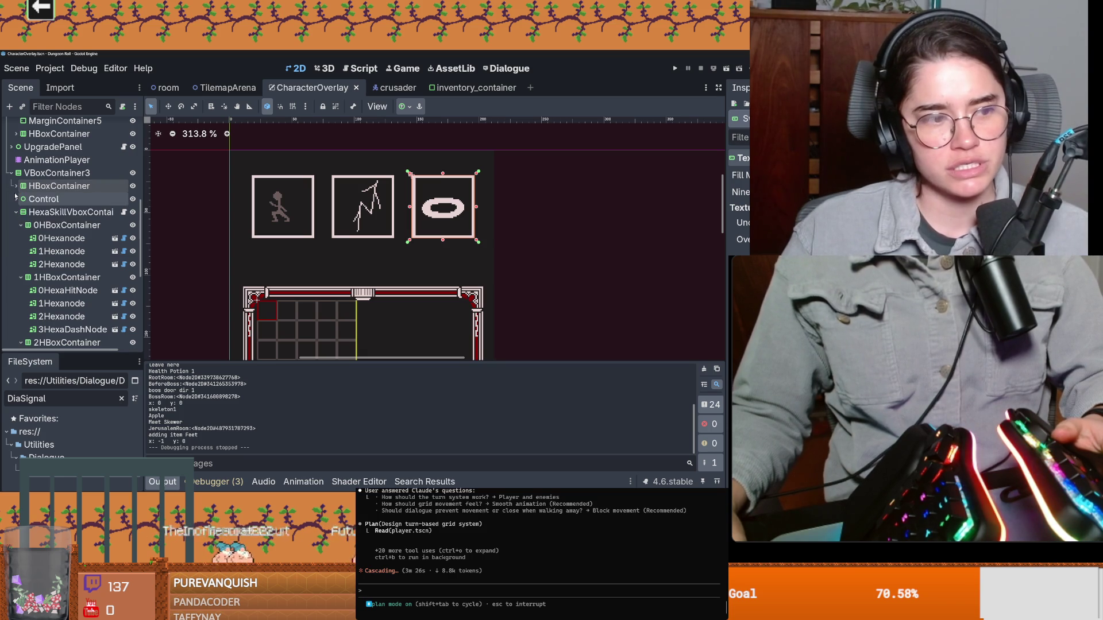
pyautogui.scroll(-1, 434, 219)
pyautogui.hotkey('ctrl', 's')
pyautogui.scroll(-3, 320, 276)
pyautogui.scroll(1, 357, 249)
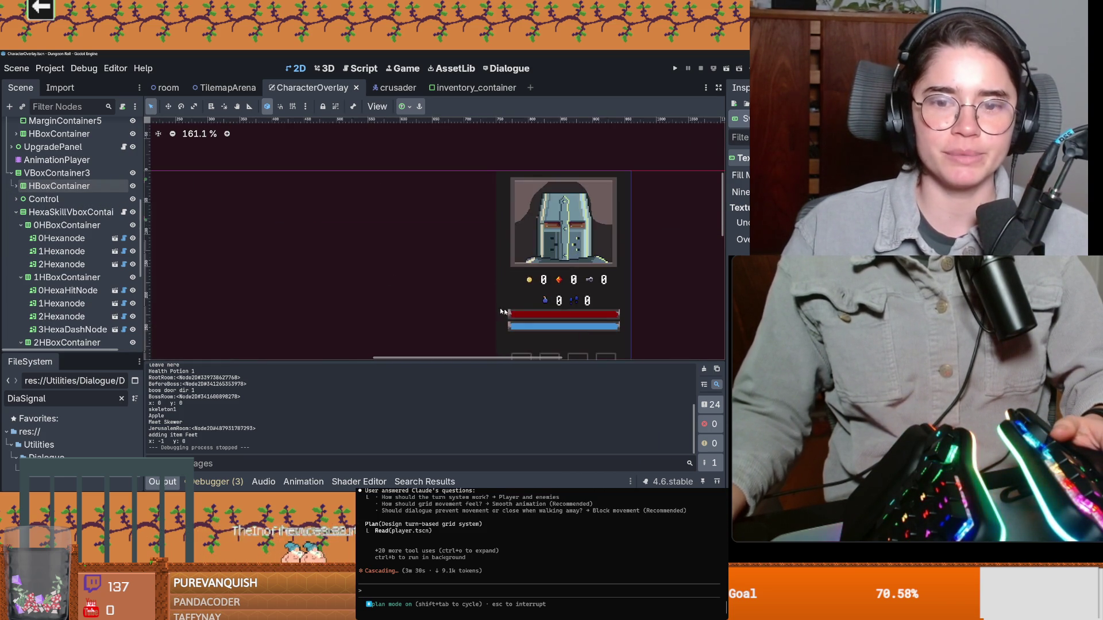
pyautogui.scroll(2, 451, 259)
# Review the DiaSignal.gd changes in GitHub Desktop, then switch to the crusader scene
pyautogui.moveTo(311, 229); pyautogui.dragTo(337, 237)
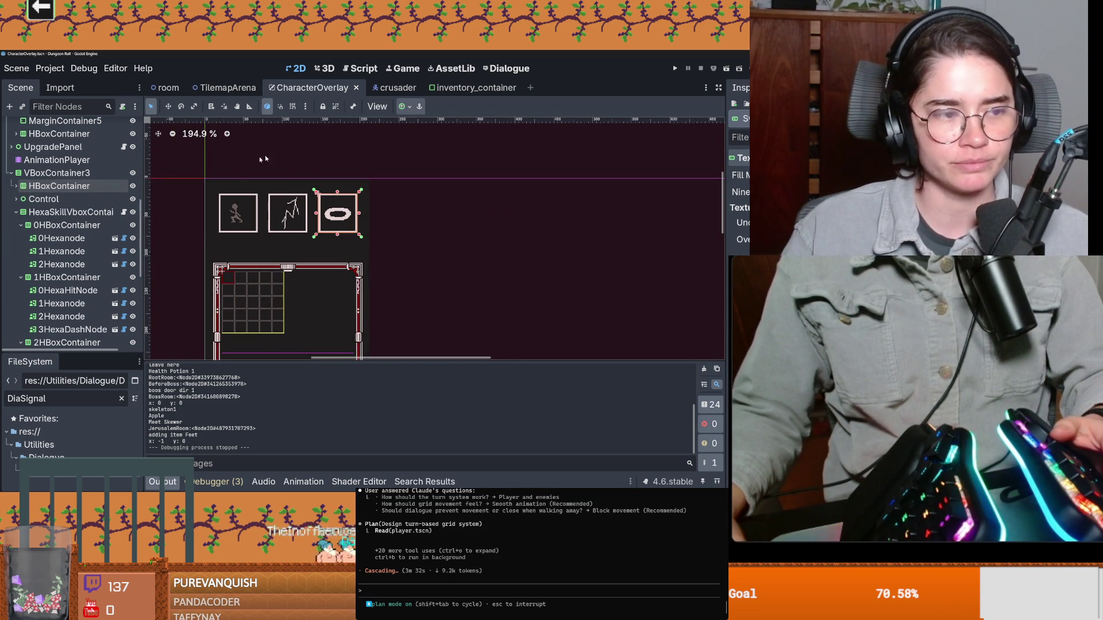
pyautogui.hotkey('alt', 'Tab')
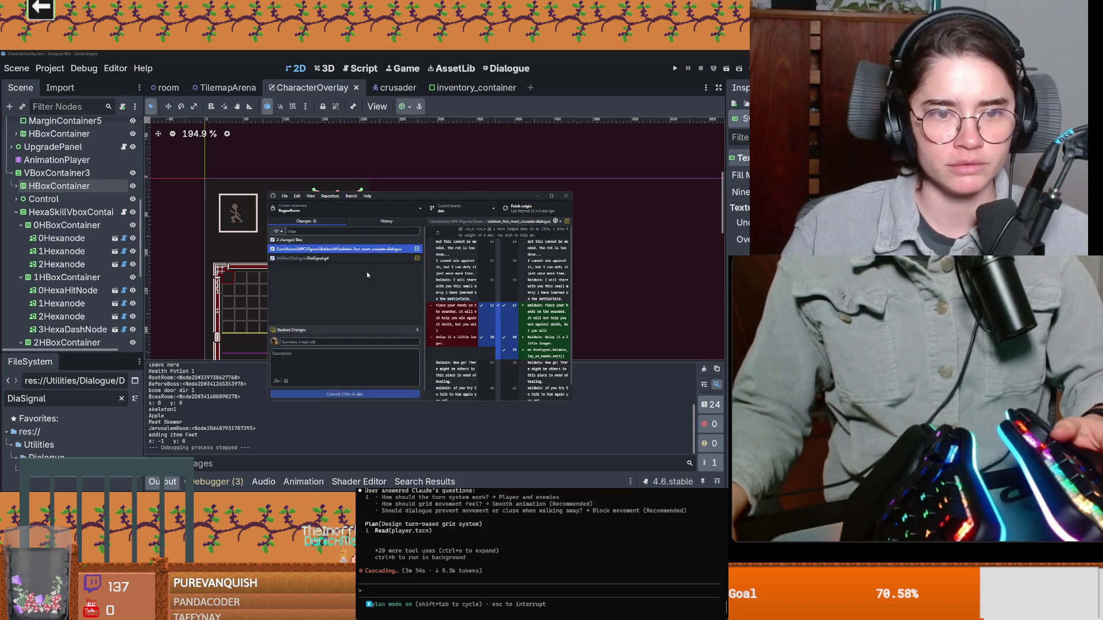
pyautogui.click(343, 251)
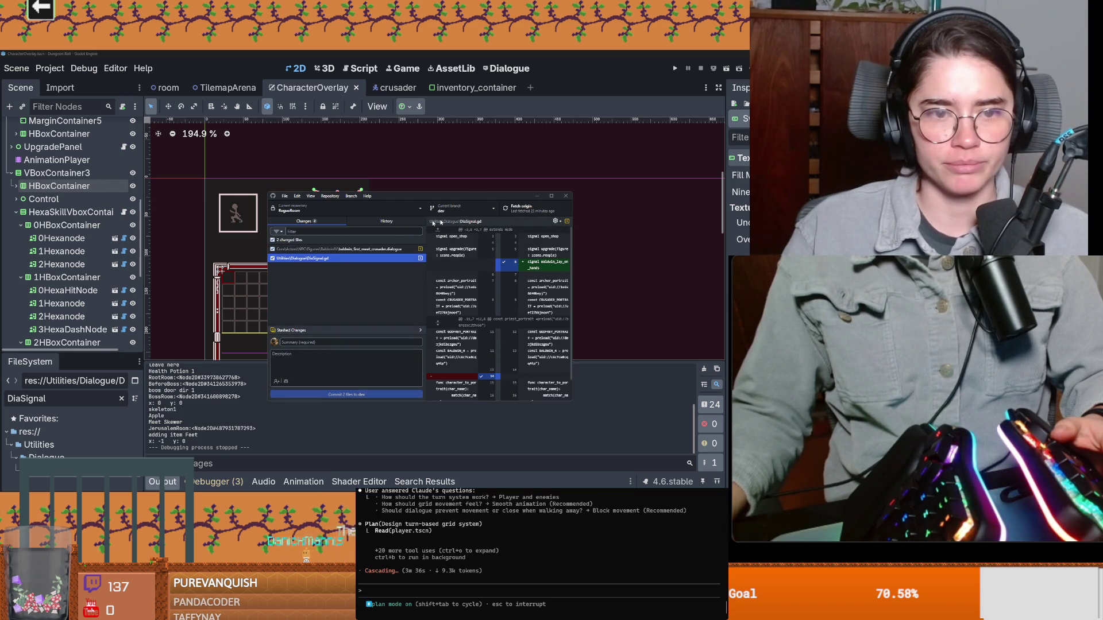
pyautogui.hotkey('alt', 'Tab')
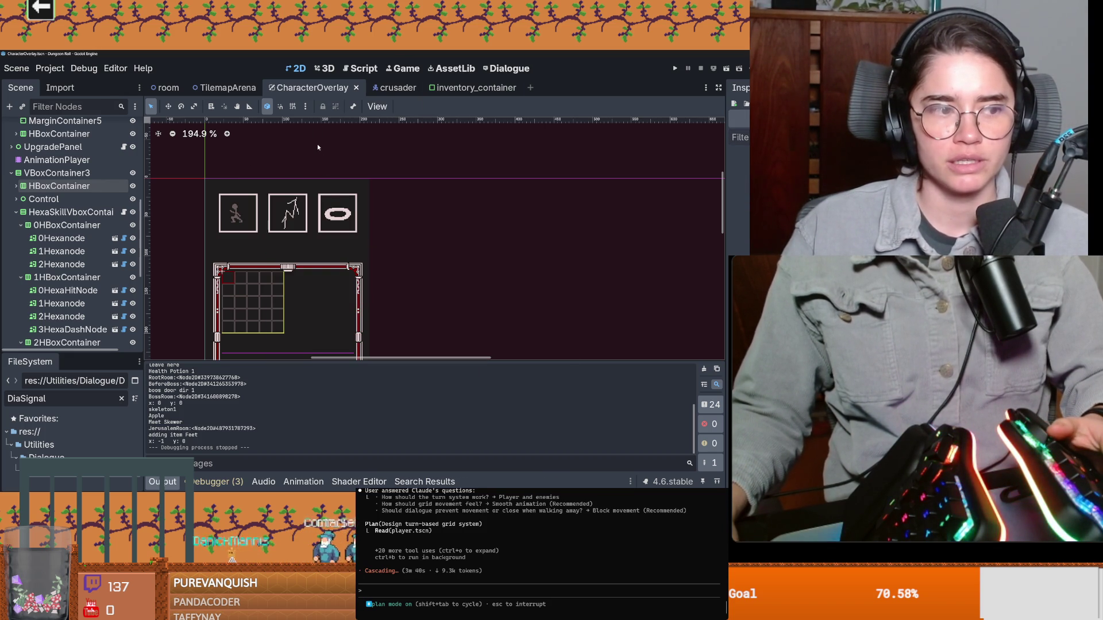
pyautogui.click(392, 86)
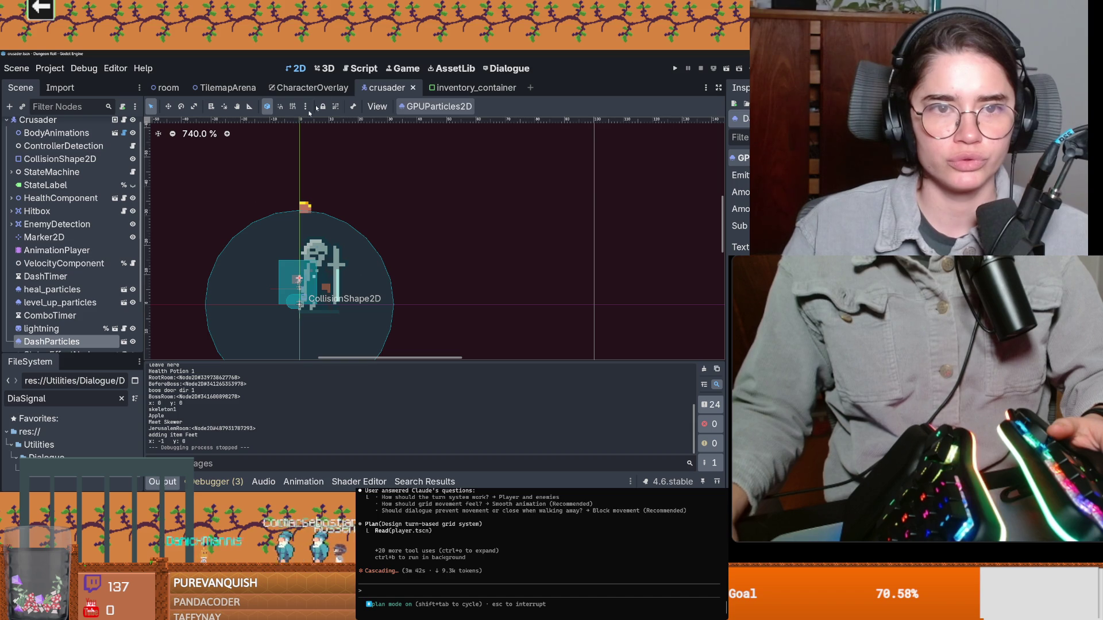
# Open the status effect node scene and the radiation effect's GlowParticles node
pyautogui.hotkey('ctrl', 'shift', 'Tab')
pyautogui.hotkey('ctrl', 'shift', 'Tab')
pyautogui.hotkey('ctrl', 'shift', 'Tab')
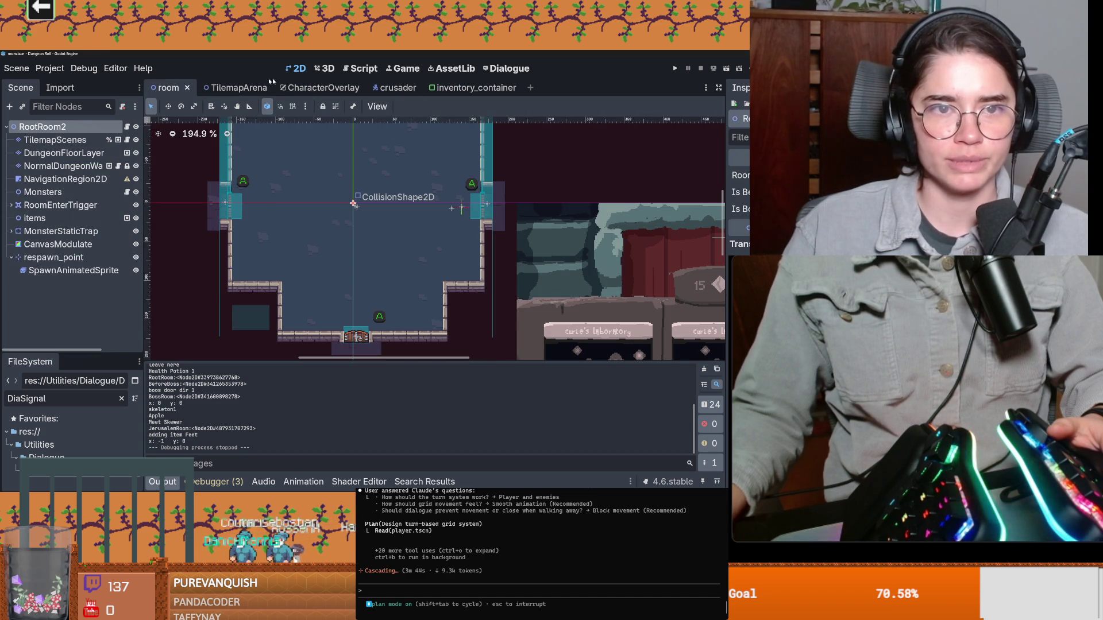
pyautogui.hotkey('ctrl', 'Tab')
pyautogui.hotkey('ctrl', 'Tab')
pyautogui.hotkey('ctrl', 'Tab')
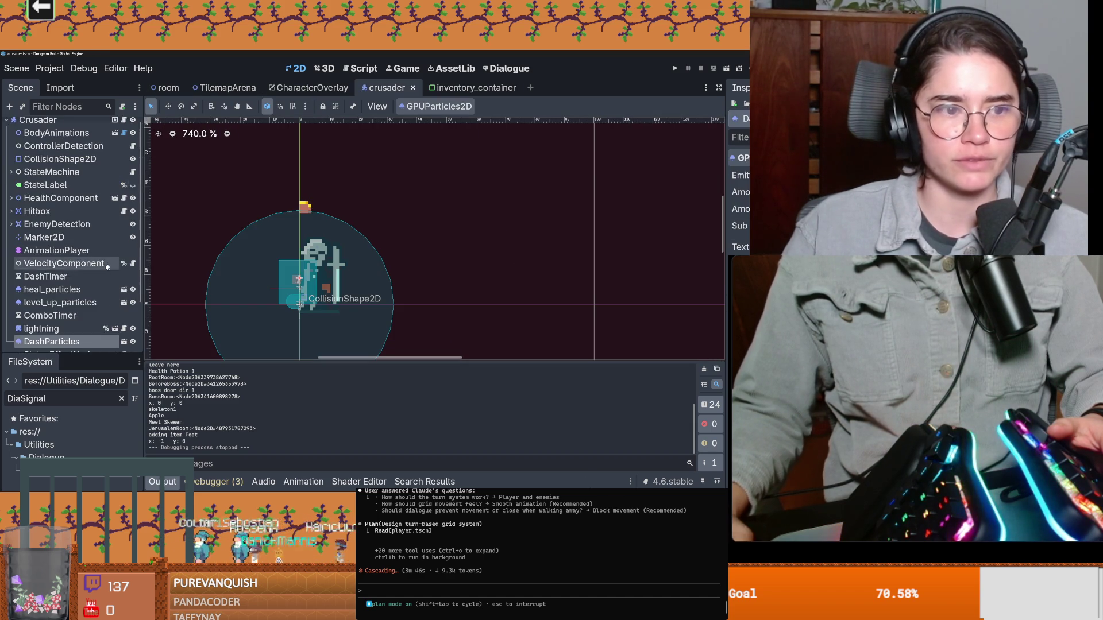
pyautogui.scroll(-3, 106, 267)
pyautogui.scroll(1, 98, 276)
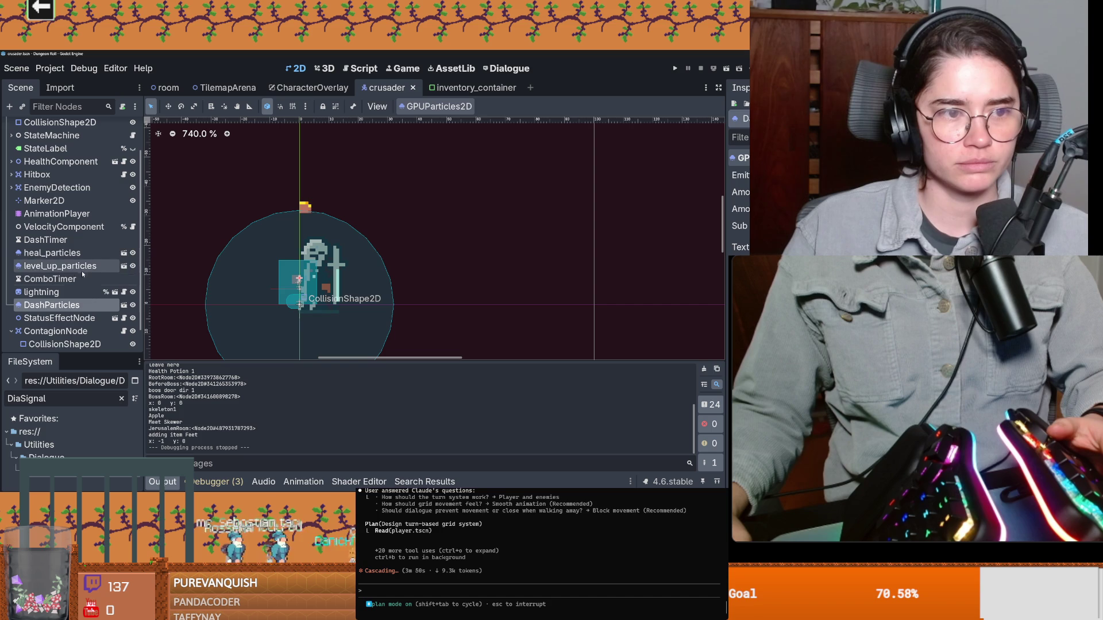
pyautogui.click(114, 318)
pyautogui.click(118, 166)
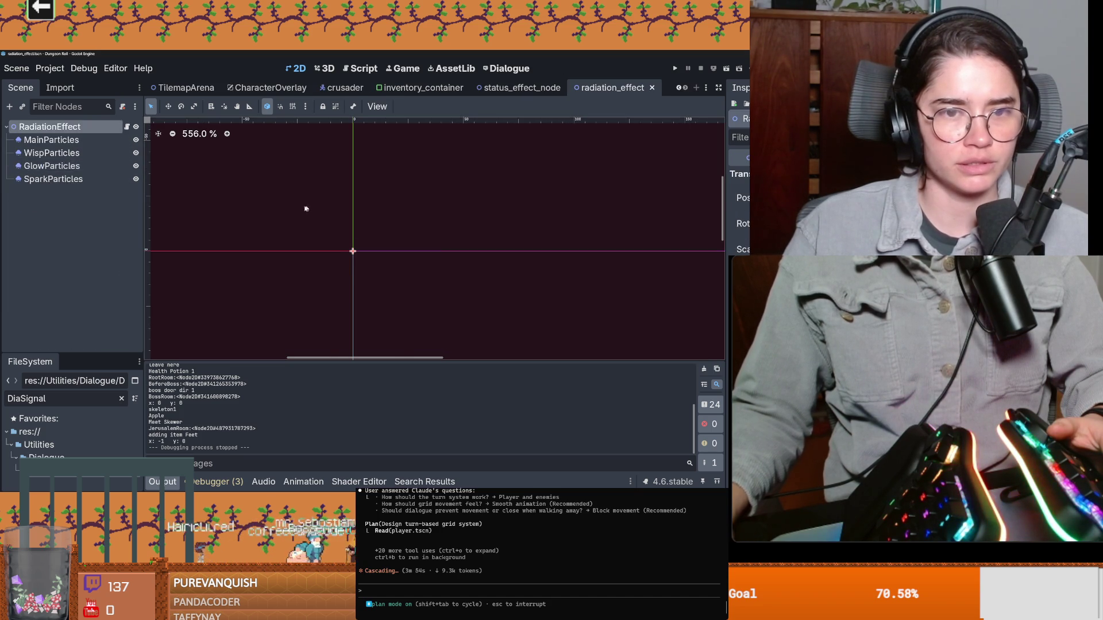
pyautogui.scroll(3, 396, 268)
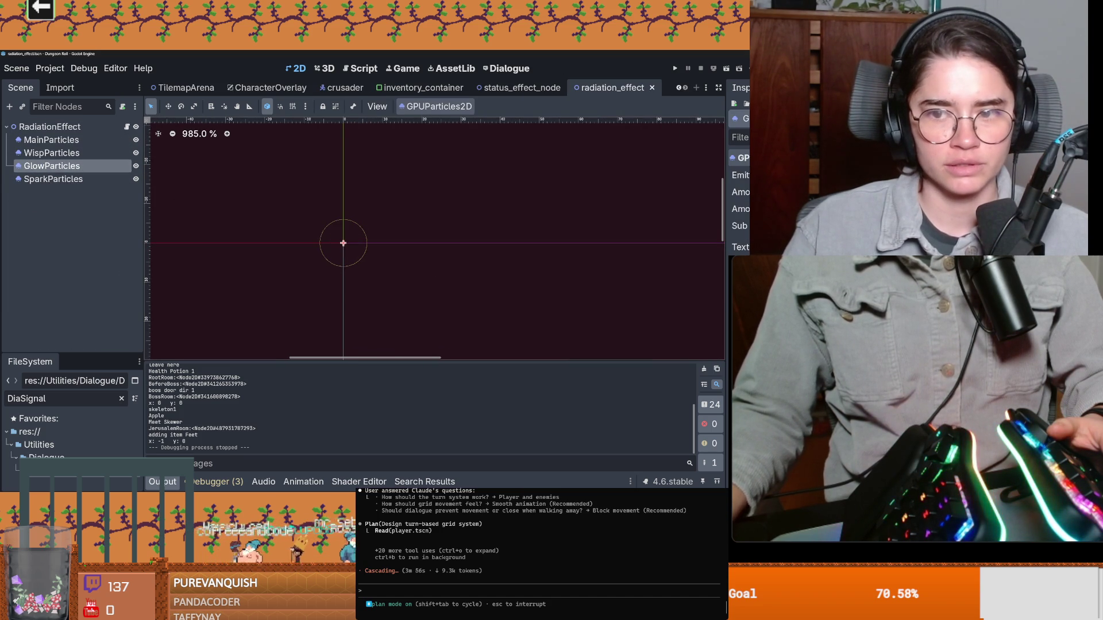
# Preview the green glow with Emitting on, then close radiation_effect without saving
pyautogui.moveTo(725, 267); pyautogui.dragTo(562, 259)
pyautogui.scroll(4, 379, 241)
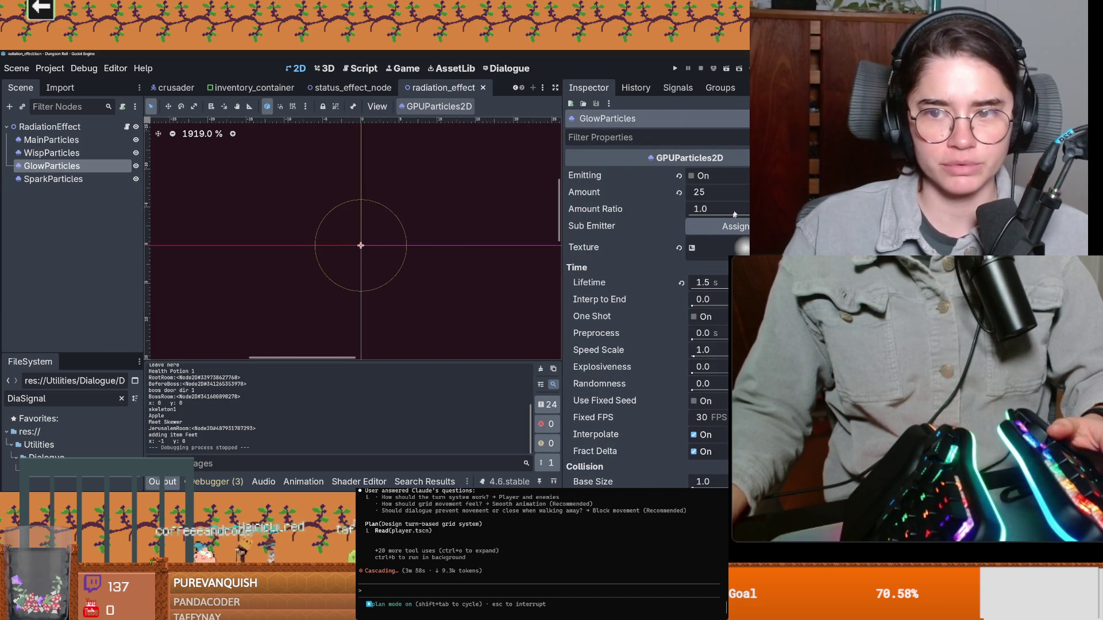
pyautogui.click(692, 175)
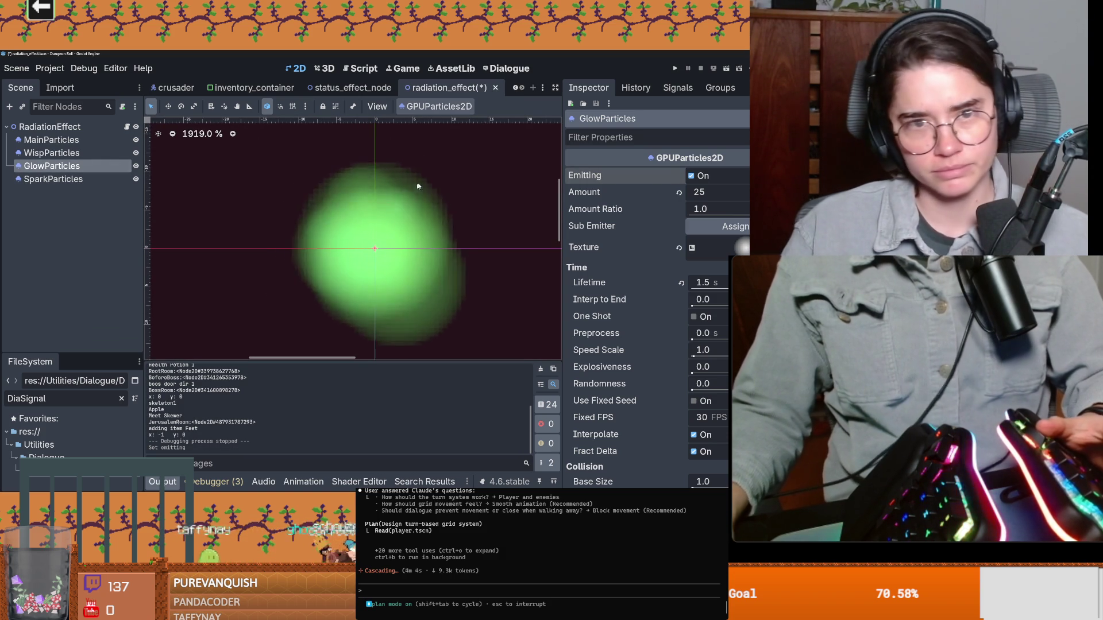
pyautogui.hotkey('ctrl', 'shift', 'w')
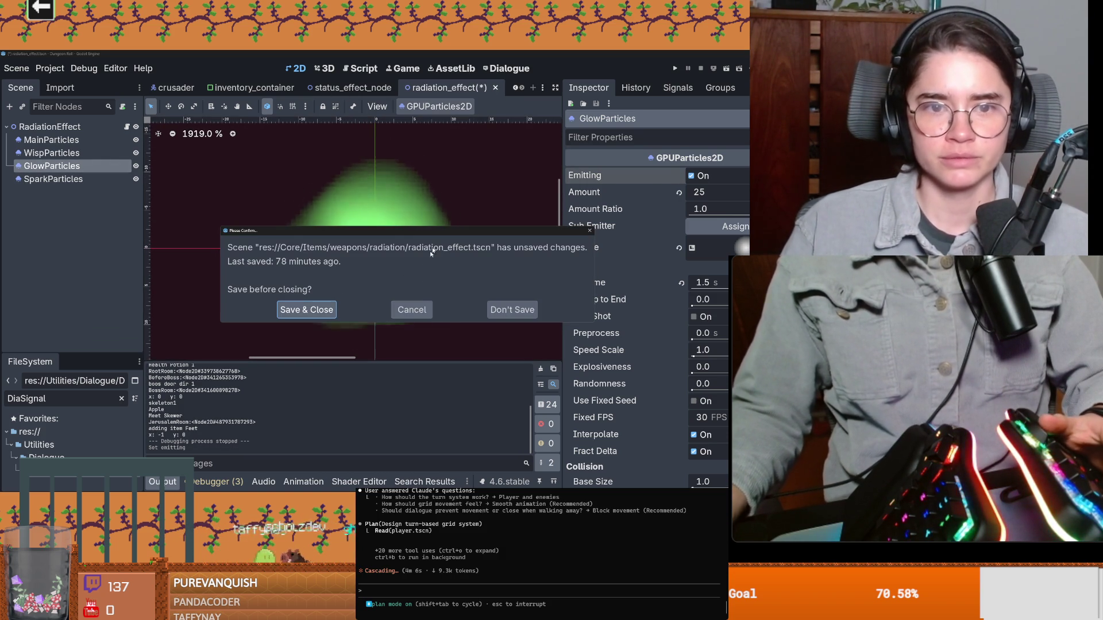
pyautogui.click(512, 310)
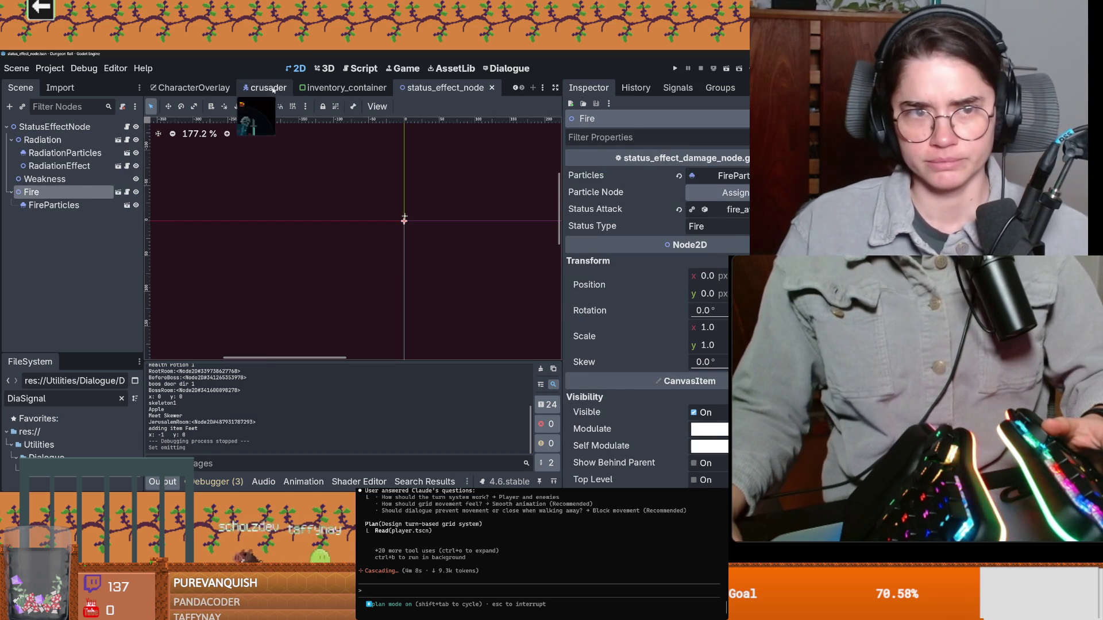
# Filter the FileSystem dock for baldwin and open BaldwinScene.tscn in its own tab
pyautogui.click(268, 87)
pyautogui.click(59, 88)
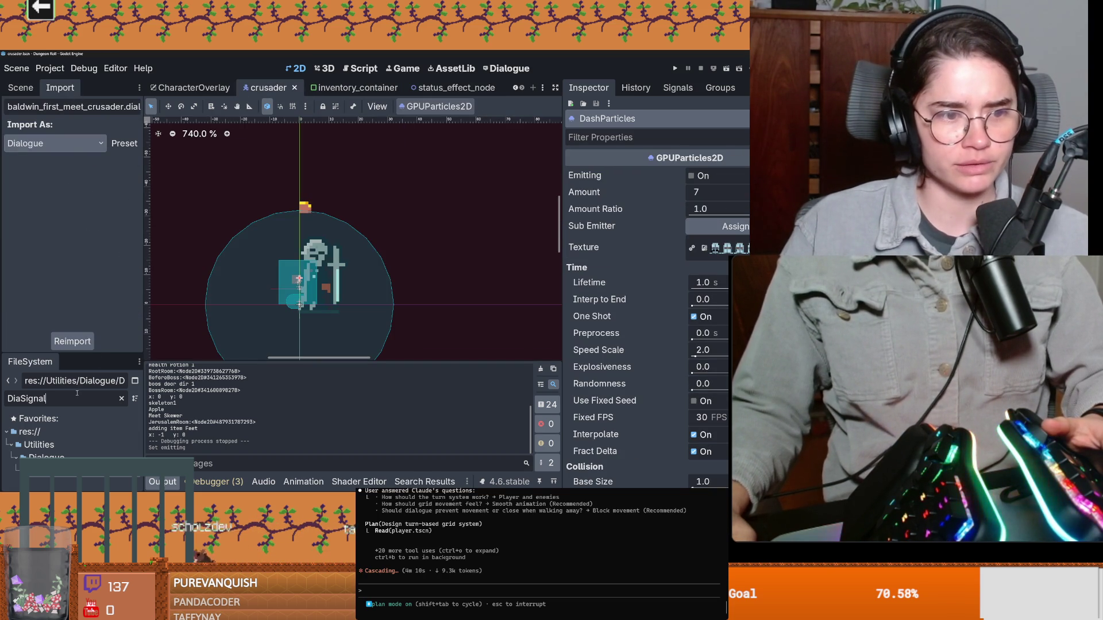
pyautogui.hotkey('ctrl', 'a')
pyautogui.write('baldwin')
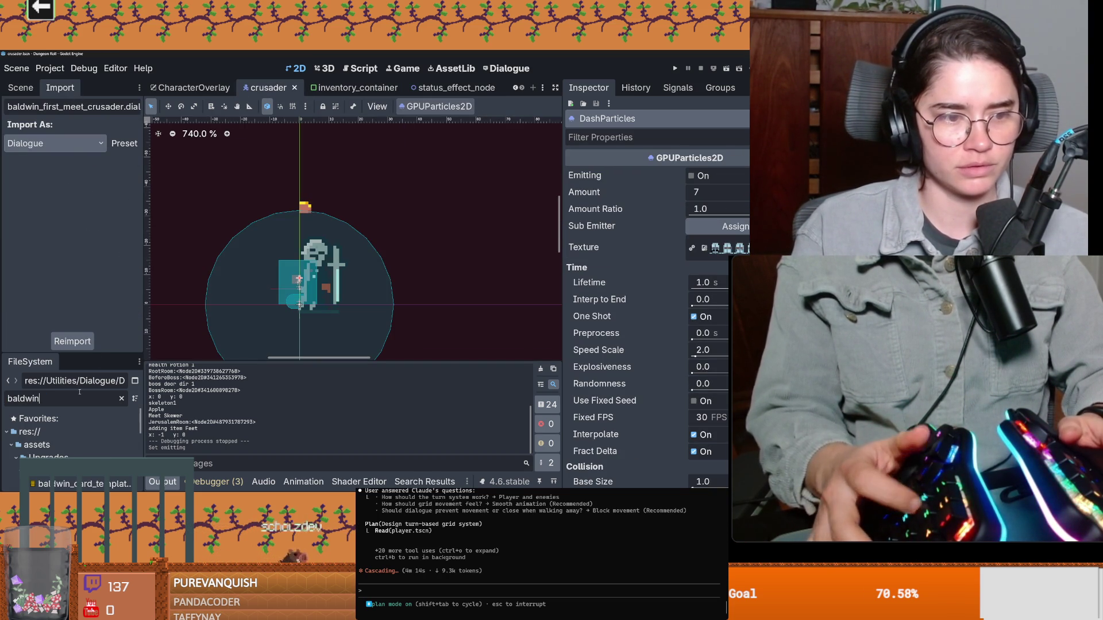
pyautogui.moveTo(72, 354); pyautogui.dragTo(72, 181)
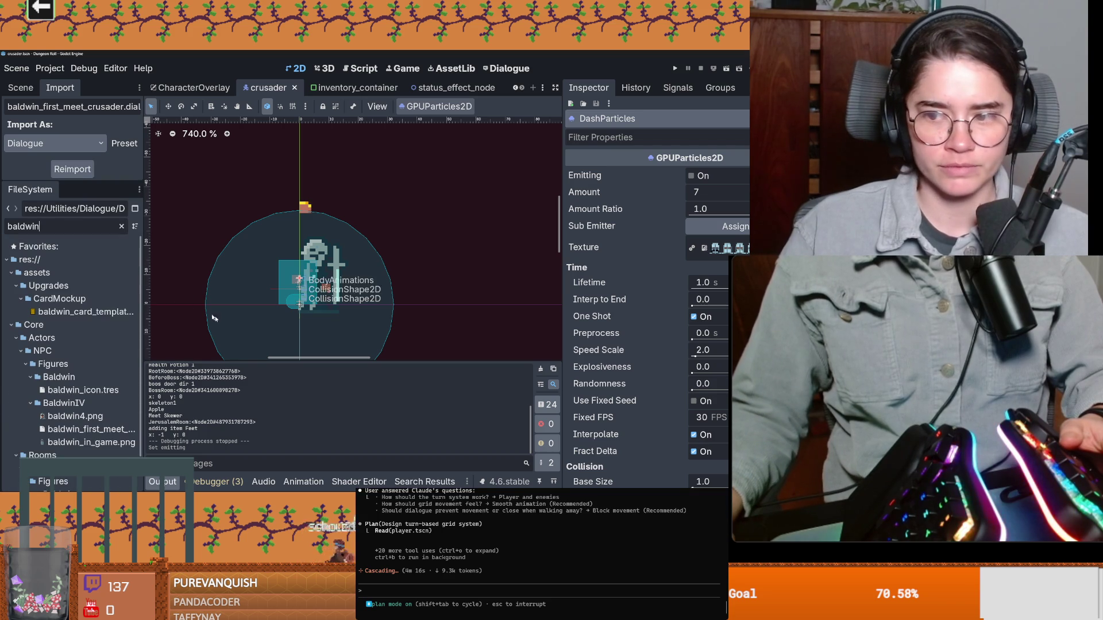
pyautogui.scroll(-2, 118, 360)
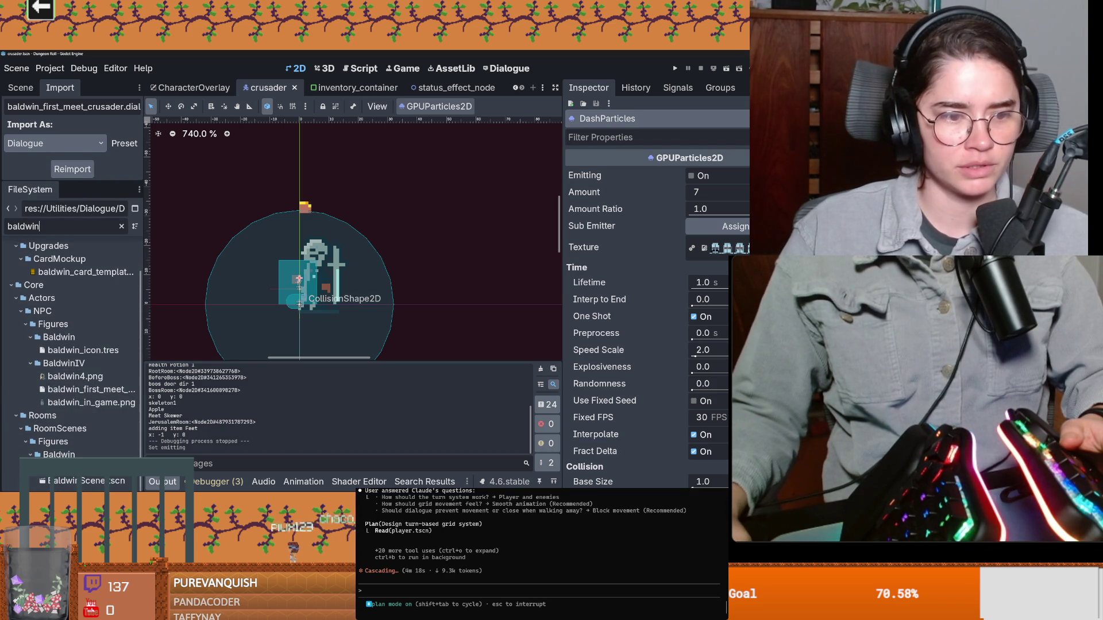
pyautogui.doubleClick(86, 481)
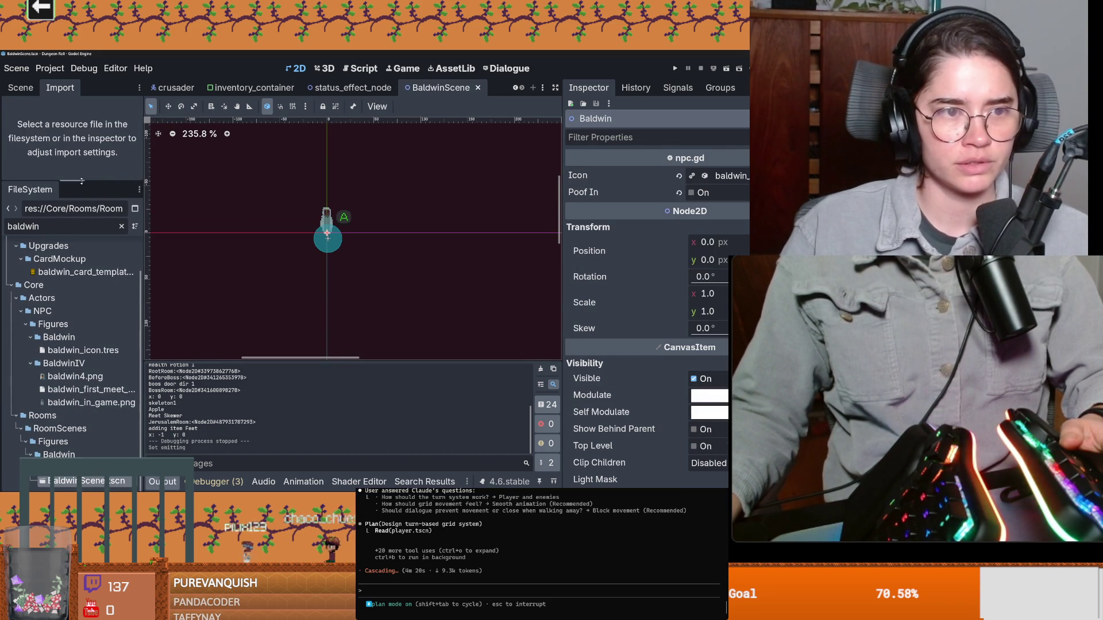
pyautogui.moveTo(82, 181); pyautogui.dragTo(81, 261)
pyautogui.click(21, 87)
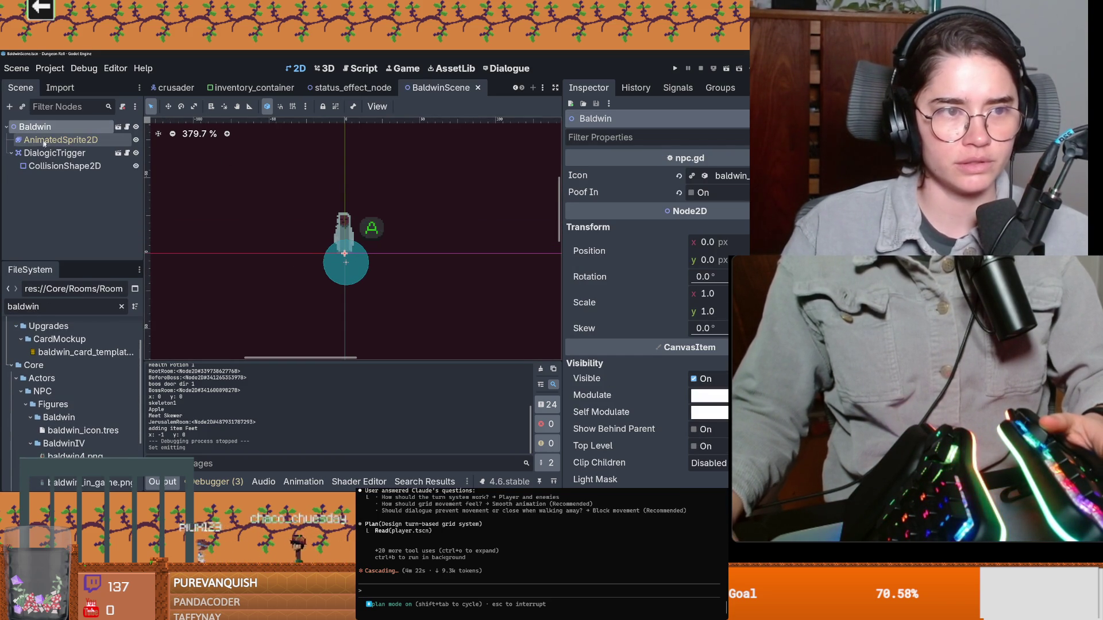
# Start a Quick Open scene search, then dismiss it without opening anything
pyautogui.click(21, 107)
pyautogui.write('g;pw')
pyautogui.press('BackSpace')
pyautogui.press('BackSpace')
pyautogui.press('BackSpace')
pyautogui.write('low')
pyautogui.press('BackSpace')
pyautogui.press('BackSpace')
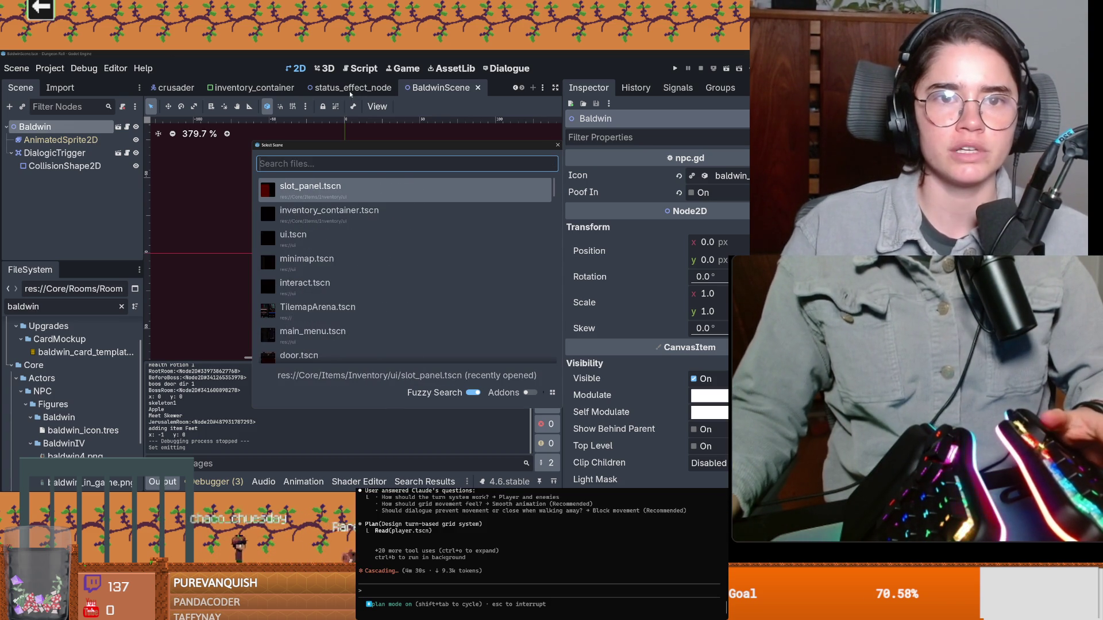
pyautogui.press('Escape')
# Return to the status effect node scene's Fire node and bring up GlowParticles actions
pyautogui.click(332, 90)
pyautogui.click(51, 191)
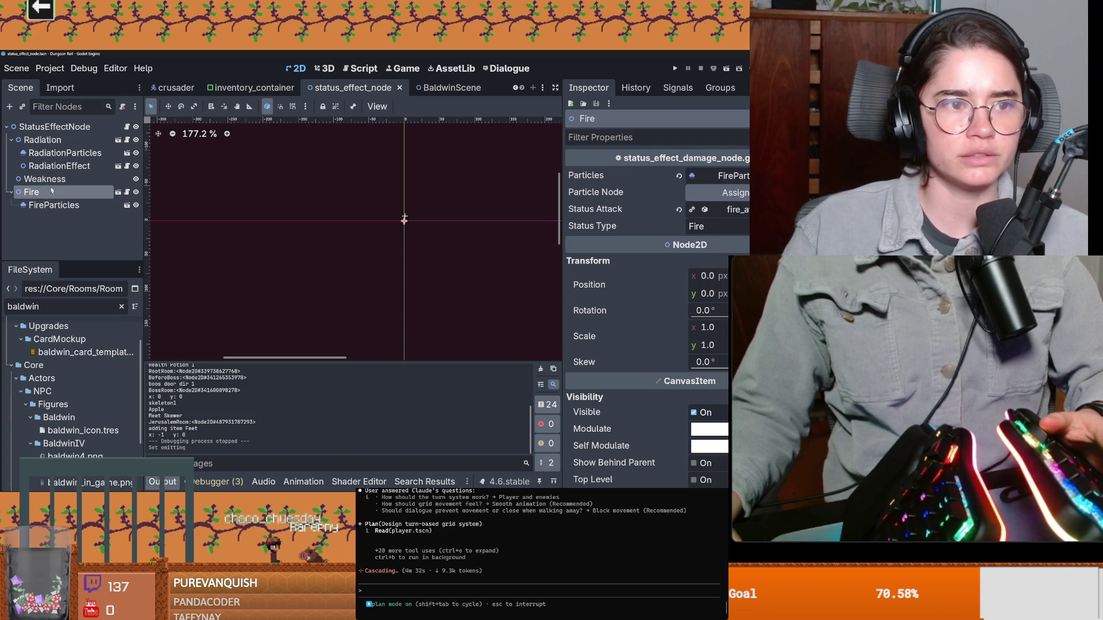
pyautogui.click(105, 165)
pyautogui.rightClick(56, 166)
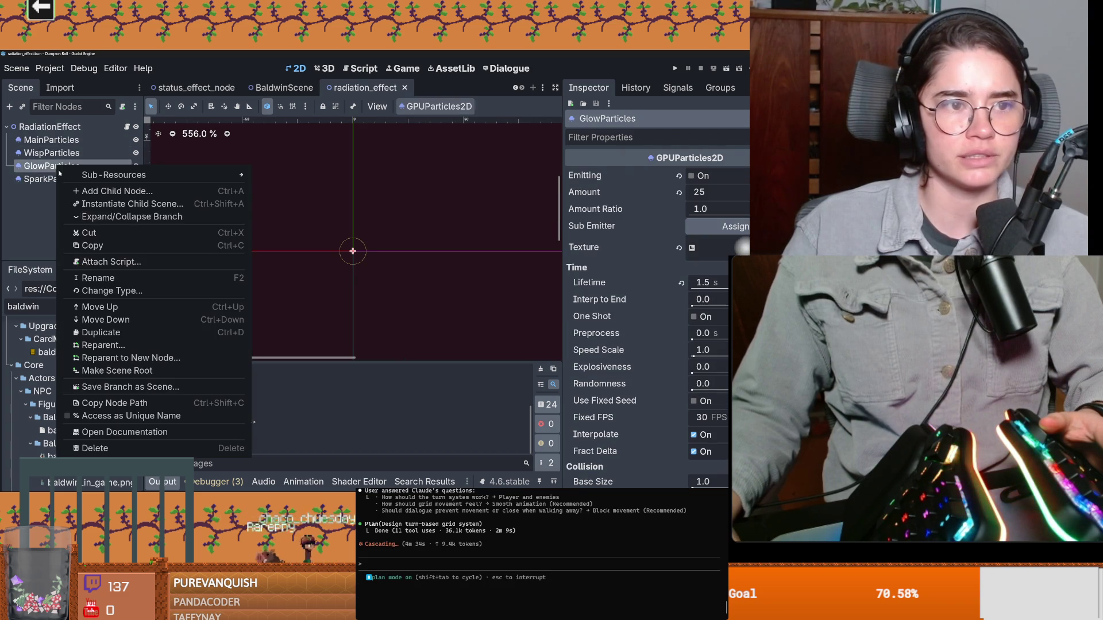
# Copy GlowParticles and paste it as a child of Baldwin, nudged into place
pyautogui.click(92, 245)
pyautogui.click(276, 88)
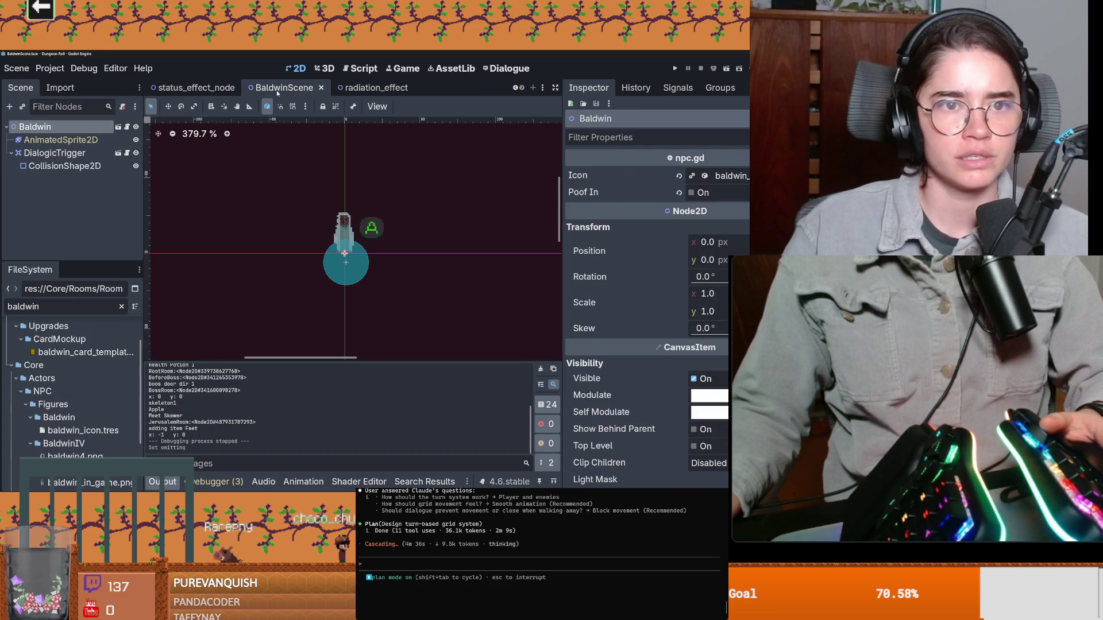
pyautogui.rightClick(39, 126)
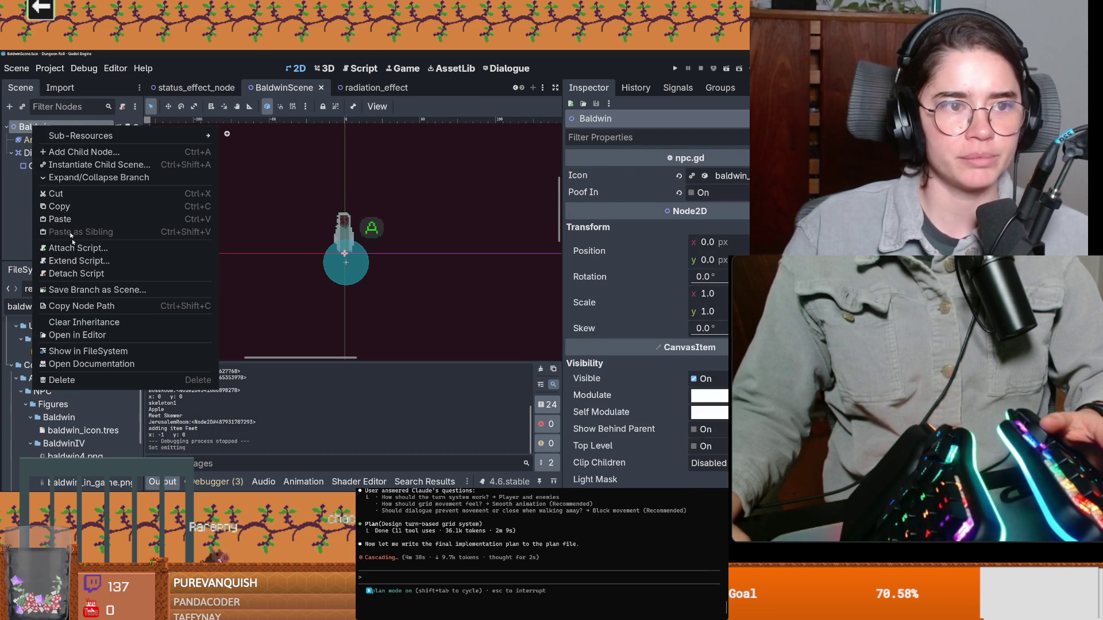
pyautogui.click(70, 219)
pyautogui.scroll(2, 388, 266)
pyautogui.scroll(5, 388, 266)
pyautogui.moveTo(311, 242); pyautogui.dragTo(321, 228)
pyautogui.scroll(-5, 670, 408)
pyautogui.scroll(2, 671, 408)
pyautogui.scroll(2, 671, 407)
pyautogui.scroll(-6, 703, 393)
pyautogui.scroll(-2, 704, 394)
# Recolour the Color Ramp's left and right gradient stops from green to yellow and save
pyautogui.click(710, 284)
pyautogui.scroll(-5, 668, 366)
pyautogui.scroll(-5, 674, 371)
pyautogui.scroll(-5, 674, 369)
pyautogui.scroll(-5, 675, 369)
pyautogui.scroll(-5, 674, 370)
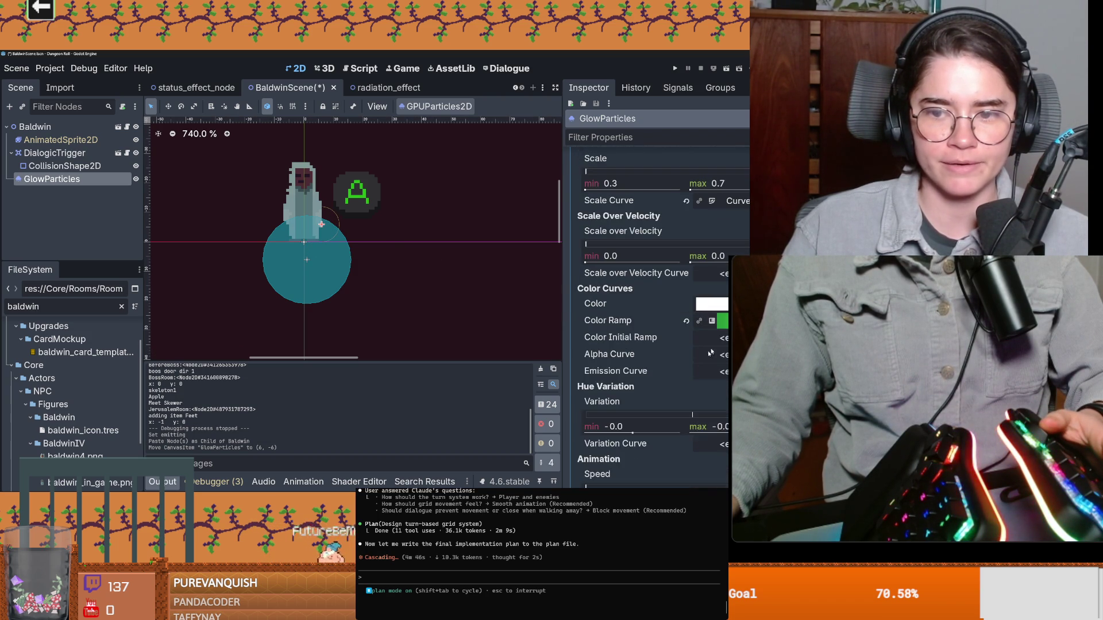
pyautogui.click(712, 320)
pyautogui.click(716, 341)
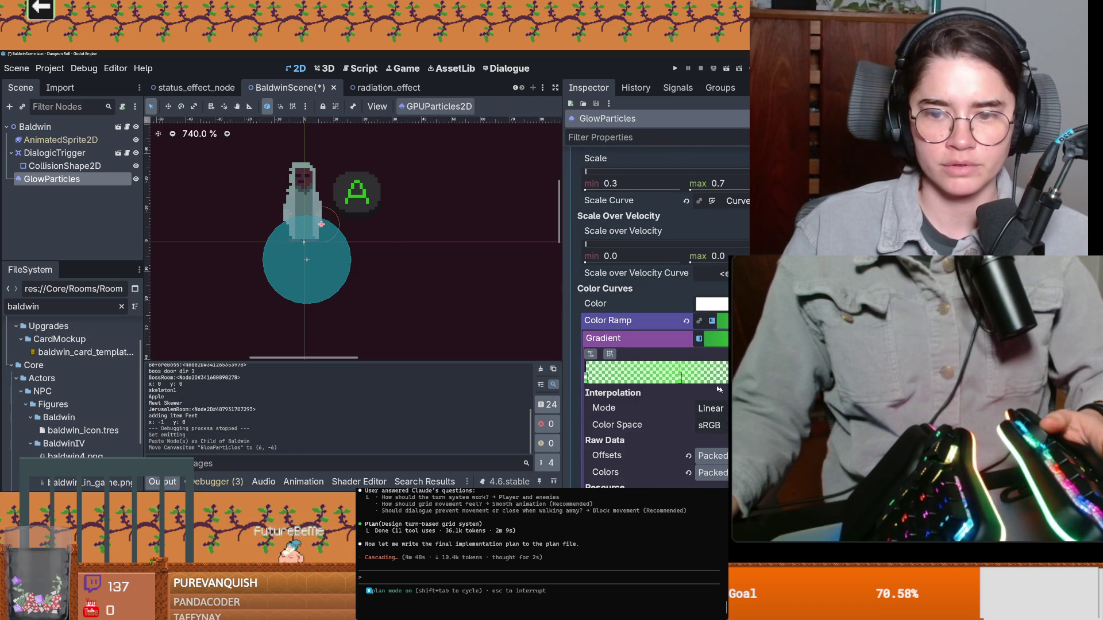
pyautogui.doubleClick(588, 374)
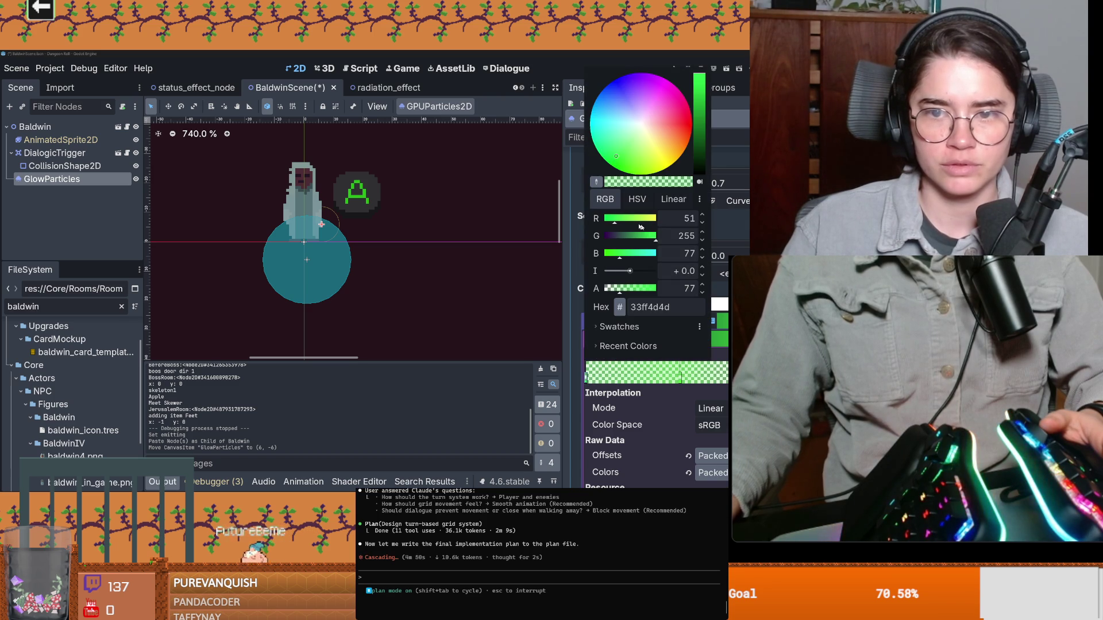
pyautogui.moveTo(639, 228); pyautogui.dragTo(675, 224)
pyautogui.press('Escape')
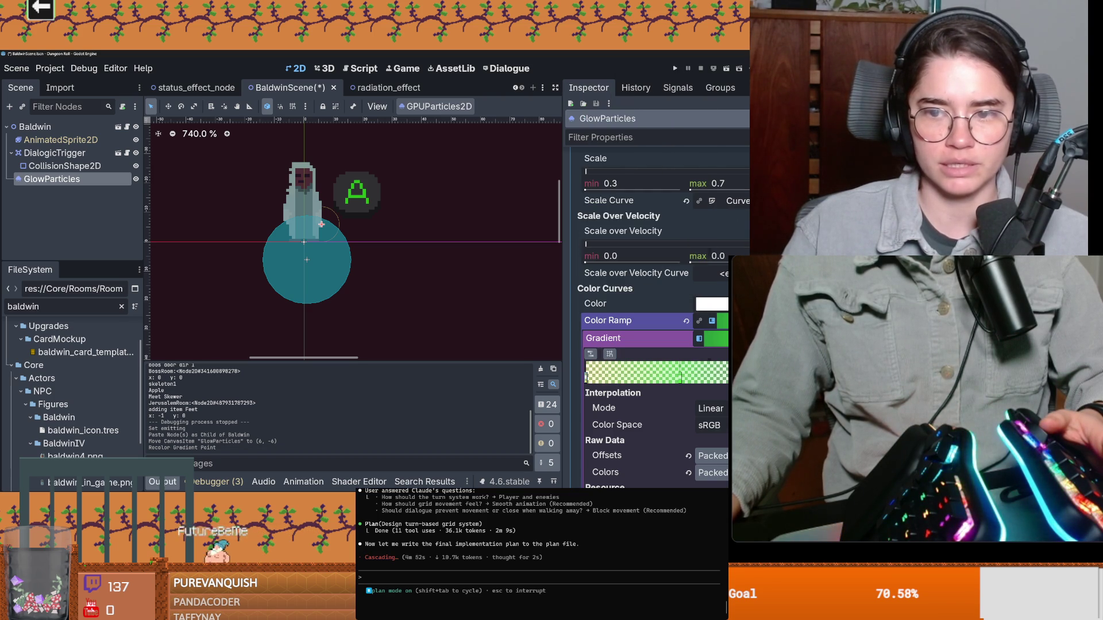
pyautogui.doubleClick(680, 379)
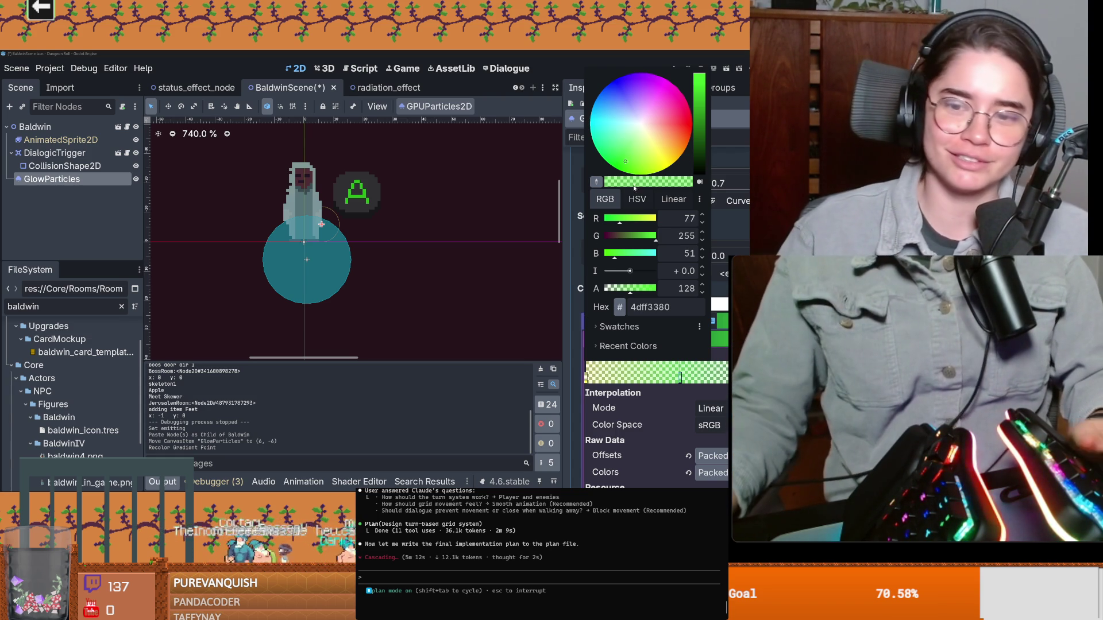
pyautogui.moveTo(621, 222); pyautogui.dragTo(734, 225)
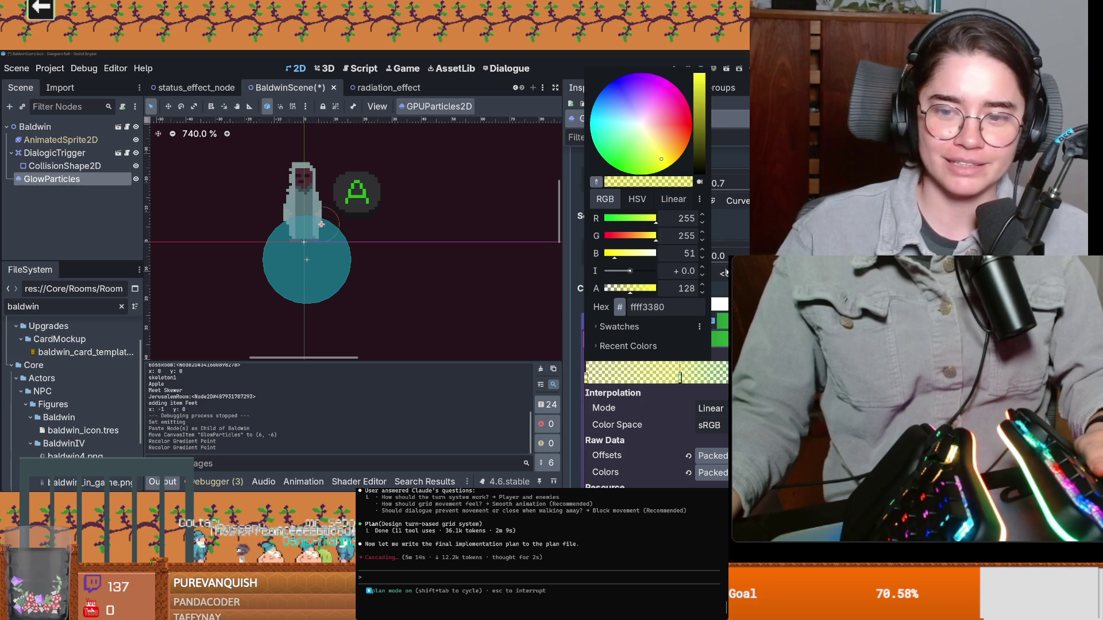
pyautogui.click(726, 273)
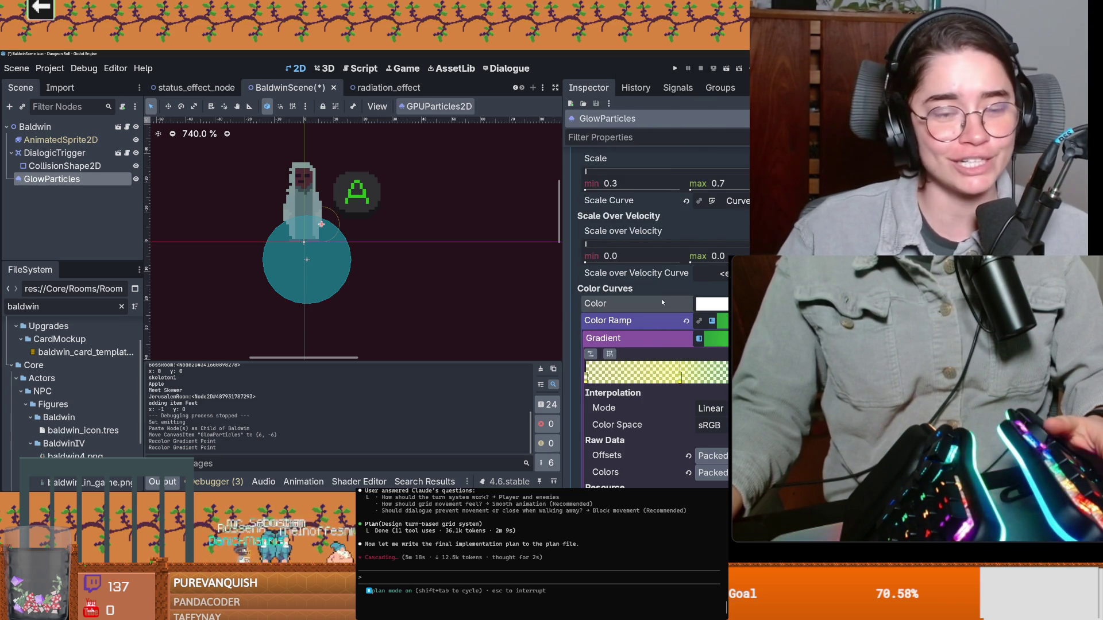
pyautogui.hotkey('ctrl', 's')
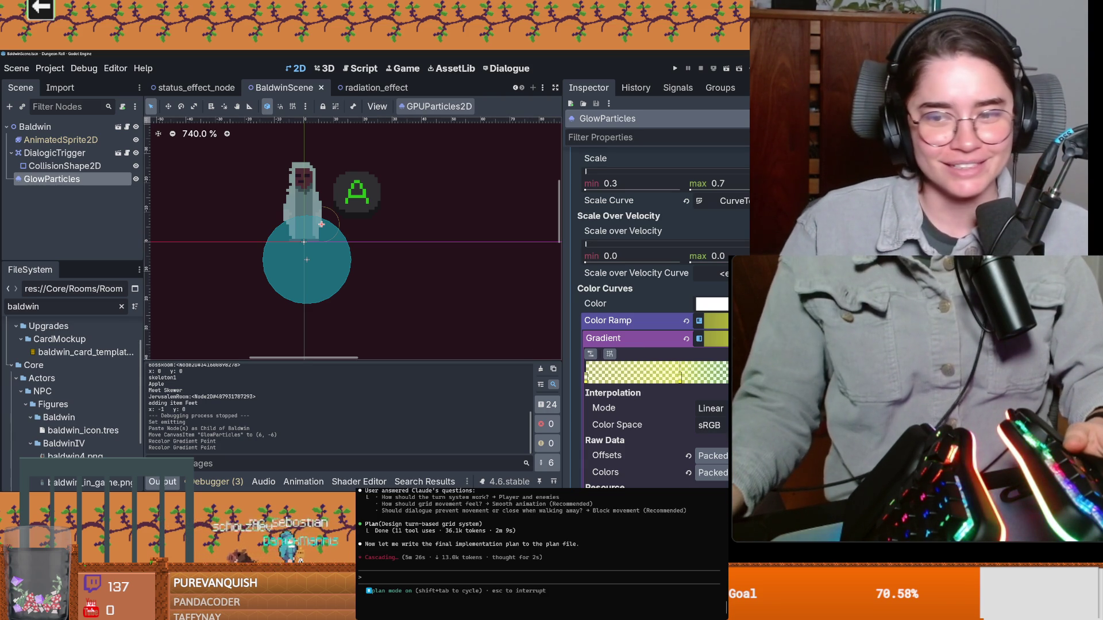
# Recolour the remaining green gradient stop yellow and save BaldwinScene again
pyautogui.doubleClick(587, 373)
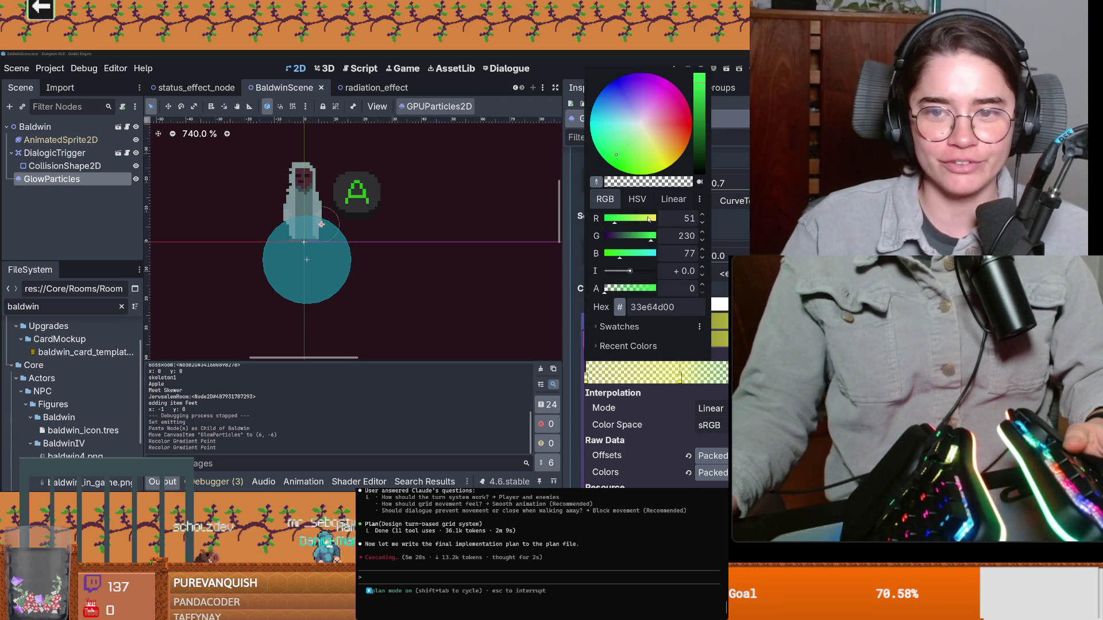
pyautogui.press('Escape')
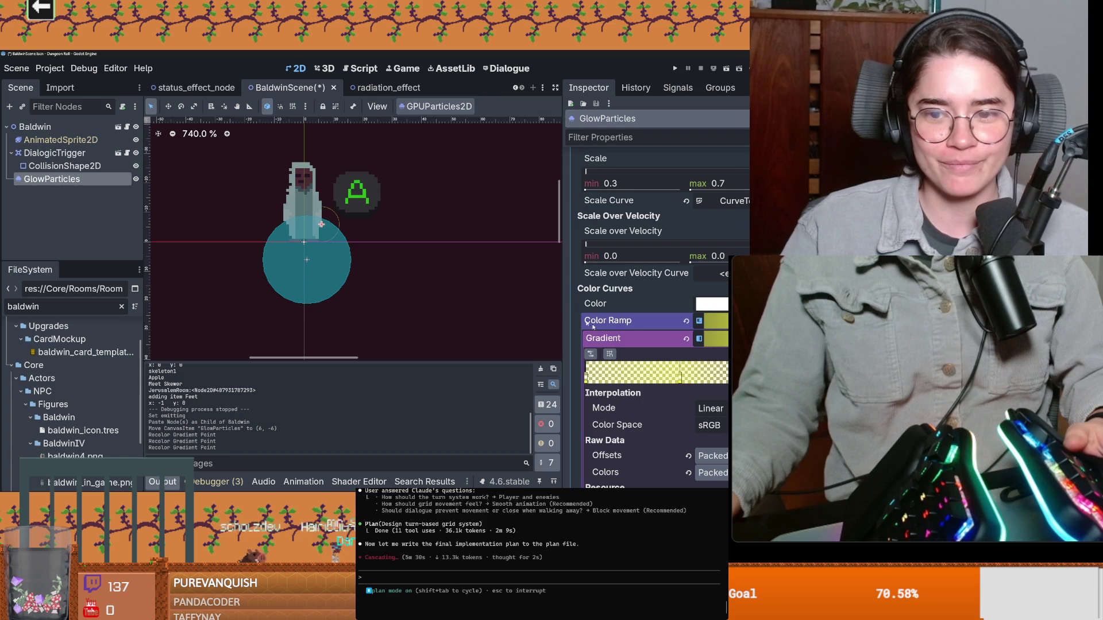
pyautogui.hotkey('ctrl', 's')
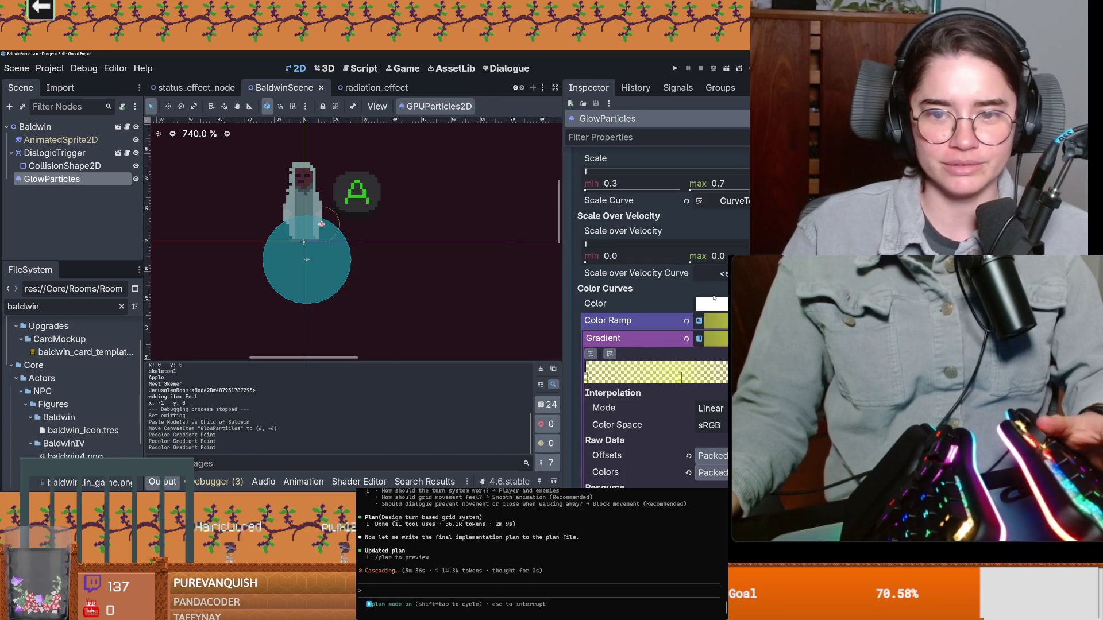
pyautogui.scroll(2, 694, 302)
pyautogui.scroll(-3, 694, 302)
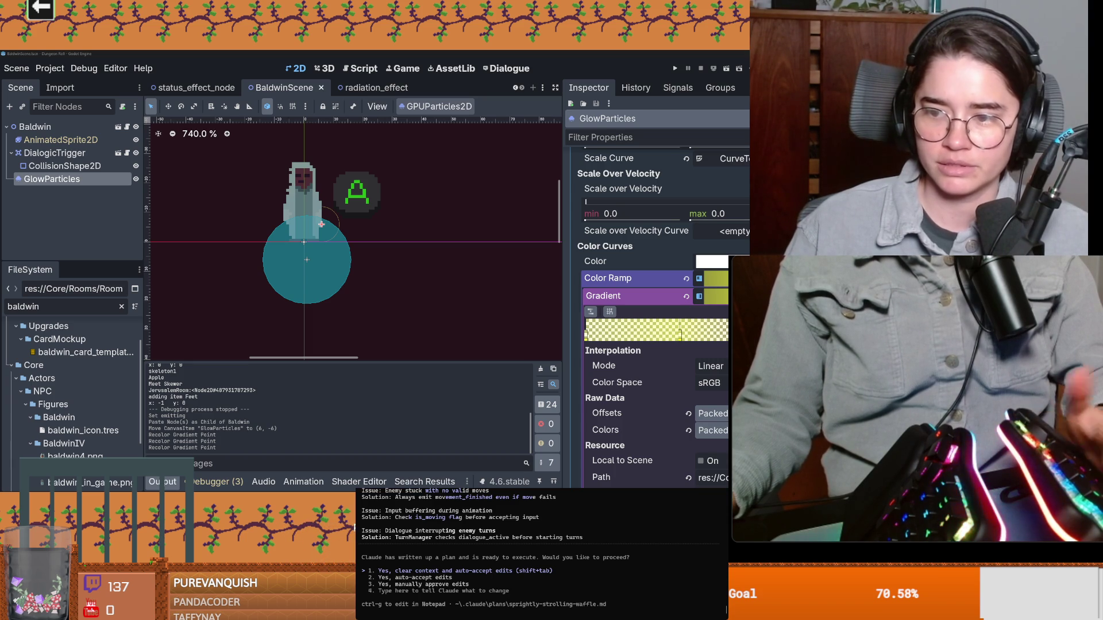
# Approve the Claude Code plan, save the Baldwin scene and enable Emitting on GlowParticles
pyautogui.press('2')
pyautogui.scroll(-2, 388, 259)
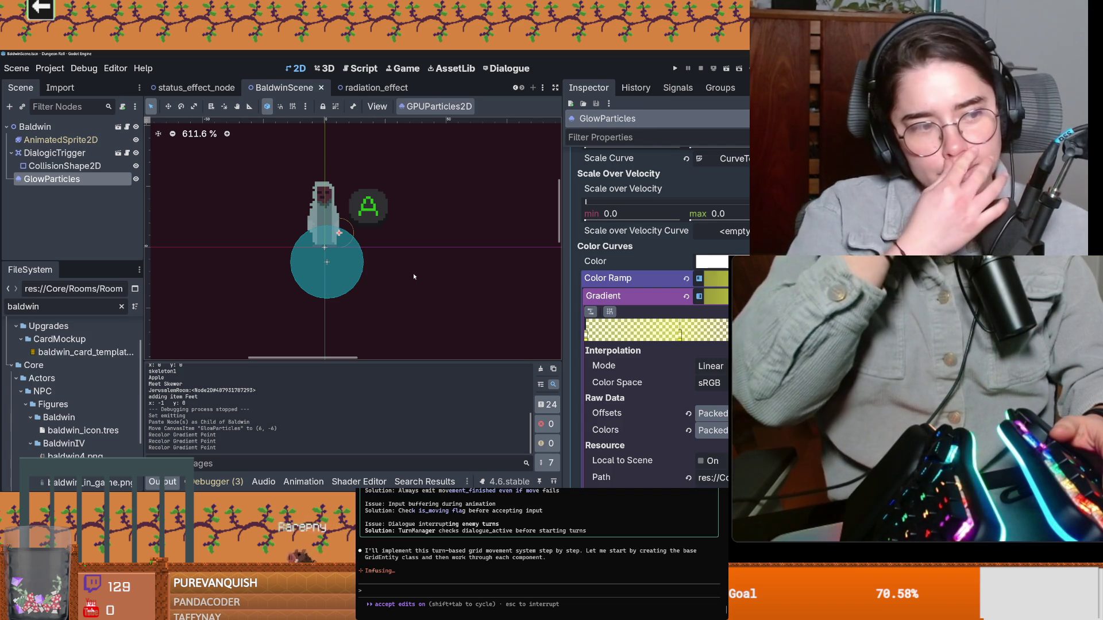
pyautogui.scroll(1, 384, 272)
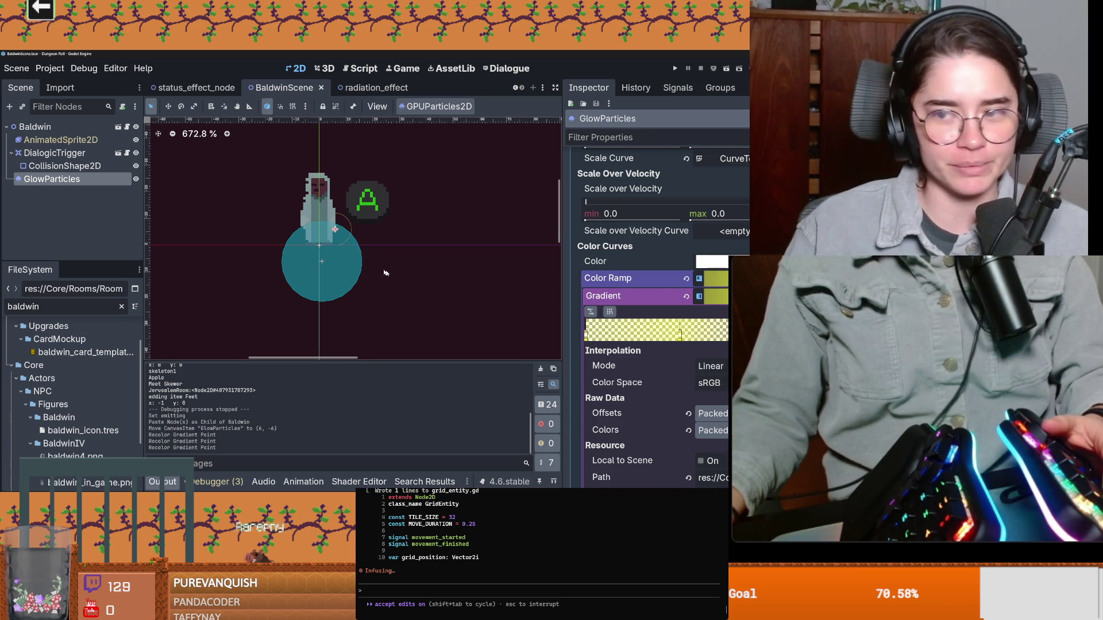
pyautogui.scroll(-1, 374, 269)
pyautogui.scroll(-1, 416, 278)
pyautogui.scroll(-1, 405, 250)
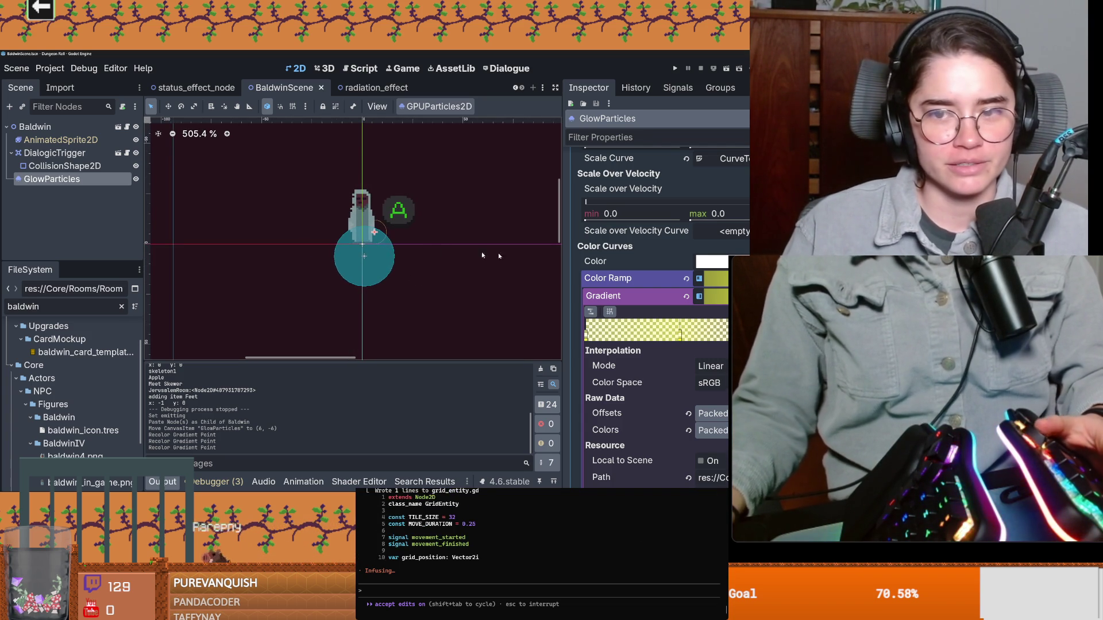
pyautogui.hotkey('ctrl', 's')
pyautogui.scroll(3, 689, 284)
pyautogui.scroll(3, 708, 277)
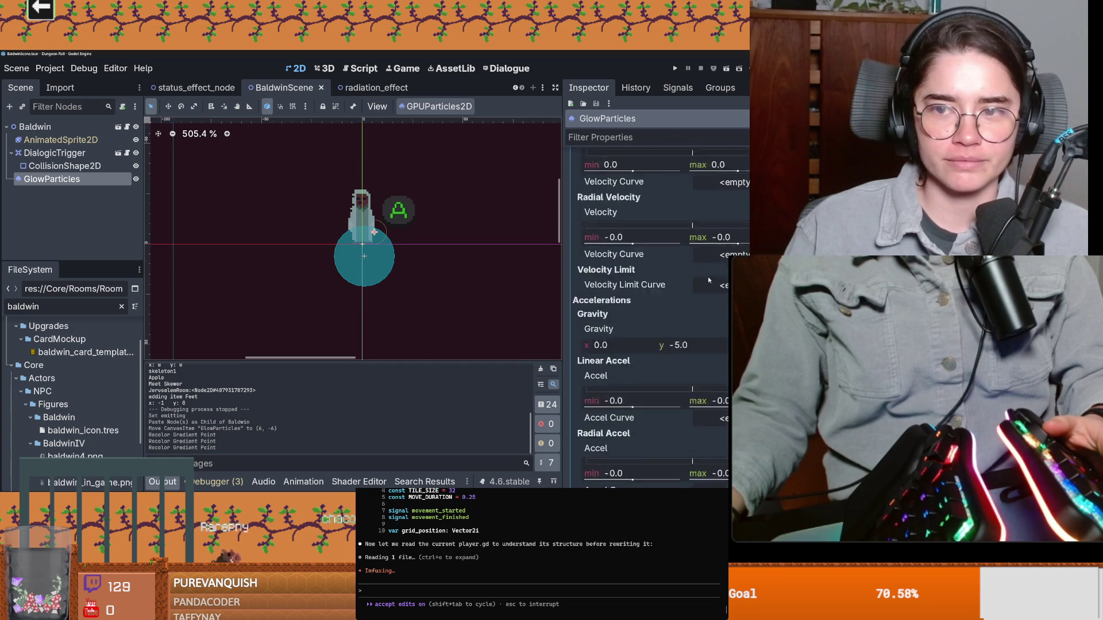
pyautogui.scroll(3, 713, 282)
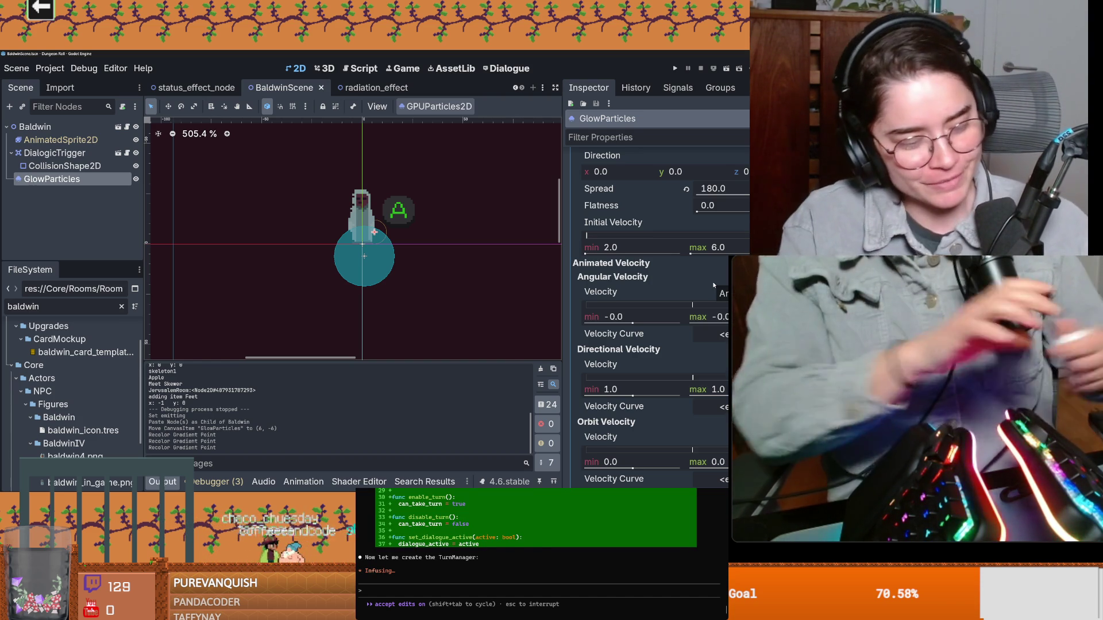
pyautogui.scroll(1, 411, 240)
pyautogui.hotkey('ctrl', 's')
pyautogui.scroll(10, 654, 302)
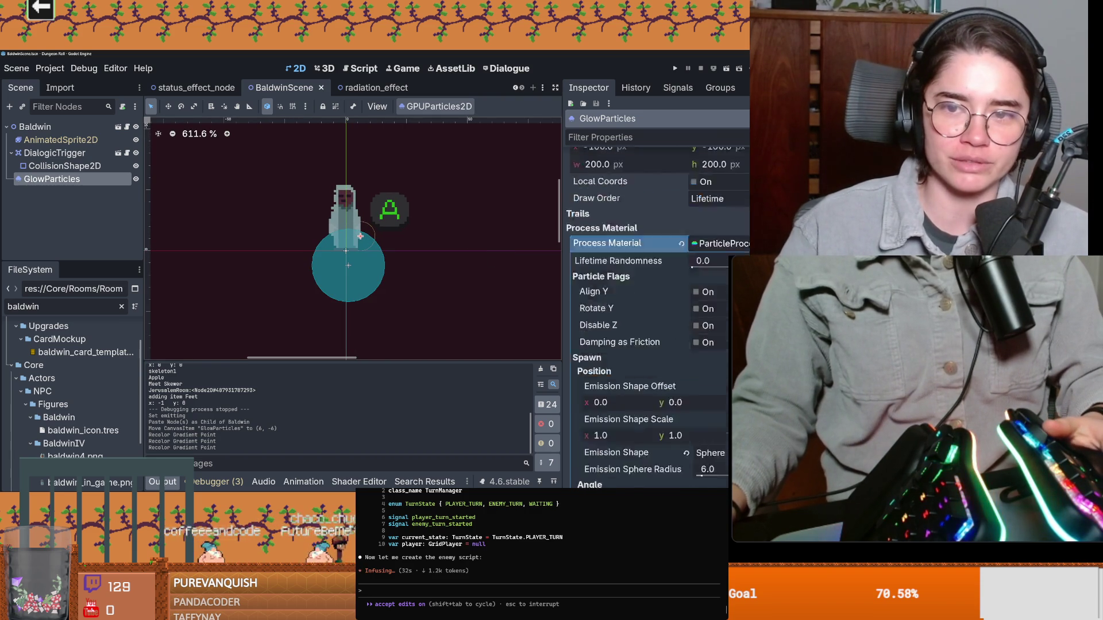
pyautogui.scroll(5, 655, 302)
pyautogui.click(678, 175)
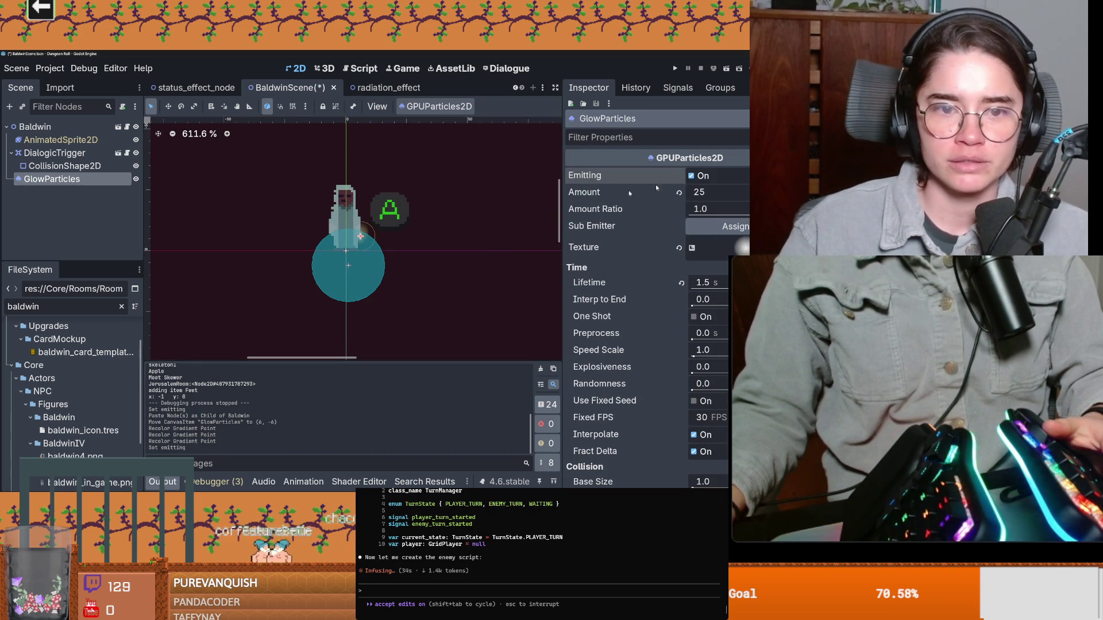
pyautogui.scroll(1, 409, 245)
pyautogui.scroll(2, 409, 245)
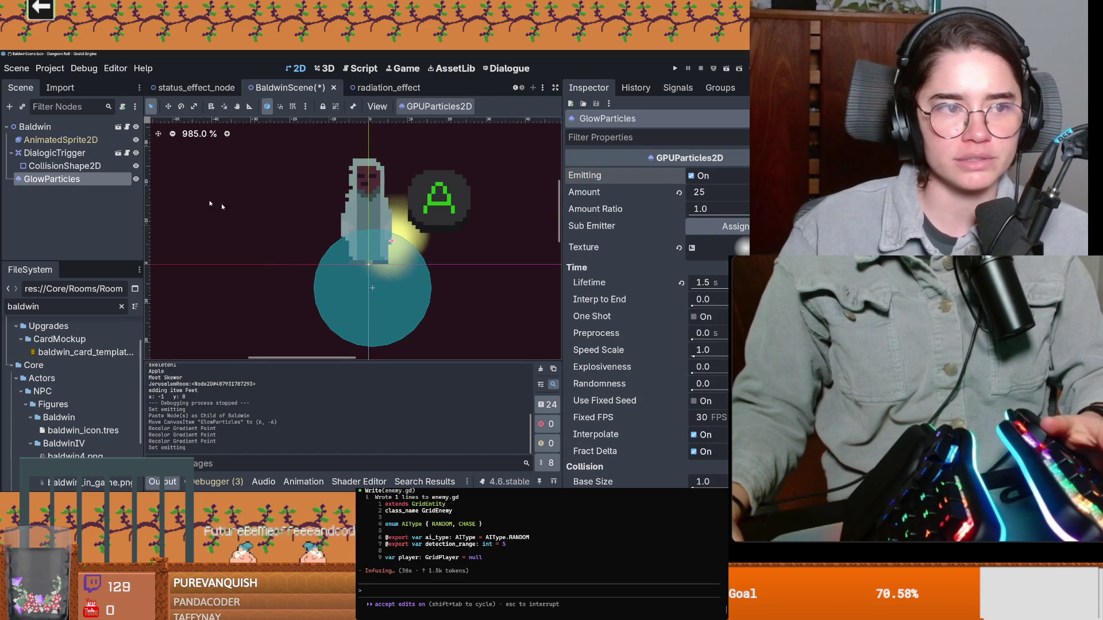
pyautogui.scroll(-5, 625, 286)
pyautogui.scroll(-5, 624, 286)
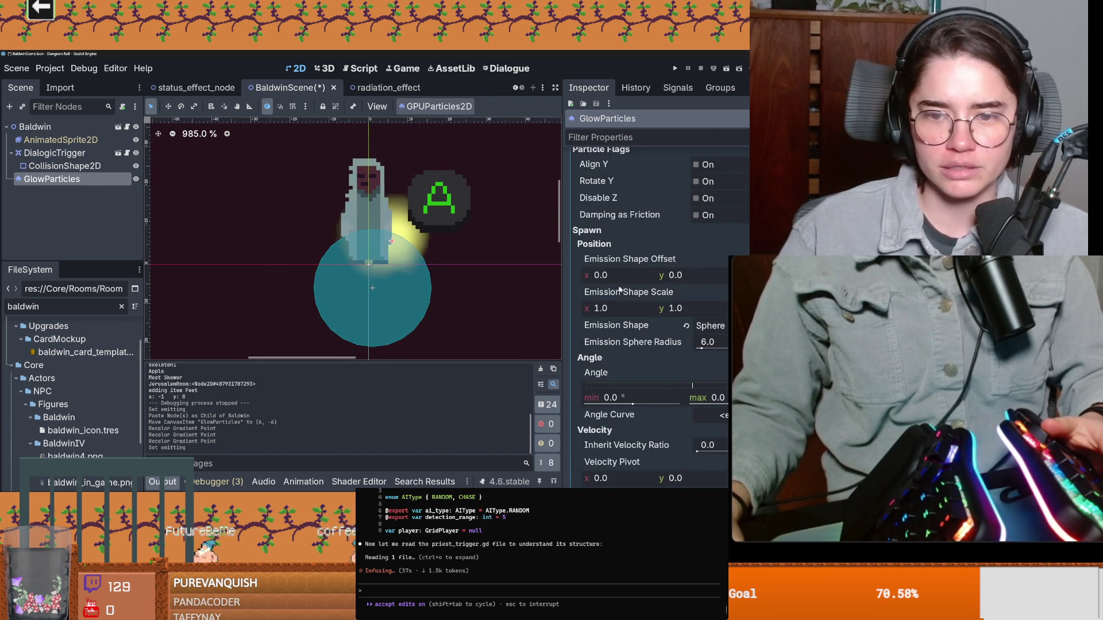
pyautogui.scroll(-4, 655, 294)
pyautogui.scroll(-4, 691, 304)
pyautogui.scroll(-4, 691, 304)
pyautogui.moveTo(431, 246)
pyautogui.mouseDown()
pyautogui.moveTo(363, 237)
pyautogui.moveTo(376, 238)
pyautogui.mouseUp()
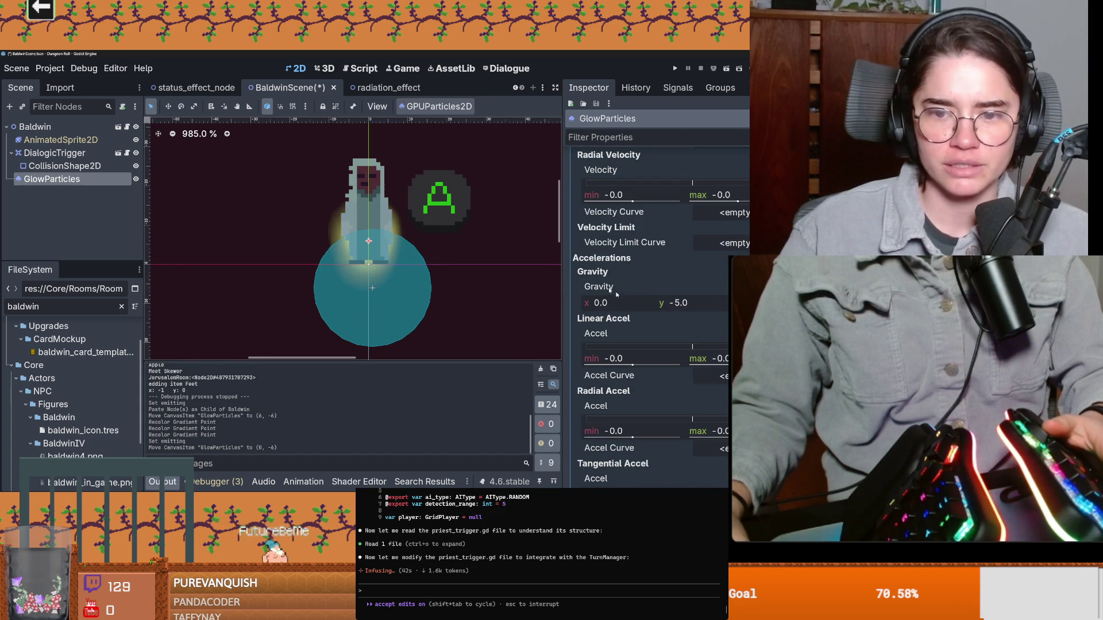
pyautogui.scroll(-3, 636, 330)
pyautogui.scroll(-5, 636, 331)
pyautogui.scroll(-3, 634, 328)
pyautogui.scroll(3, 634, 329)
# Collapse the Color Ramp and set GlowParticles' Z Index to 1 so the glow draws in front
pyautogui.click(714, 213)
pyautogui.click(723, 192)
pyautogui.scroll(2, 647, 308)
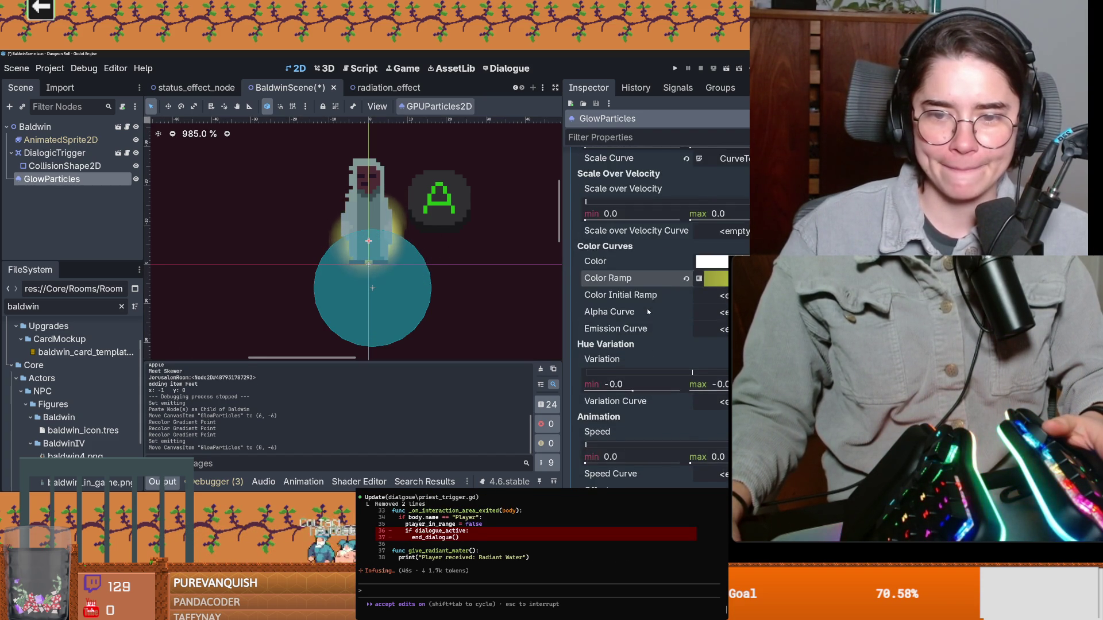
pyautogui.scroll(-3, 647, 308)
pyautogui.scroll(-3, 648, 311)
pyautogui.scroll(-3, 649, 312)
pyautogui.scroll(-3, 648, 311)
pyautogui.scroll(-3, 650, 310)
pyautogui.scroll(-3, 652, 310)
pyautogui.scroll(-3, 652, 311)
pyautogui.scroll(-2, 651, 310)
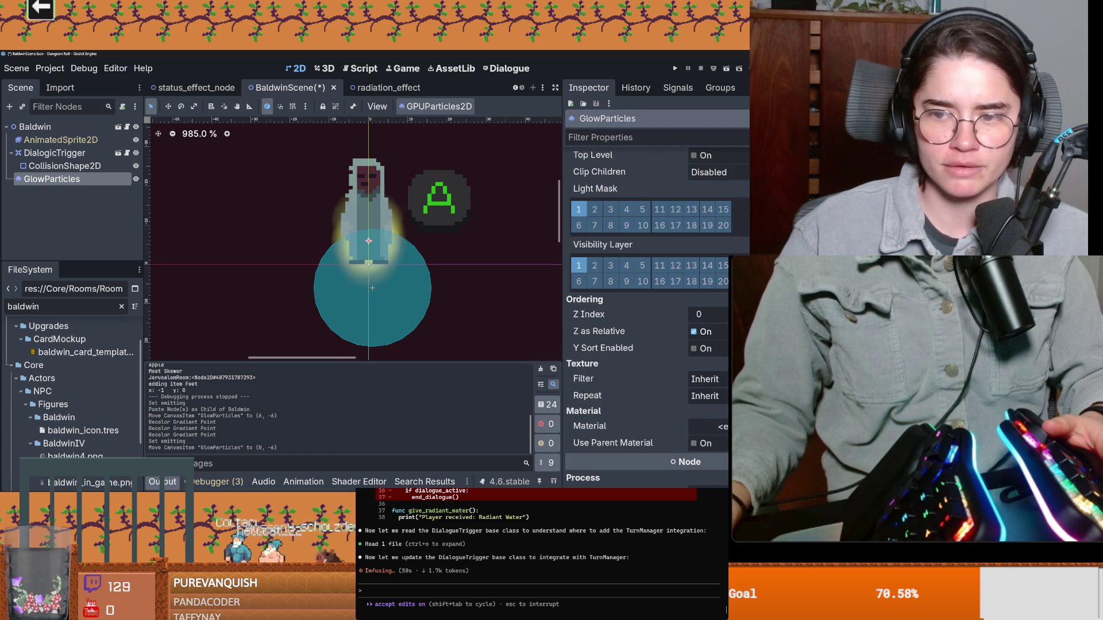
pyautogui.click(722, 314)
pyautogui.scroll(-1, 398, 267)
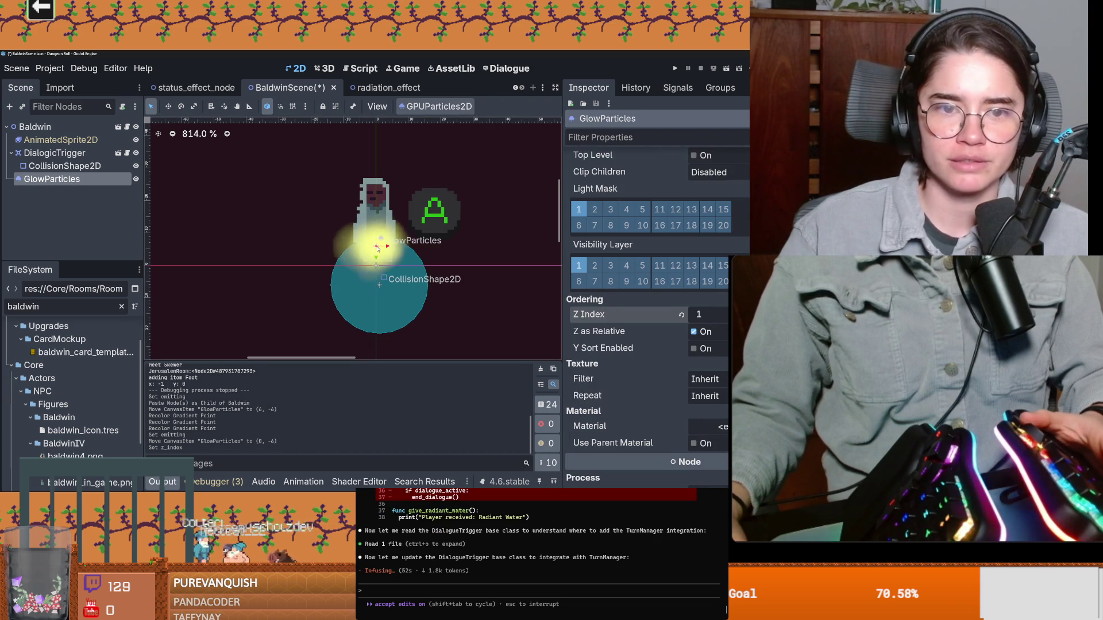
pyautogui.scroll(-2, 397, 250)
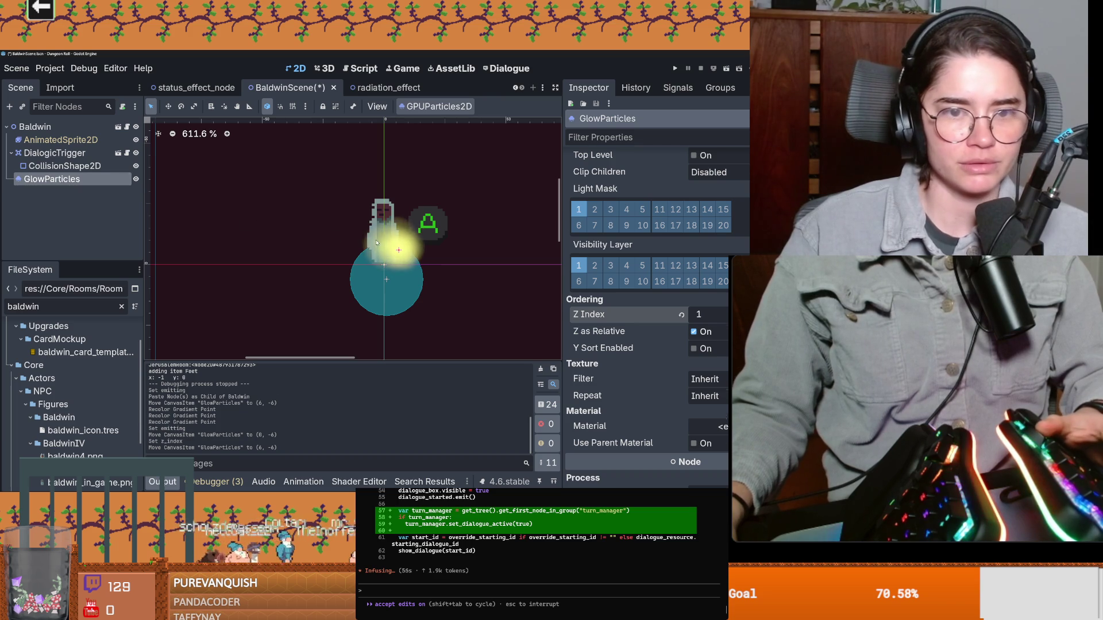
# Duplicate GlowParticles and move the second glow to Baldwin's left
pyautogui.hotkey('ctrl', 'd')
pyautogui.moveTo(399, 249); pyautogui.dragTo(331, 245)
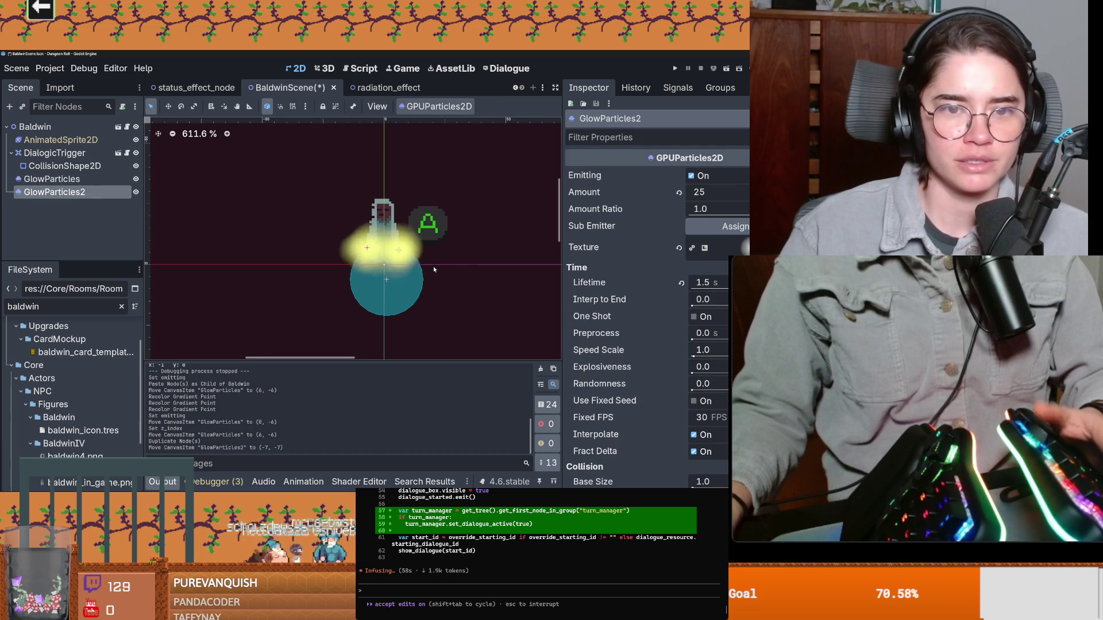
pyautogui.scroll(-2, 433, 266)
pyautogui.scroll(1, 434, 266)
pyautogui.click(52, 179)
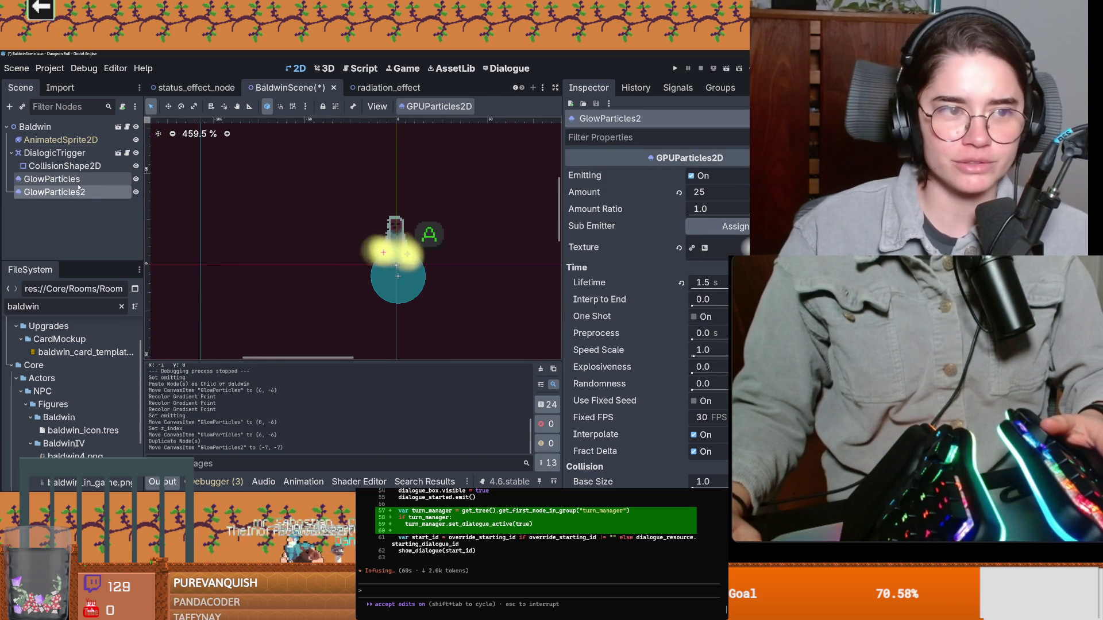
pyautogui.scroll(-10, 684, 188)
pyautogui.scroll(-3, 684, 187)
pyautogui.scroll(3, 685, 188)
pyautogui.scroll(3, 684, 189)
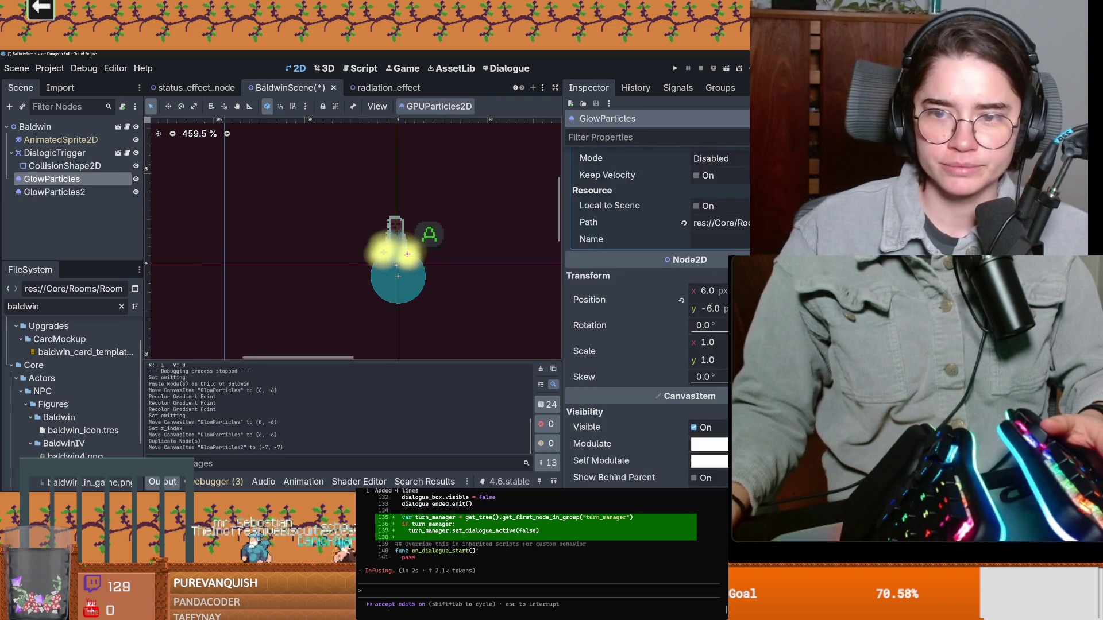
pyautogui.scroll(4, 685, 188)
pyautogui.scroll(1, 685, 189)
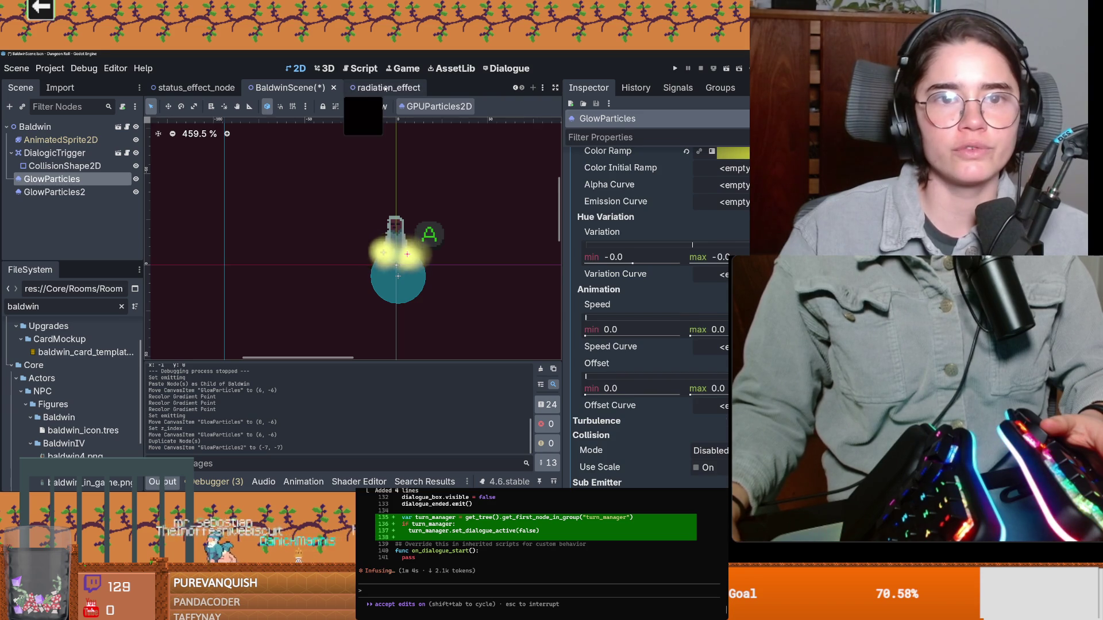
# Enable Emitting on the green GlowParticles in radiation_effect, save it and return to BaldwinScene
pyautogui.click(389, 87)
pyautogui.click(197, 86)
pyautogui.click(118, 166)
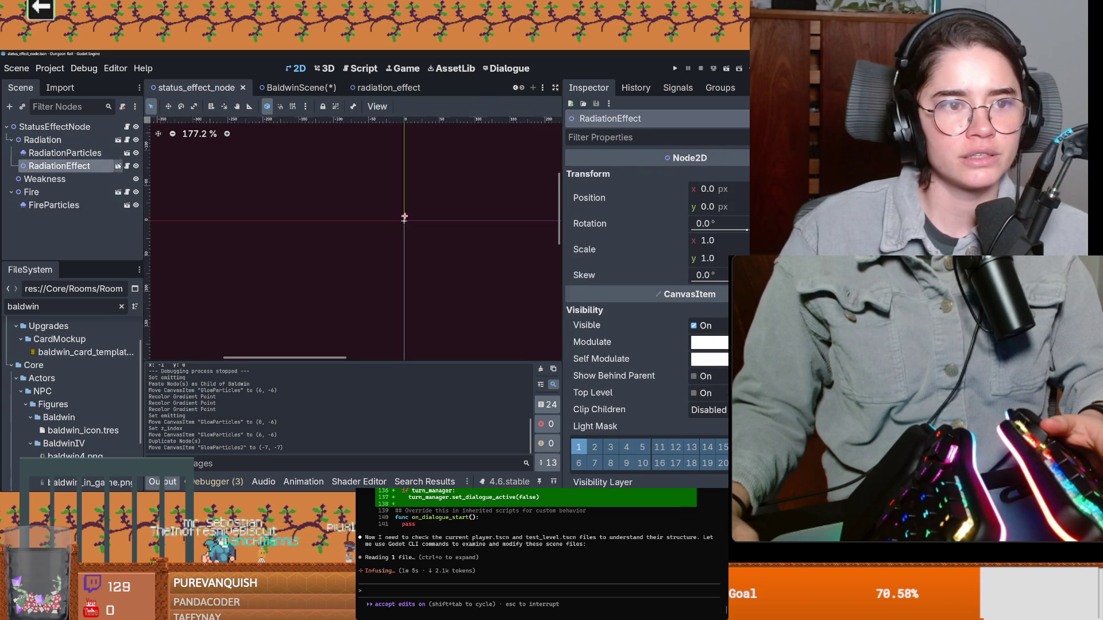
pyautogui.click(79, 167)
pyautogui.click(691, 175)
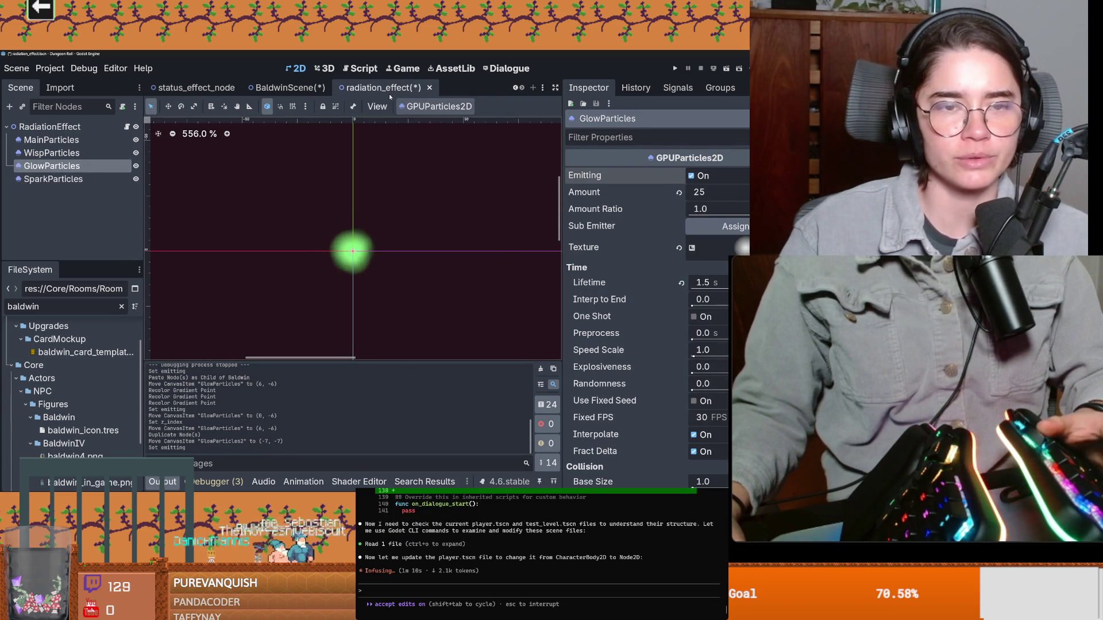
pyautogui.hotkey('ctrl', 's')
pyautogui.click(308, 89)
pyautogui.scroll(2, 429, 262)
pyautogui.scroll(2, 428, 261)
pyautogui.scroll(2, 428, 262)
pyautogui.scroll(2, 675, 251)
pyautogui.scroll(1, 680, 259)
pyautogui.scroll(5, 698, 295)
pyautogui.scroll(-4, 698, 296)
pyautogui.scroll(3, 698, 296)
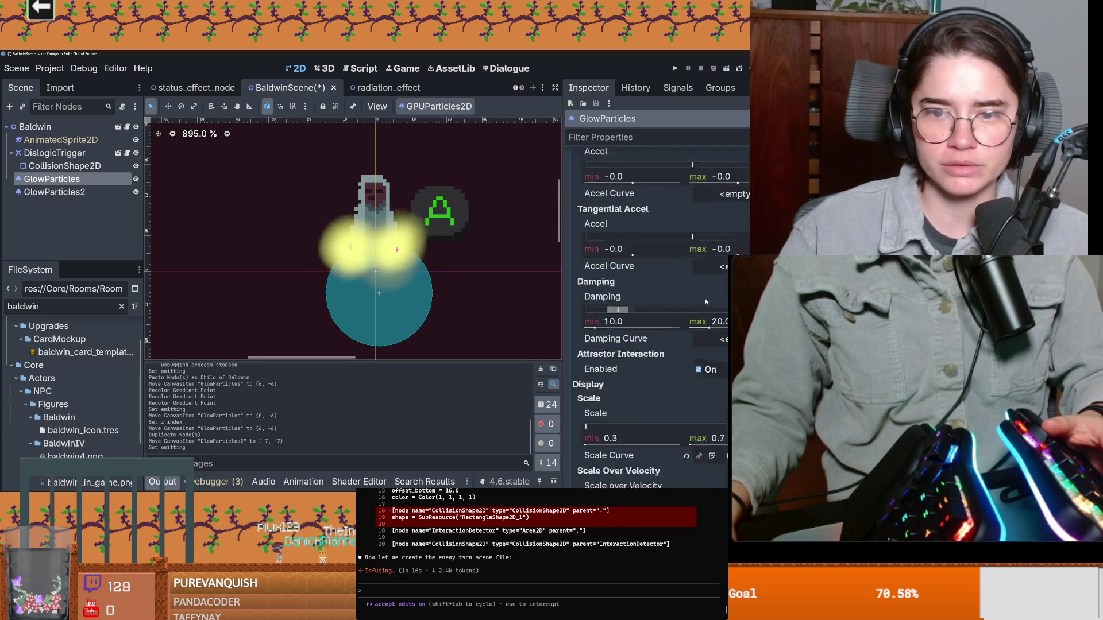
pyautogui.scroll(3, 699, 295)
pyautogui.scroll(3, 699, 296)
pyautogui.scroll(10, 699, 296)
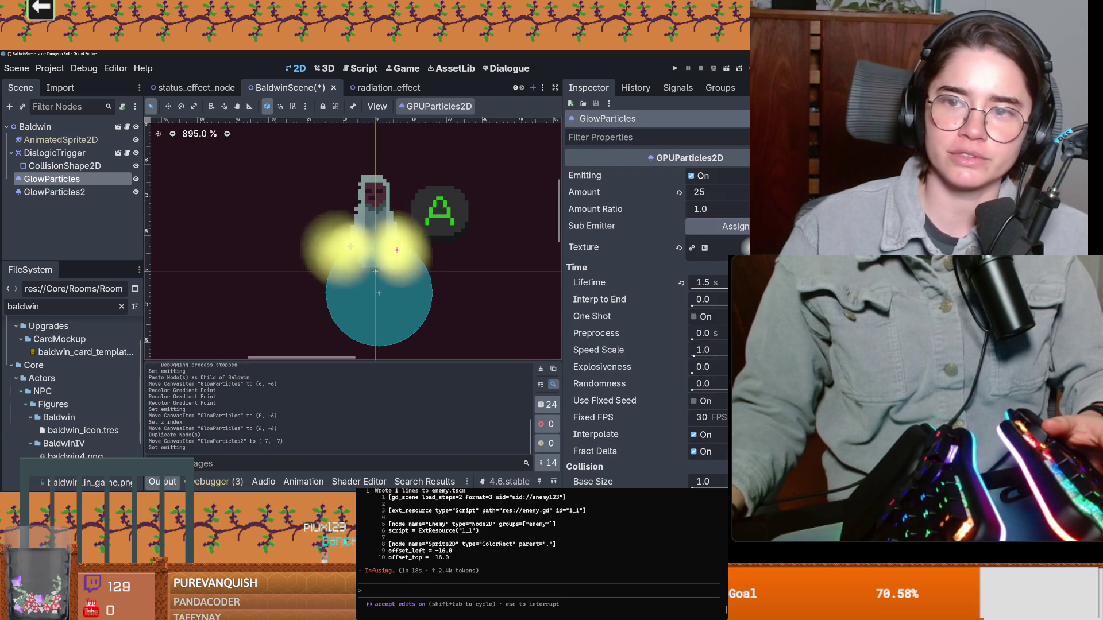
# Set the Baldwin GlowParticles Amount to 10
pyautogui.moveTo(715, 192)
pyautogui.mouseDown()
pyautogui.moveTo(703, 191)
pyautogui.moveTo(715, 192)
pyautogui.mouseUp()
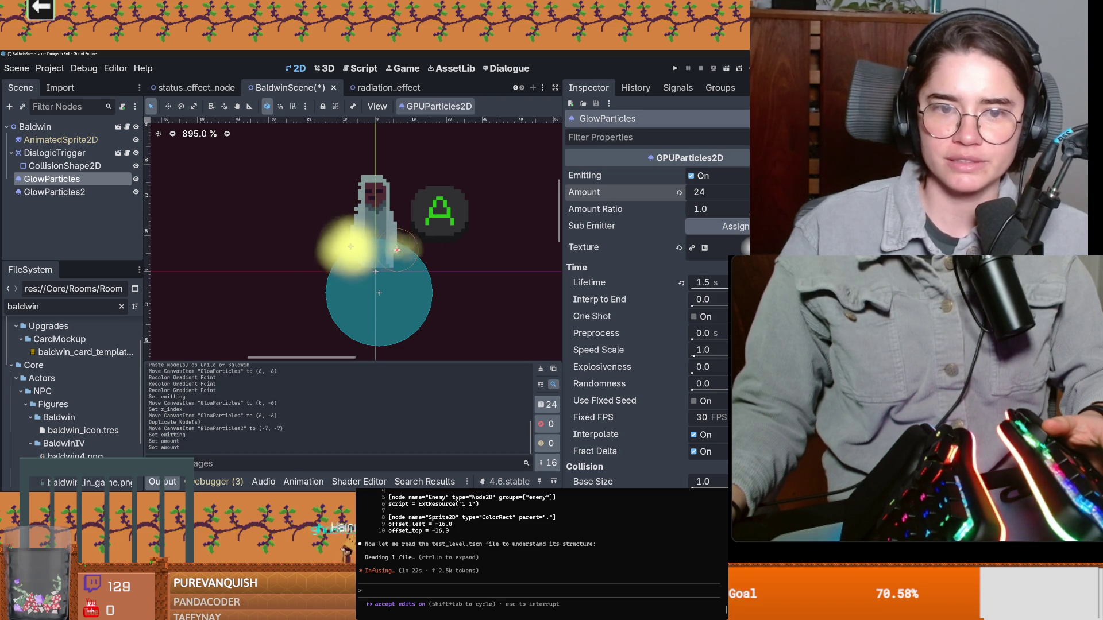
pyautogui.moveTo(715, 191); pyautogui.dragTo(660, 212)
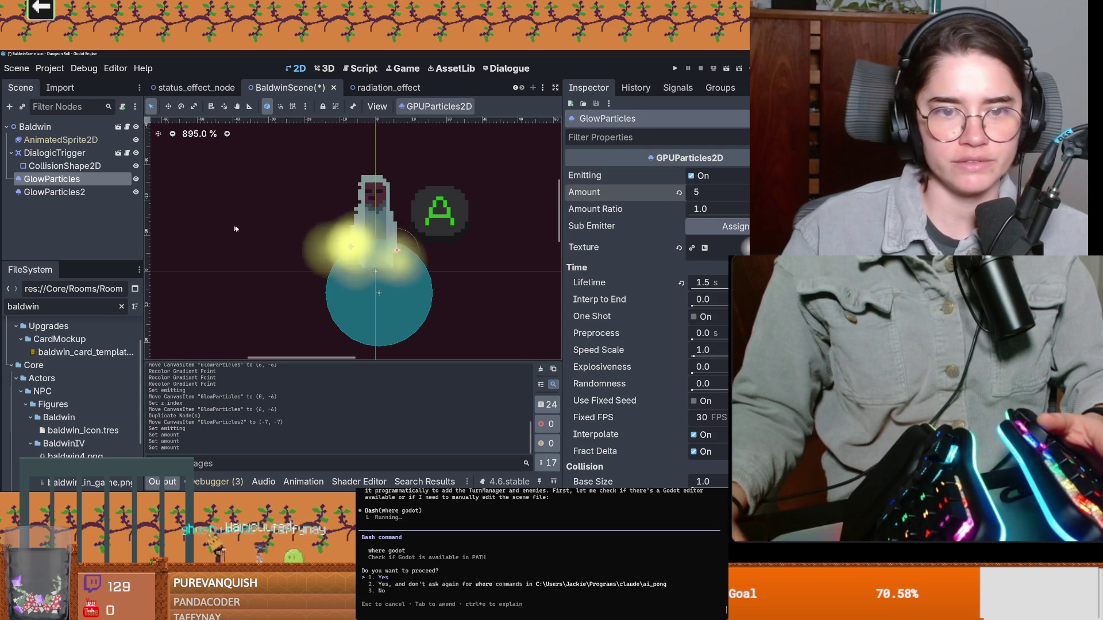
pyautogui.moveTo(702, 191); pyautogui.dragTo(741, 191)
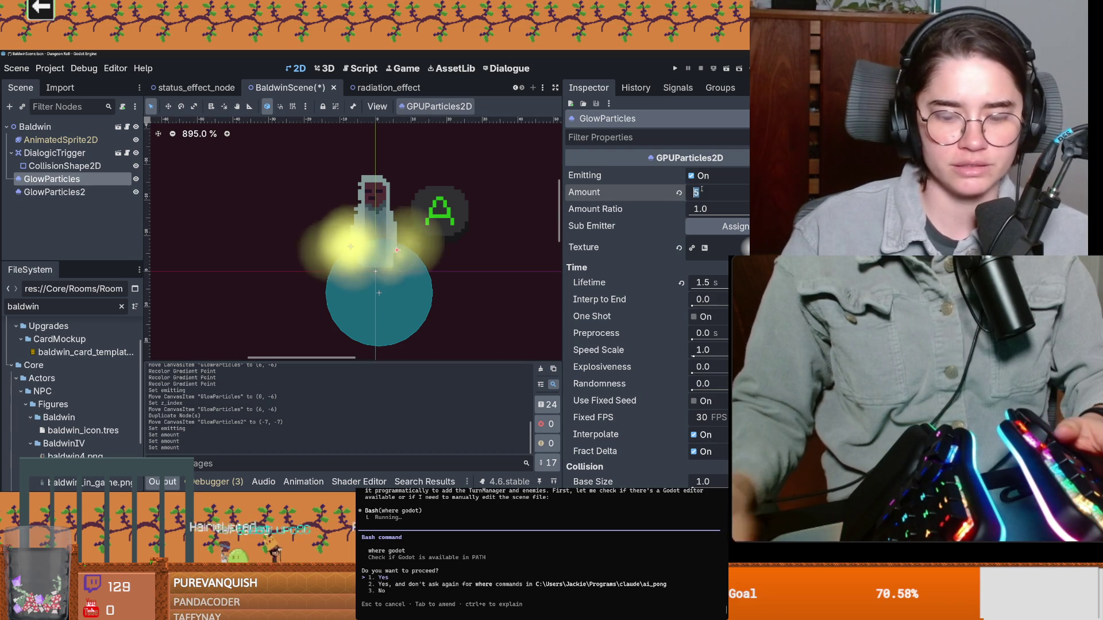
pyautogui.click(81, 192)
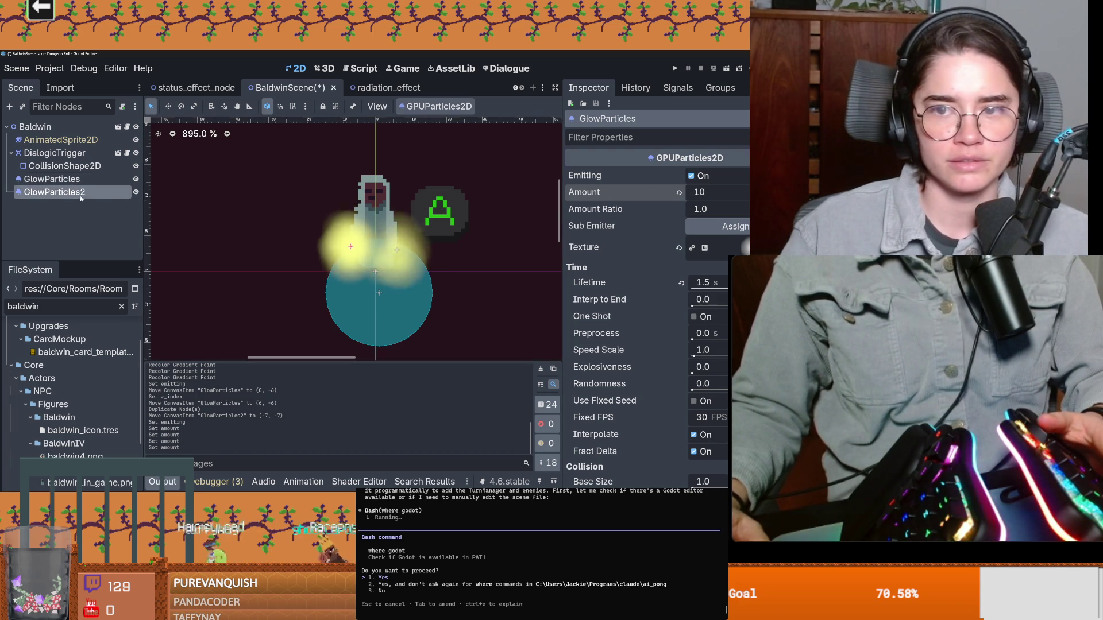
pyautogui.click(95, 180)
pyautogui.scroll(-5, 681, 344)
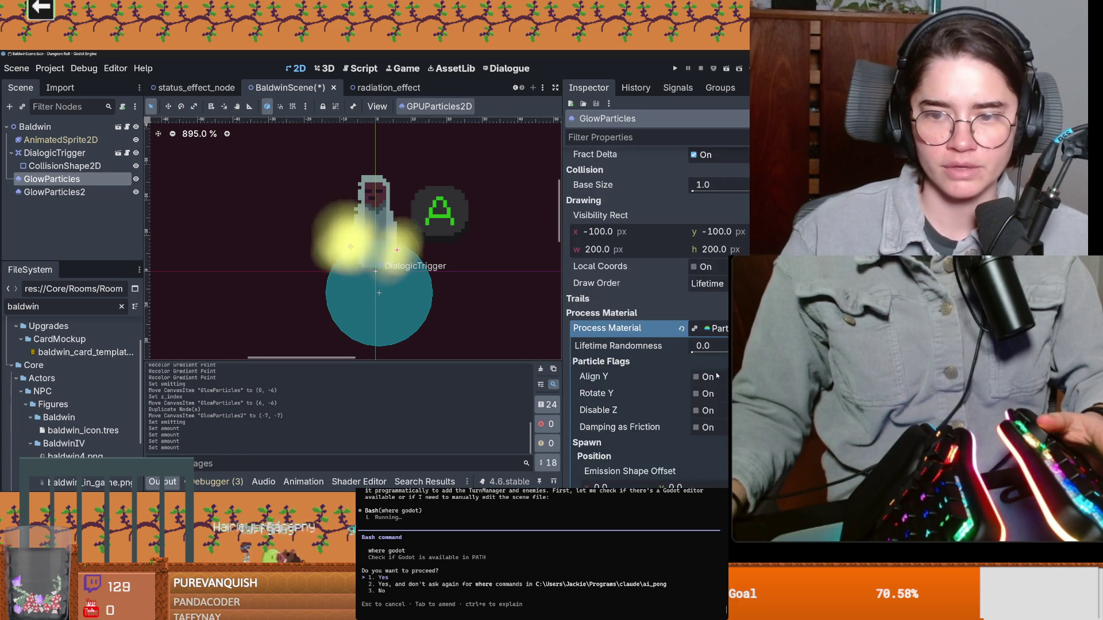
pyautogui.scroll(-4, 715, 372)
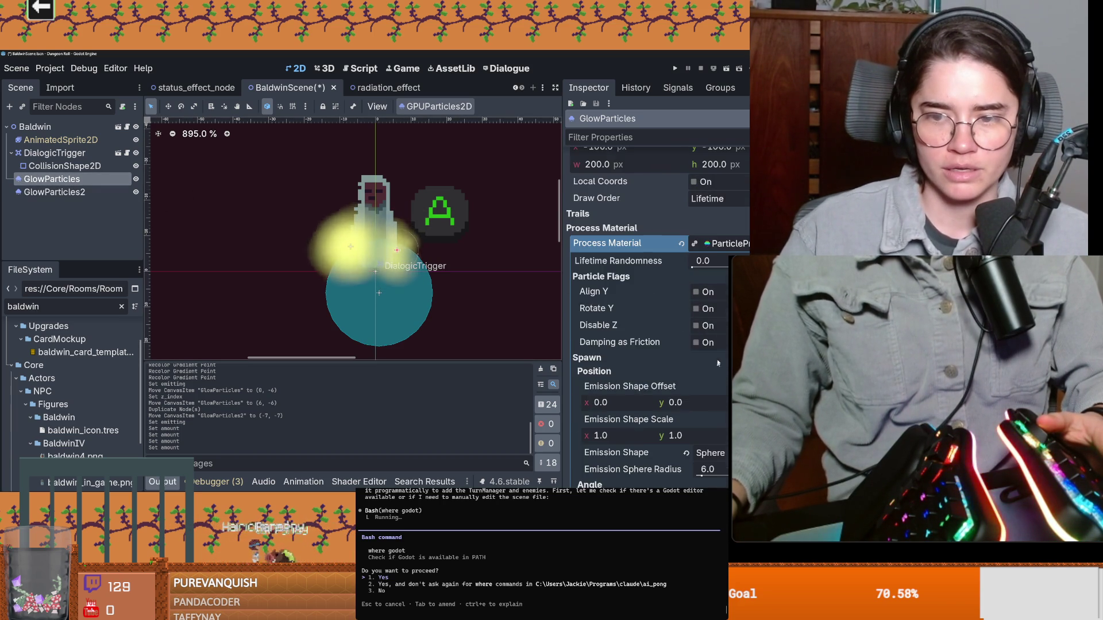
# Shrink the emission sphere radius to 3.44 and approve the assistant's pending command
pyautogui.click(725, 249)
pyautogui.click(725, 244)
pyautogui.scroll(-2, 708, 311)
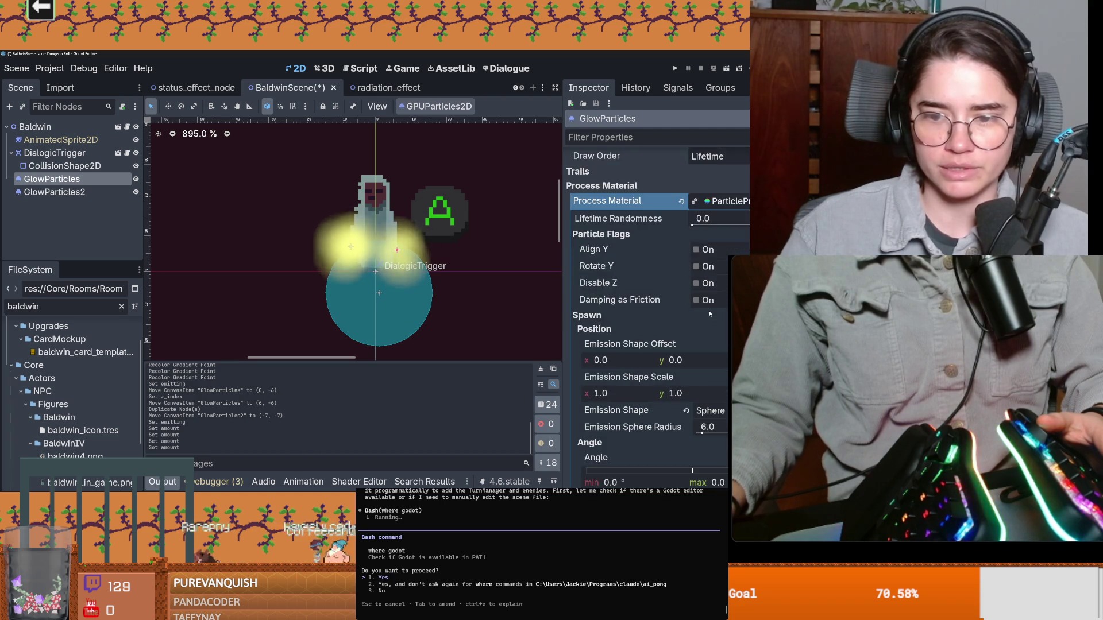
pyautogui.scroll(-3, 708, 310)
pyautogui.scroll(-2, 709, 312)
pyautogui.moveTo(702, 306); pyautogui.dragTo(701, 307)
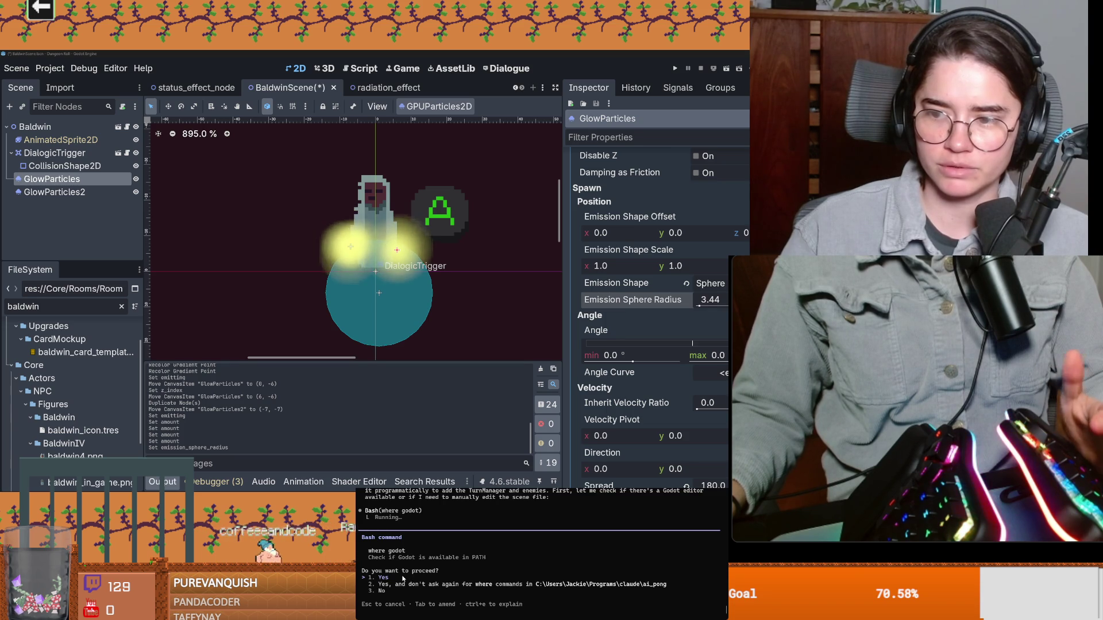
pyautogui.press('Return')
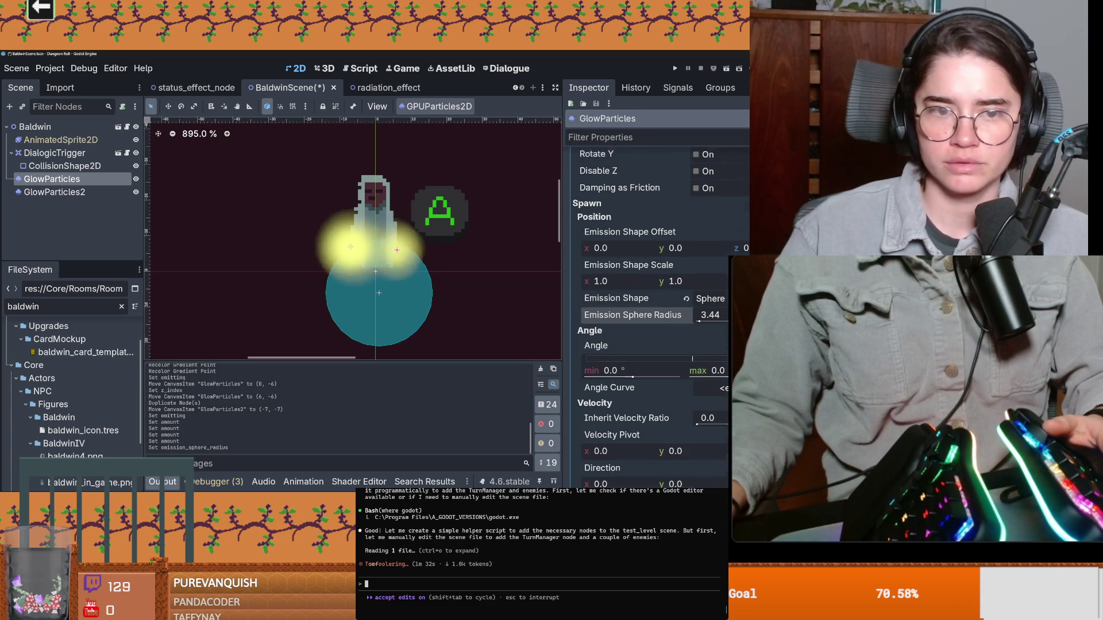
pyautogui.scroll(10, 655, 320)
# Copy GlowParticles' properties and paste them onto GlowParticles2
pyautogui.rightClick(669, 148)
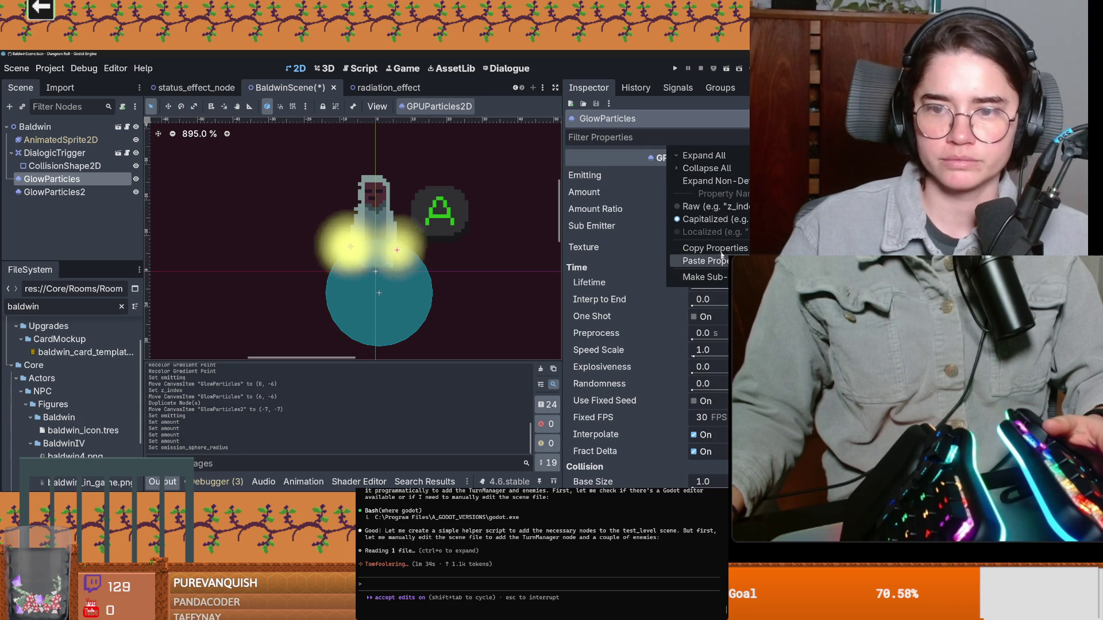
pyautogui.click(717, 249)
pyautogui.click(54, 192)
pyautogui.rightClick(669, 147)
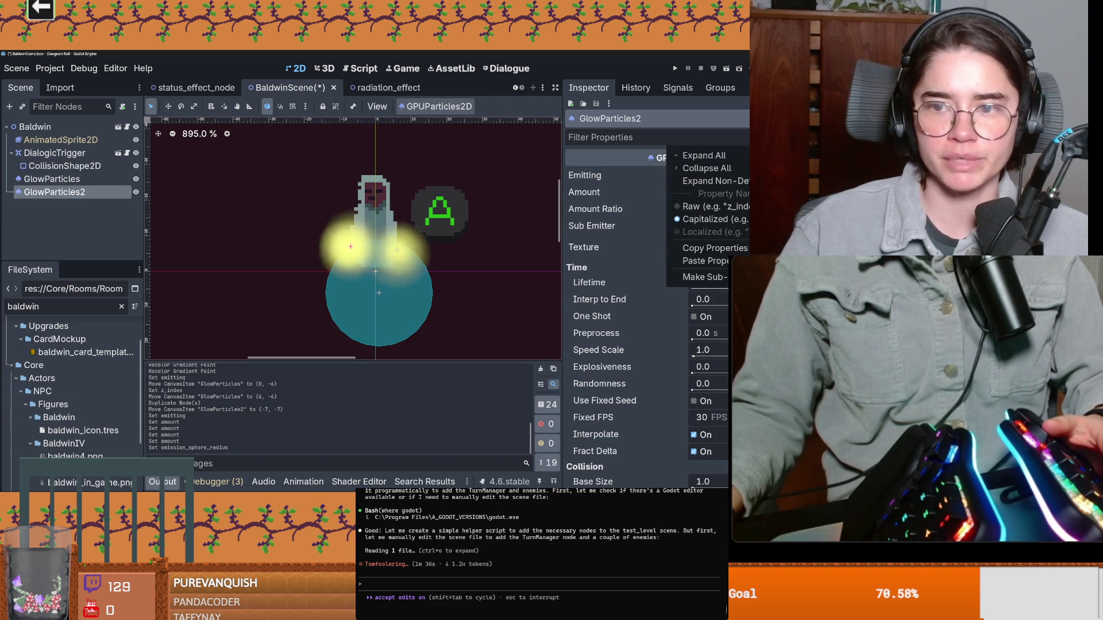
pyautogui.click(715, 261)
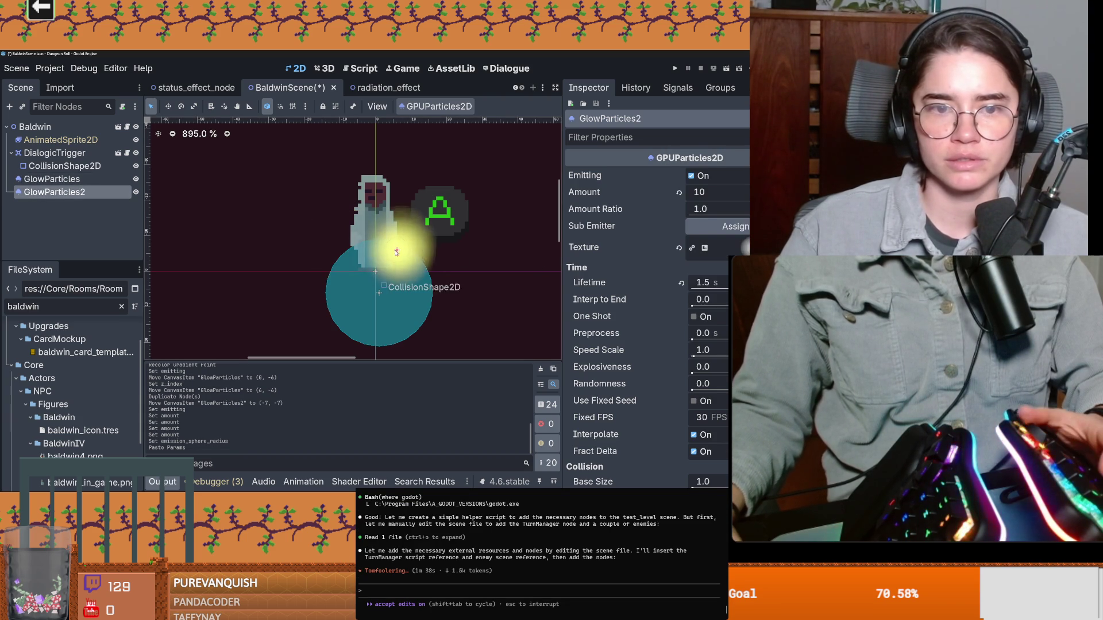
# Place GlowParticles2 beside the other glow, save the scene and bring up npc.gd
pyautogui.moveTo(380, 294); pyautogui.dragTo(336, 289)
pyautogui.hotkey('ctrl', 'z')
pyautogui.click(121, 193)
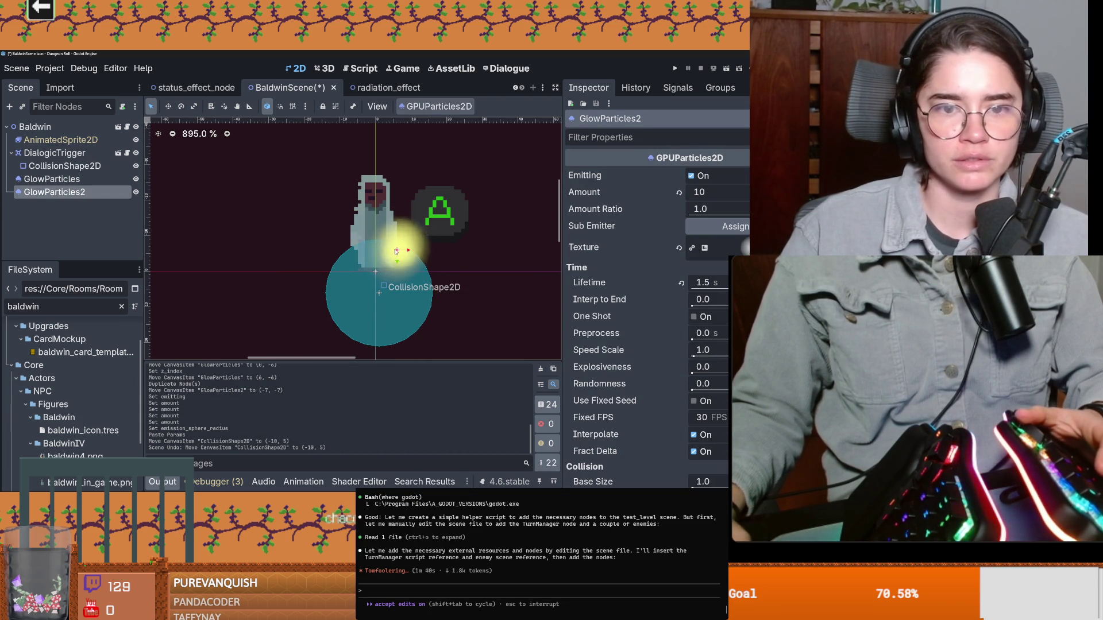
pyautogui.moveTo(345, 244); pyautogui.dragTo(352, 244)
pyautogui.scroll(-3, 474, 271)
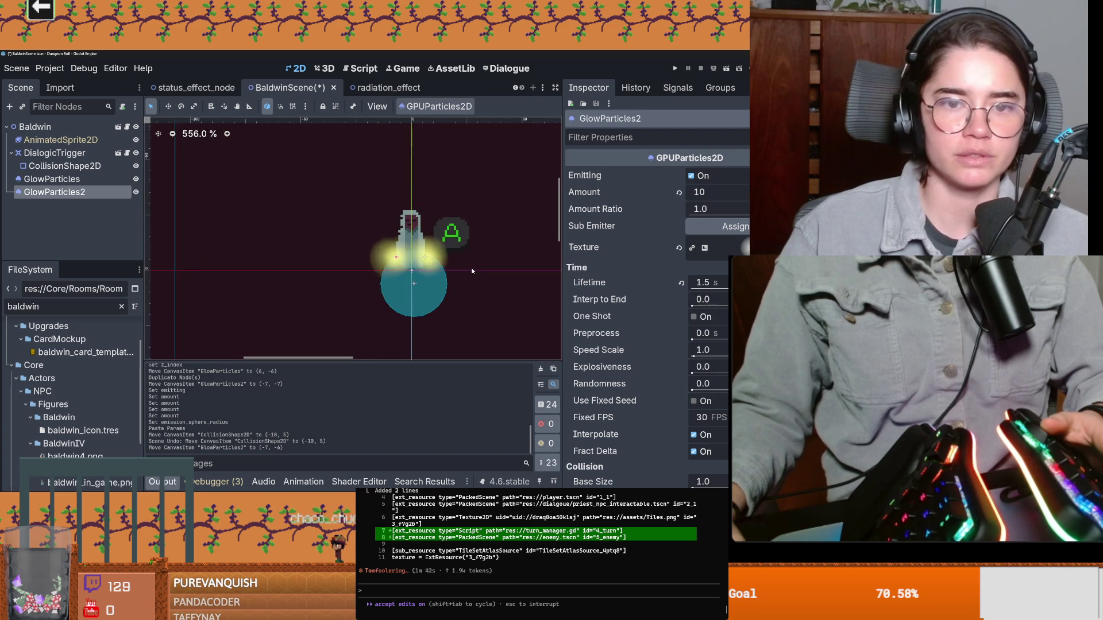
pyautogui.scroll(2, 444, 233)
pyautogui.scroll(-1, 445, 233)
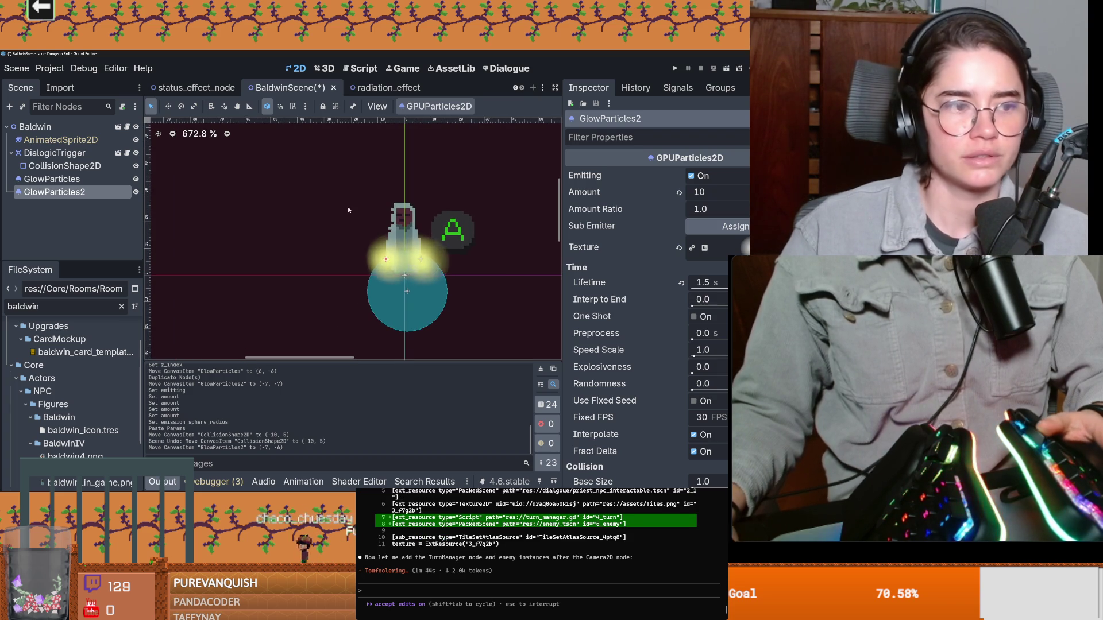
pyautogui.hotkey('ctrl', 's')
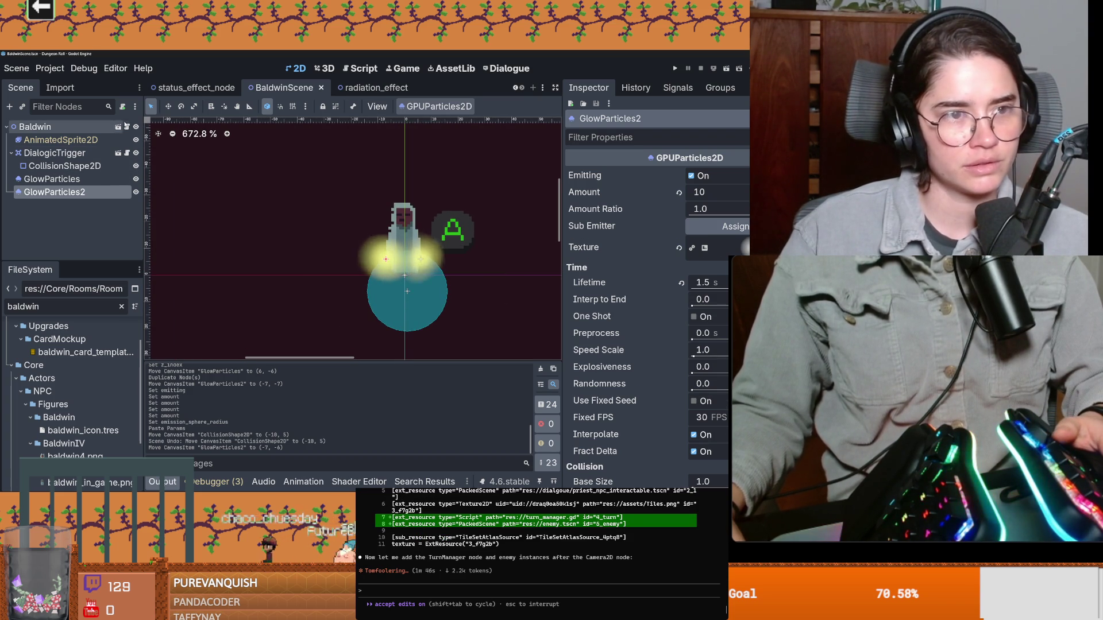
pyautogui.click(126, 126)
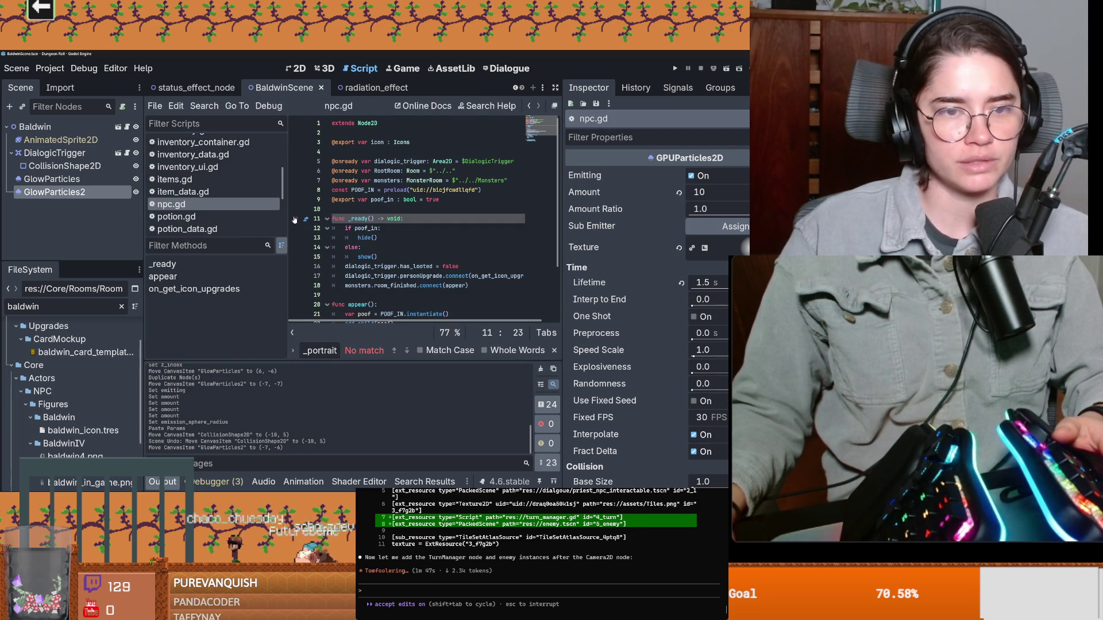
# Widen the npc.gd code area, approve the Claude prompt and switch to Streamer.bot
pyautogui.moveTo(295, 219); pyautogui.dragTo(248, 209)
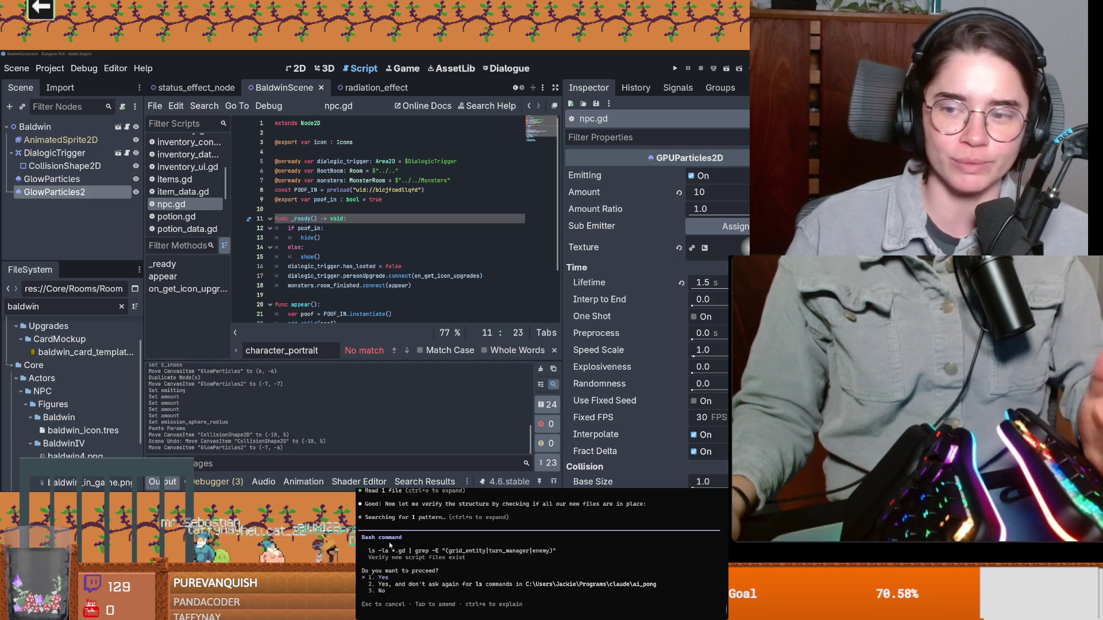
pyautogui.press('Return')
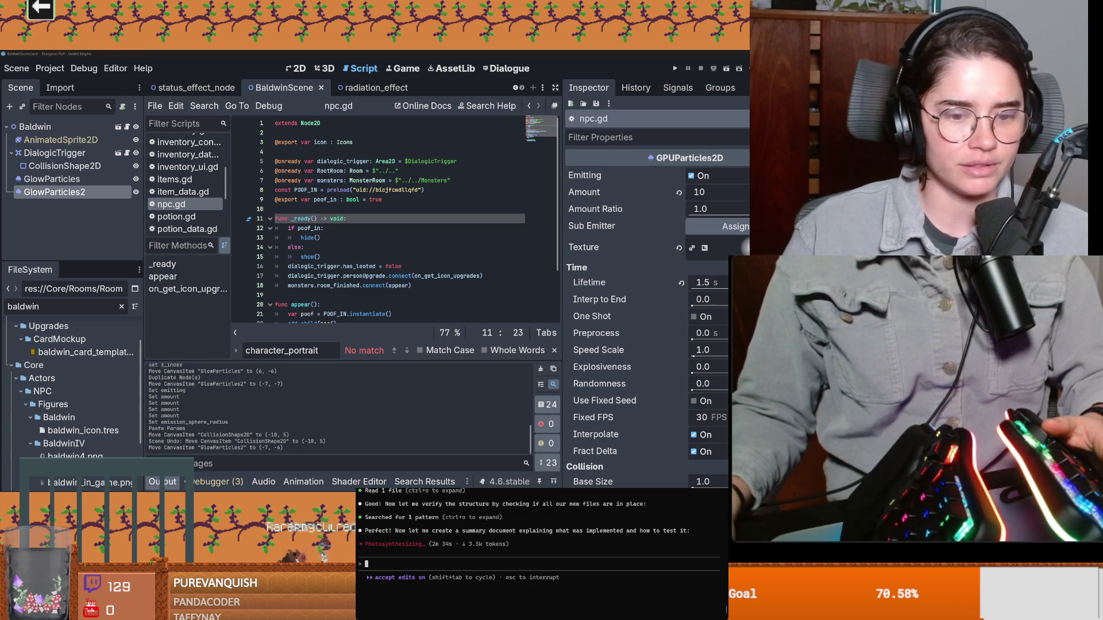
pyautogui.hotkey('alt', 'Tab')
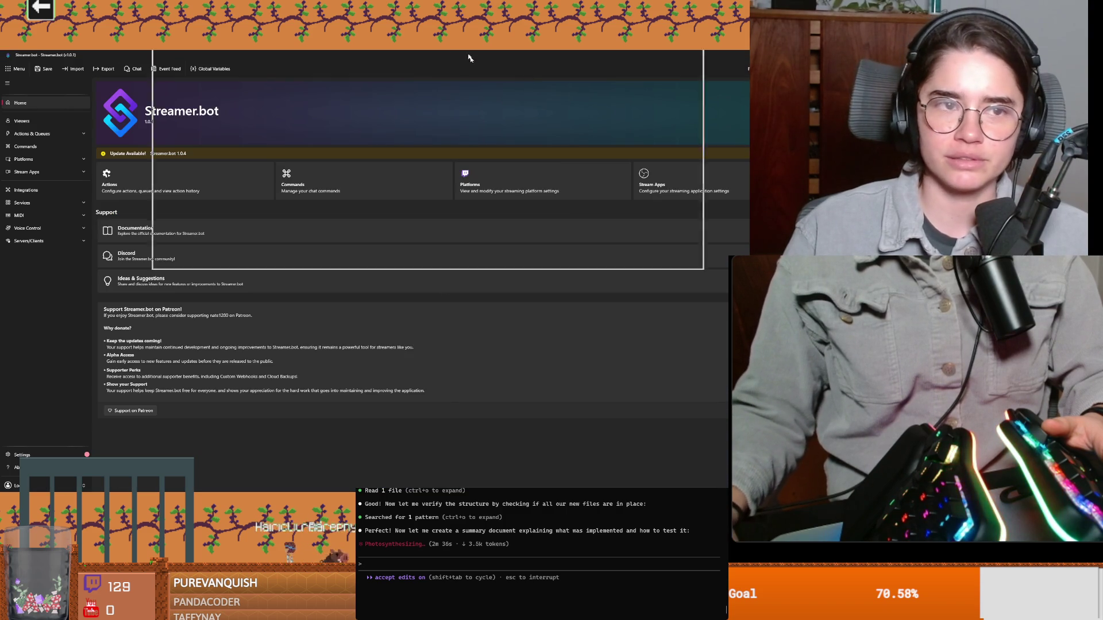
# Switch back from Streamer.bot to the Godot script editor on npc.gd
pyautogui.hotkey('alt', 'Tab')
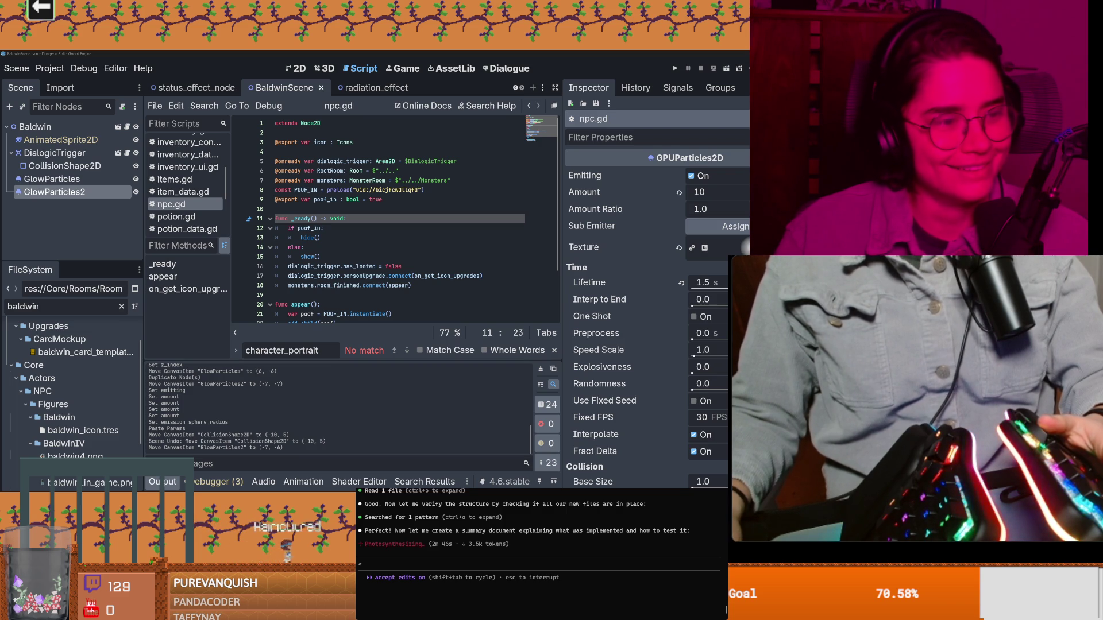
# Select the dialogic_trigger lines 16–17, approve the test command and bring the terminal forward
pyautogui.moveTo(276, 267); pyautogui.dragTo(245, 284)
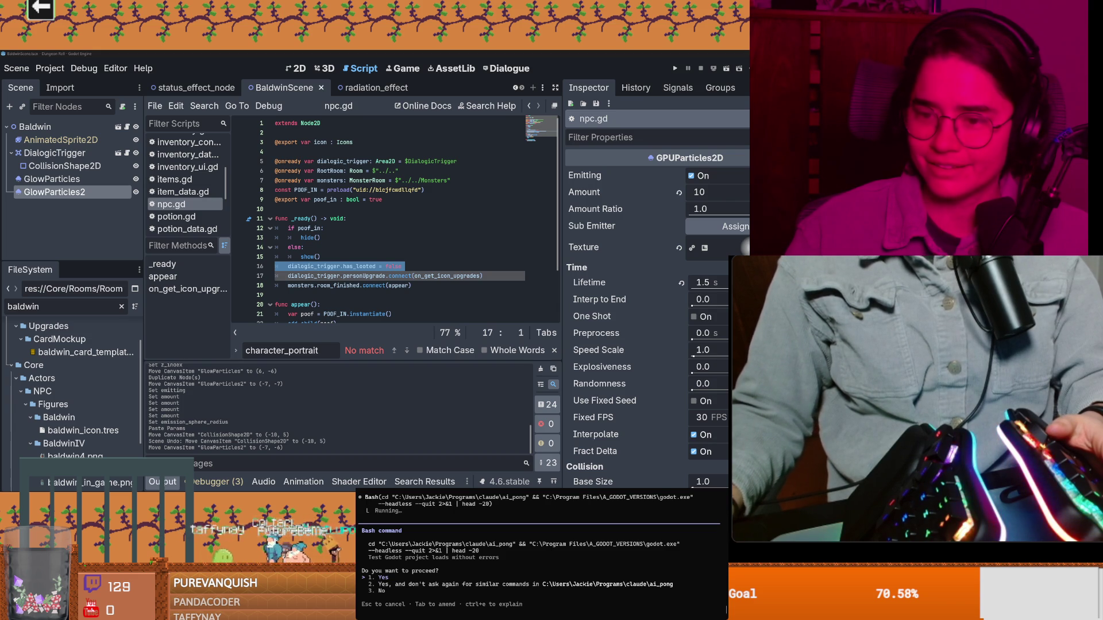
pyautogui.press('Return')
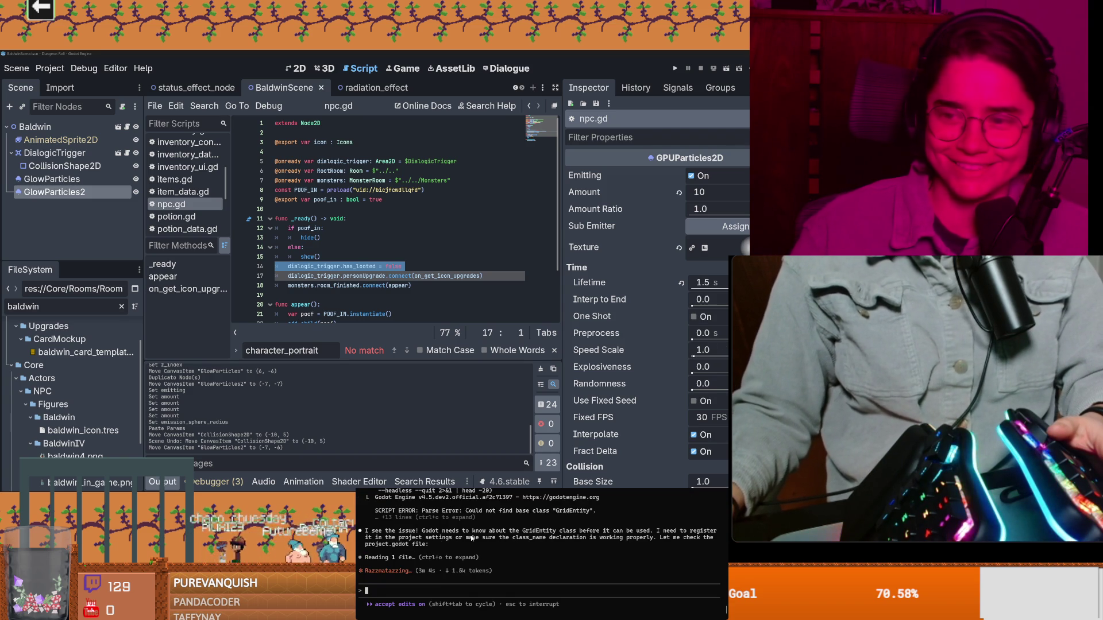
pyautogui.hotkey('alt', 'Tab')
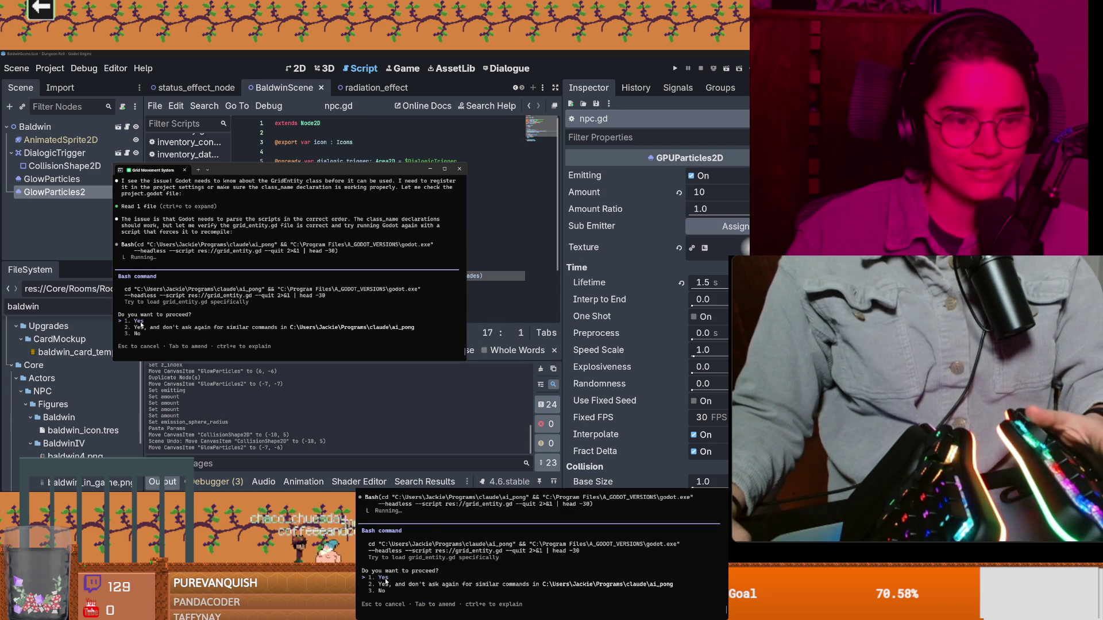
# Approve the grid_entity test, dismiss the Godot error alert and bring npc.gd back to the front
pyautogui.press('Return')
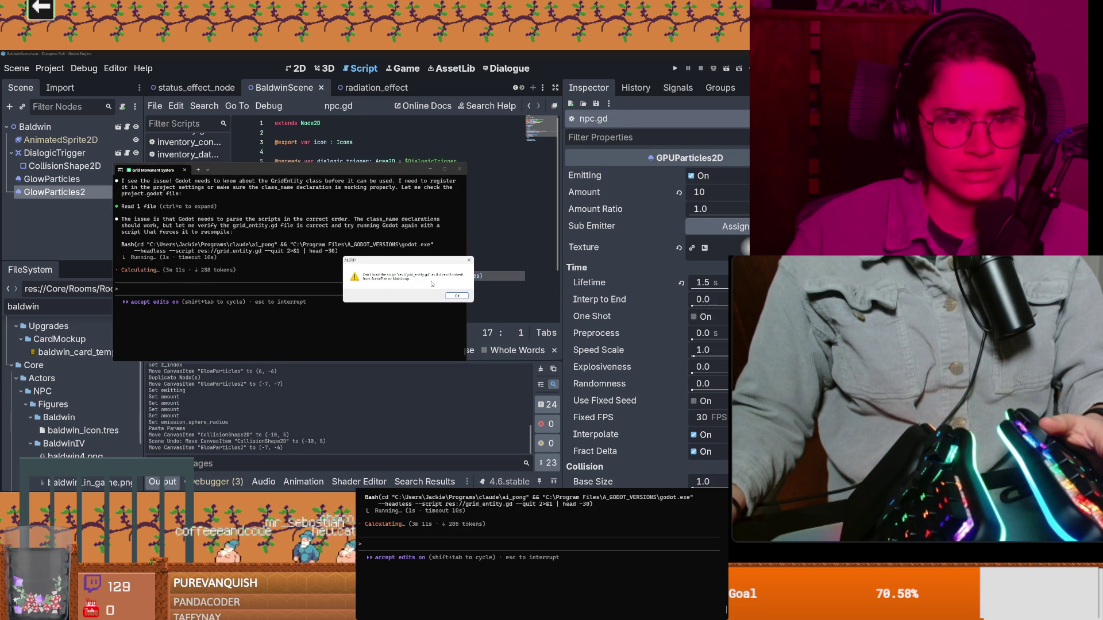
pyautogui.click(458, 296)
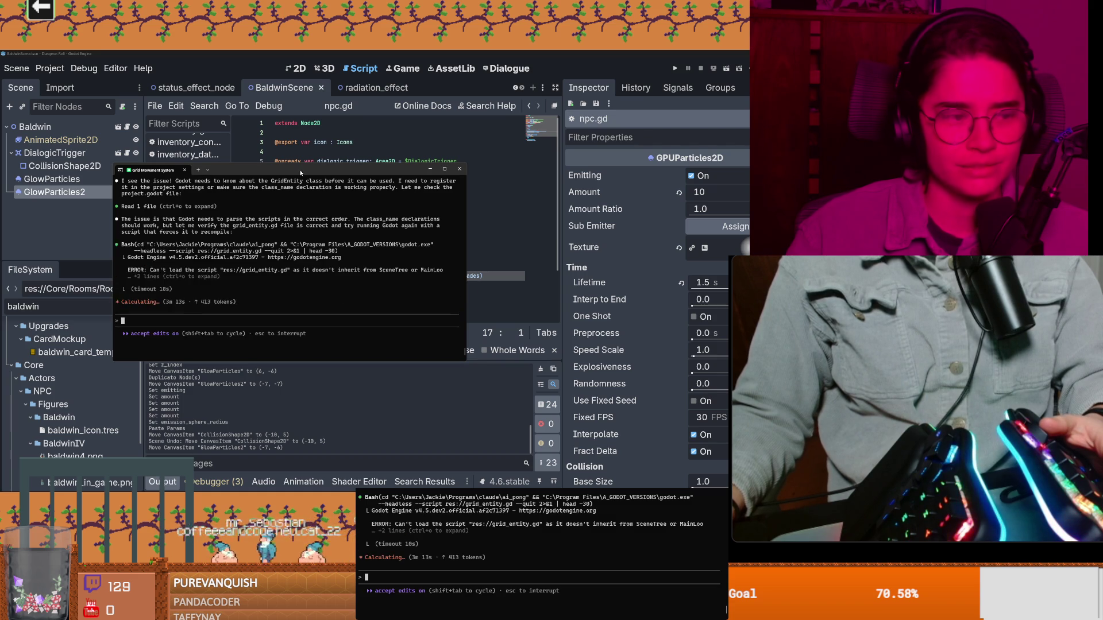
pyautogui.click(401, 249)
pyautogui.click(400, 249)
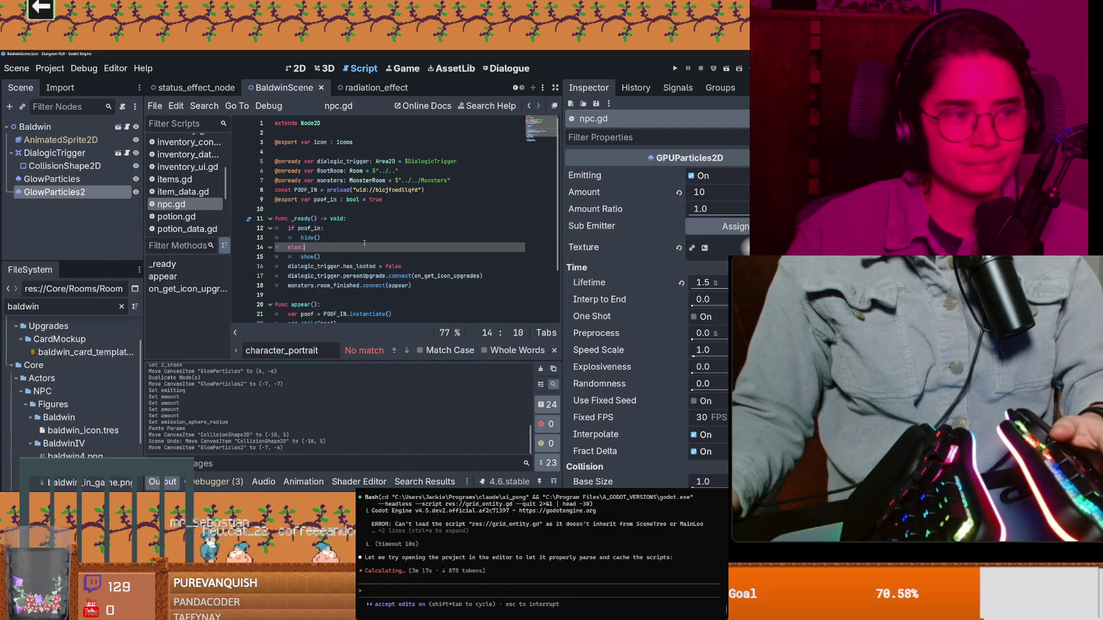
pyautogui.scroll(-2, 390, 249)
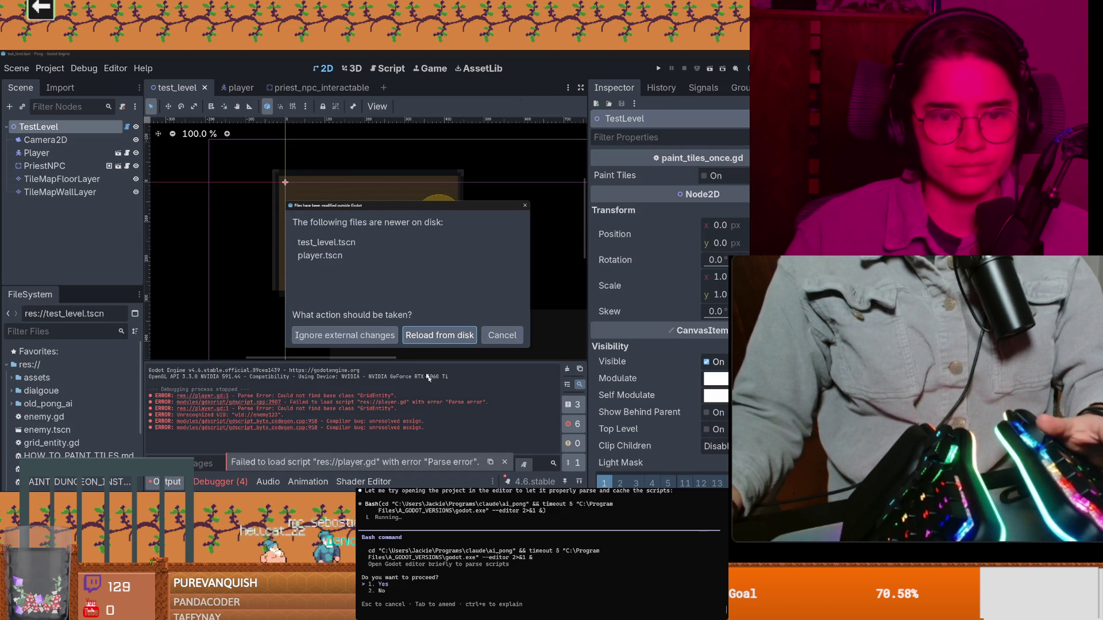
# Reload the test level's changed files, approve each Claude check command and return to the Baldwin project
pyautogui.click(439, 332)
pyautogui.scroll(2, 403, 311)
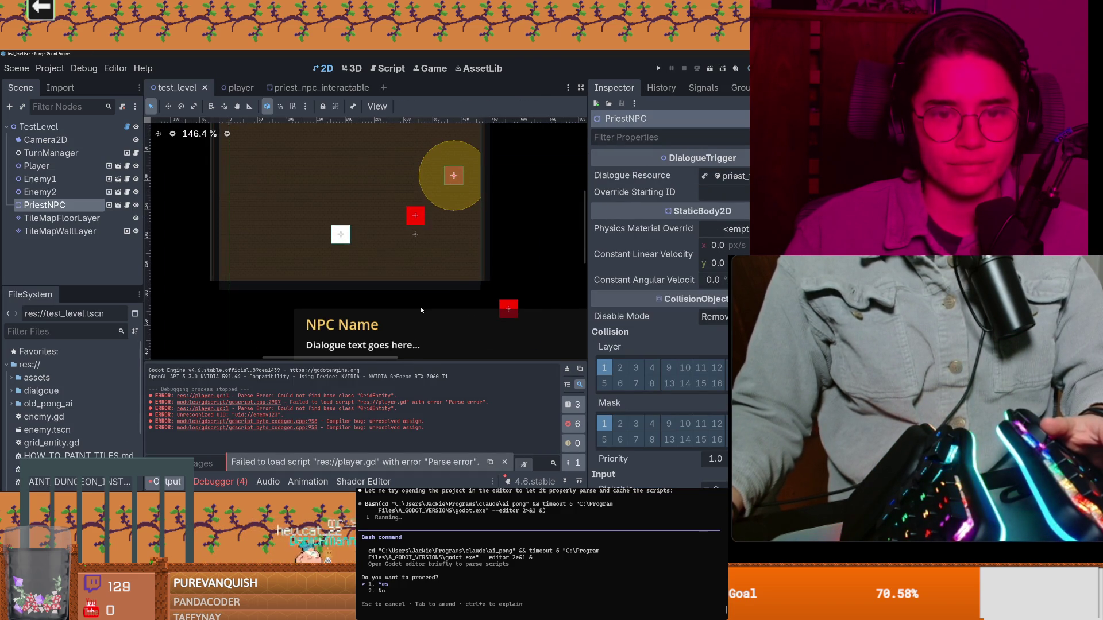
pyautogui.click(410, 217)
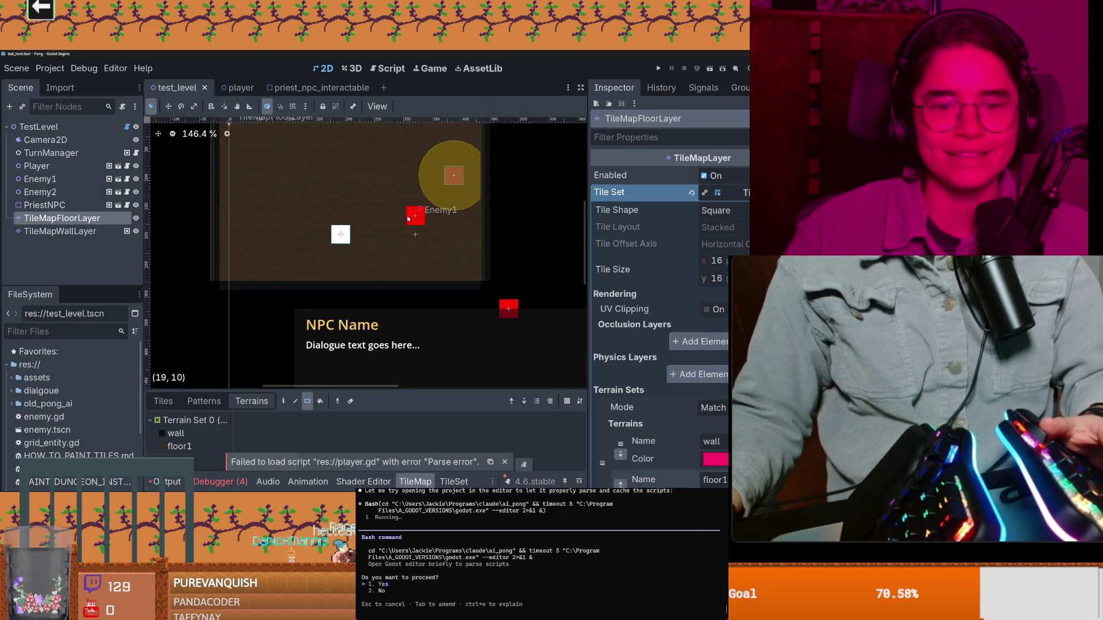
pyautogui.scroll(-2, 423, 259)
pyautogui.scroll(-1, 479, 315)
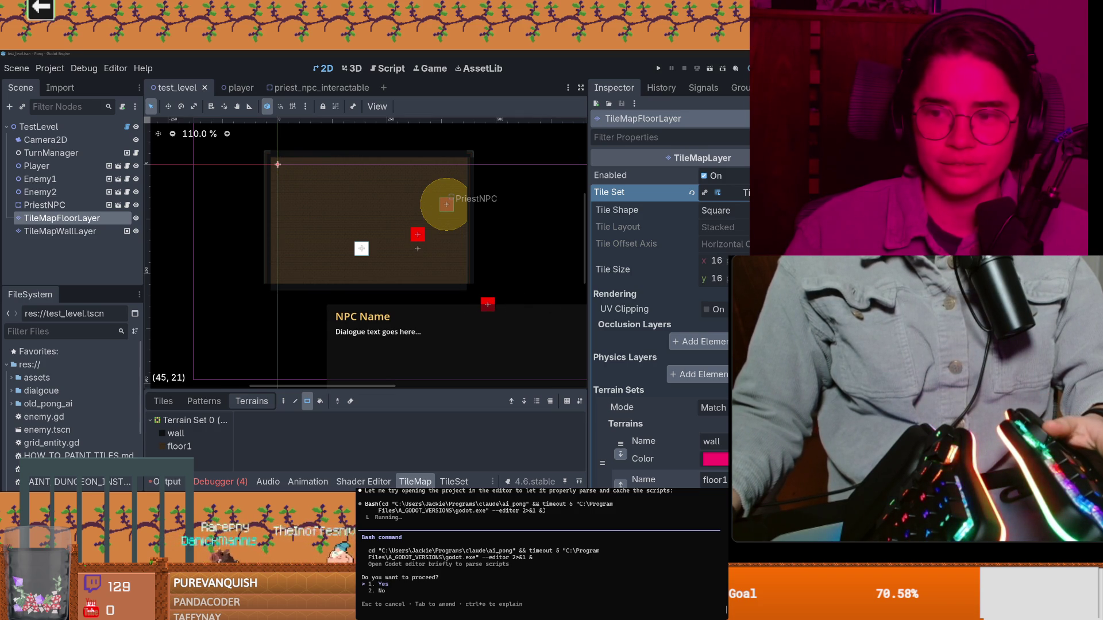
pyautogui.press('Return')
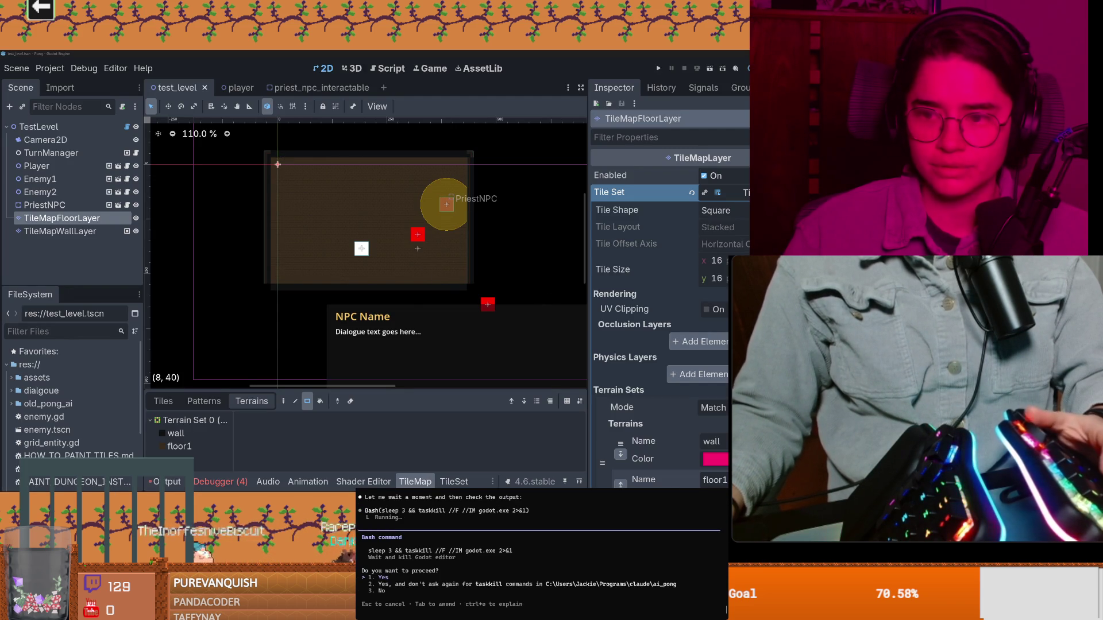
pyautogui.press('Return')
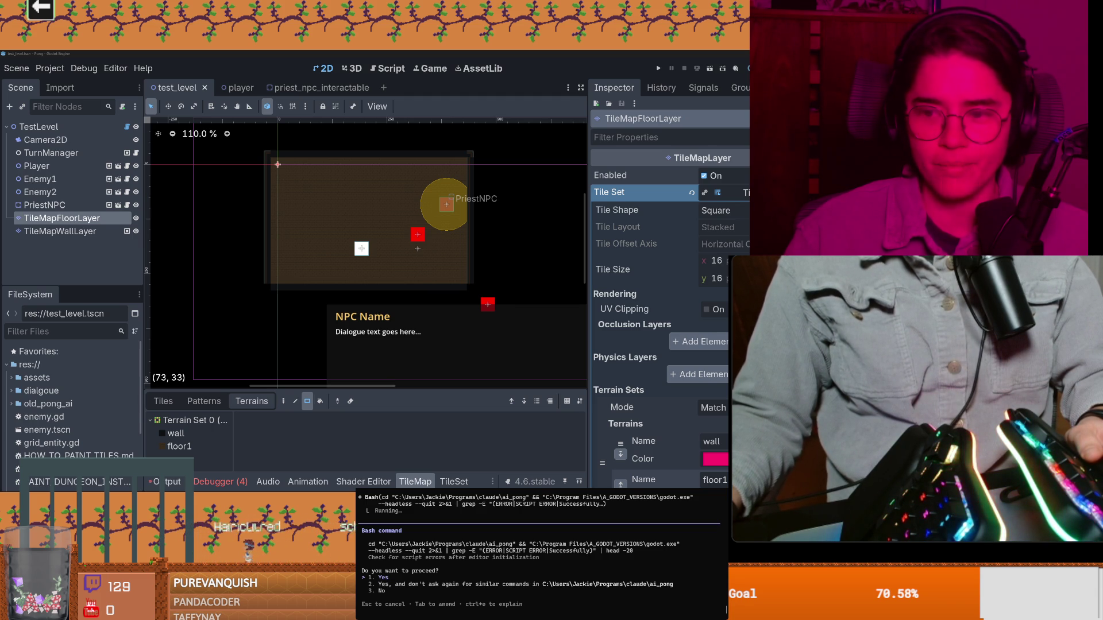
pyautogui.press('Return')
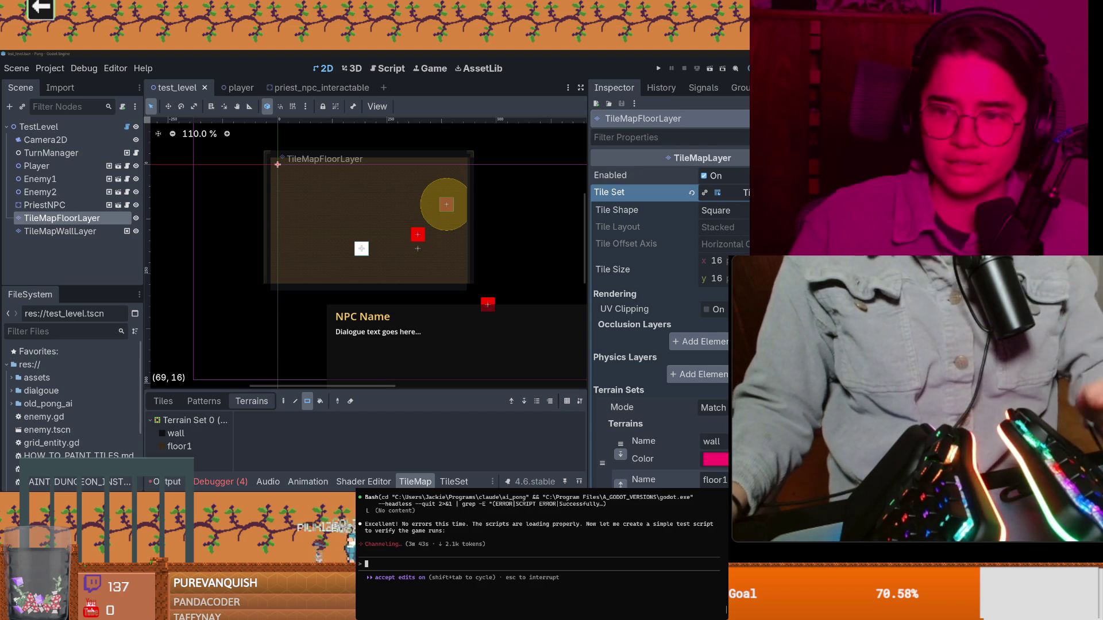
pyautogui.hotkey('alt', 'Tab')
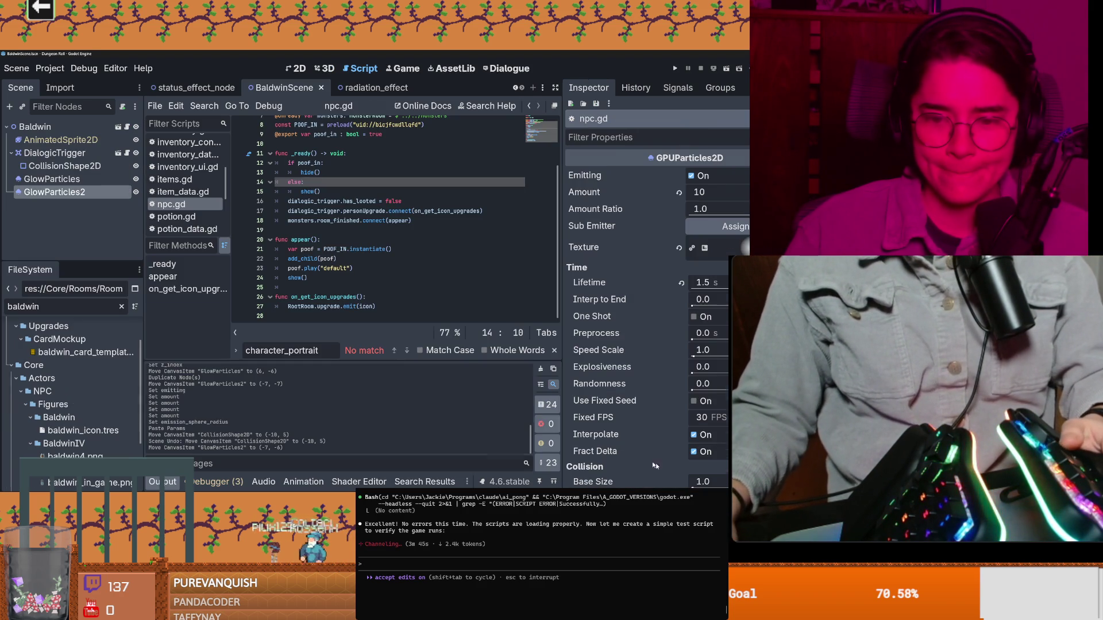
# Save the Baldwin scene and widen the script editor by shrinking the Inspector
pyautogui.click(410, 290)
pyautogui.hotkey('ctrl', 's')
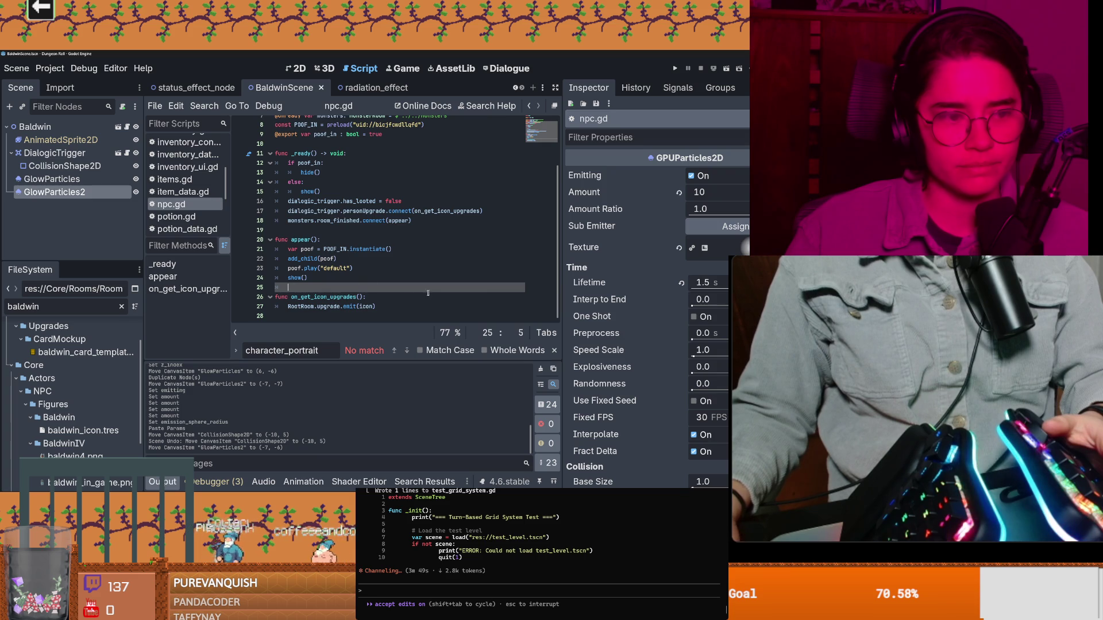
pyautogui.moveTo(566, 308); pyautogui.dragTo(686, 308)
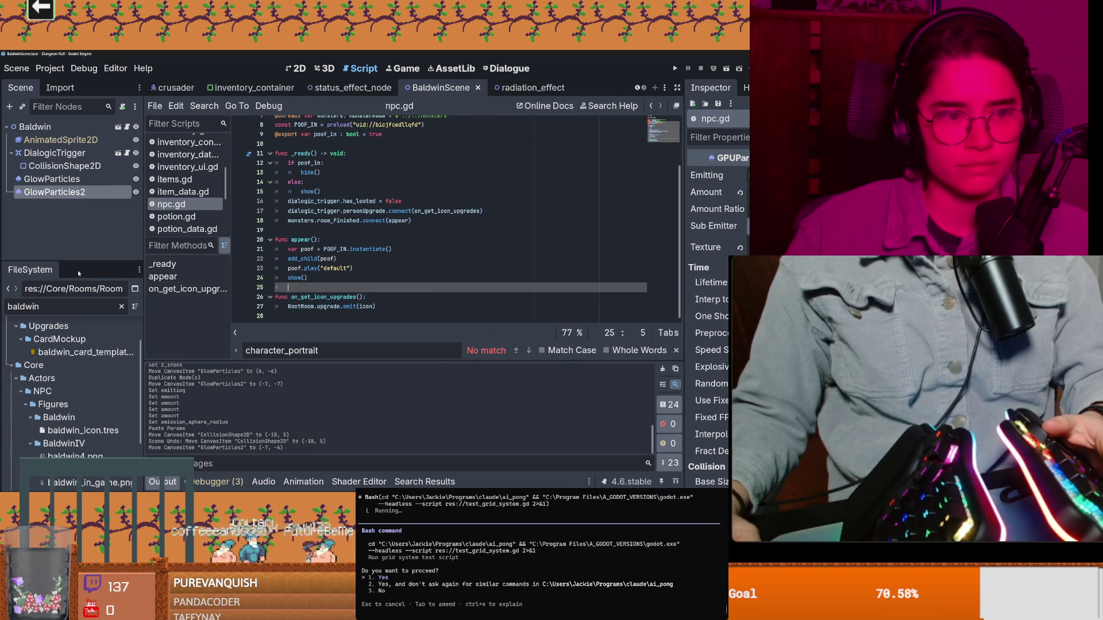
pyautogui.moveTo(78, 273); pyautogui.dragTo(78, 274)
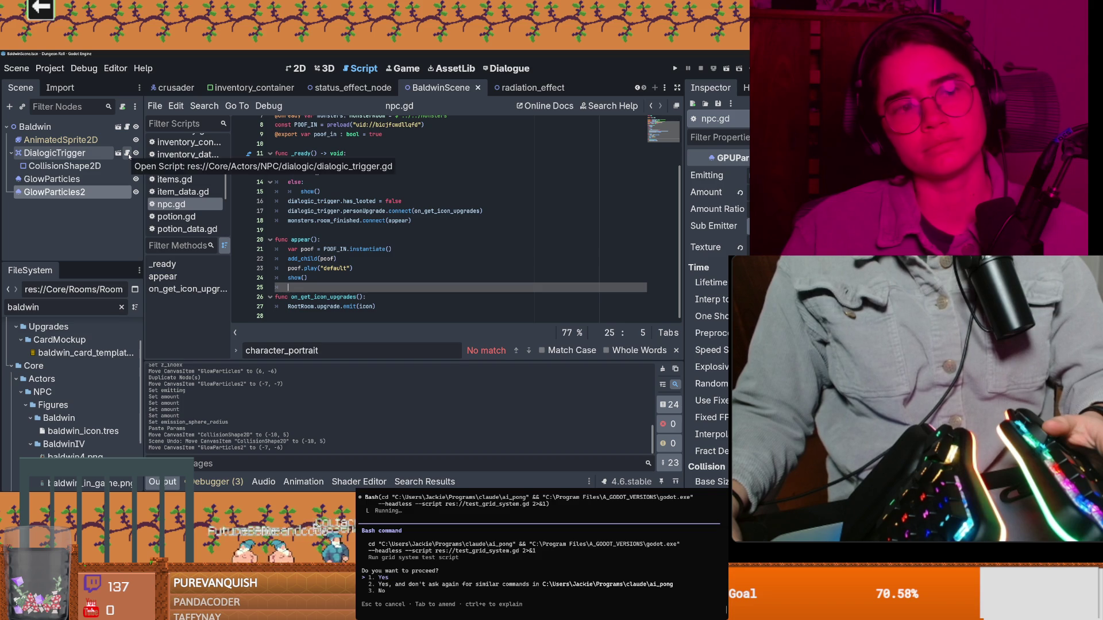
# View the DialogicTrigger's dialogic_trigger.gd script and approve Claude Code's grid system test command
pyautogui.click(127, 152)
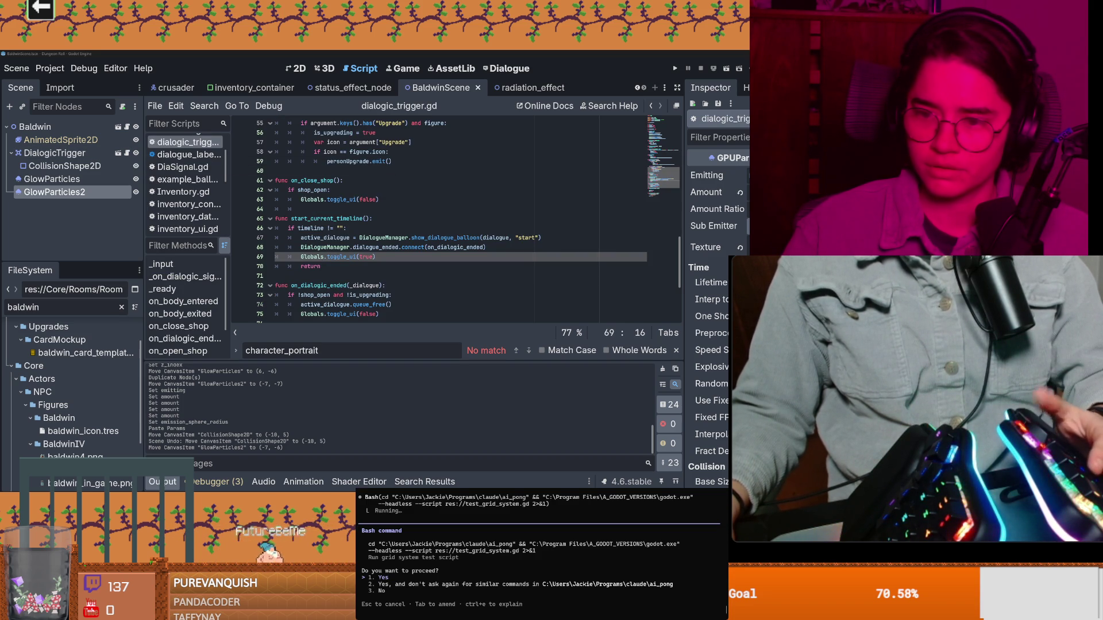
pyautogui.press('Return')
pyautogui.click(35, 127)
pyautogui.rightClick(59, 131)
# Add a plain Node child under Baldwin renamed DialogueTrigger and start attaching a script to it
pyautogui.click(97, 158)
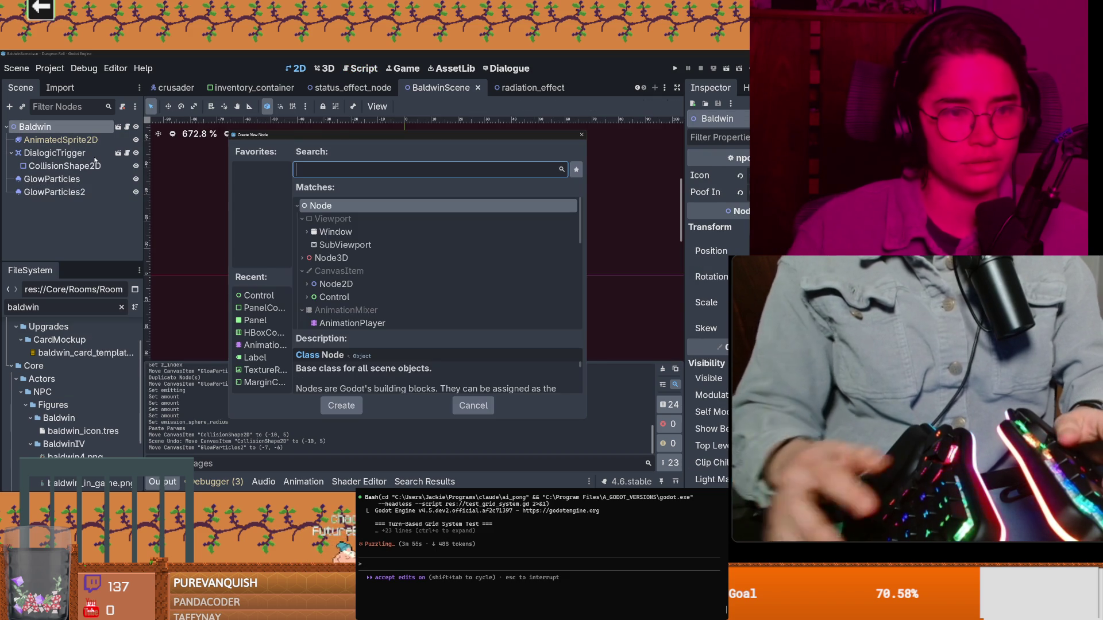
pyautogui.write('node')
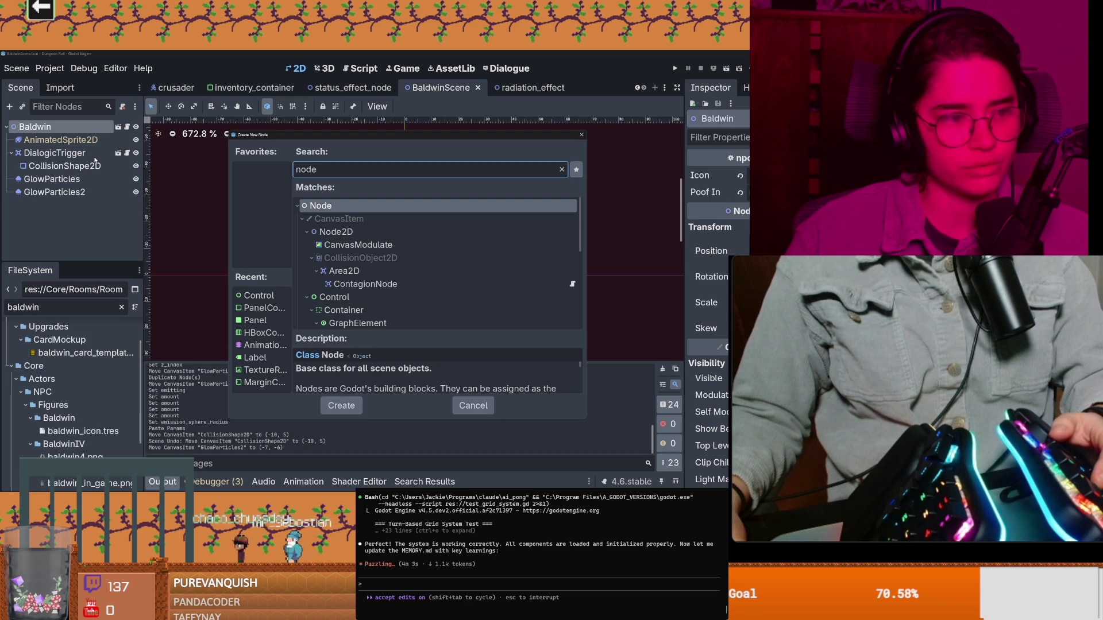
pyautogui.press('Return')
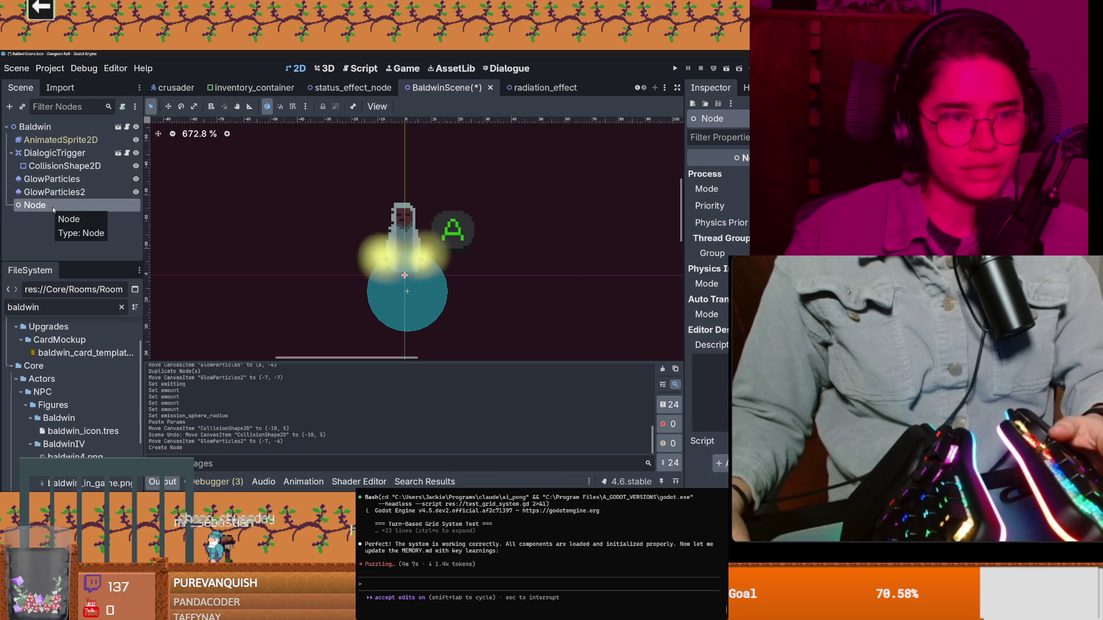
pyautogui.press('F2')
pyautogui.write('Dia')
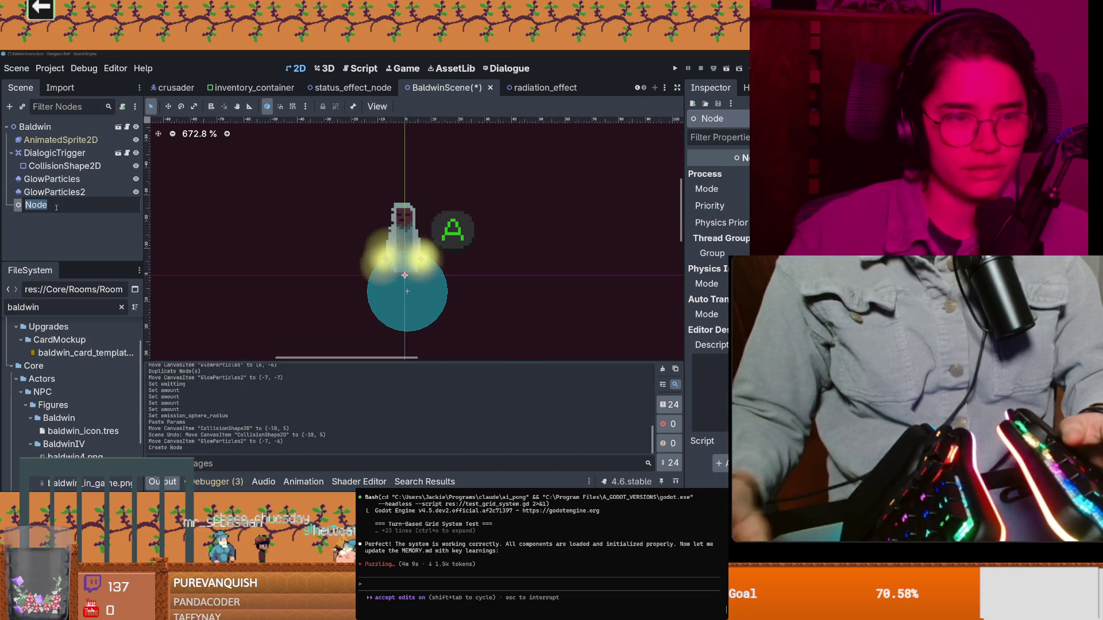
pyautogui.write('logu')
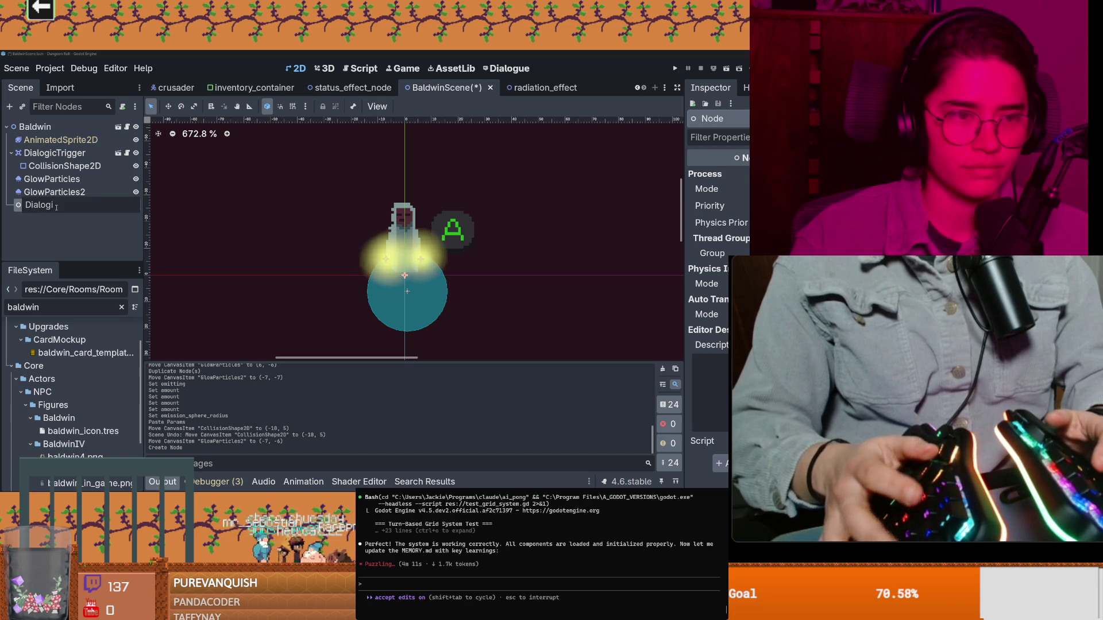
pyautogui.write('eTrigger')
pyautogui.press('Return')
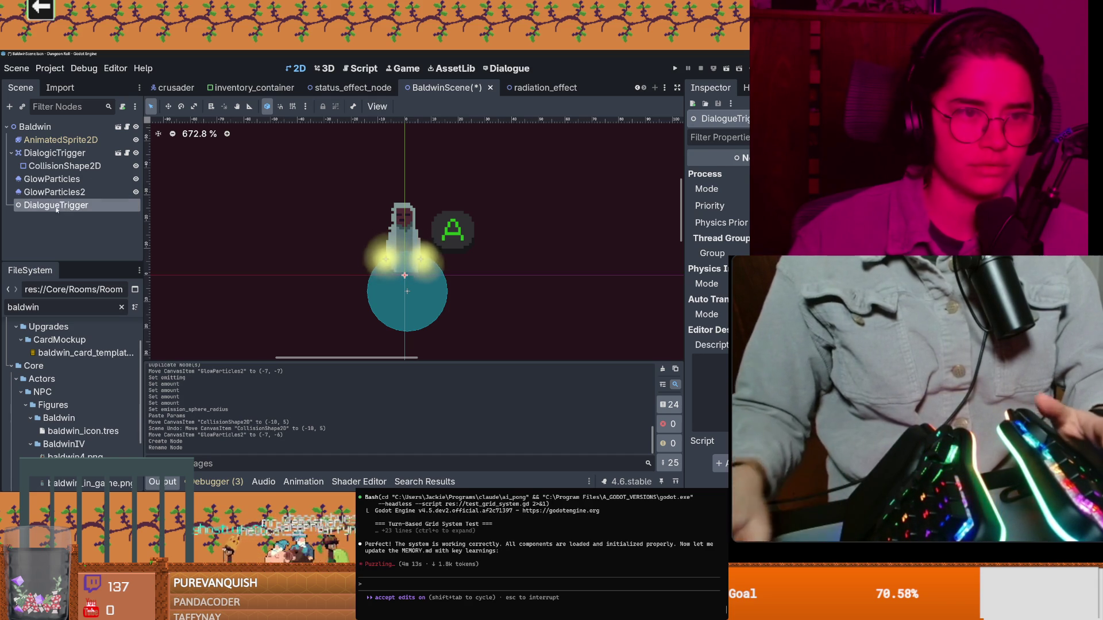
pyautogui.click(121, 106)
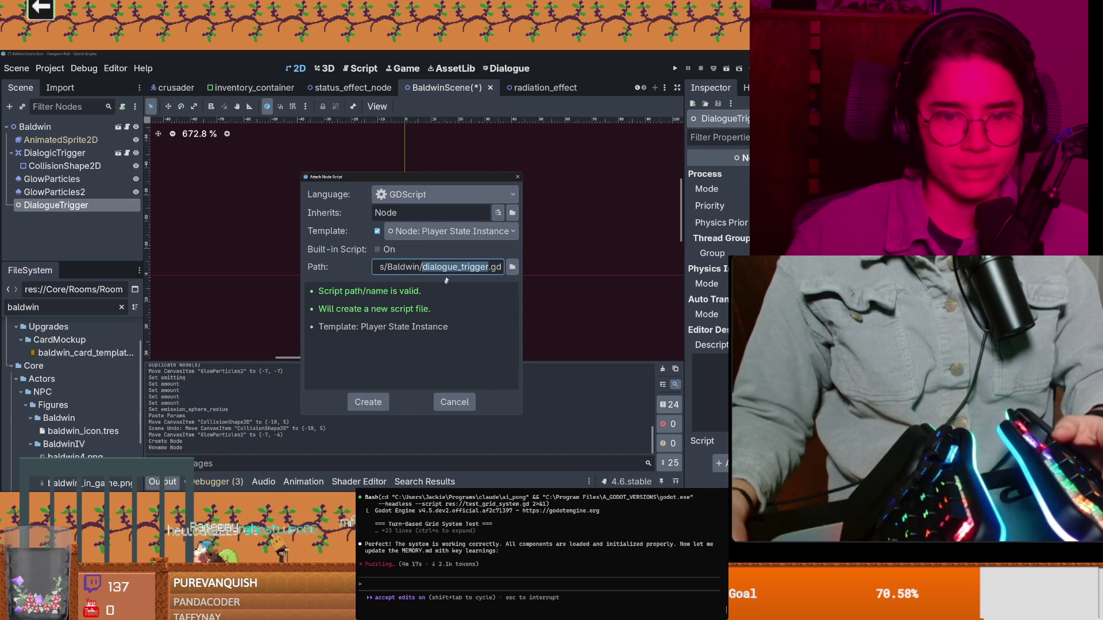
# Create the script as Baldwin_dialogue_trigger.gd and trim its template to just extends Node
pyautogui.press('Left')
pyautogui.write('Baldw')
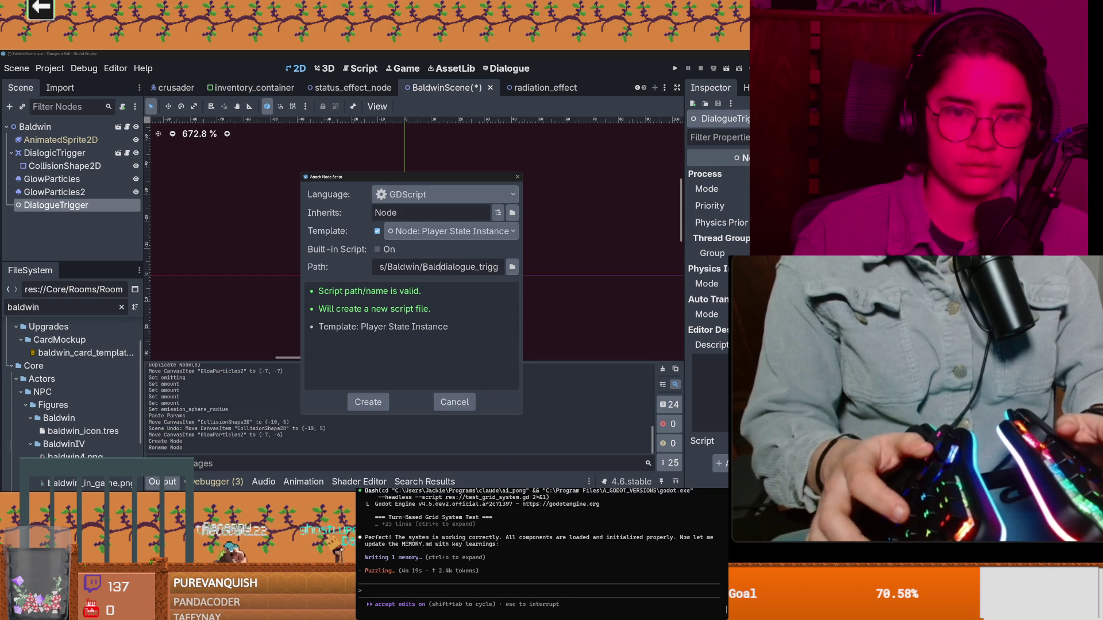
pyautogui.write('indialogue_')
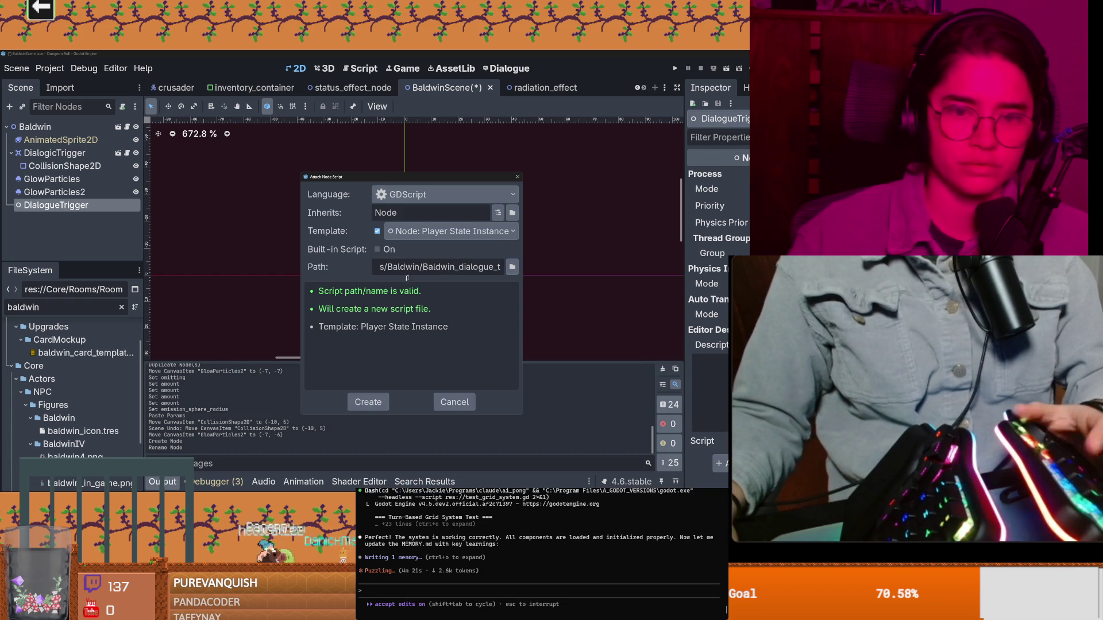
pyautogui.press('Return')
pyautogui.moveTo(284, 296); pyautogui.dragTo(296, 121)
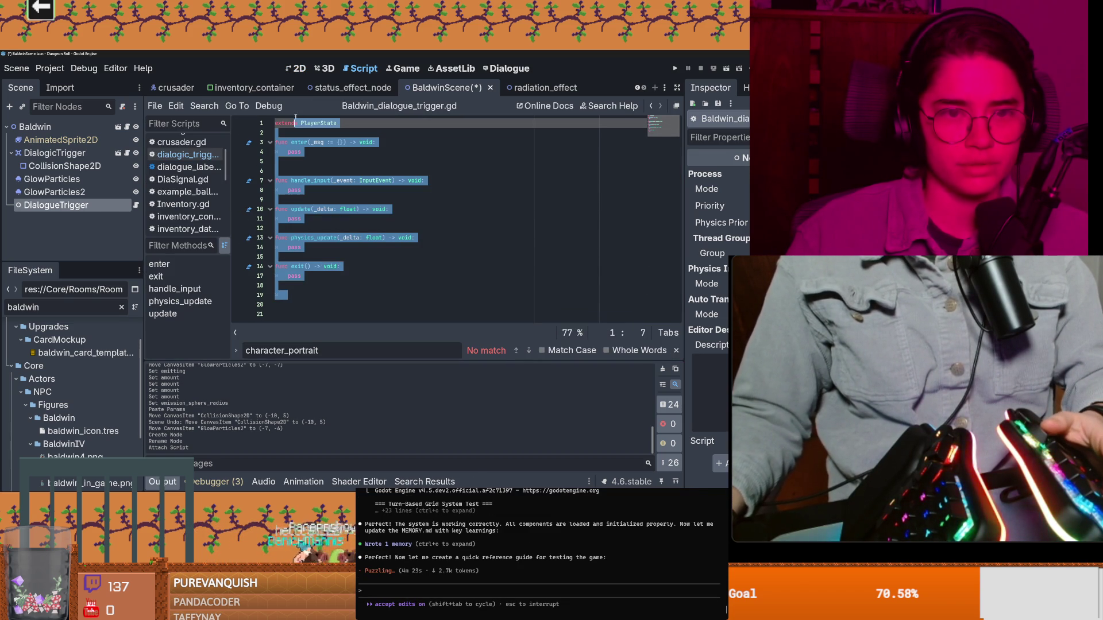
pyautogui.press('BackSpace')
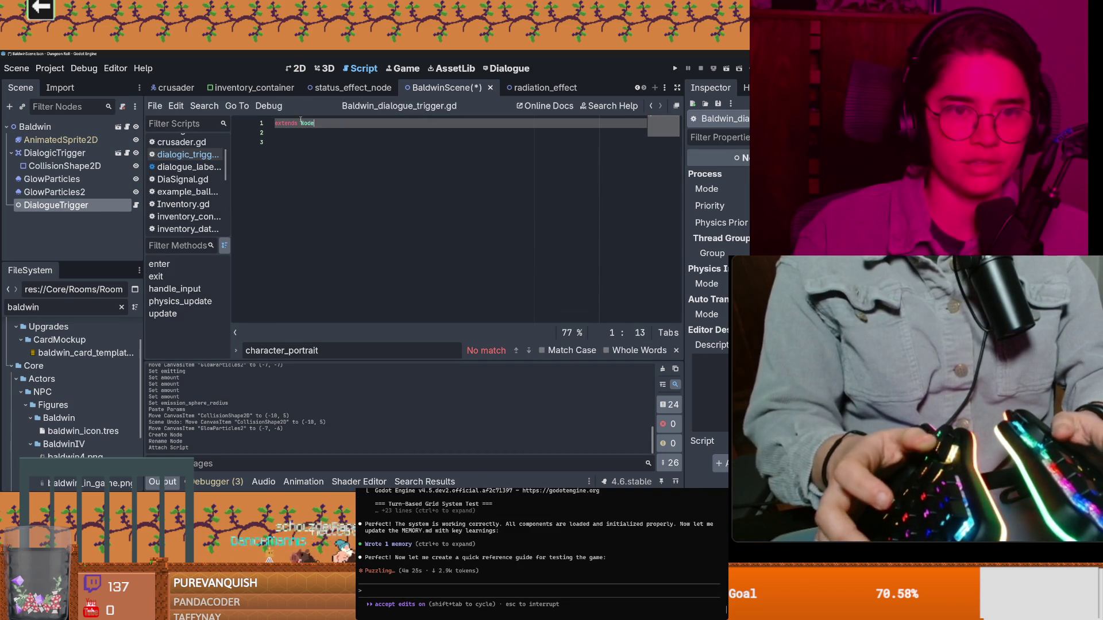
pyautogui.write('Node')
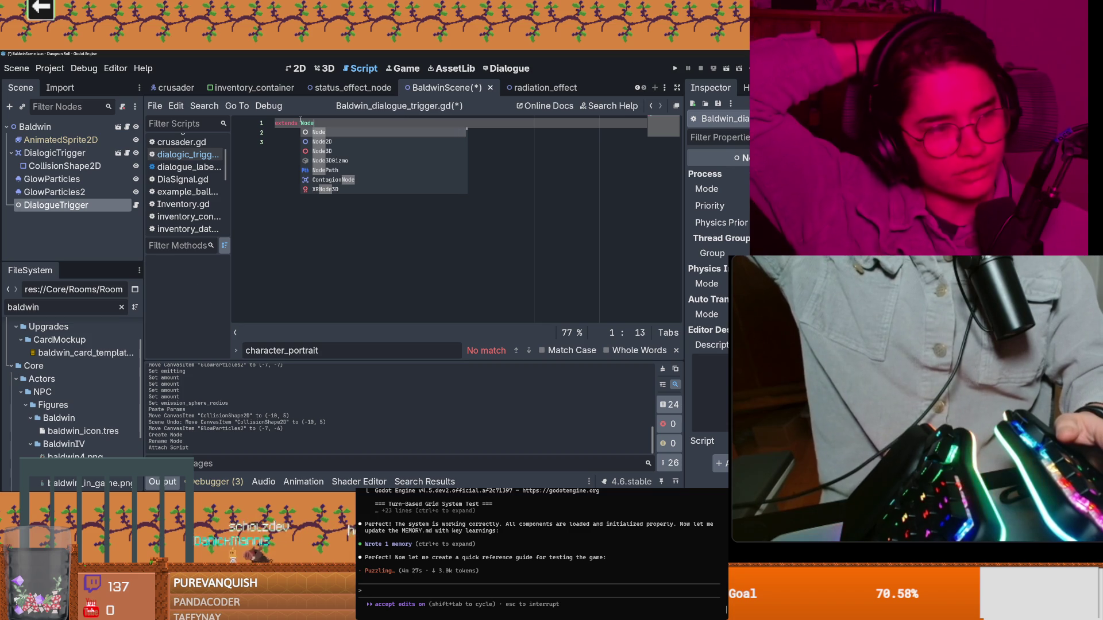
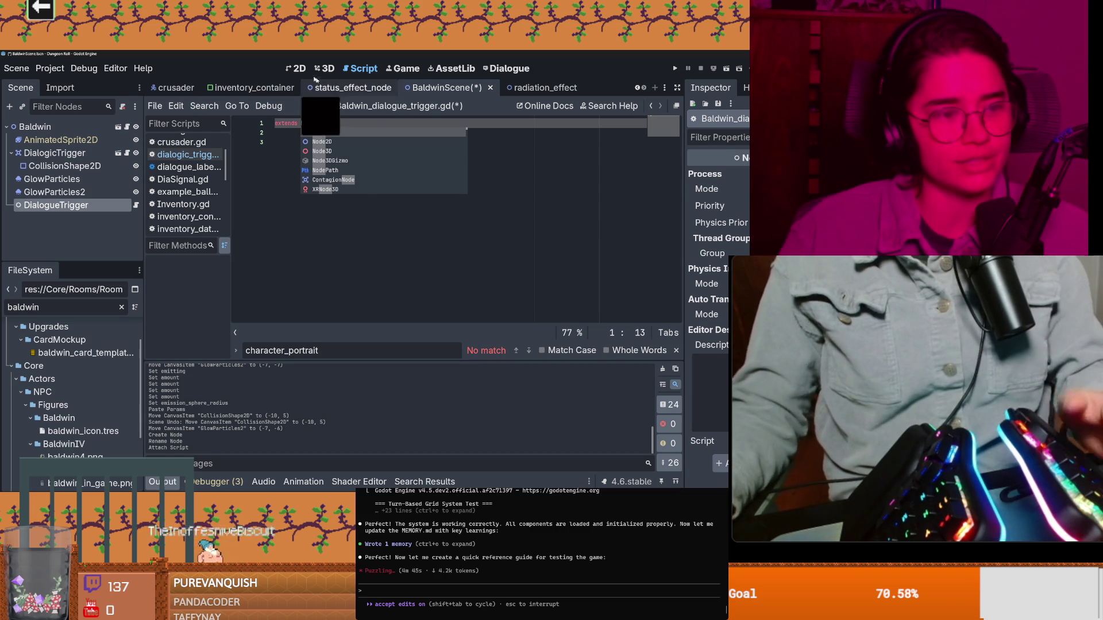
# Dismiss the autocomplete on line 3 and save Baldwin_dialogue_trigger.gd with only 'extends Node'
pyautogui.click(325, 177)
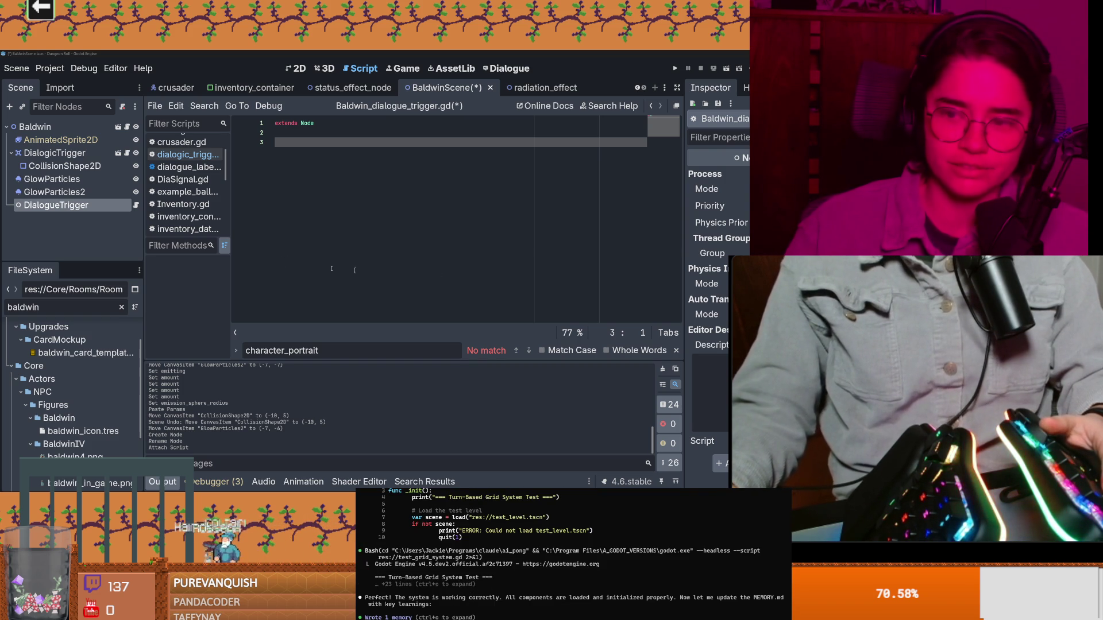
pyautogui.hotkey('ctrl', 's')
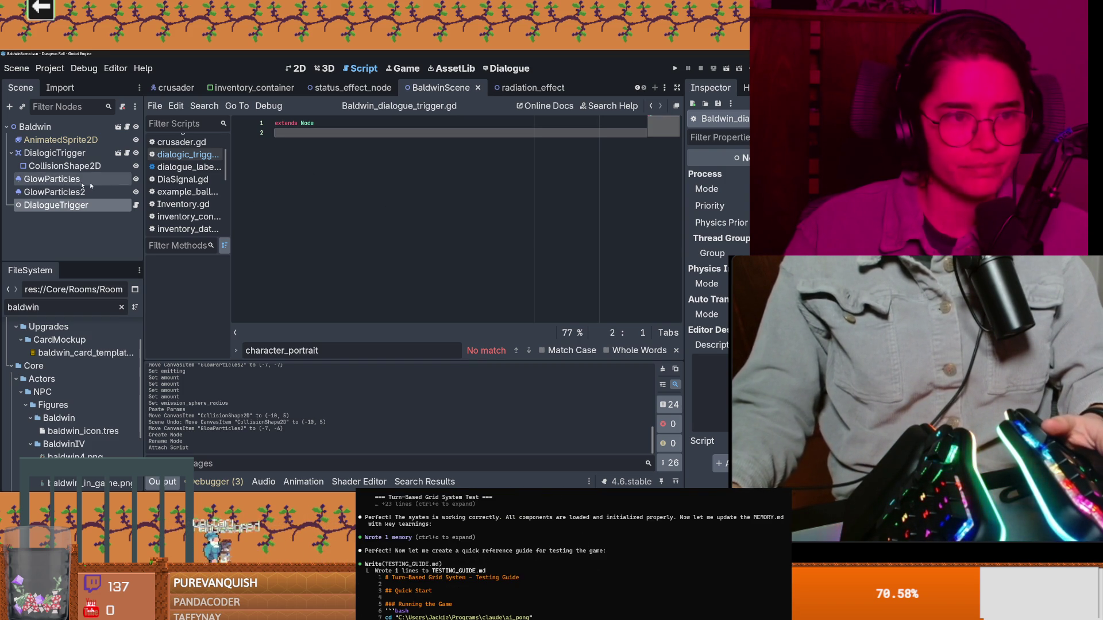
# Rename the GlowParticles node to LayHandsParticles
pyautogui.click(82, 179)
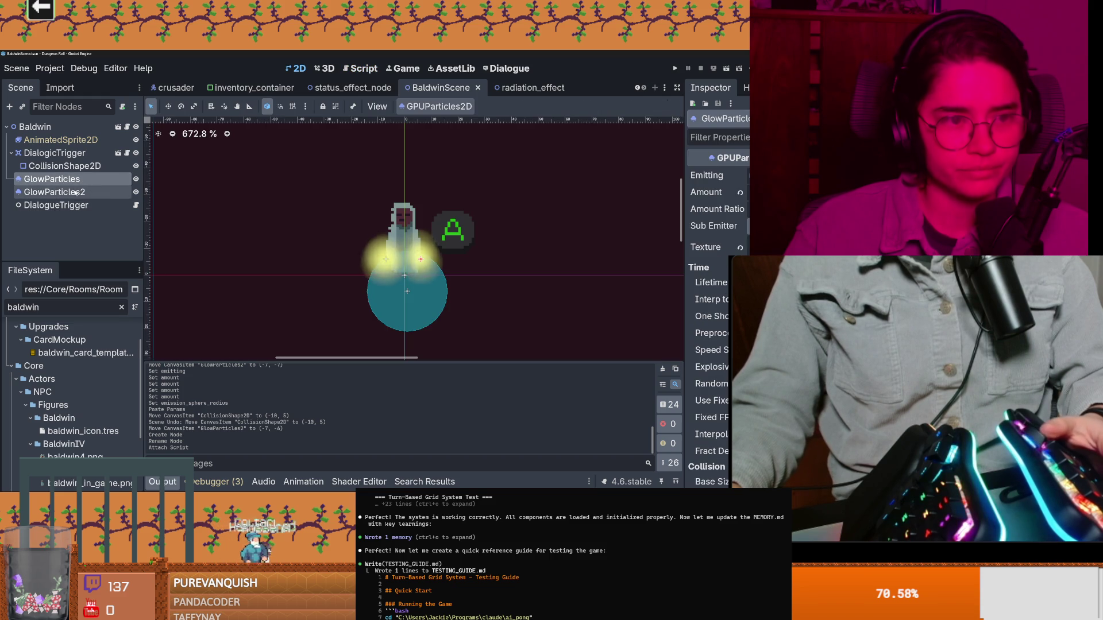
pyautogui.keyDown('shift'); pyautogui.click(92, 187); pyautogui.keyUp('shift')
pyautogui.click(76, 180)
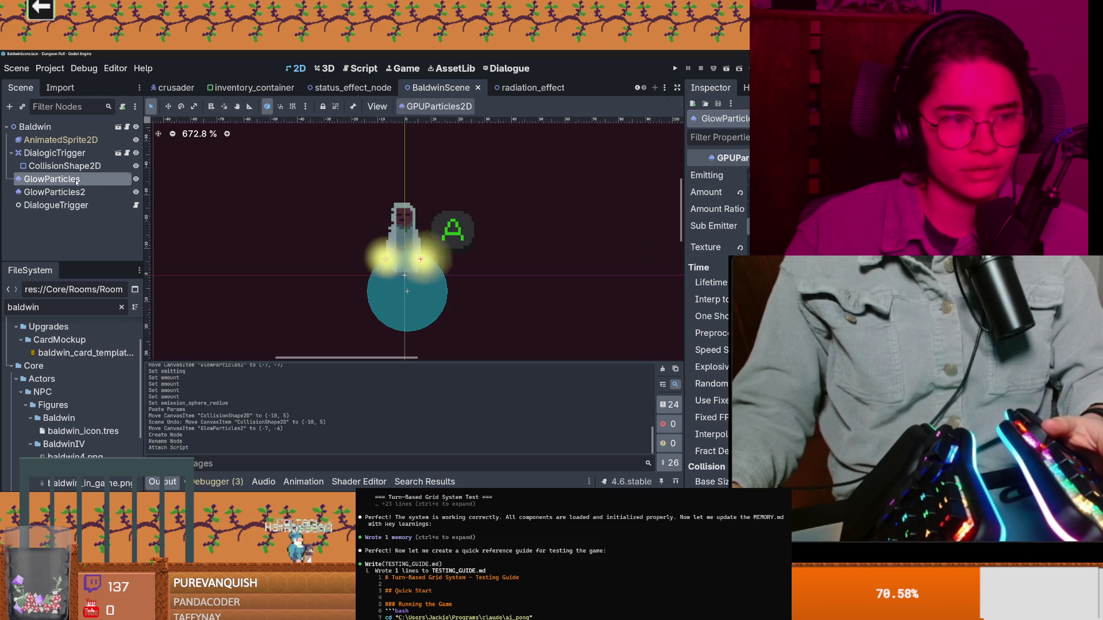
pyautogui.doubleClick(81, 181)
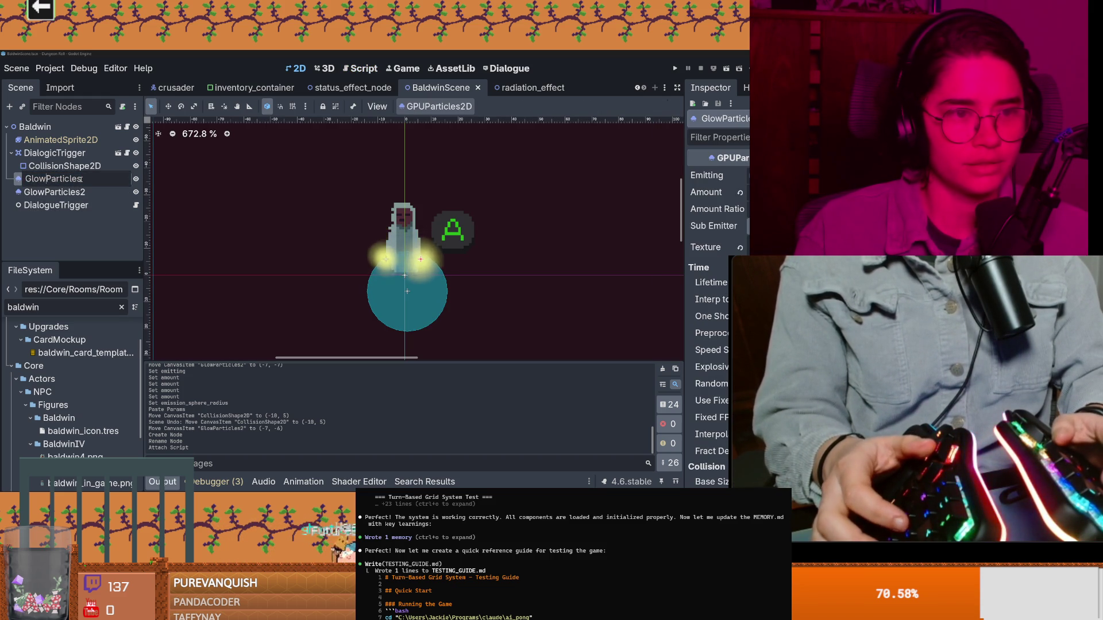
pyautogui.press('BackSpace')
pyautogui.press('BackSpace')
pyautogui.press('BackSpace')
pyautogui.write('LayHands')
pyautogui.press('Return')
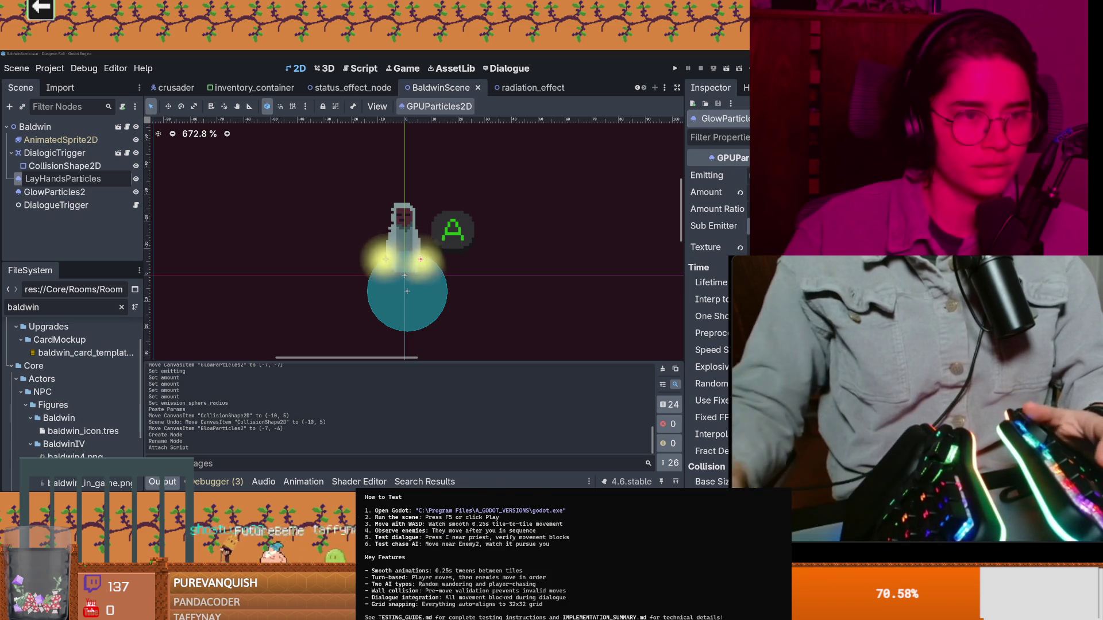
# Rename GlowParticles2 to LayHandsParticles2 and save the scene
pyautogui.doubleClick(45, 193)
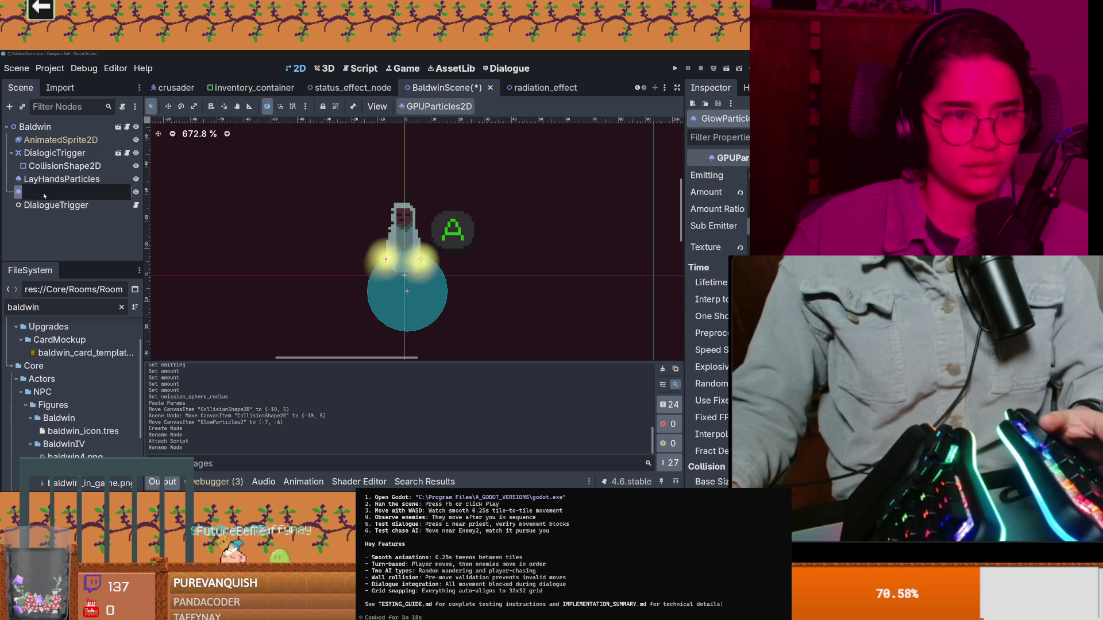
pyautogui.write('v')
pyautogui.press('Return')
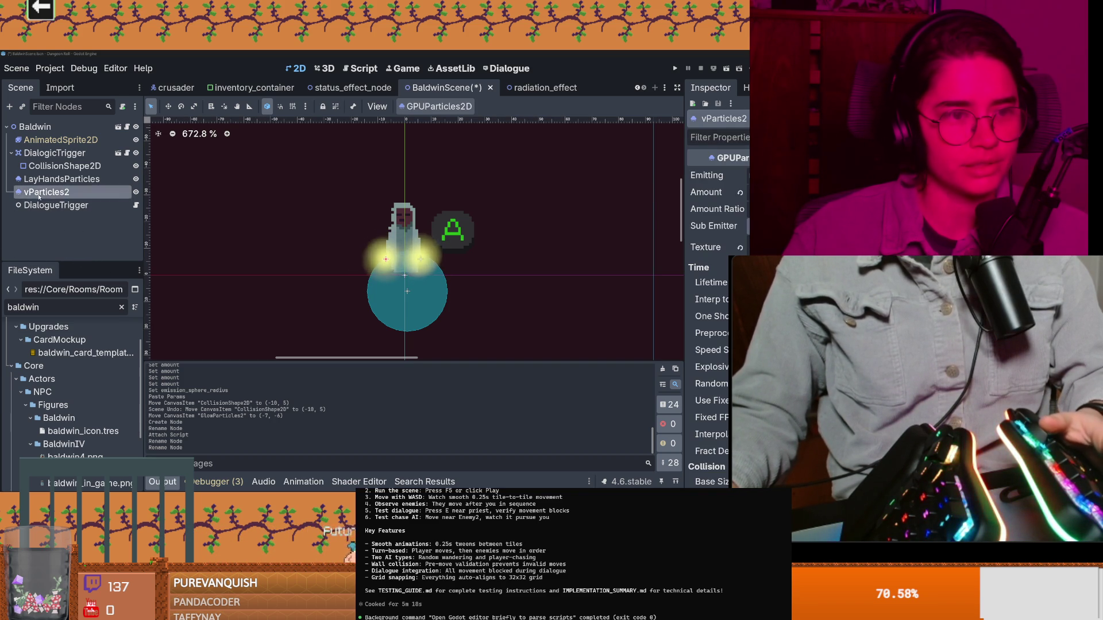
pyautogui.press('BackSpace')
pyautogui.write('LayHands')
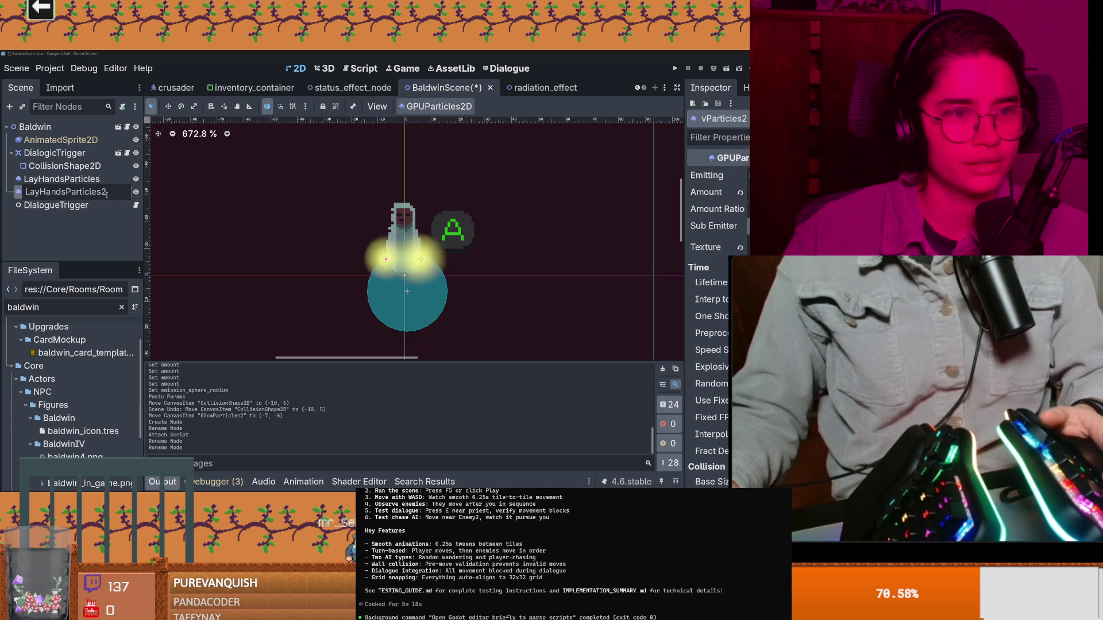
pyautogui.press('Return')
pyautogui.hotkey('ctrl', 's')
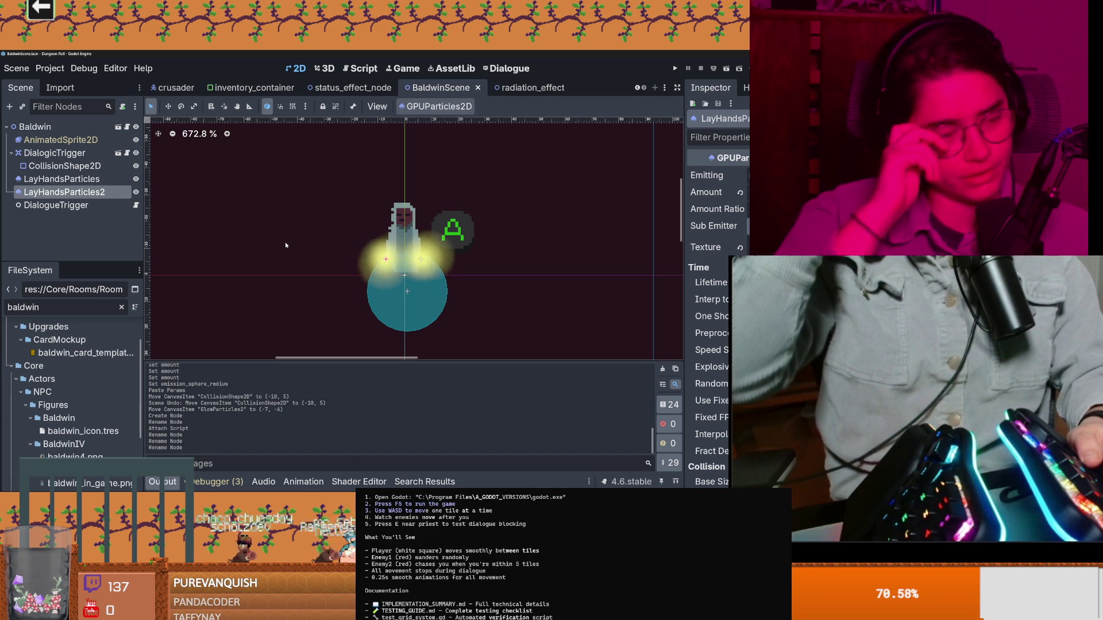
pyautogui.scroll(1, 324, 243)
pyautogui.scroll(-1, 324, 243)
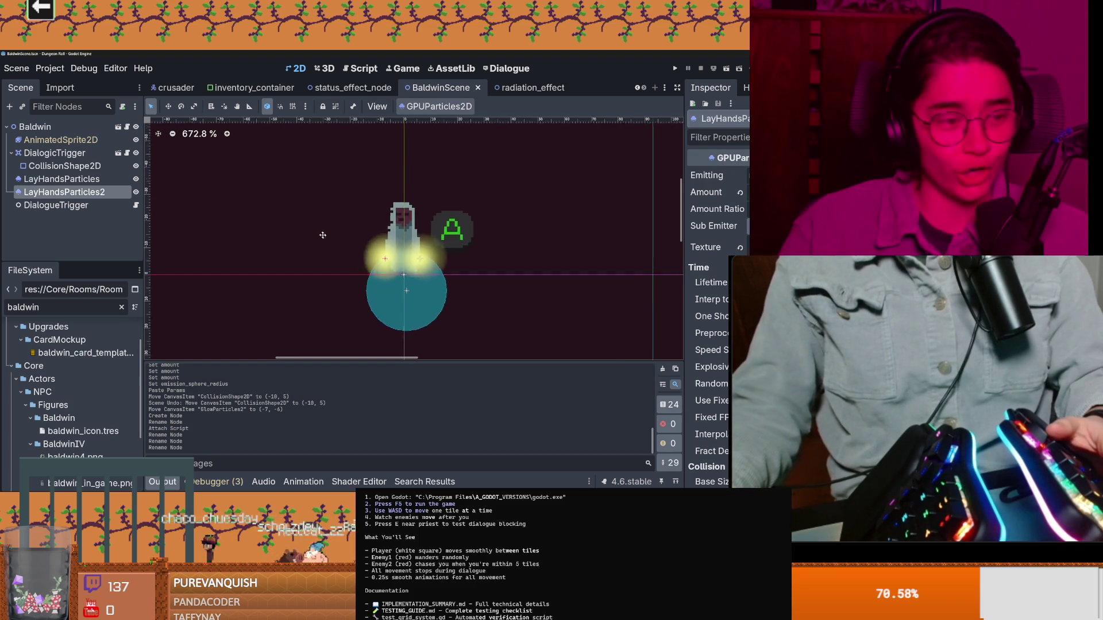
pyautogui.scroll(3, 325, 246)
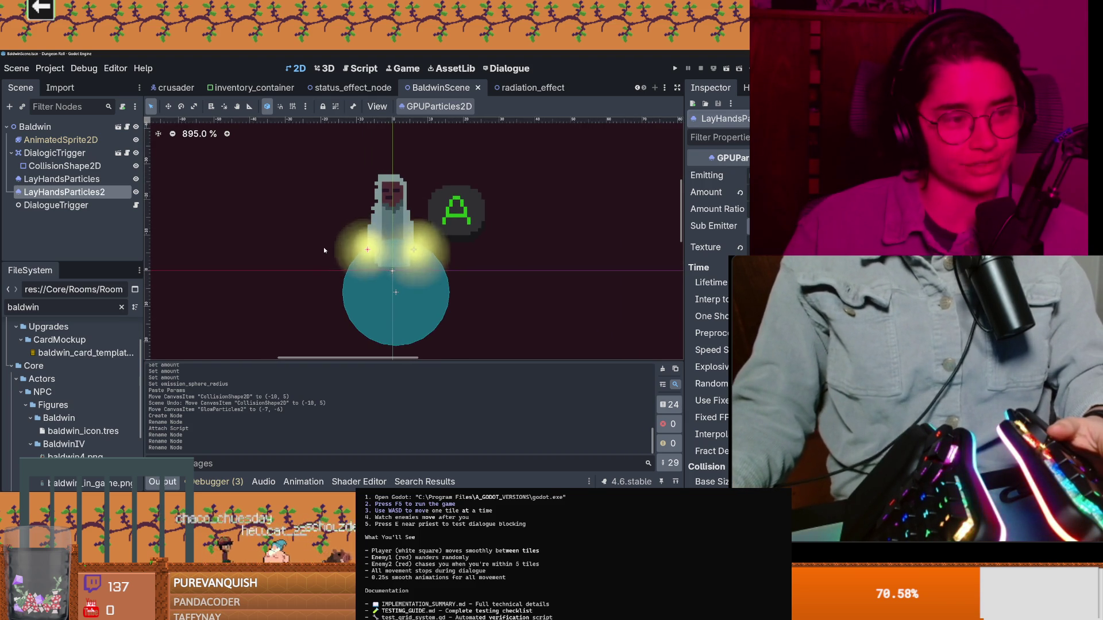
pyautogui.scroll(3, 258, 253)
pyautogui.hotkey('ctrl', 's')
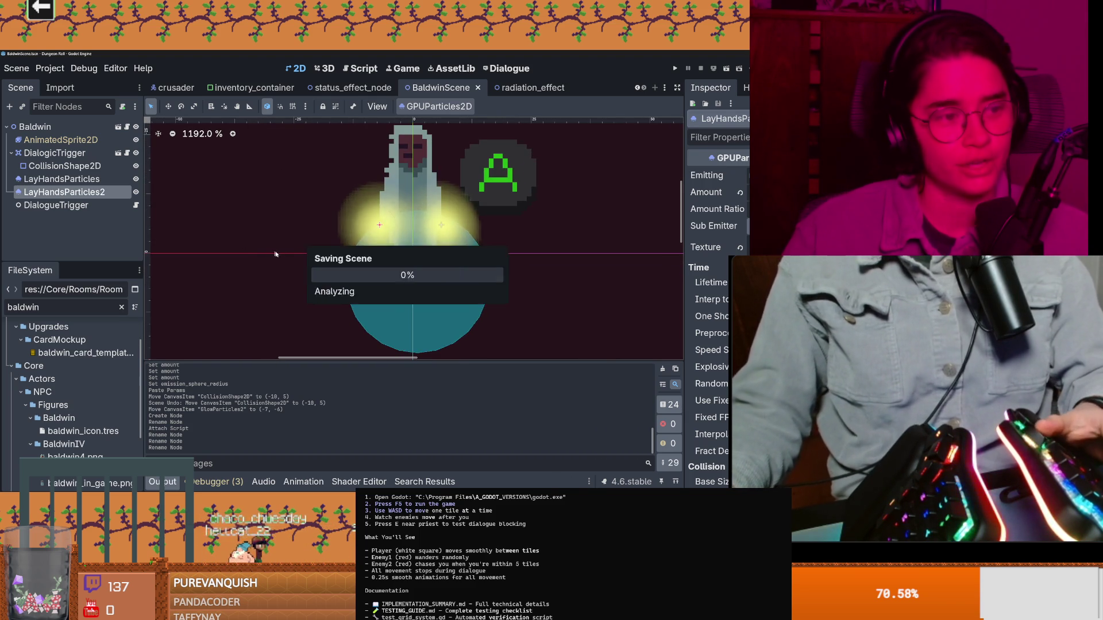
pyautogui.scroll(1, 276, 251)
pyautogui.scroll(2, 306, 250)
pyautogui.hscroll(3, 327, 259)
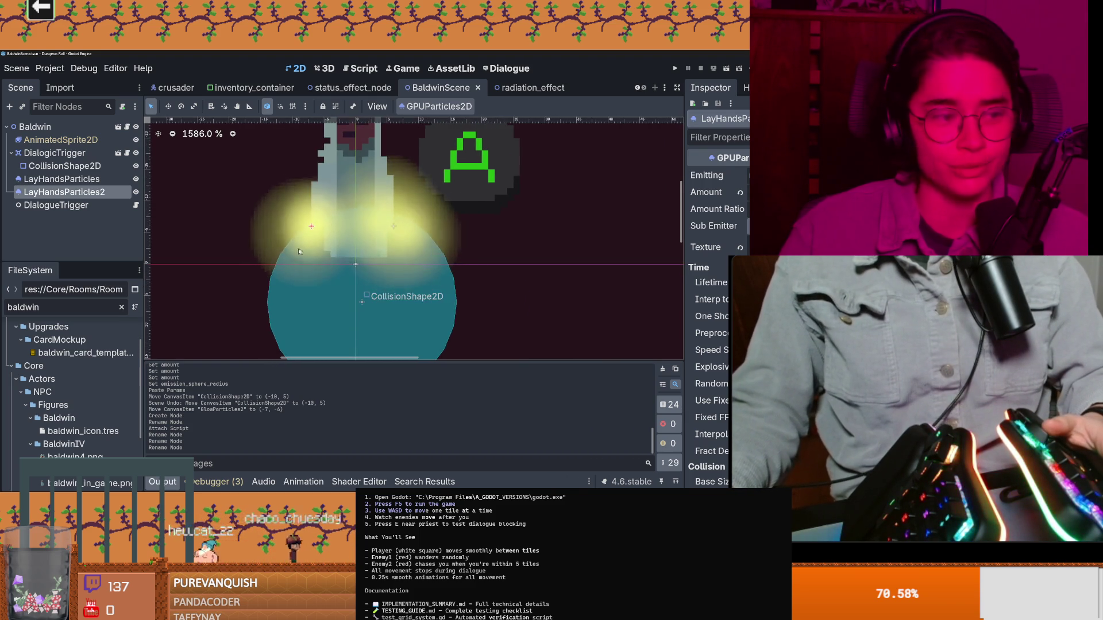
pyautogui.scroll(-1, 344, 263)
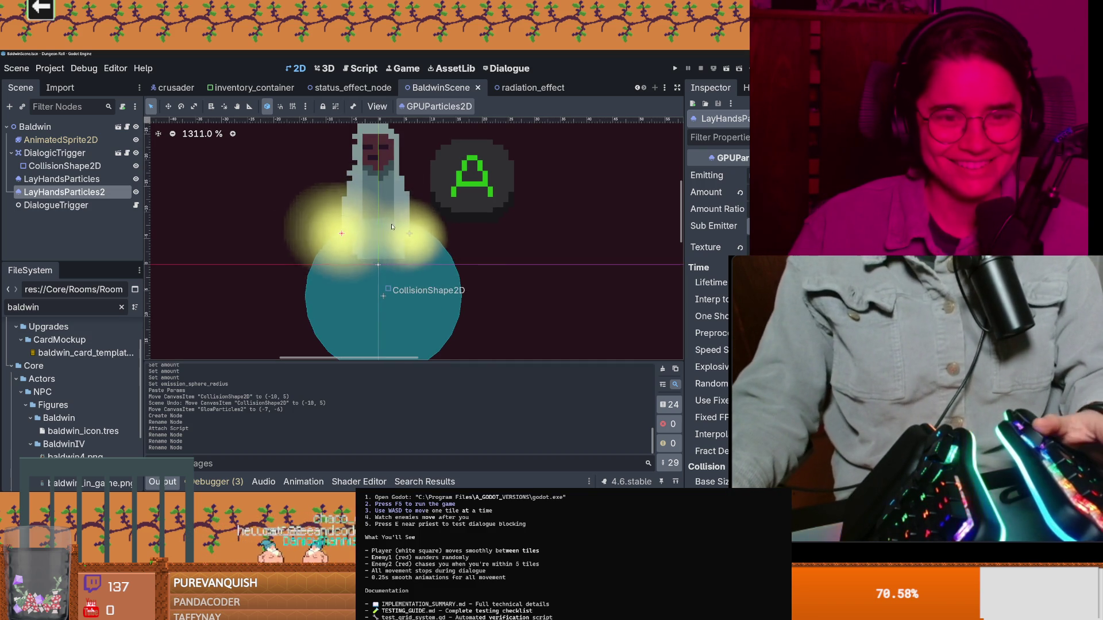
pyautogui.scroll(1, 344, 246)
pyautogui.scroll(3, 382, 263)
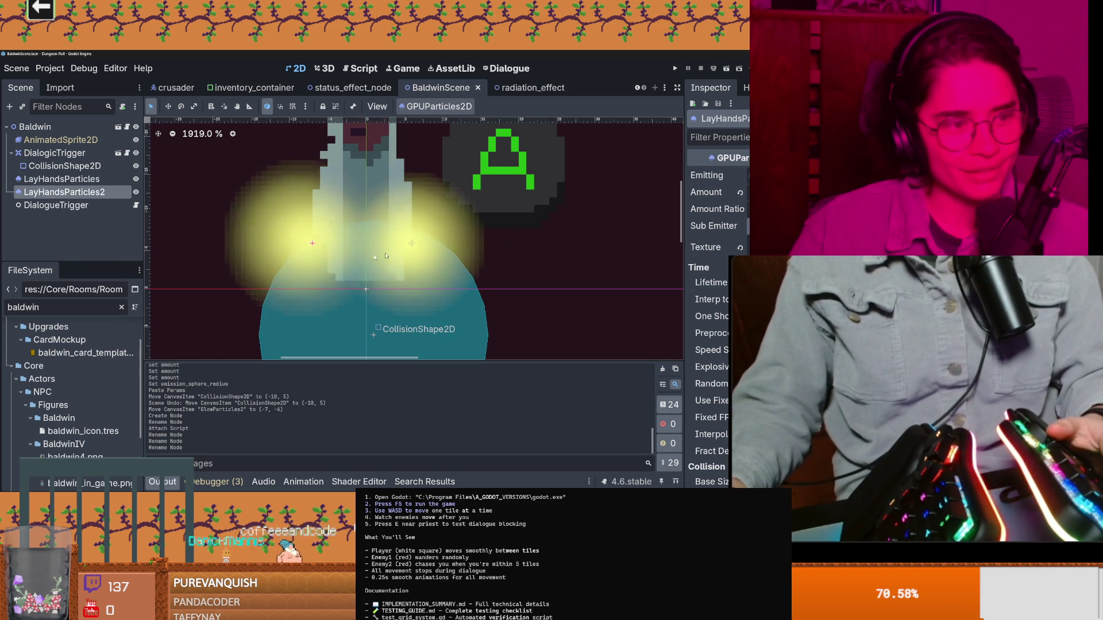
pyautogui.scroll(1, 394, 283)
pyautogui.scroll(-1, 394, 283)
pyautogui.scroll(2, 394, 283)
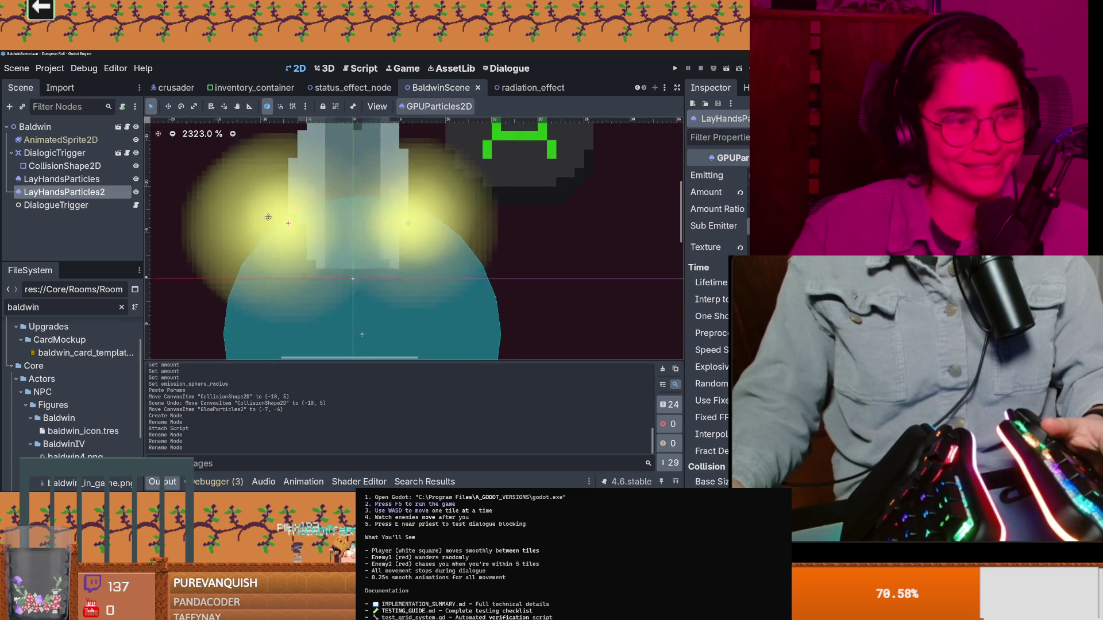
pyautogui.scroll(-2, 354, 241)
pyautogui.click(135, 205)
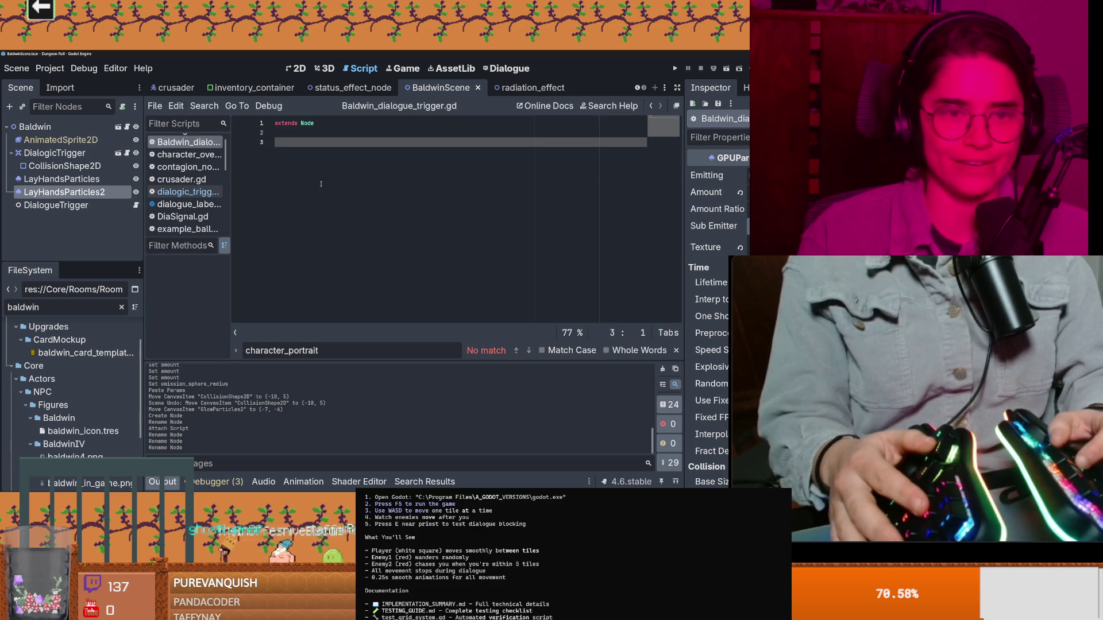
# Add a func _ready() to the dialogue trigger script via autocomplete and save
pyautogui.press('Return')
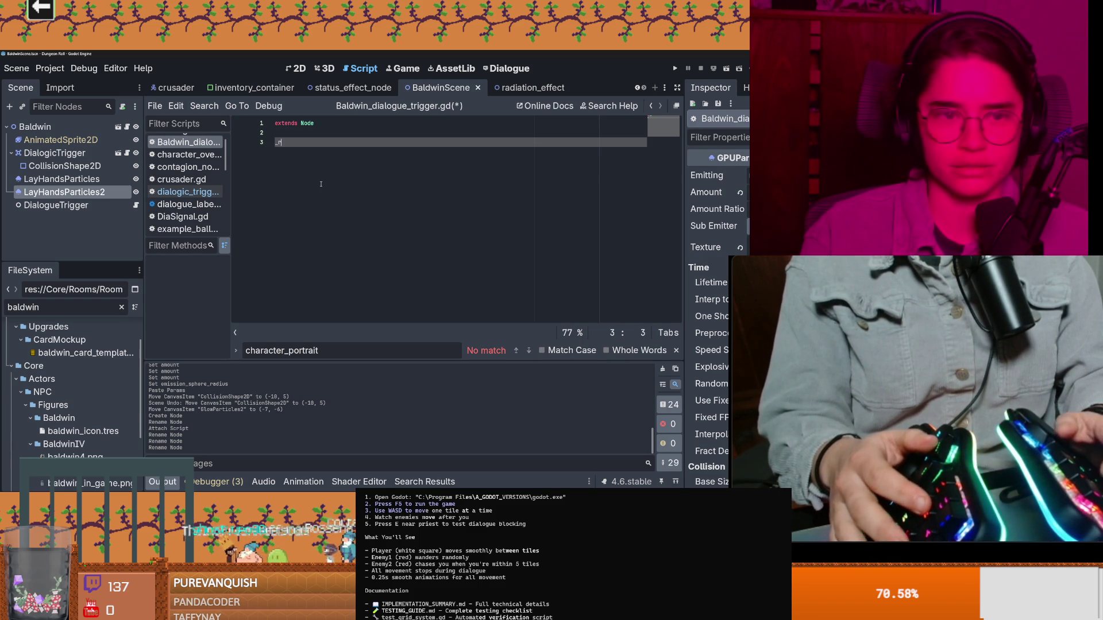
pyautogui.write('_read')
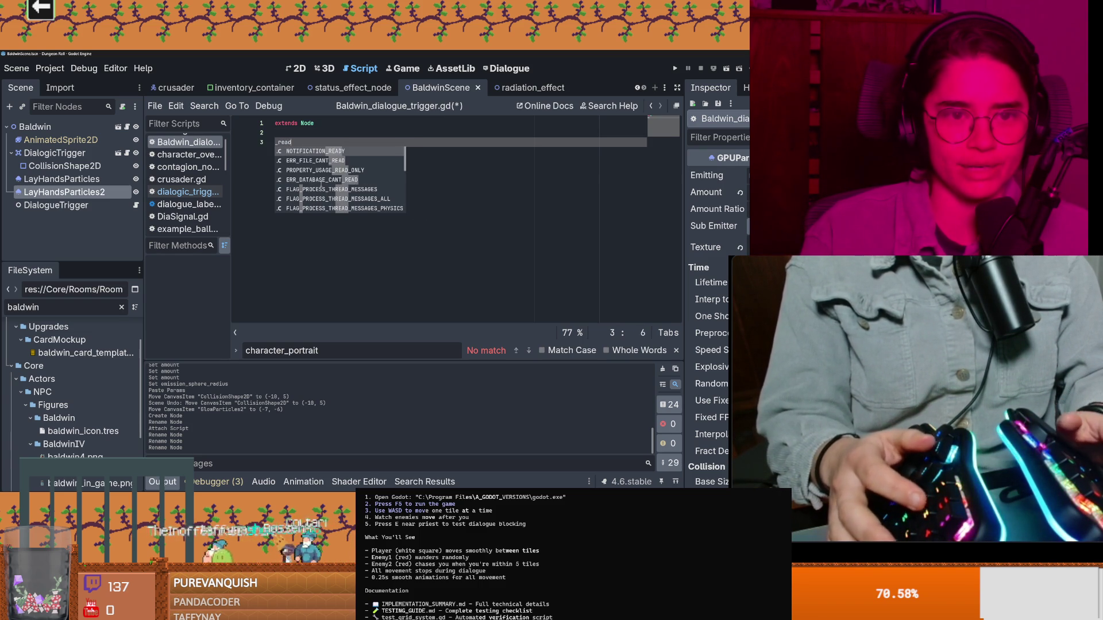
pyautogui.press('BackSpace')
pyautogui.press('BackSpace')
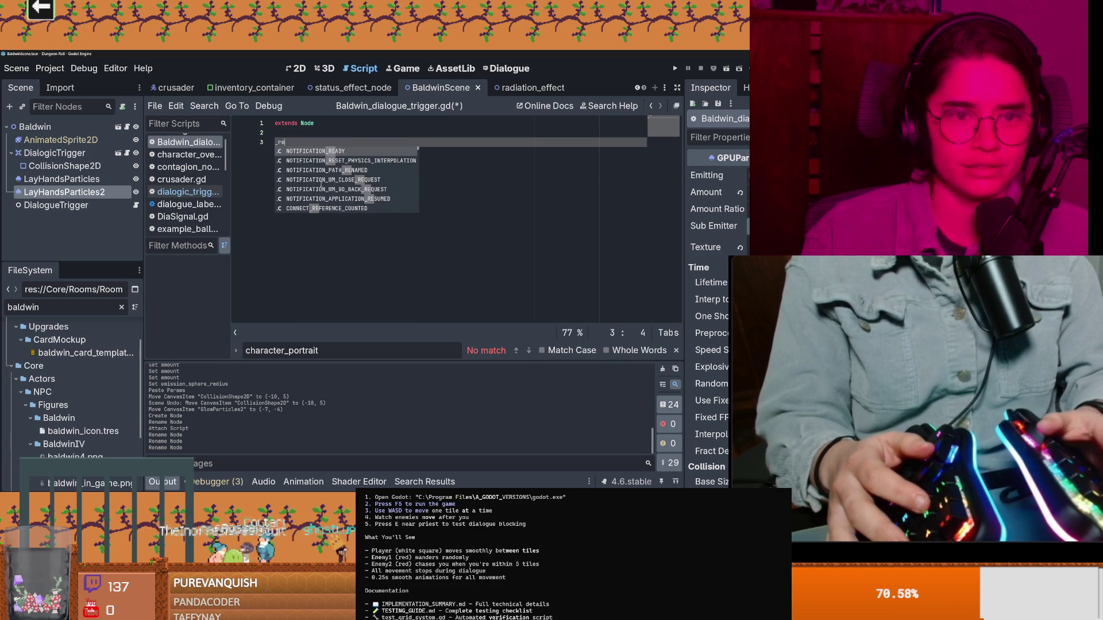
pyautogui.press('BackSpace')
pyautogui.press('BackSpace')
pyautogui.press('BackSpace')
pyautogui.write('ready() -> void:')
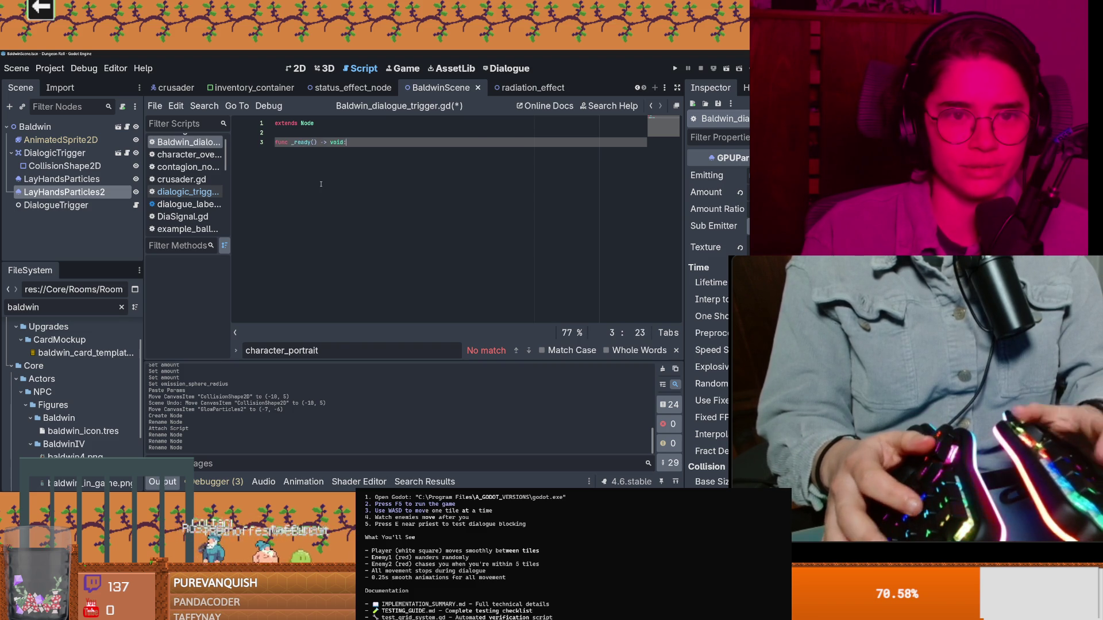
pyautogui.press('Return')
pyautogui.hotkey('ctrl', 's')
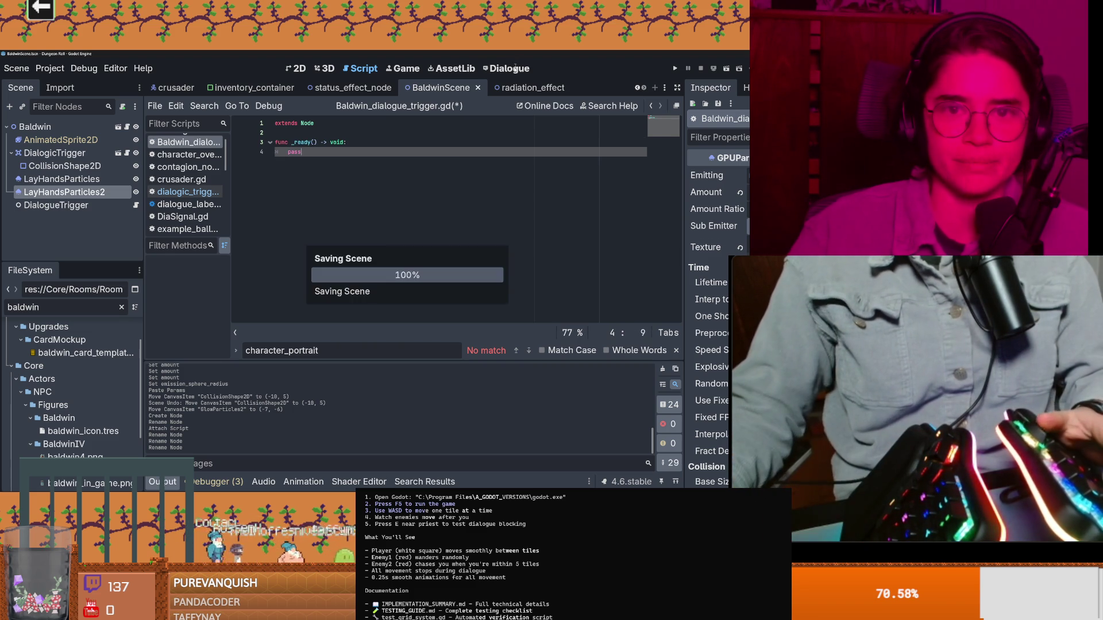
pyautogui.scroll(-3, 308, 252)
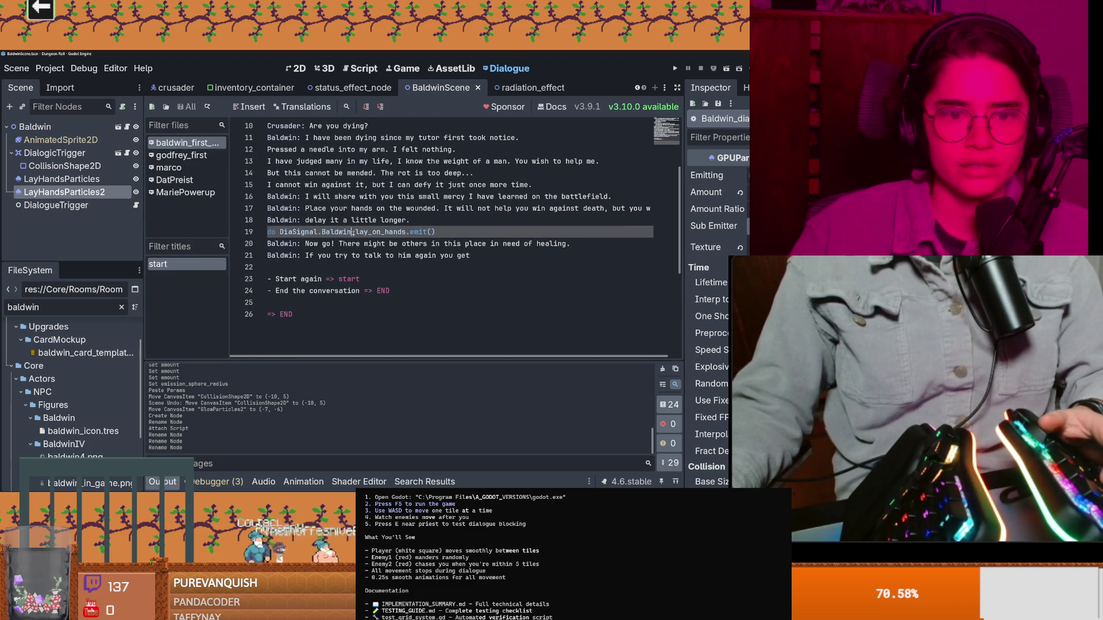
# Replace pass with a reference to DiaSignal.Baldwin_lay_on_hands
pyautogui.click(136, 205)
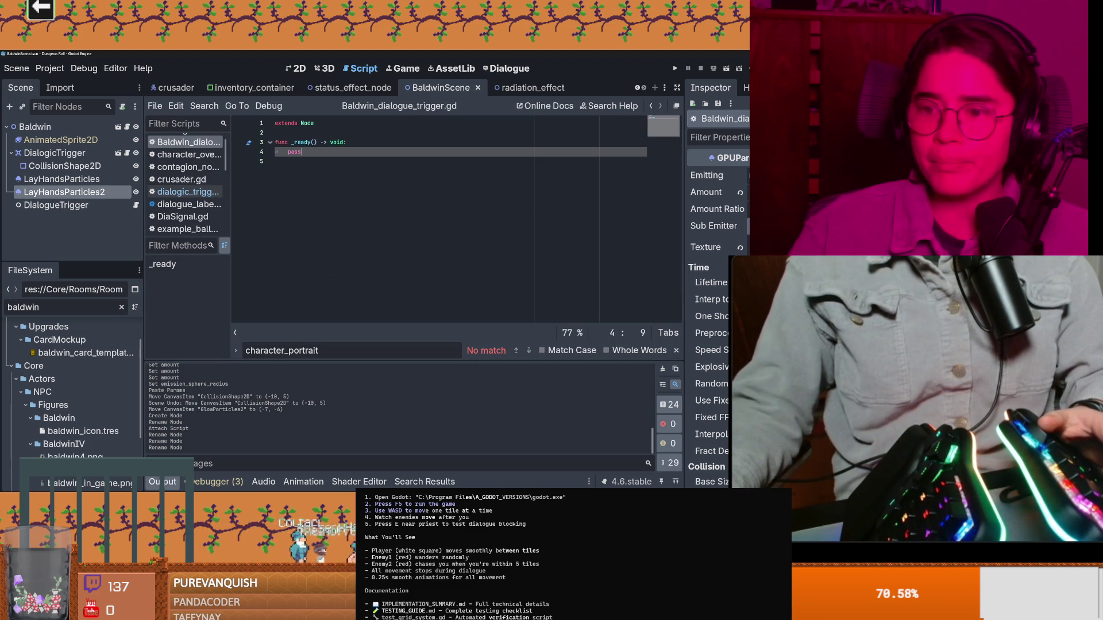
pyautogui.write('Baldwin_lay_on_hands')
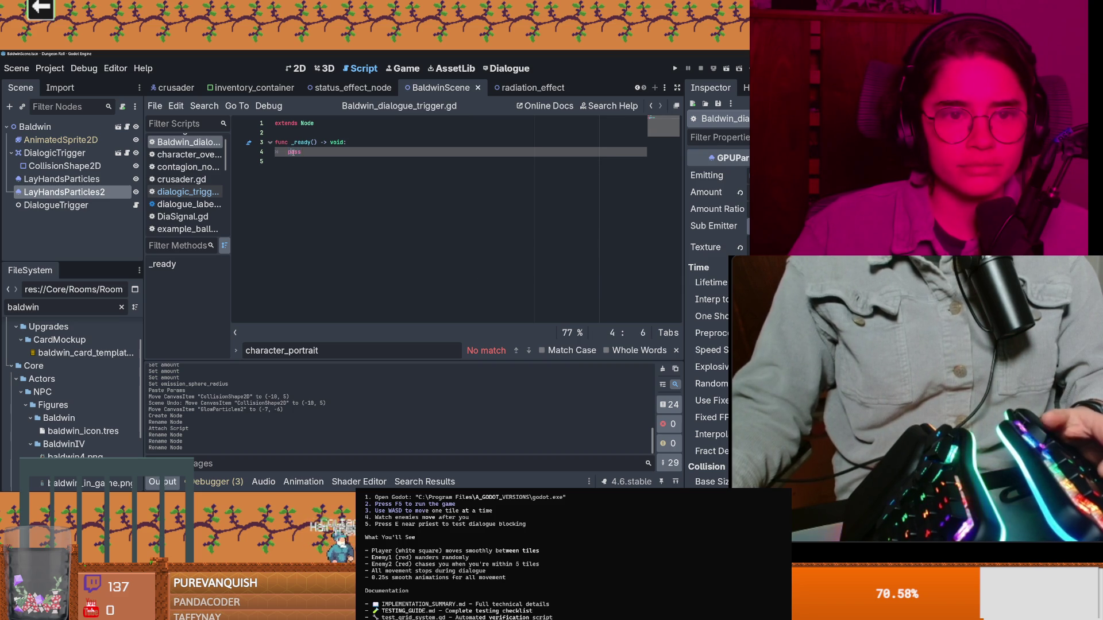
pyautogui.write('.')
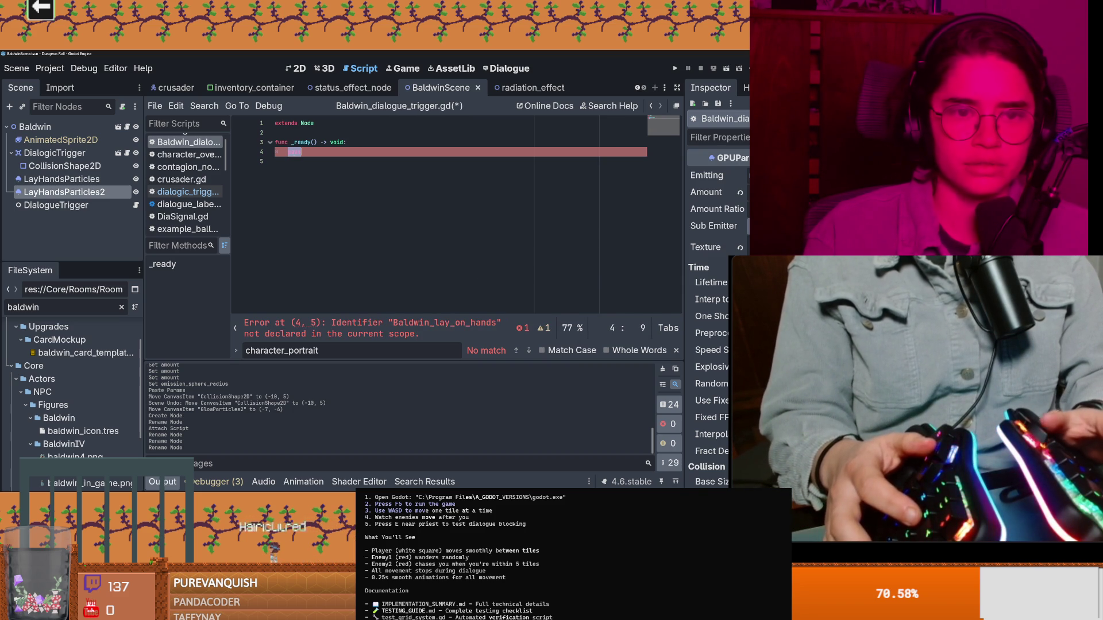
pyautogui.write('DiaS')
pyautogui.press('Return')
pyautogui.write('.Baldwin_lay_on_hands.co')
# Connect the signal with .connect() and correct the callback name to layon_deez
pyautogui.press('Return')
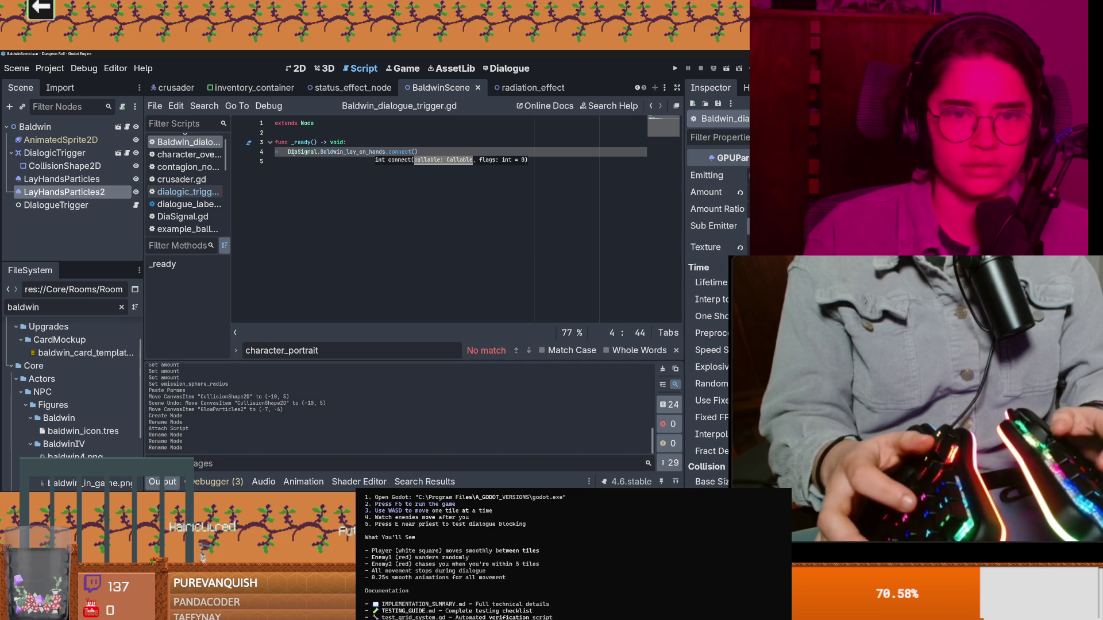
pyautogui.write('e')
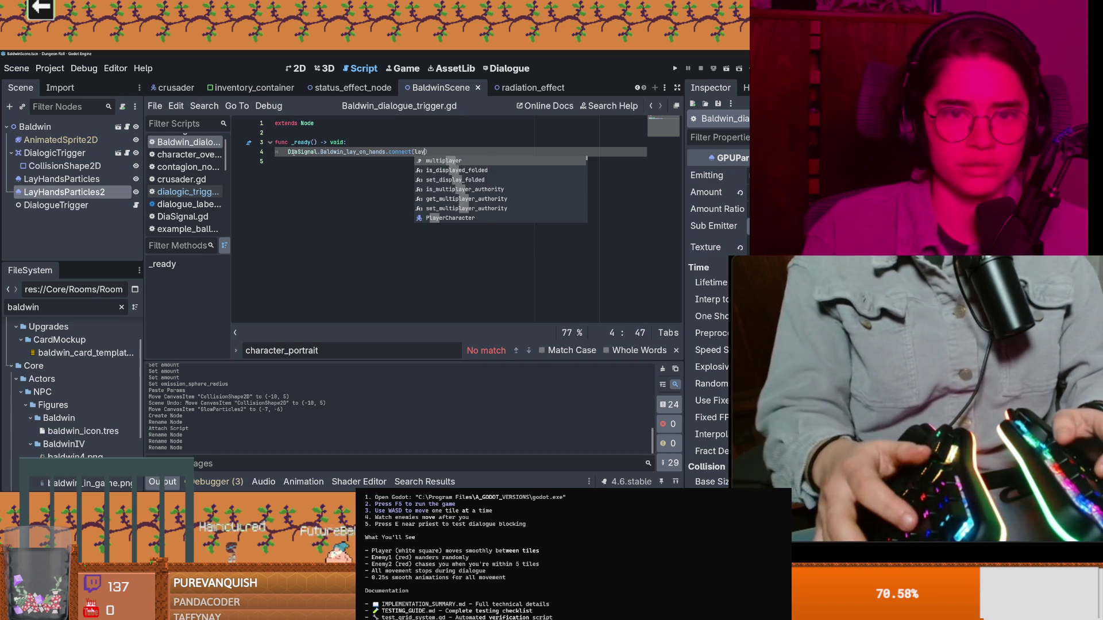
pyautogui.write('r')
pyautogui.write('_dee')
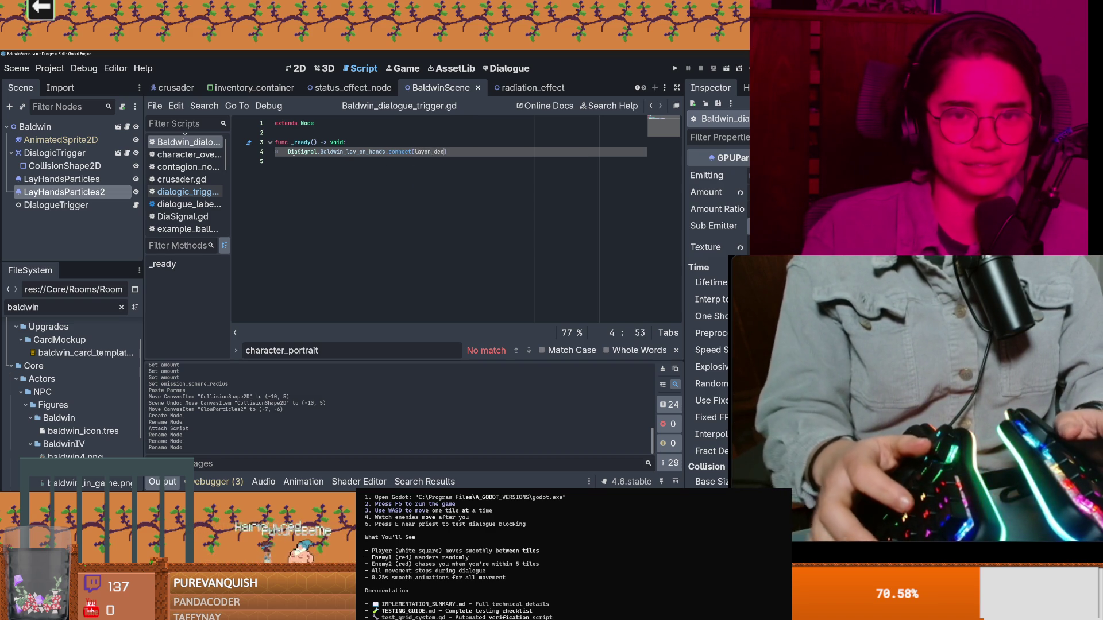
pyautogui.write('z')
pyautogui.click(430, 153)
pyautogui.click(327, 183)
pyautogui.press('Return')
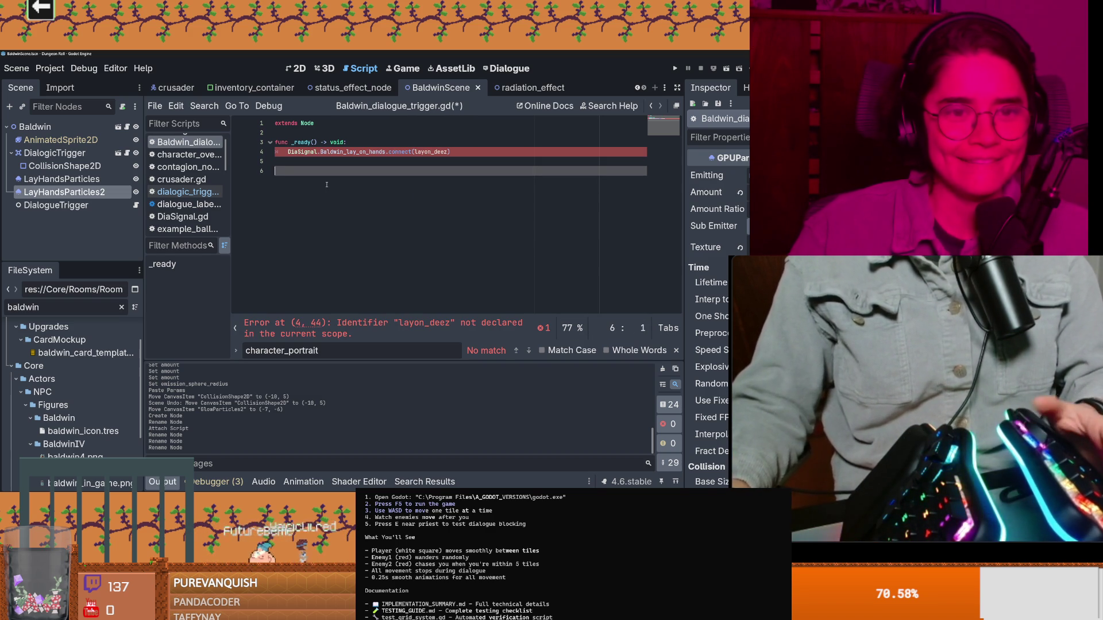
pyautogui.write('fi')
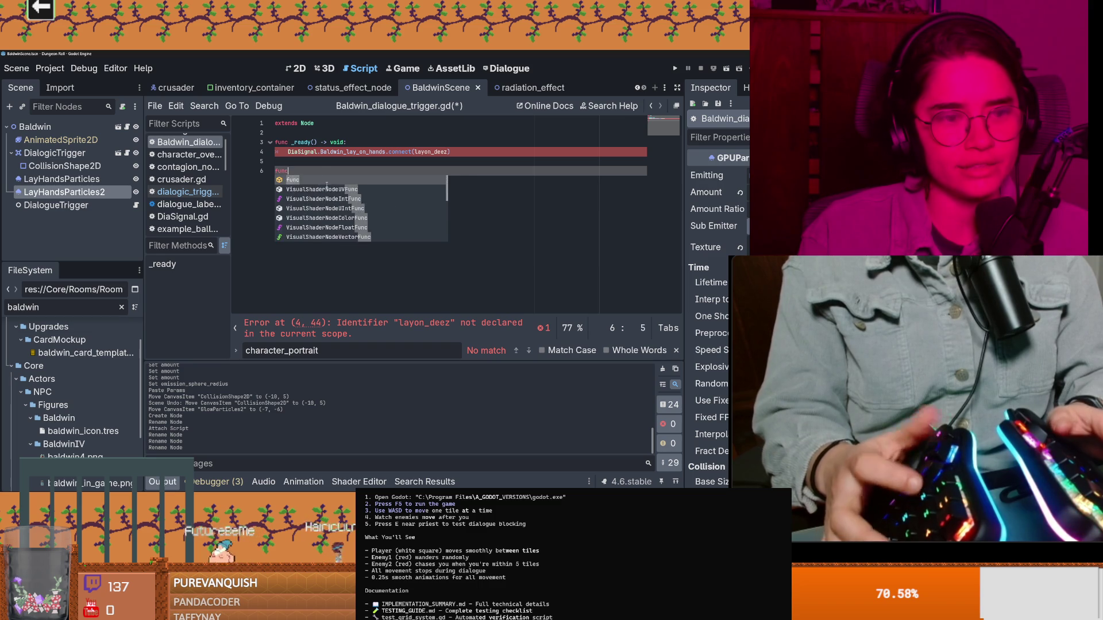
pyautogui.write(' layon_deez():p')
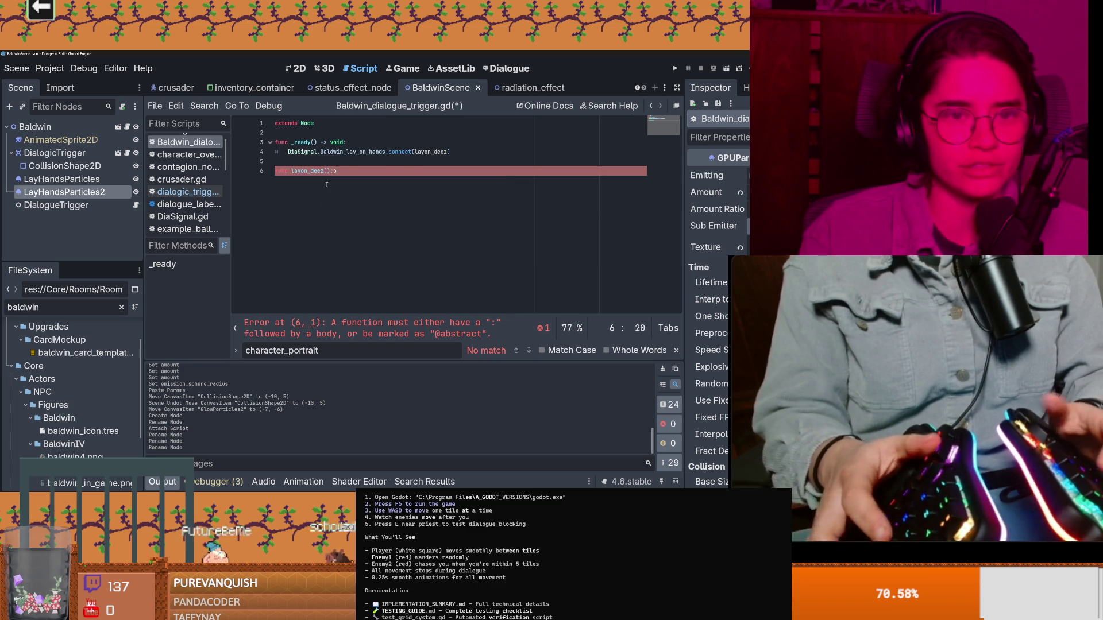
# Declare 'func layon_deez():' and drag LayHandsParticles toward the script
pyautogui.press('BackSpace')
pyautogui.write(':')
pyautogui.press('Return')
pyautogui.click(84, 180)
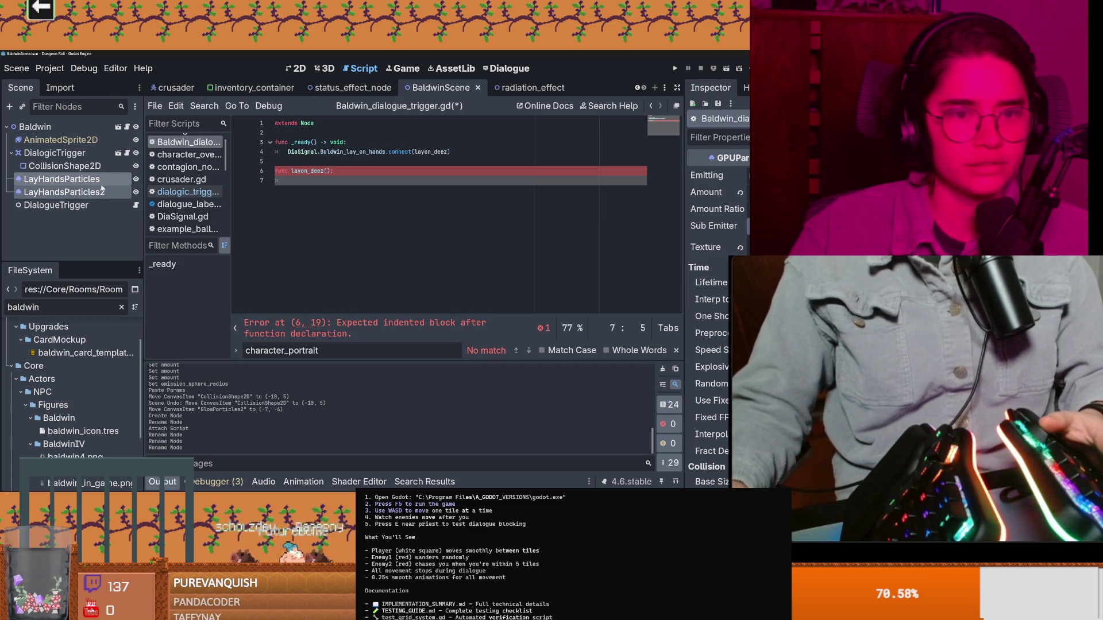
pyautogui.moveTo(312, 188); pyautogui.dragTo(298, 181)
pyautogui.hotkey('ctrl', 'z')
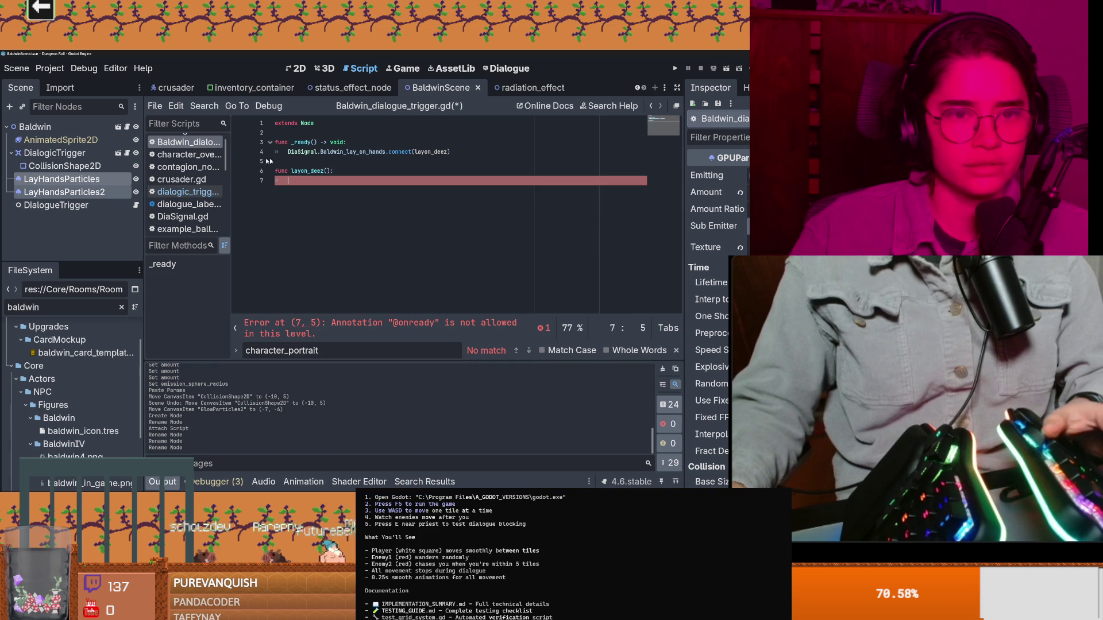
pyautogui.moveTo(55, 178); pyautogui.dragTo(321, 151)
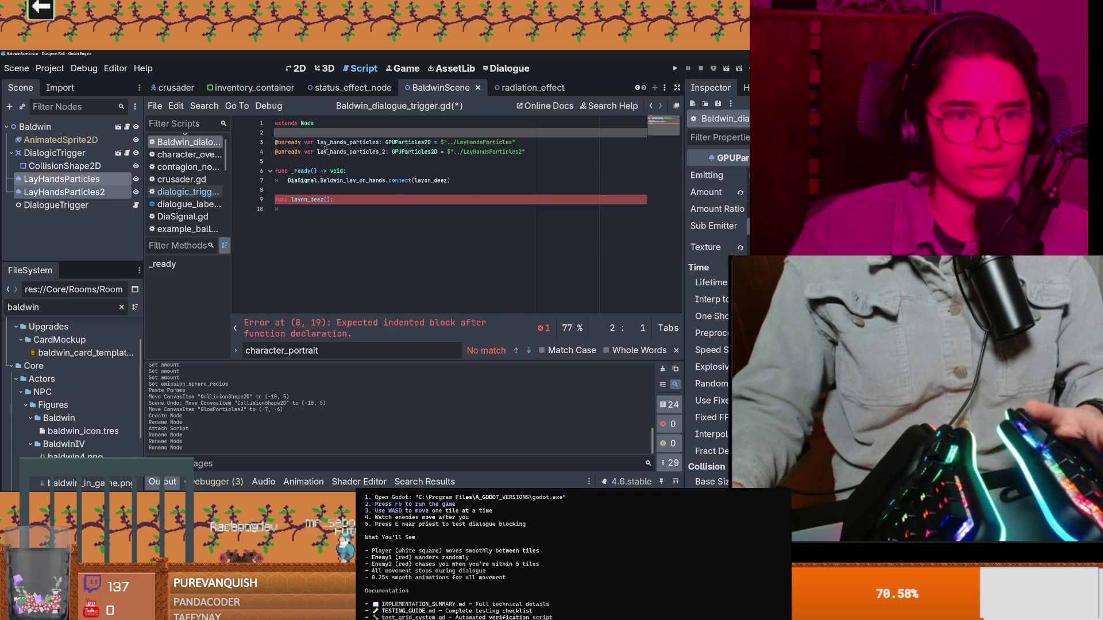
pyautogui.hotkey('ctrl', 's')
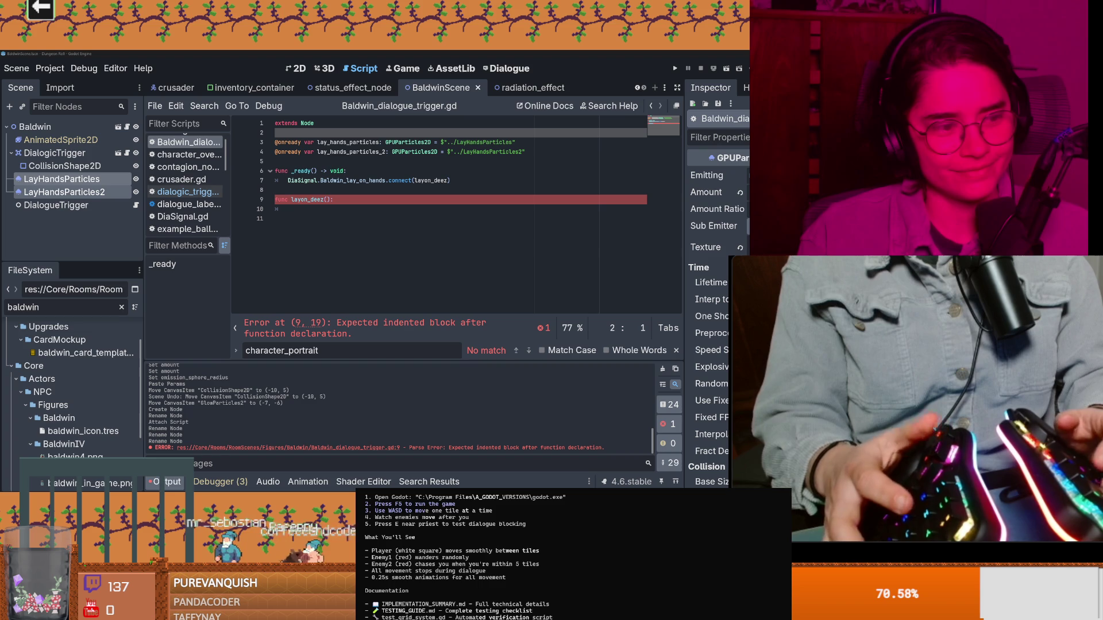
pyautogui.hotkey('ctrl', 's')
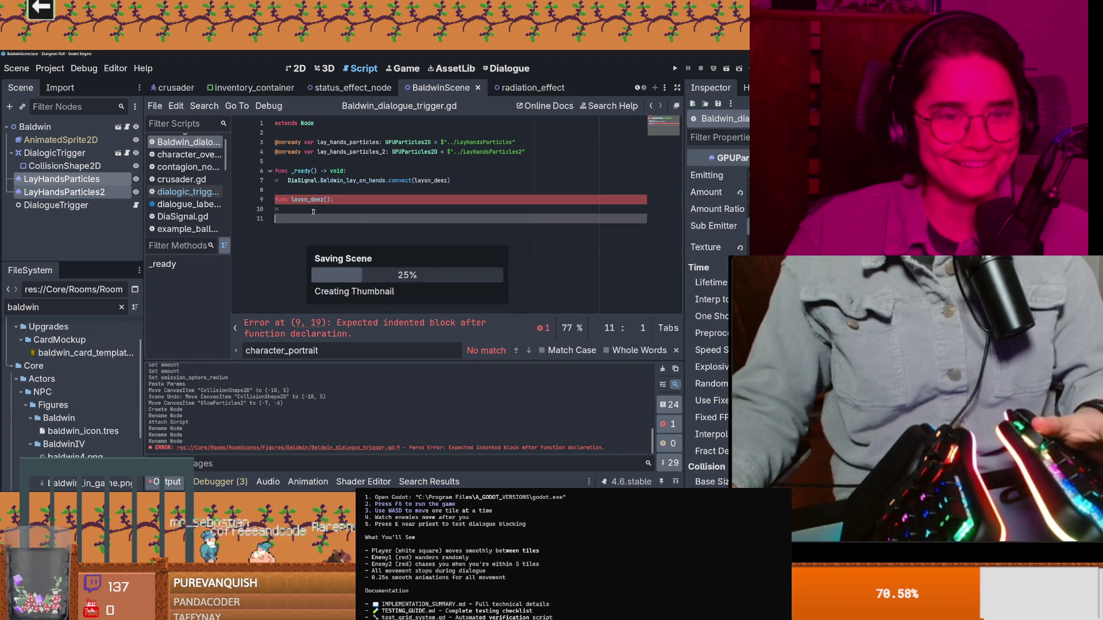
# Set emitting = true on both LayHandsParticles nodes inside layon_deez
pyautogui.click(360, 141)
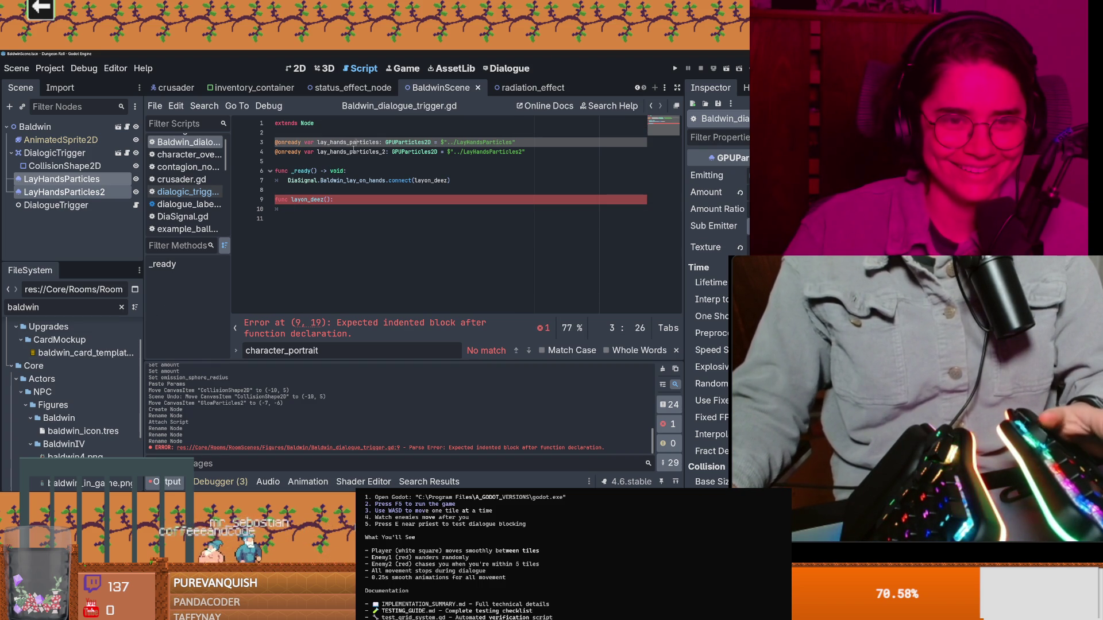
pyautogui.hotkey('ctrl', 'c')
pyautogui.press('Down')
pyautogui.press('Down')
pyautogui.press('Down')
pyautogui.hotkey('ctrl', 'v')
pyautogui.write('.')
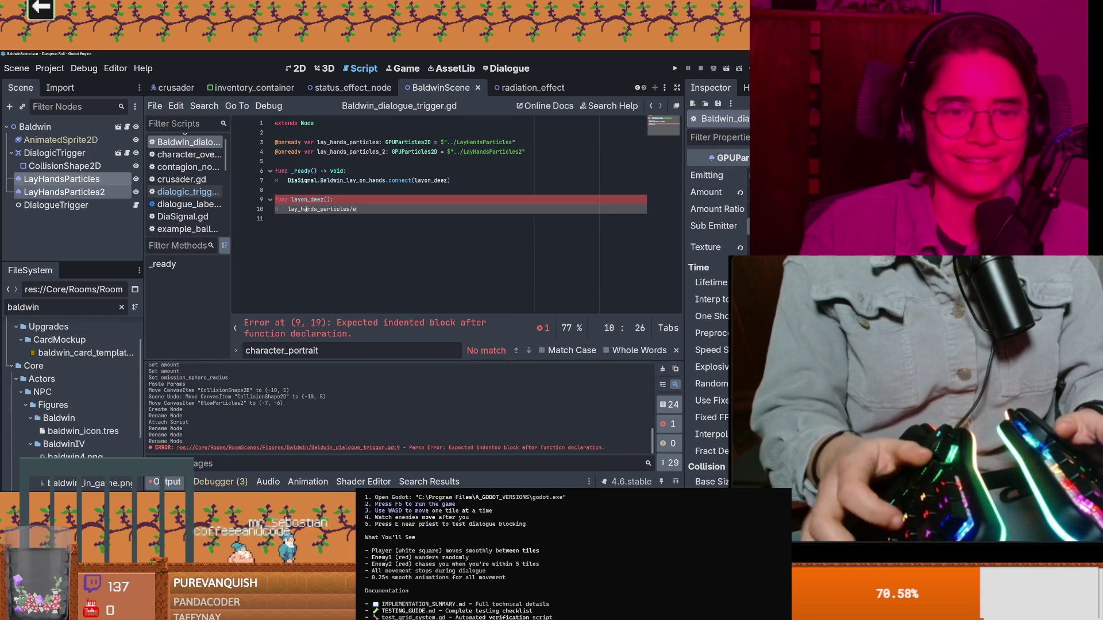
pyautogui.write('emitting ')
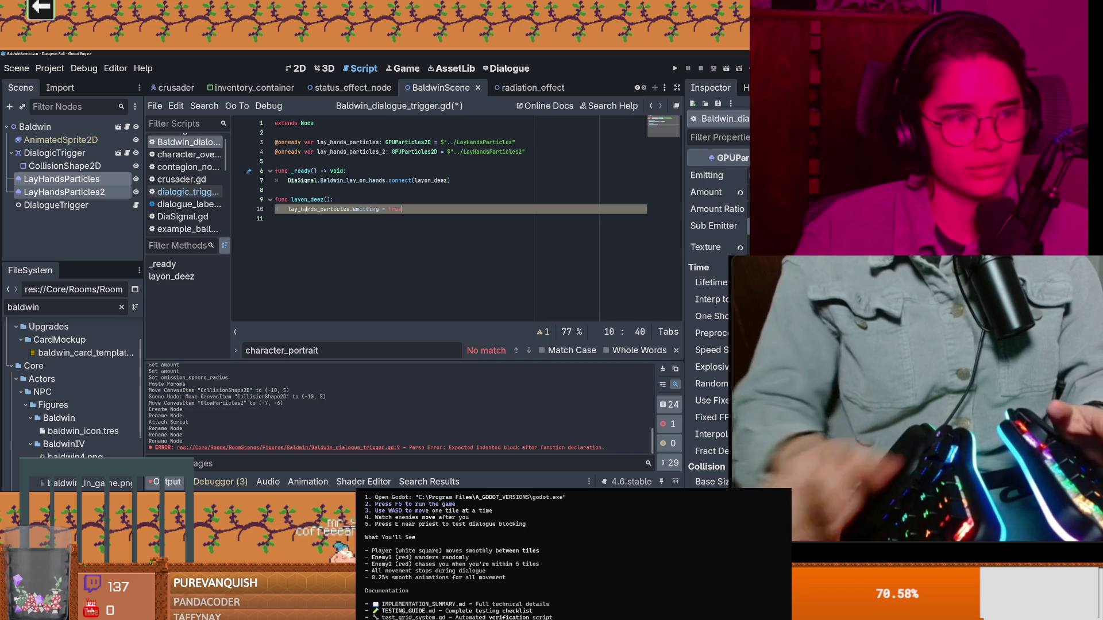
pyautogui.write('= true')
pyautogui.click(323, 218)
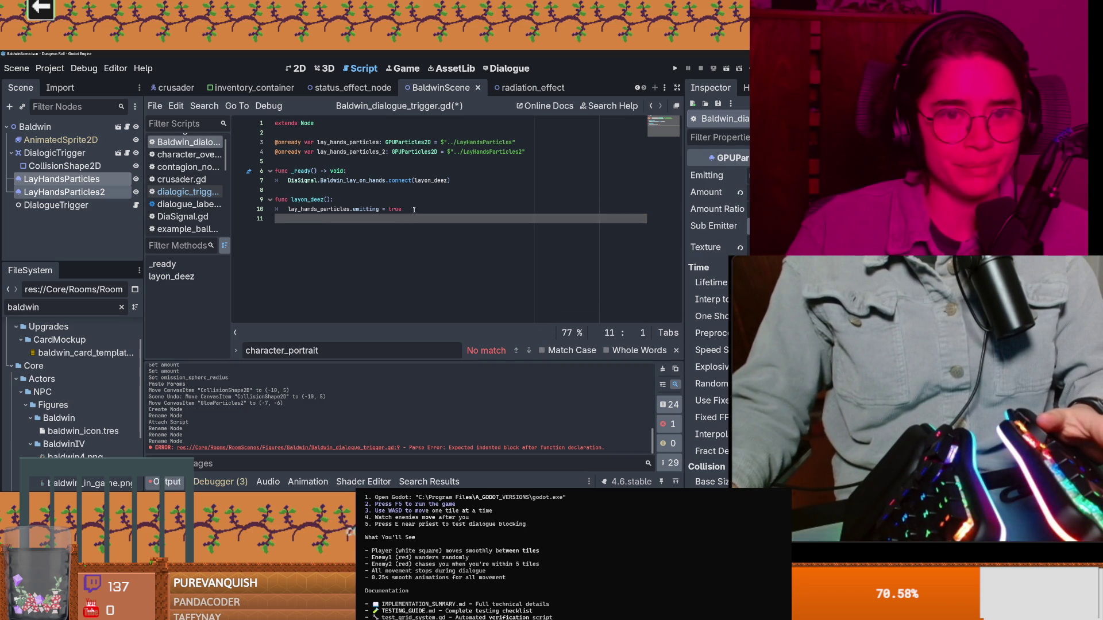
pyautogui.hotkey('shift', 'Up')
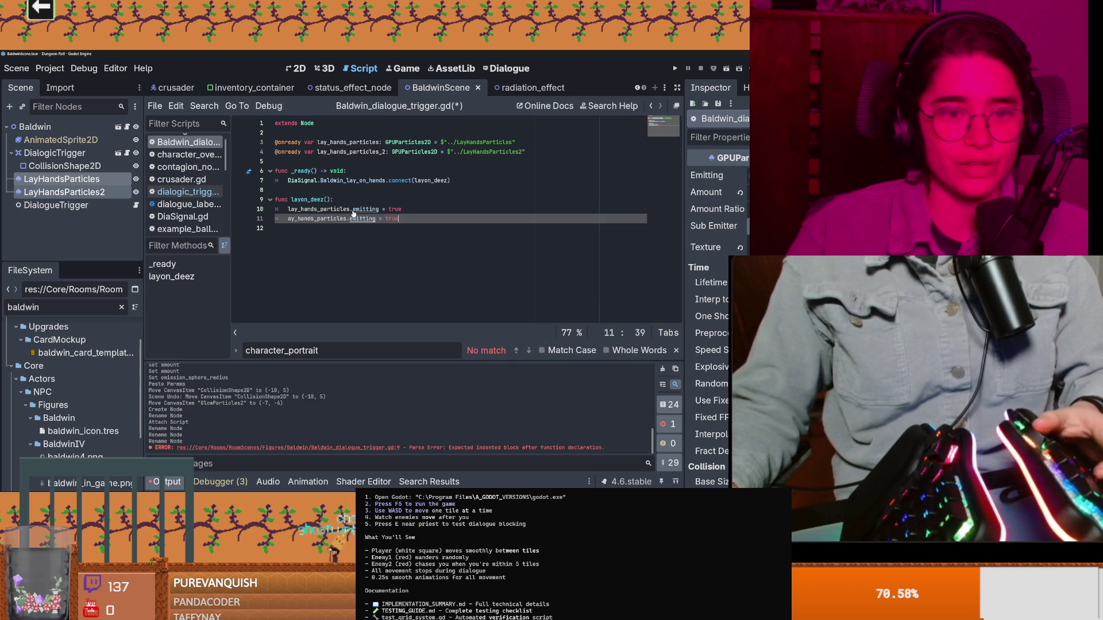
pyautogui.hotkey('ctrl', 'shift', 'd')
pyautogui.hotkey('ctrl', 's')
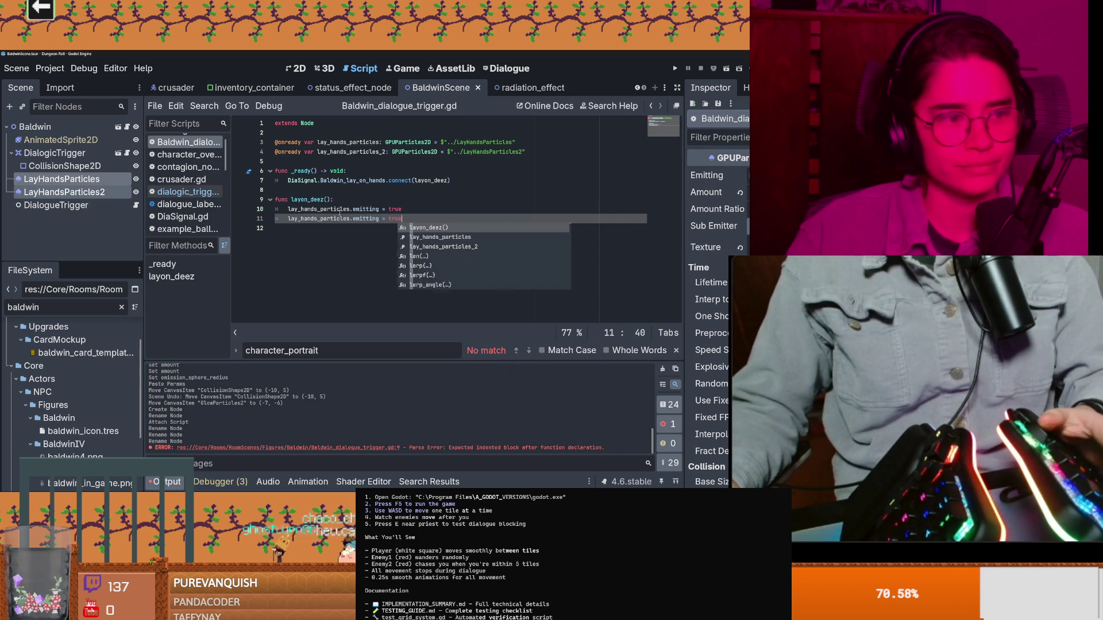
pyautogui.click(353, 213)
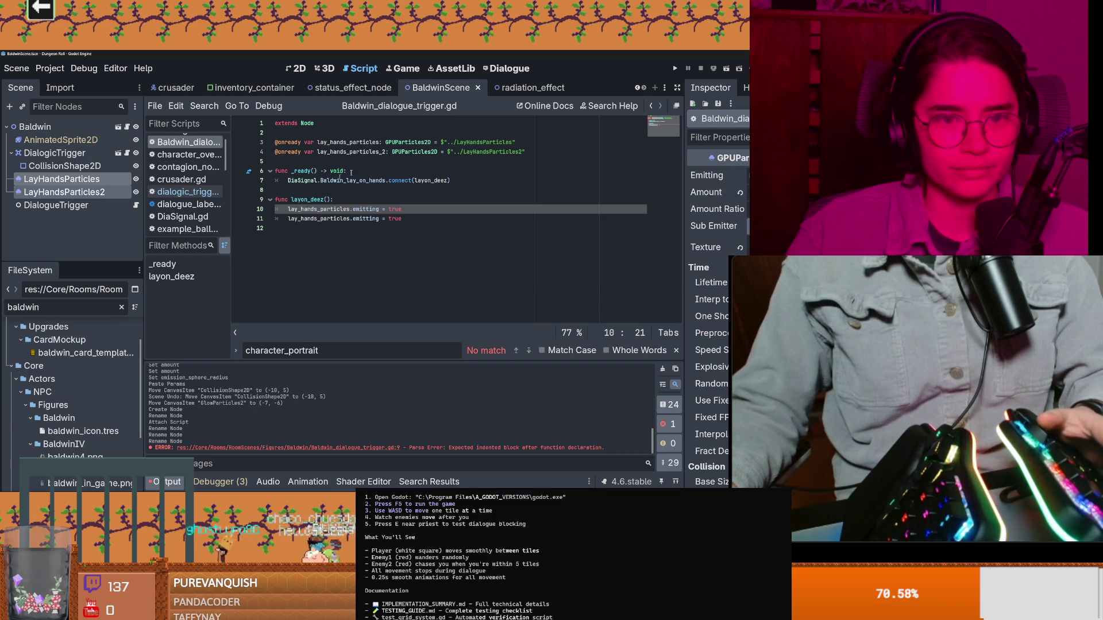
pyautogui.click(350, 152)
pyautogui.click(326, 218)
pyautogui.write('_2')
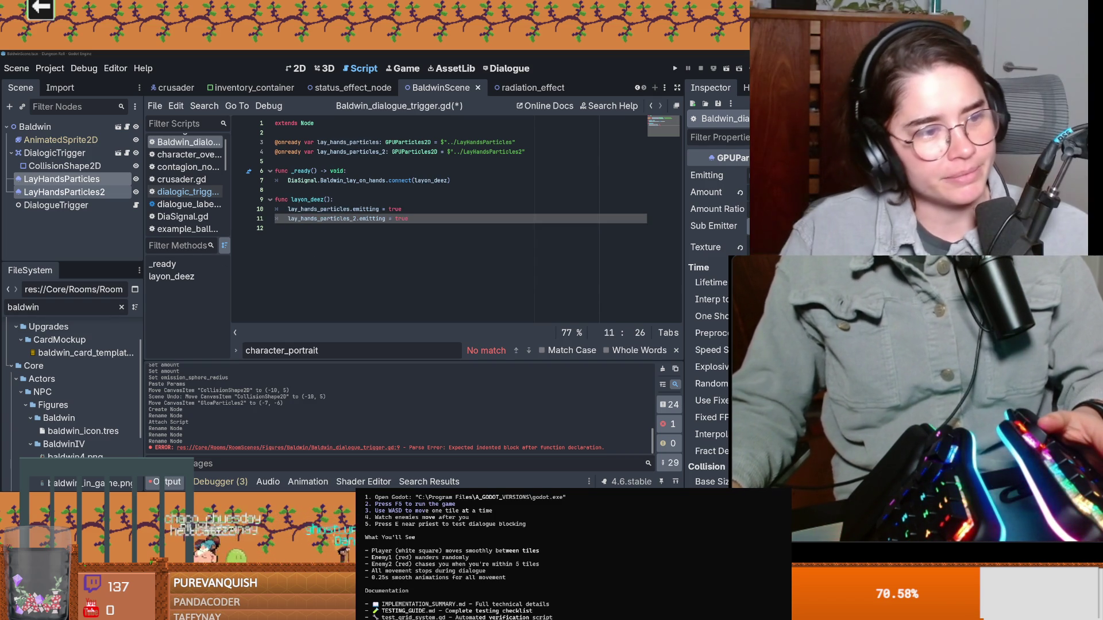
pyautogui.click(324, 241)
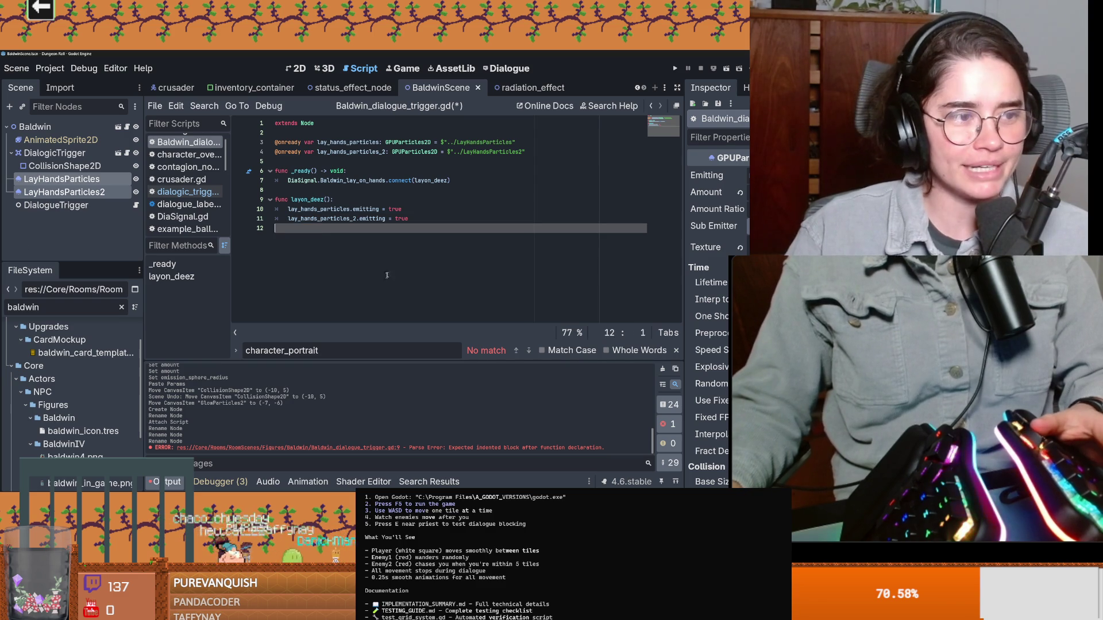
pyautogui.hotkey('ctrl', 's')
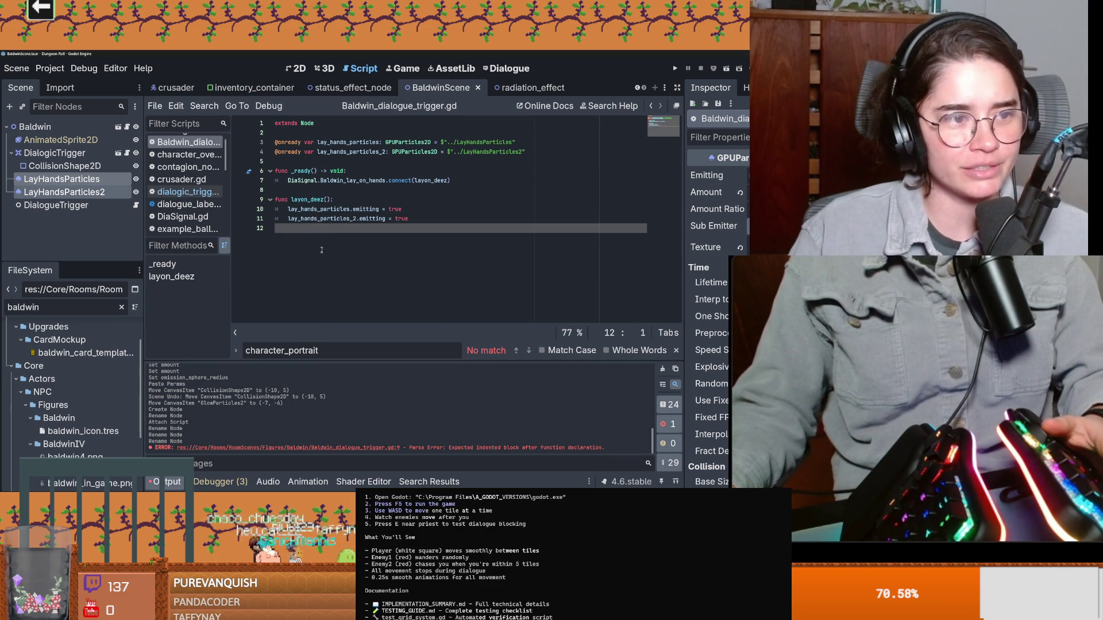
pyautogui.hotkey('ctrl', 's')
# Add 'await get_tree().create_timer(3.0).timeout' after the emitting lines
pyautogui.press('Return')
pyautogui.press('Up')
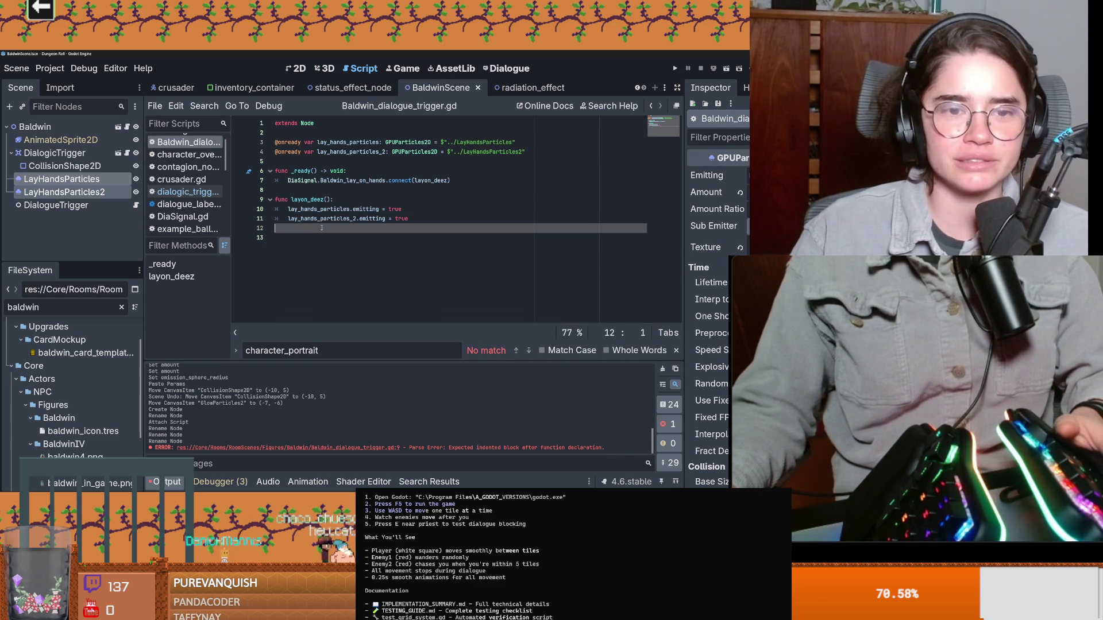
pyautogui.press('Return')
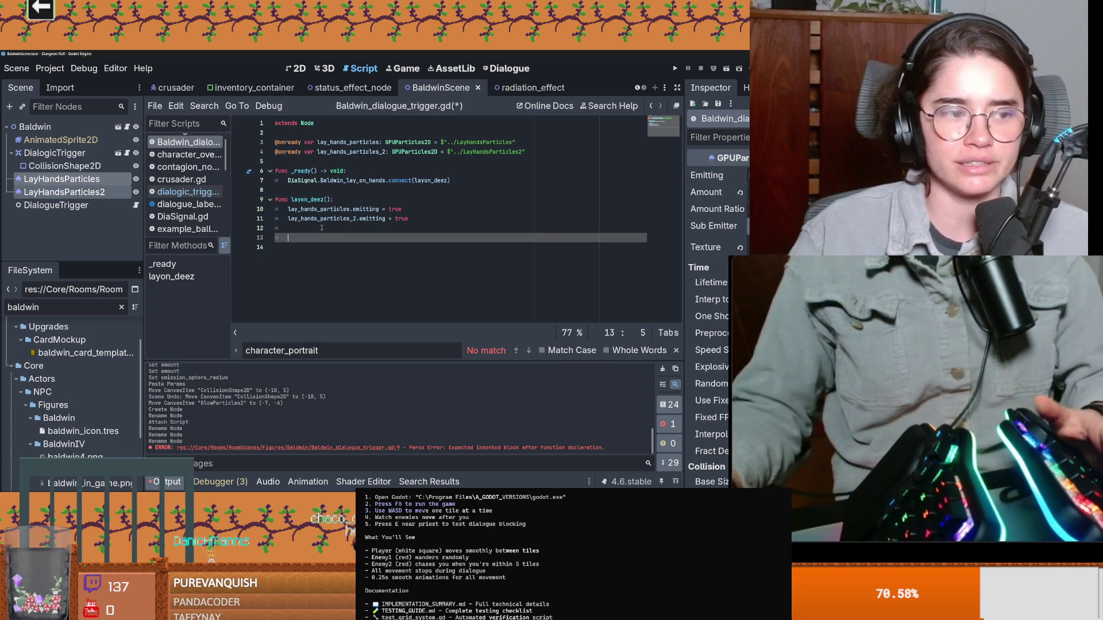
pyautogui.press('Return')
pyautogui.press('Up')
pyautogui.hotkey('ctrl', 's')
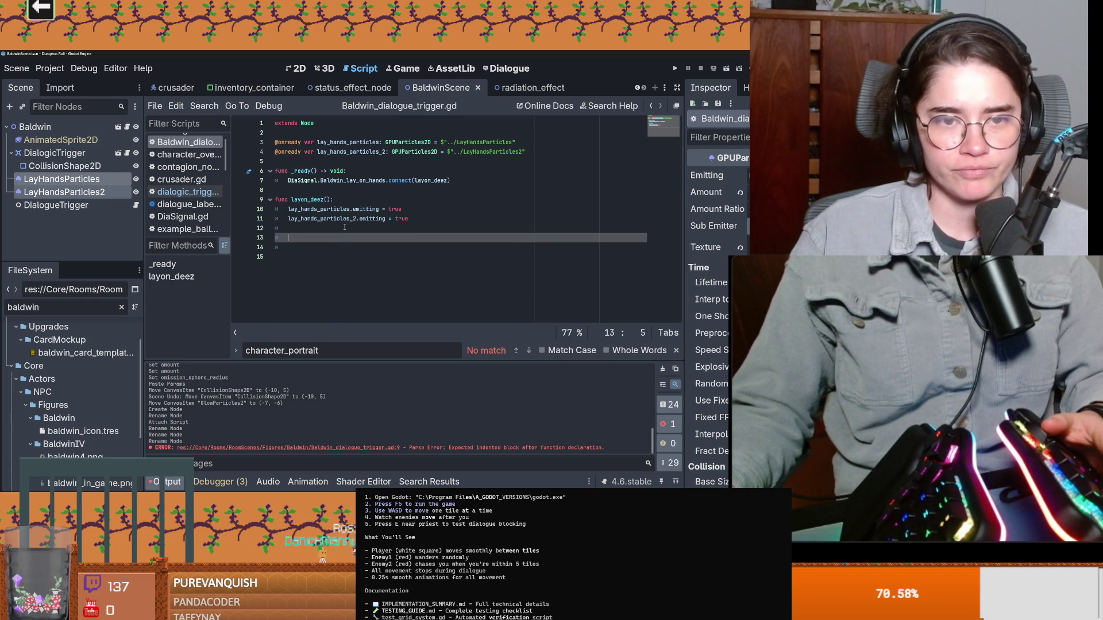
pyautogui.write('await get_tree().cre')
pyautogui.press('Return')
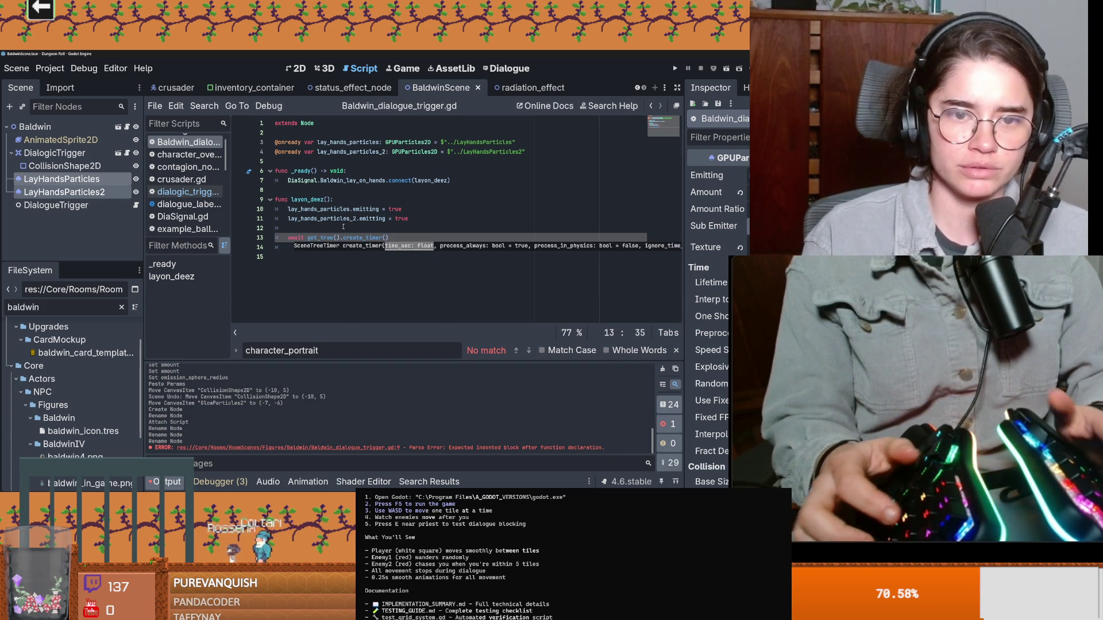
pyautogui.write('1')
pyautogui.press('BackSpace')
pyautogui.write('3.0).timeout')
# Copy both emitting lines below the wait, set them to false, save and launch the game
pyautogui.press('Return')
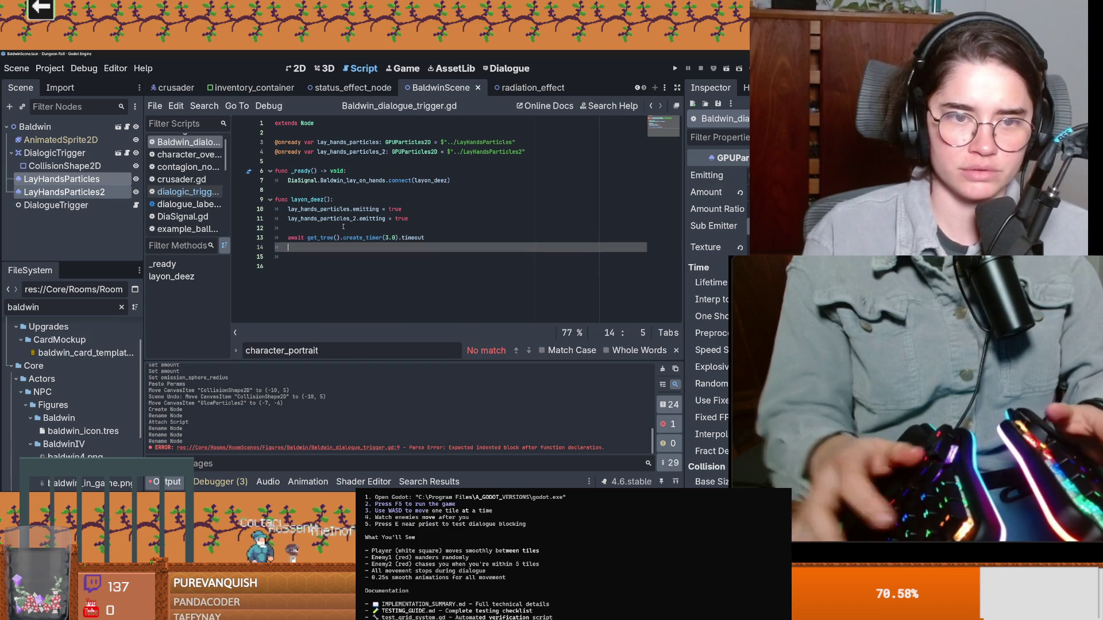
pyautogui.press('Up')
pyautogui.press('Up')
pyautogui.hotkey('shift', 'Up')
pyautogui.hotkey('shift', 'Up')
pyautogui.hotkey('ctrl', 'c')
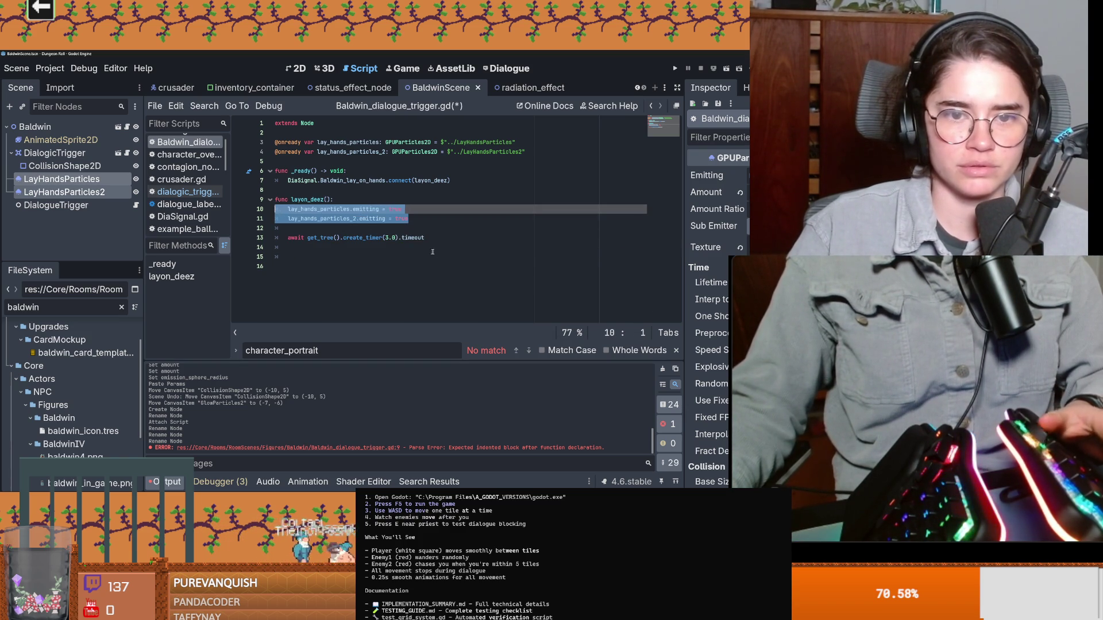
pyautogui.click(439, 239)
pyautogui.press('Return')
pyautogui.hotkey('ctrl', 'v')
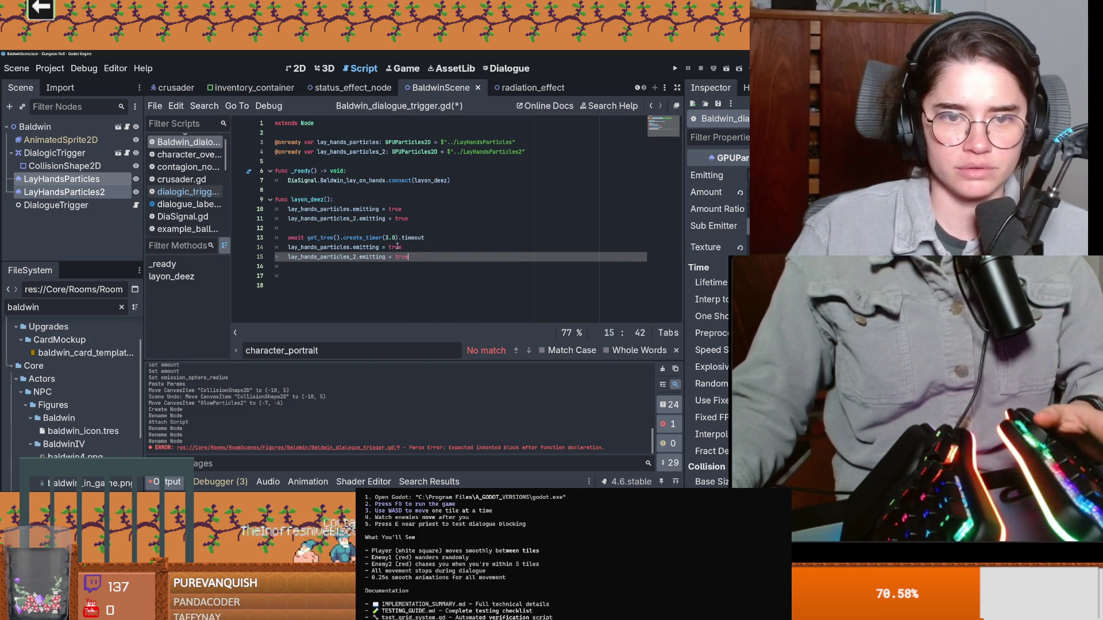
pyautogui.doubleClick(398, 247)
pyautogui.write('false')
pyautogui.click(402, 257)
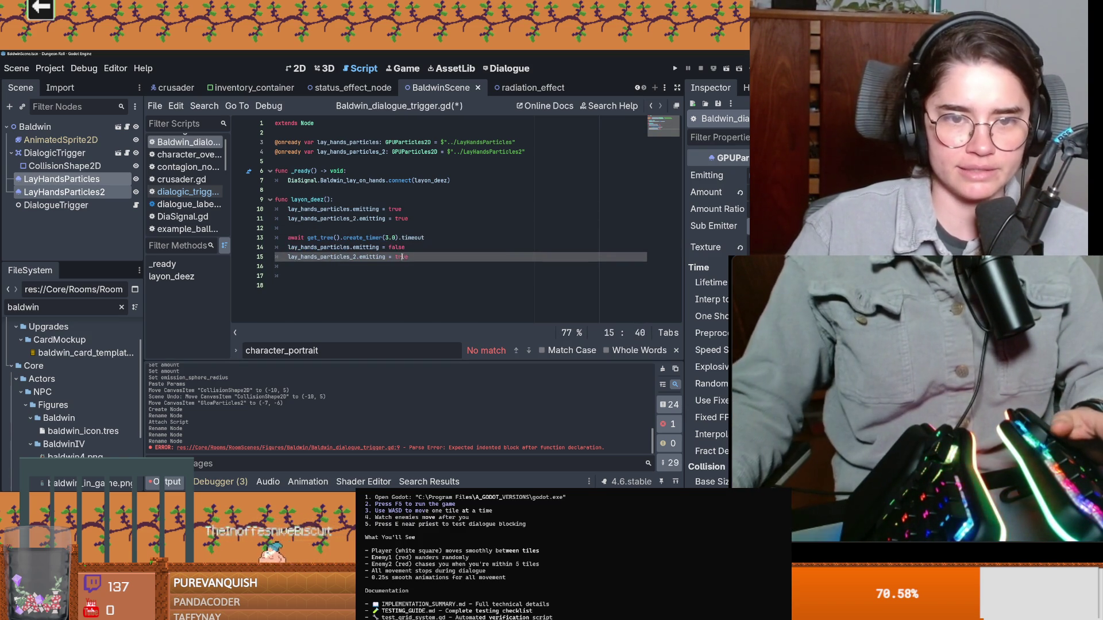
pyautogui.write('false')
pyautogui.hotkey('ctrl', 's')
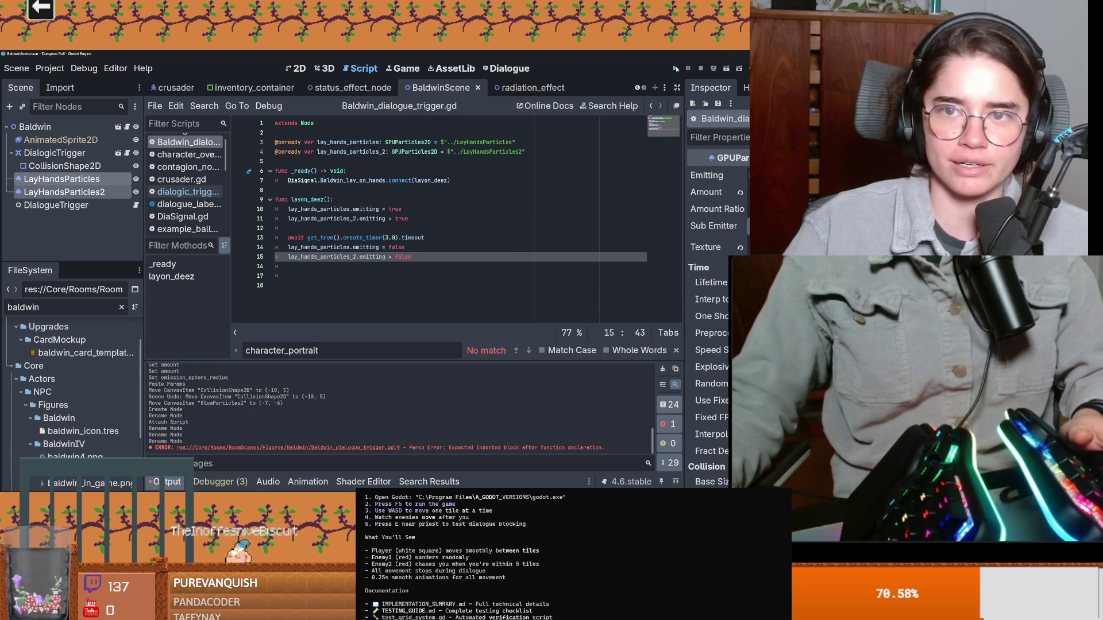
pyautogui.press('F5')
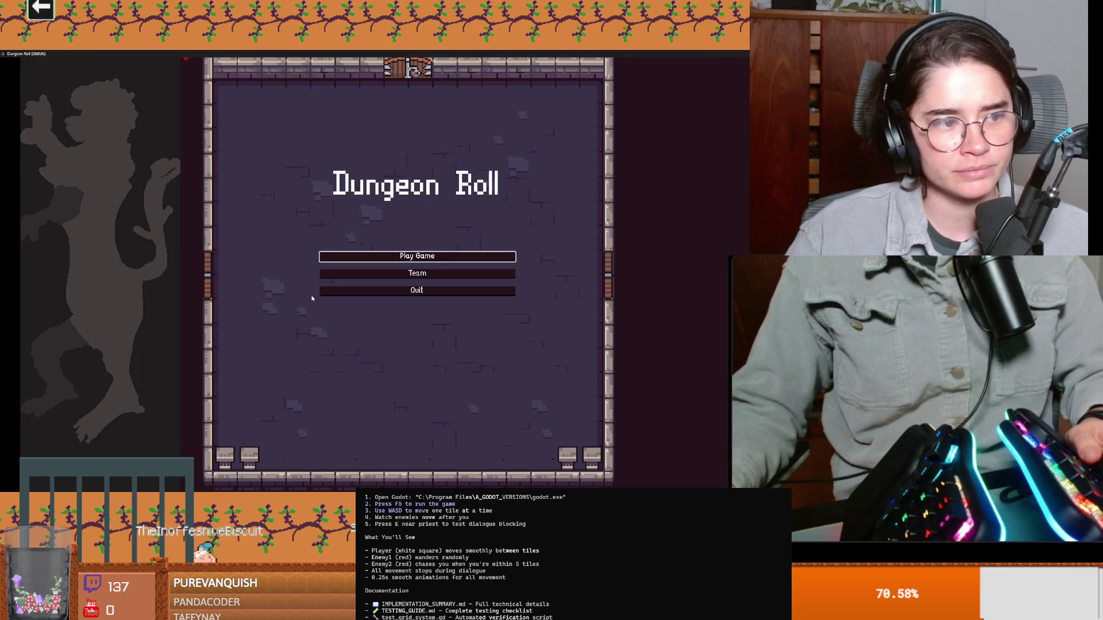
# Start the game, stop and relaunch it from the editor, then close it again with F8
pyautogui.click(375, 258)
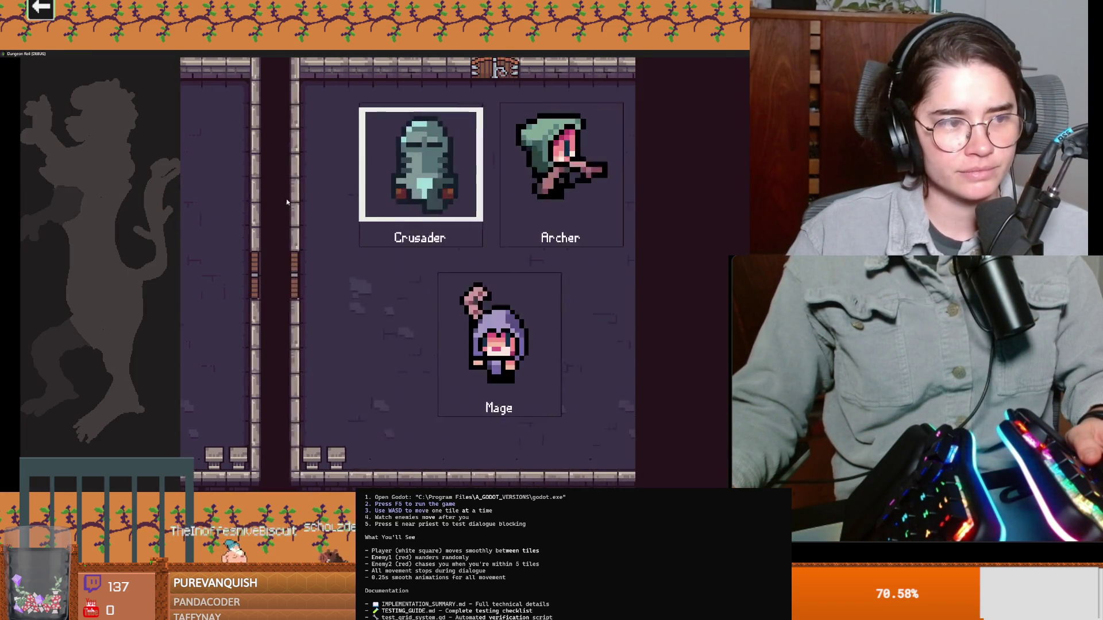
pyautogui.click(274, 216)
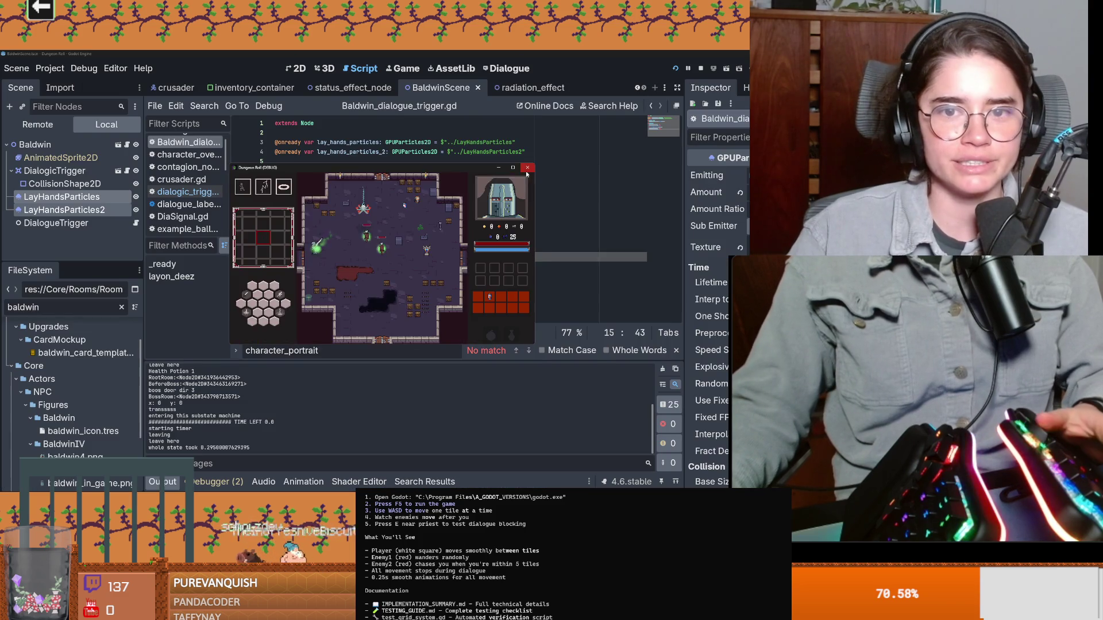
pyautogui.click(528, 168)
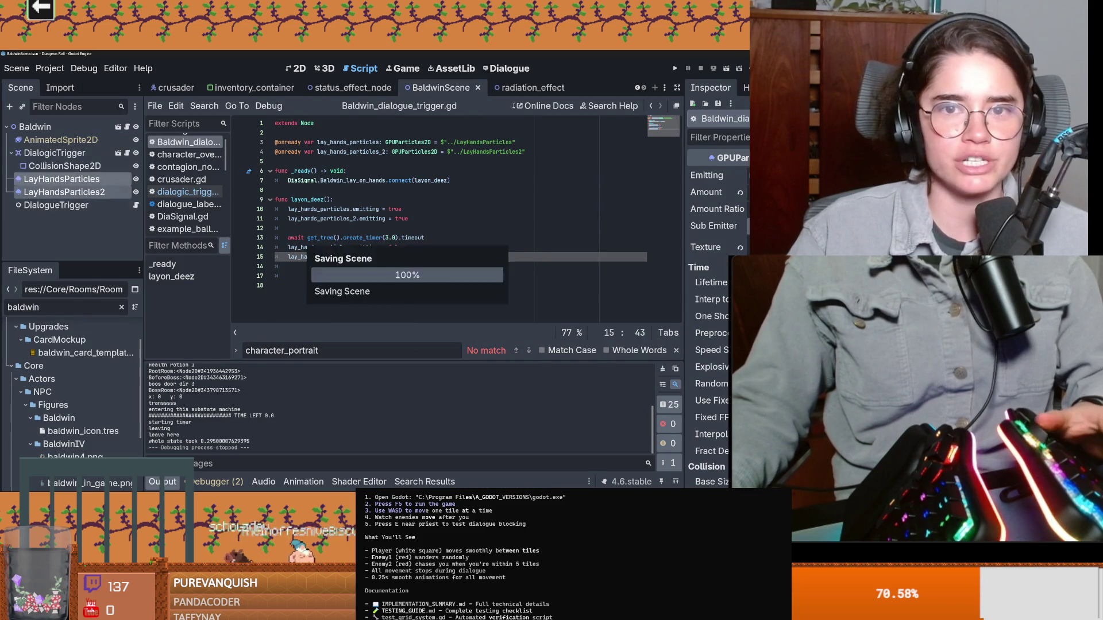
pyautogui.click(515, 87)
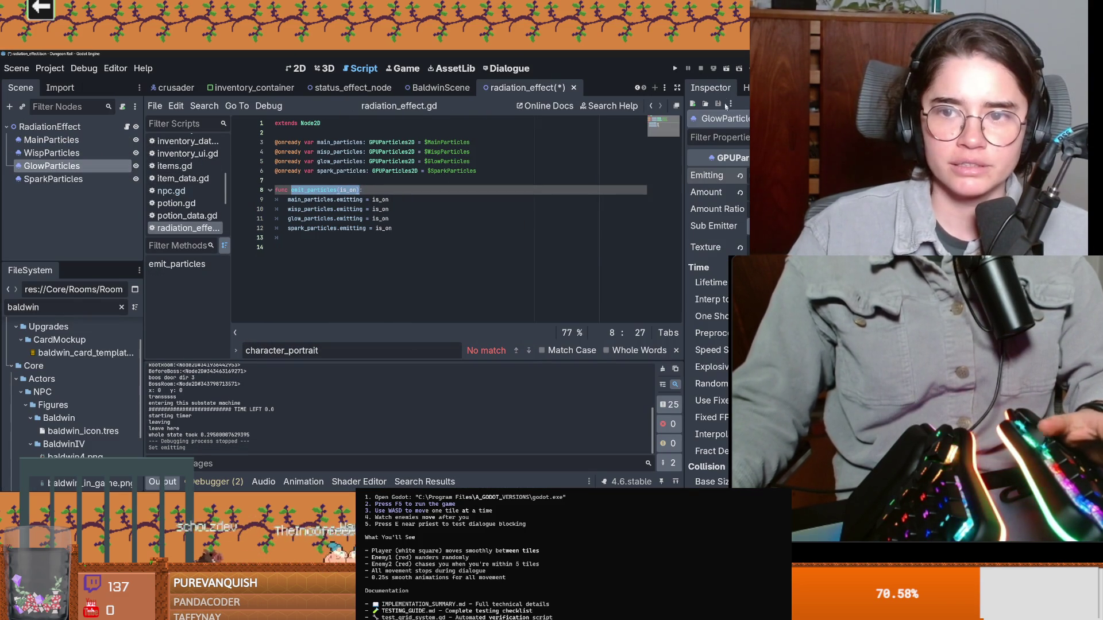
pyautogui.click(676, 69)
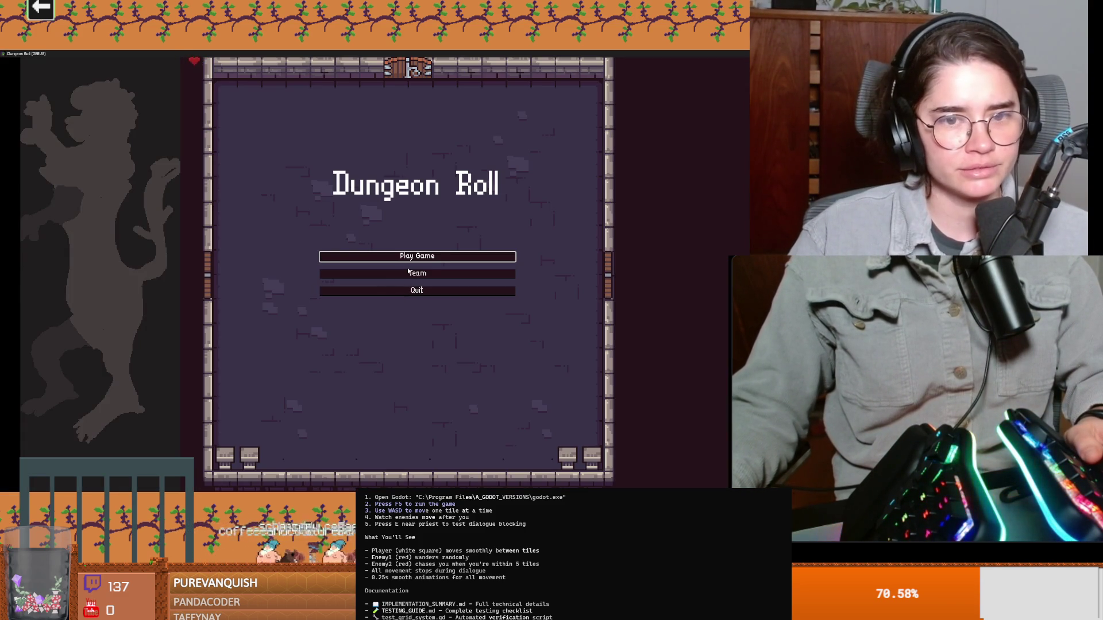
pyautogui.click(409, 273)
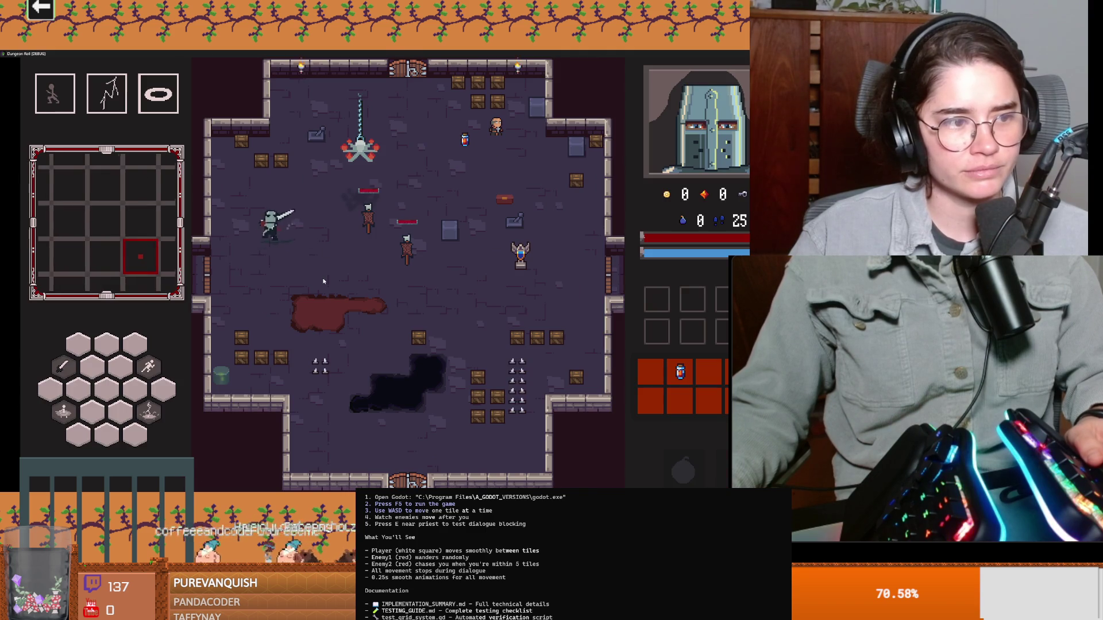
pyautogui.press('a')
pyautogui.press('a')
pyautogui.press('a')
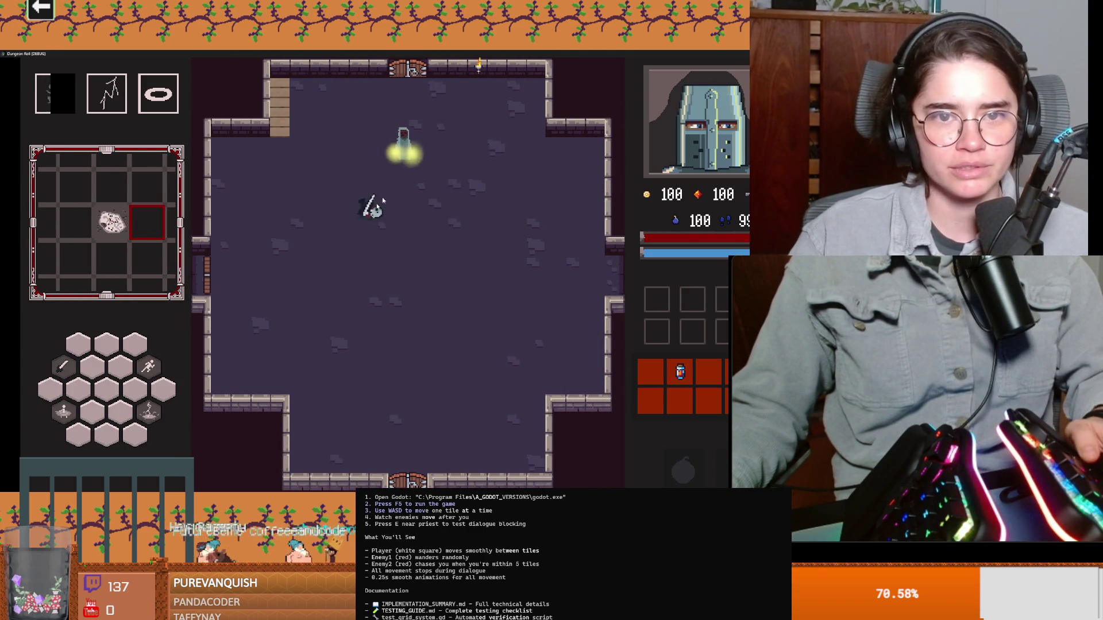
pyautogui.press('F8')
# Save the Baldwin scene, run the project, pick the Crusader and enter the Jerusalem room
pyautogui.hotkey('ctrl', 's')
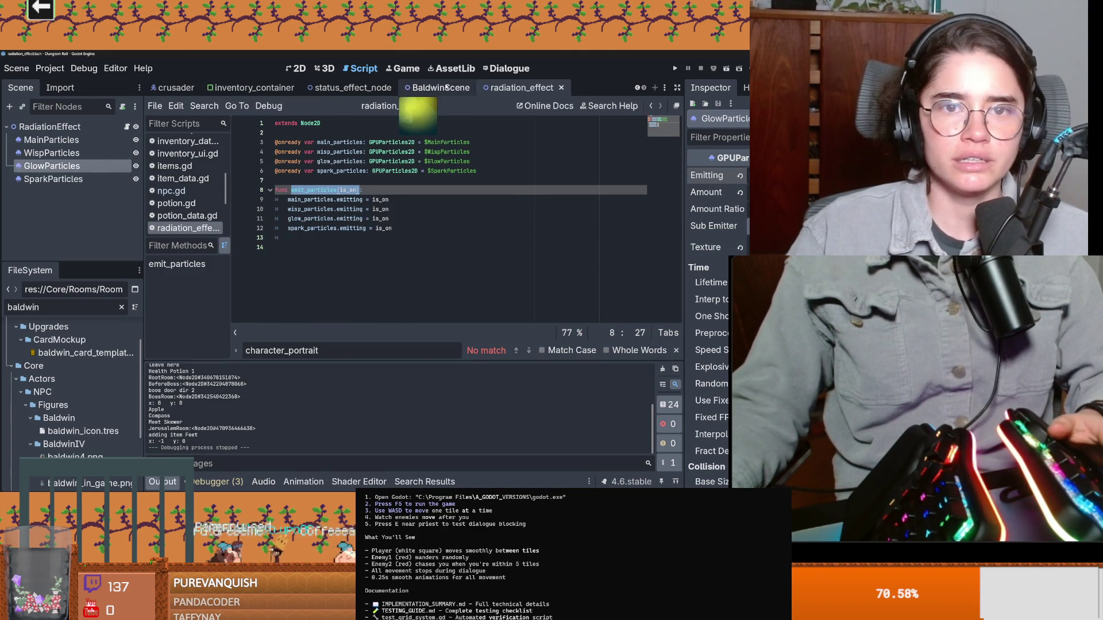
pyautogui.click(440, 86)
pyautogui.press('F5')
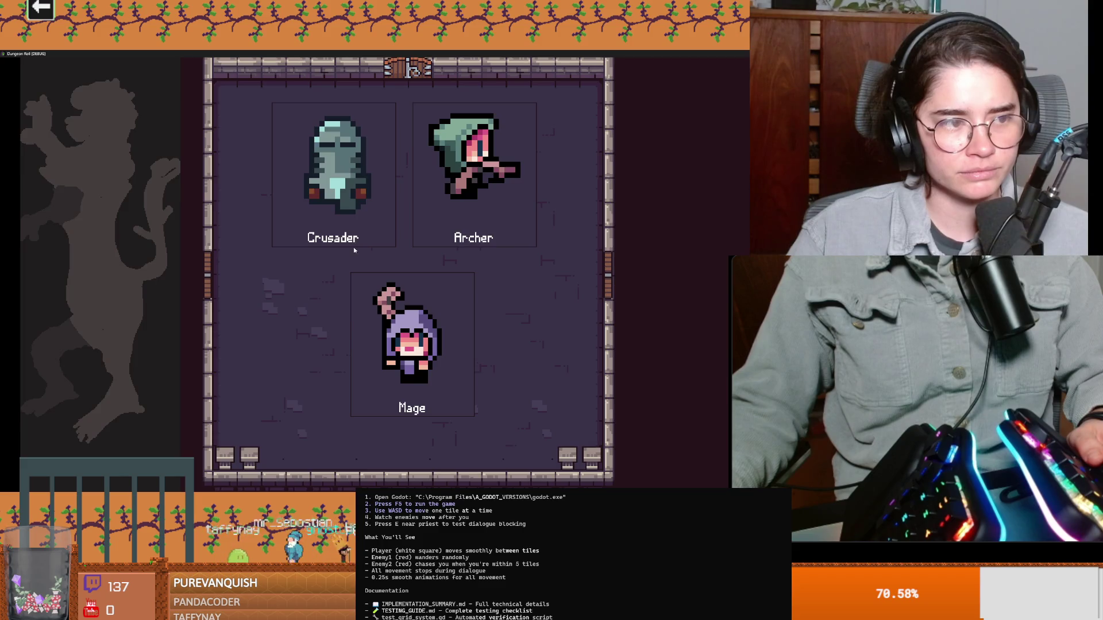
pyautogui.click(353, 248)
pyautogui.press('e')
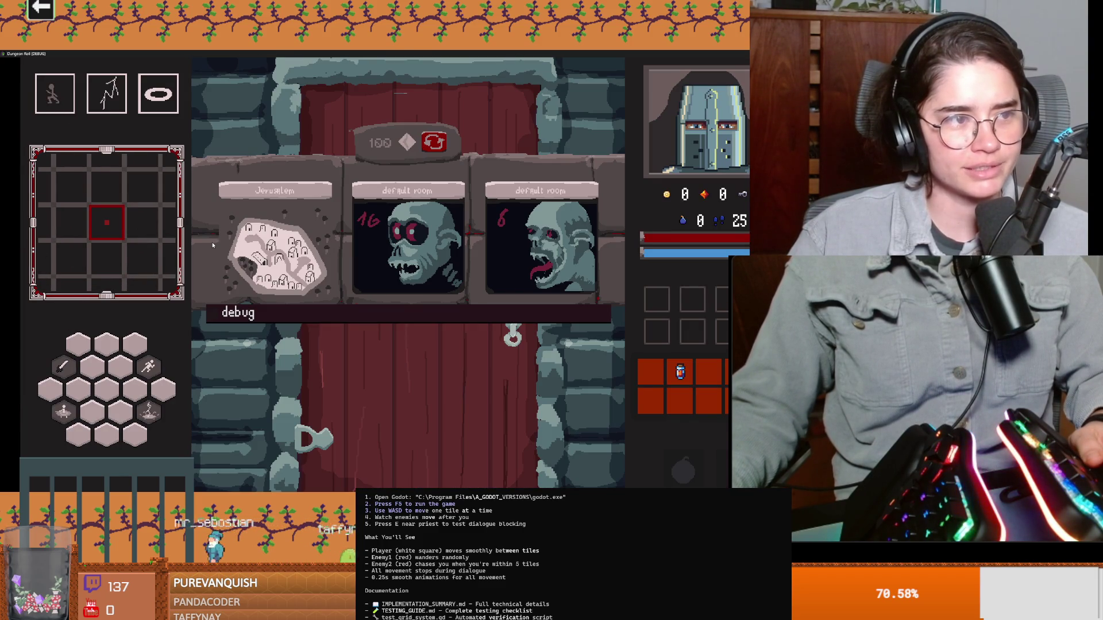
pyautogui.click(274, 250)
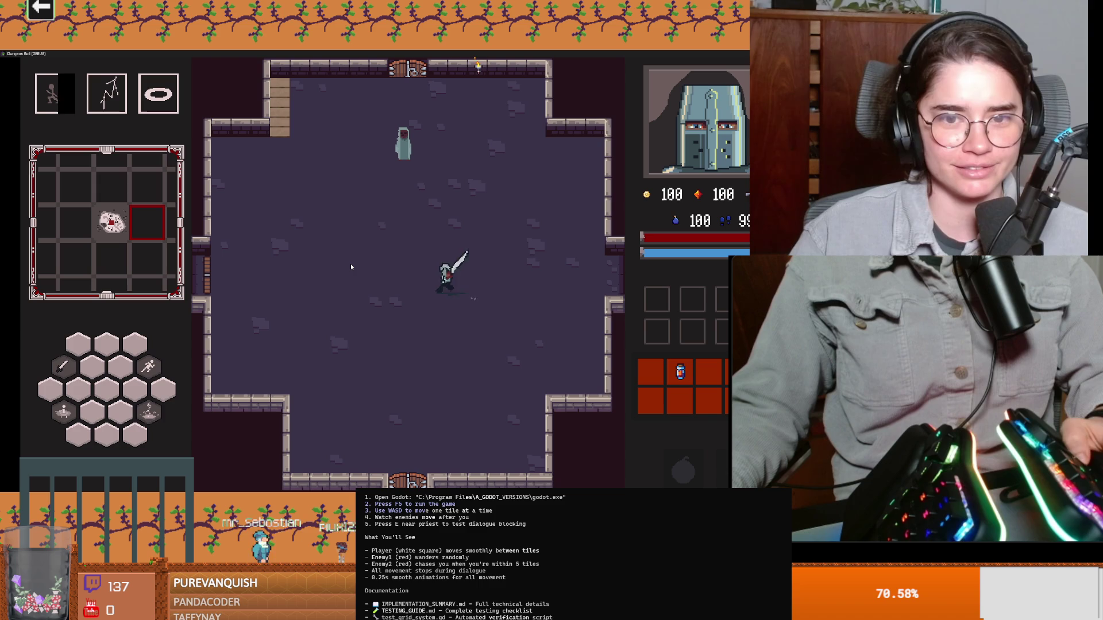
# Walk up to Baldwin, talk to him and advance through his dialogue to the parting words
pyautogui.press('w')
pyautogui.press('w')
pyautogui.press('w')
pyautogui.press('e')
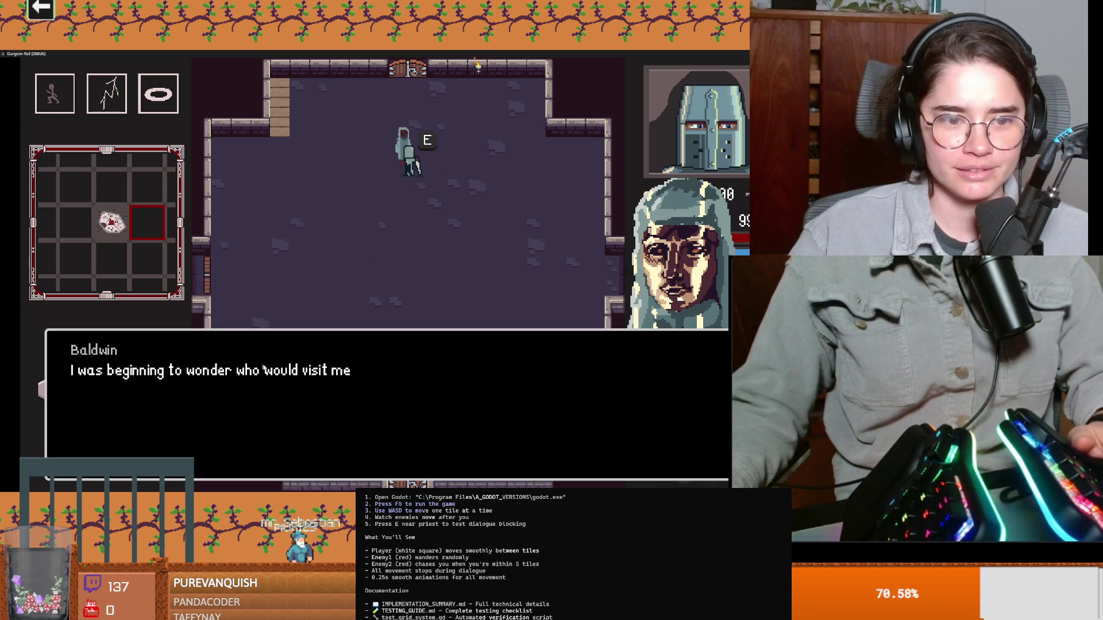
pyautogui.press('e')
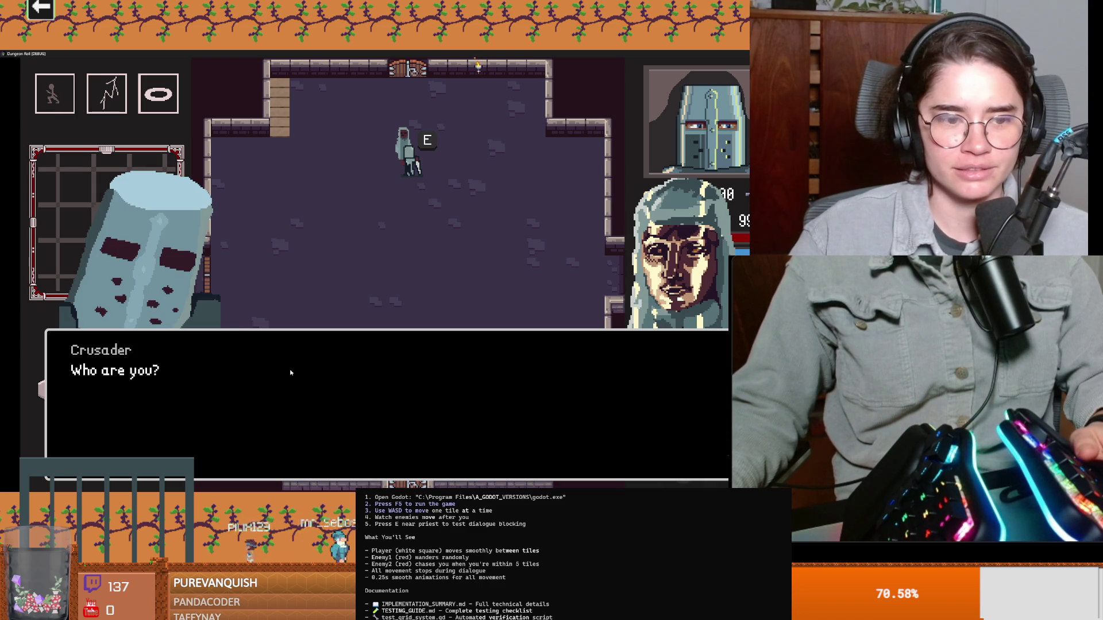
pyautogui.press('e')
pyautogui.press('e')
pyautogui.press('e')
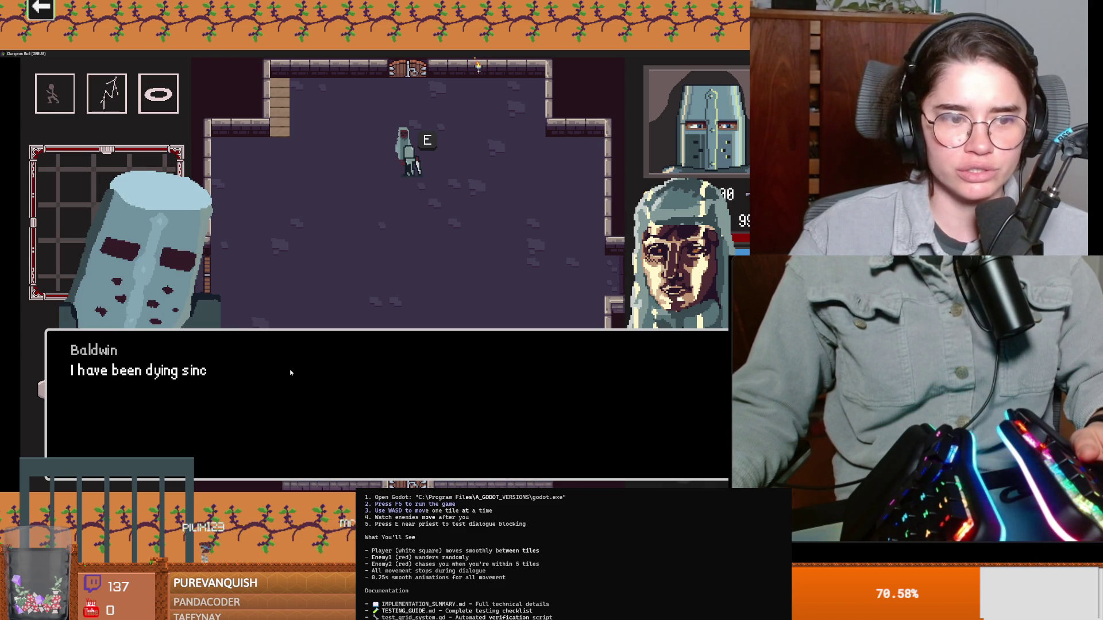
pyautogui.press('e')
pyautogui.press('e')
pyautogui.press('e')
pyautogui.press('e')
pyautogui.press('e')
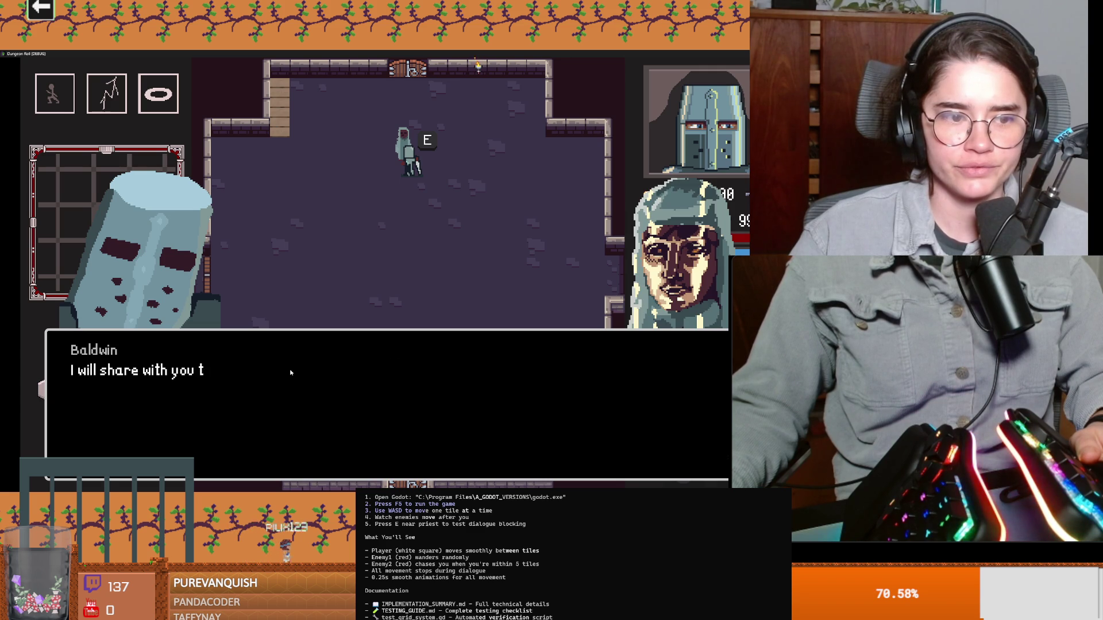
pyautogui.press('e')
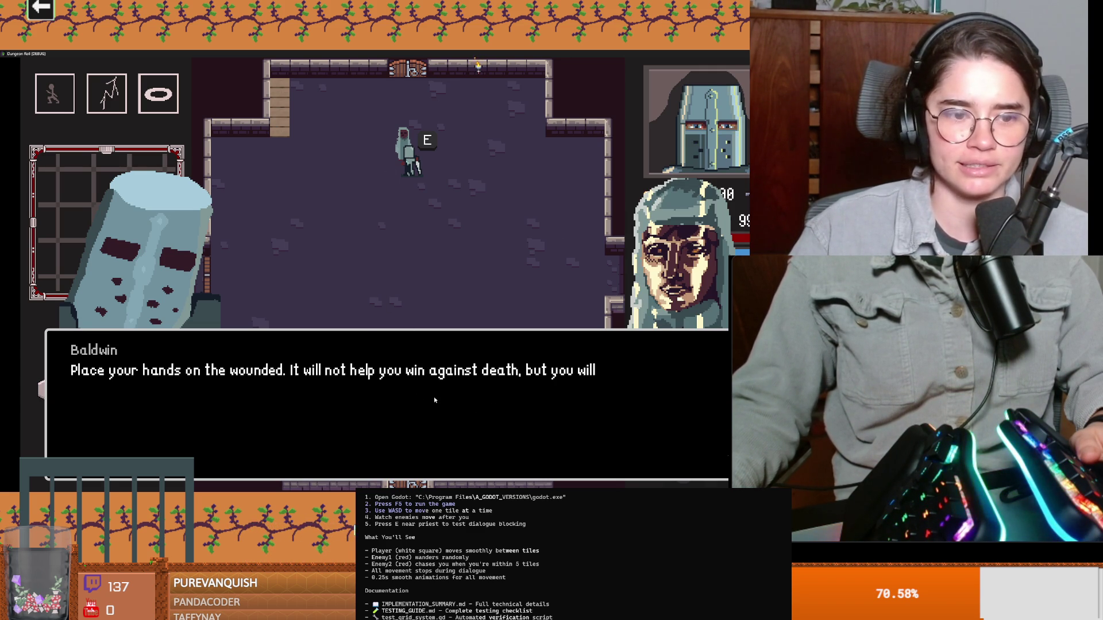
pyautogui.press('e')
pyautogui.press('e')
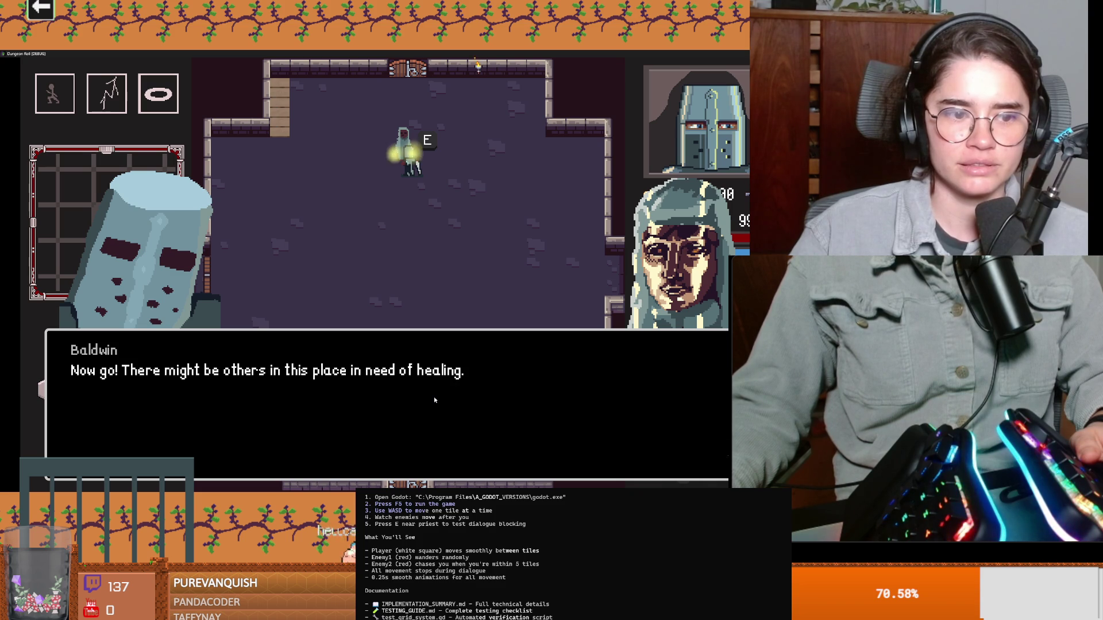
pyautogui.press('e')
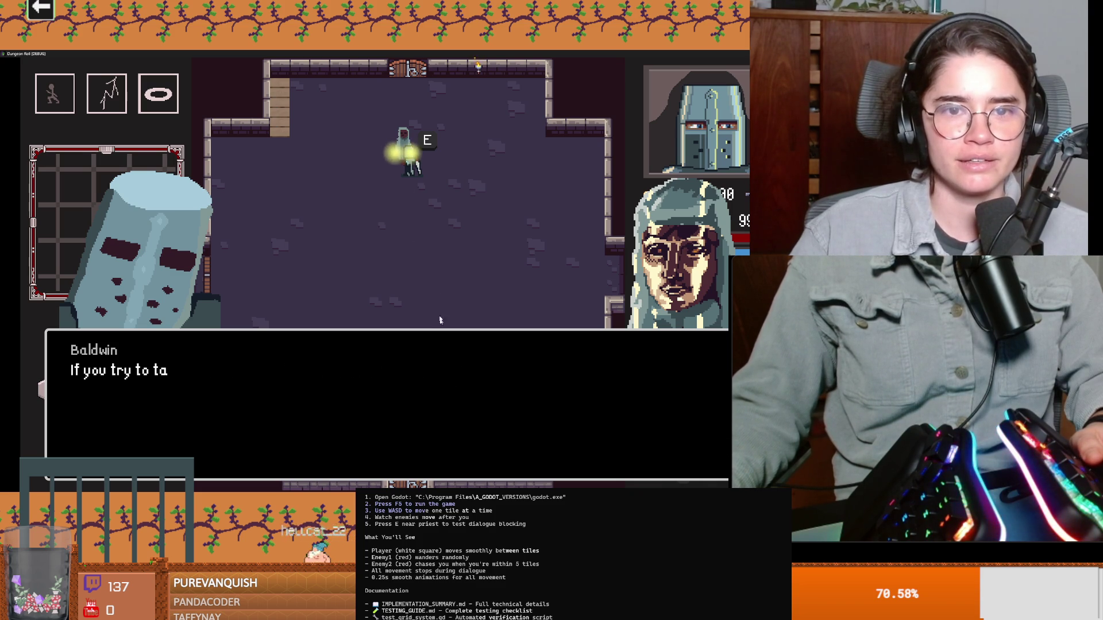
# Choose 'End the conversation' to finish talking to Baldwin
pyautogui.press('Down')
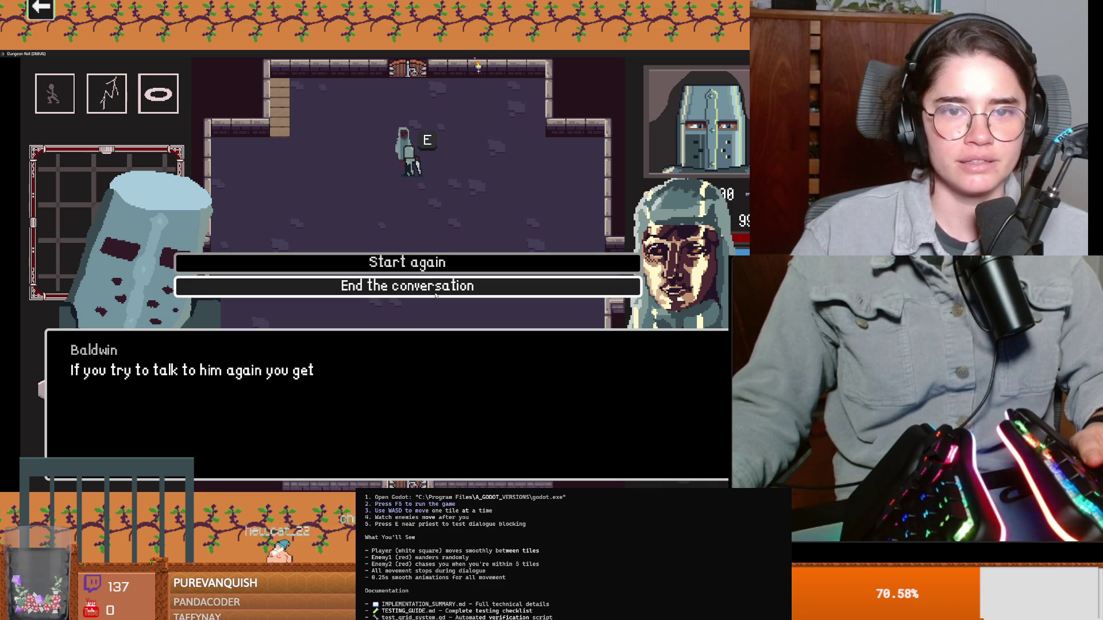
pyautogui.click(434, 296)
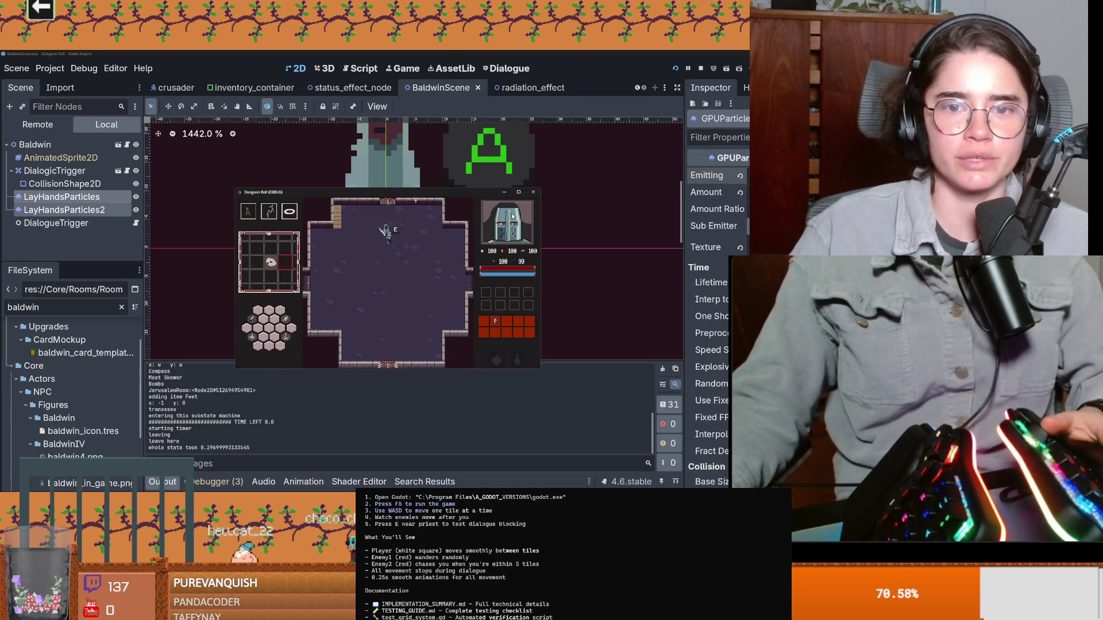
# Stop the Dungeon Roll run and bring the Pong project's test_level scene forward
pyautogui.press('F8')
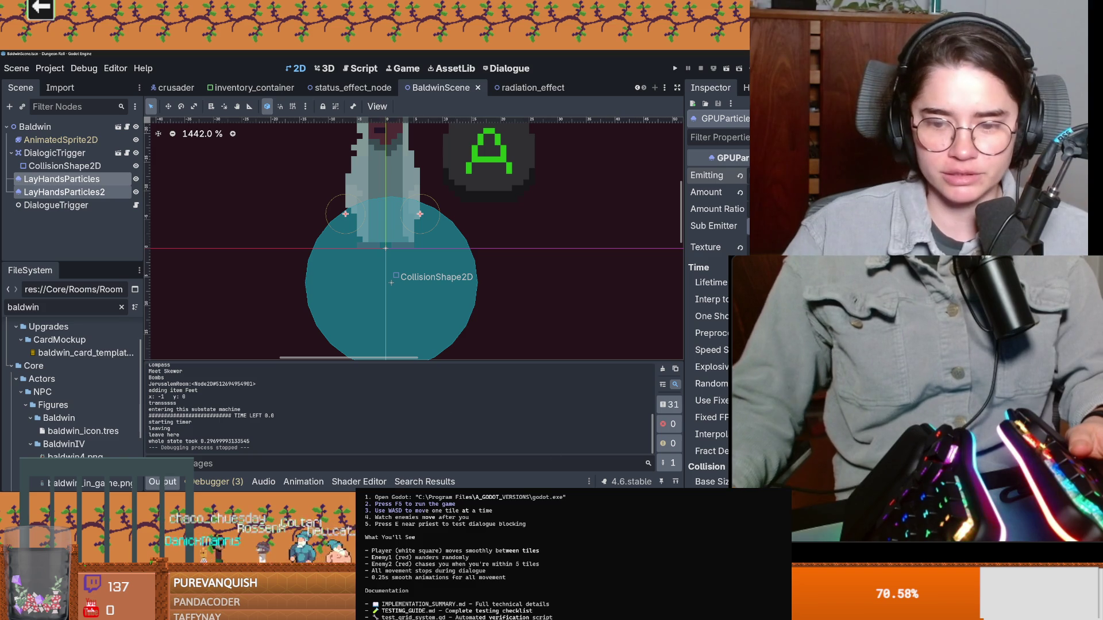
pyautogui.click(603, 468)
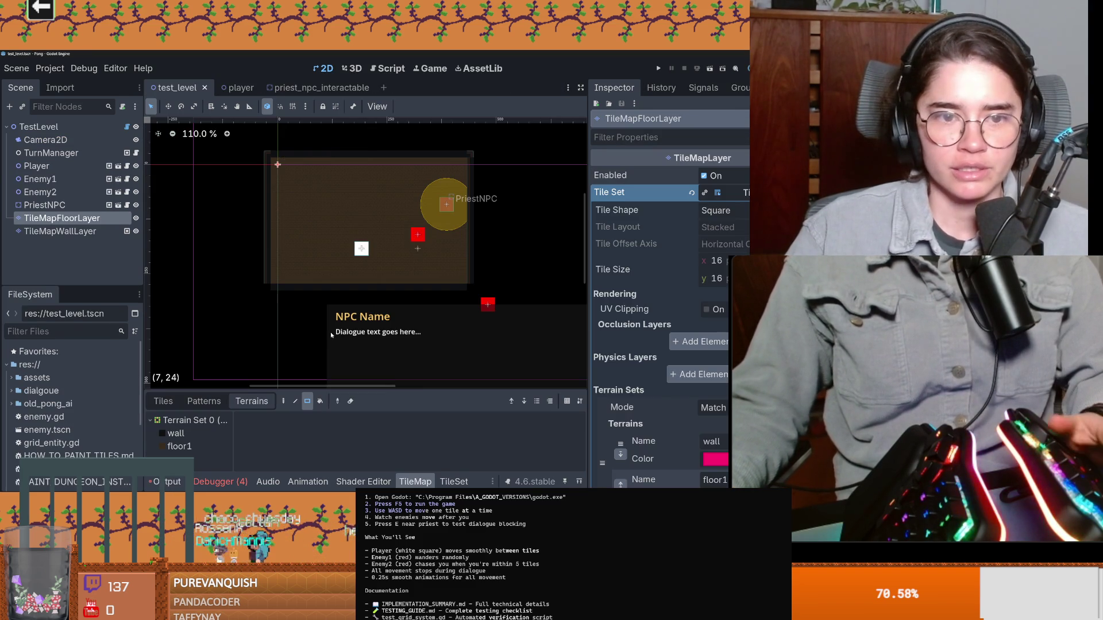
# Inspect the missing icon error and browse the Application > Config > Icon project setting
pyautogui.click(220, 481)
pyautogui.click(276, 462)
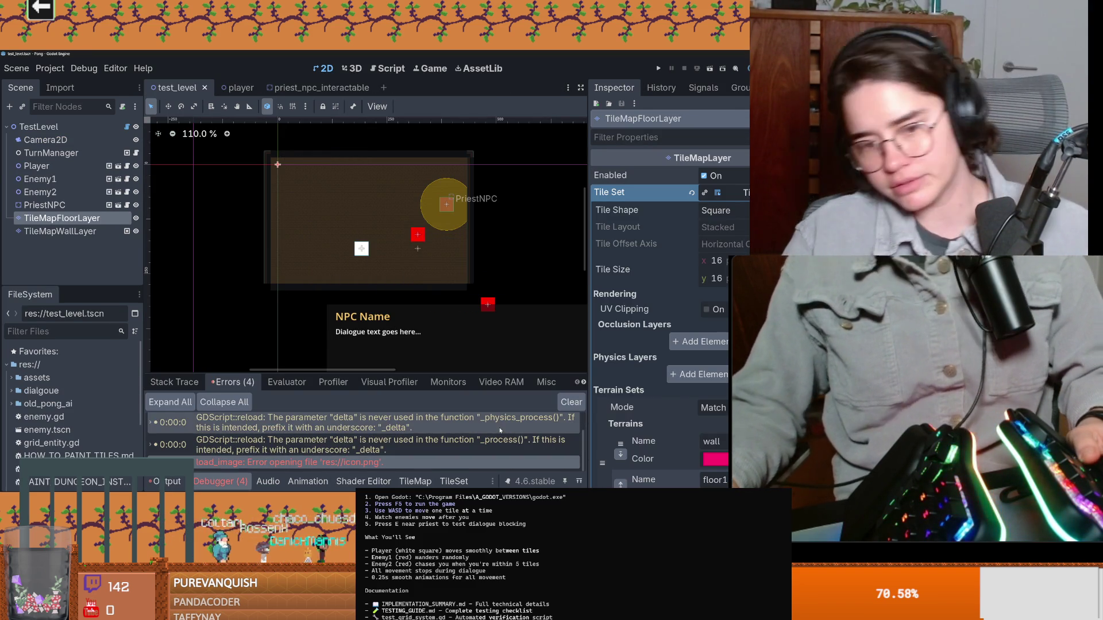
pyautogui.click(49, 69)
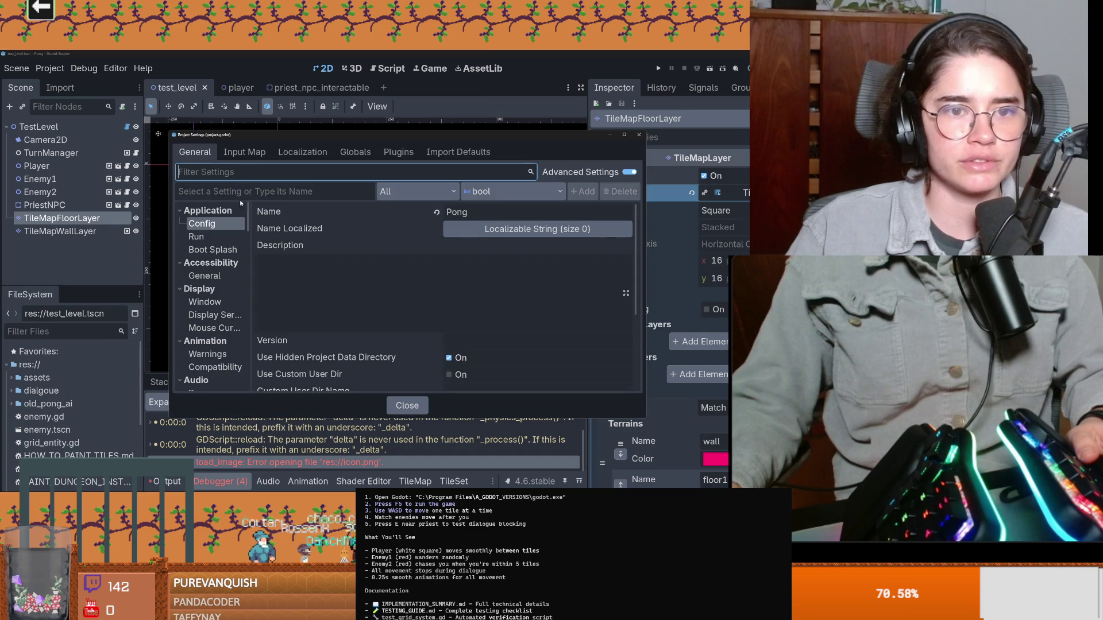
pyautogui.scroll(-5, 353, 266)
pyautogui.click(476, 348)
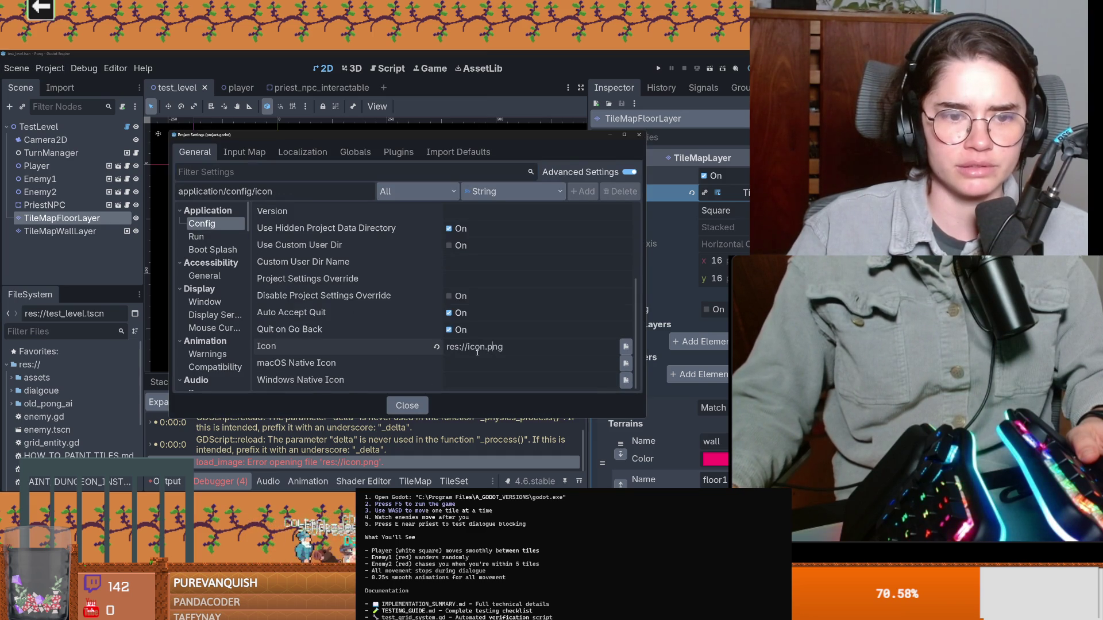
pyautogui.click(628, 348)
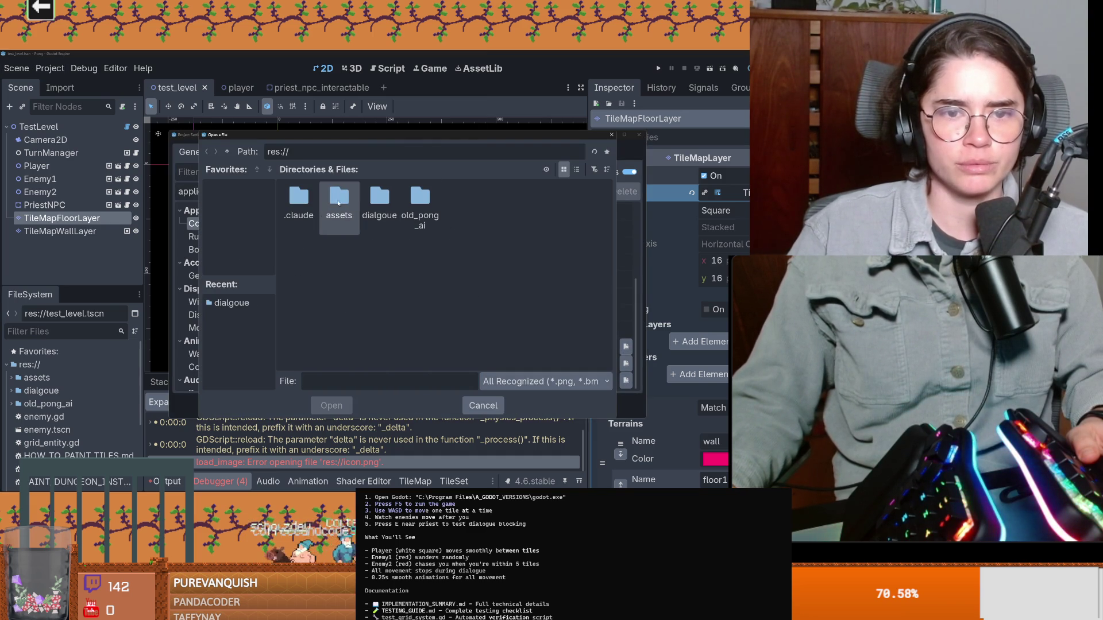
# Pick res://assets/Tiles.png as the project icon and close the settings
pyautogui.doubleClick(418, 204)
pyautogui.click(224, 150)
pyautogui.doubleClick(382, 199)
pyautogui.click(224, 150)
pyautogui.doubleClick(342, 201)
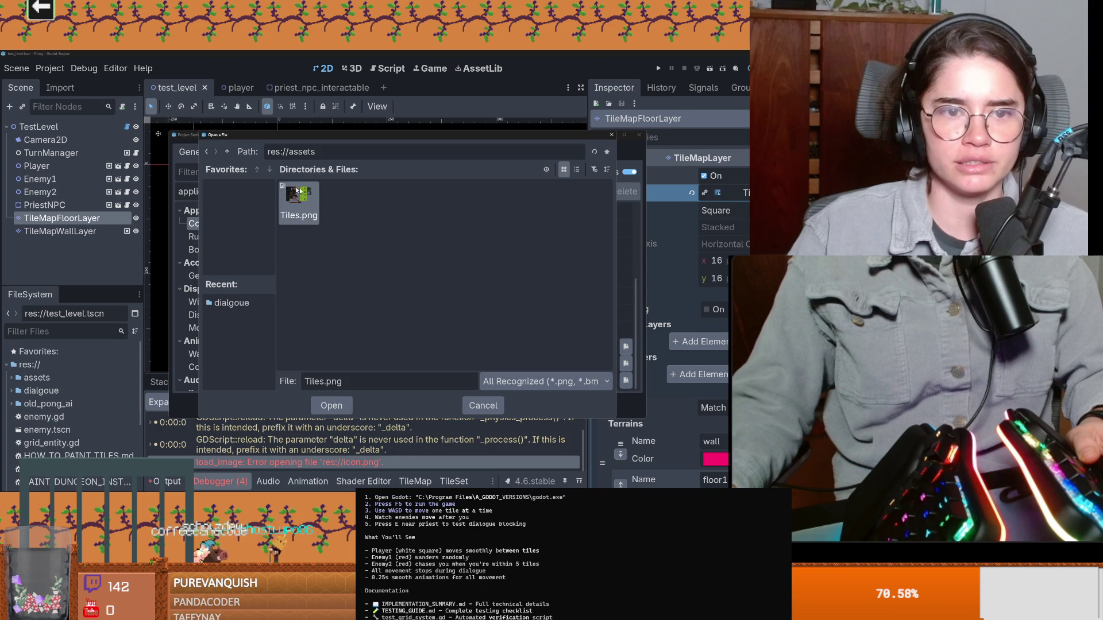
pyautogui.click(225, 150)
pyautogui.doubleClick(327, 198)
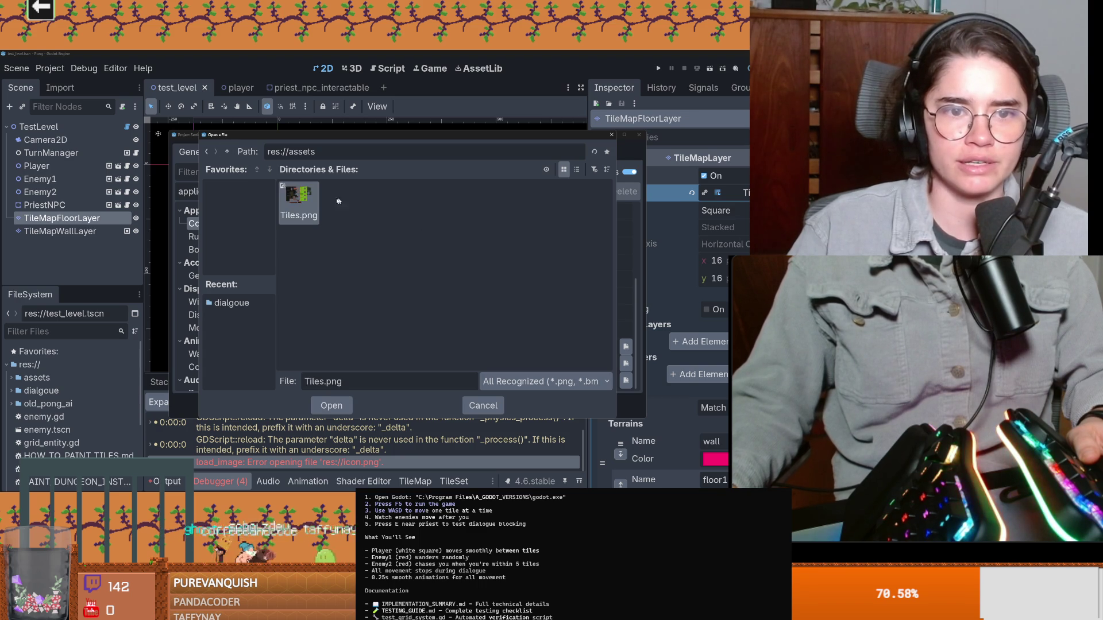
pyautogui.click(331, 406)
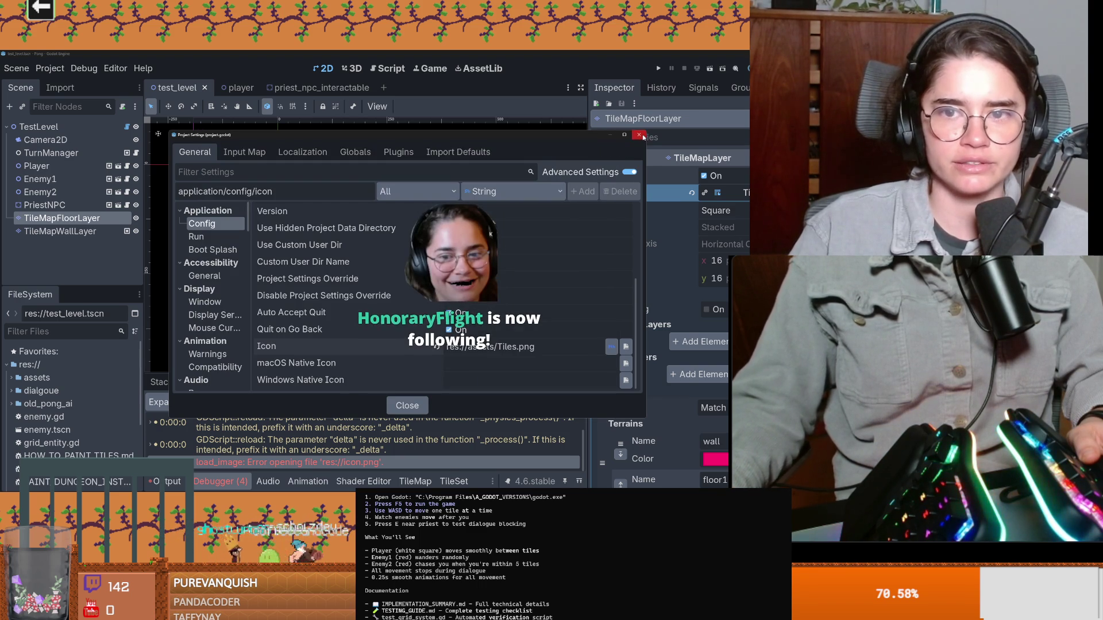
pyautogui.press('Escape')
pyautogui.hotkey('ctrl', 'a')
pyautogui.press('Escape')
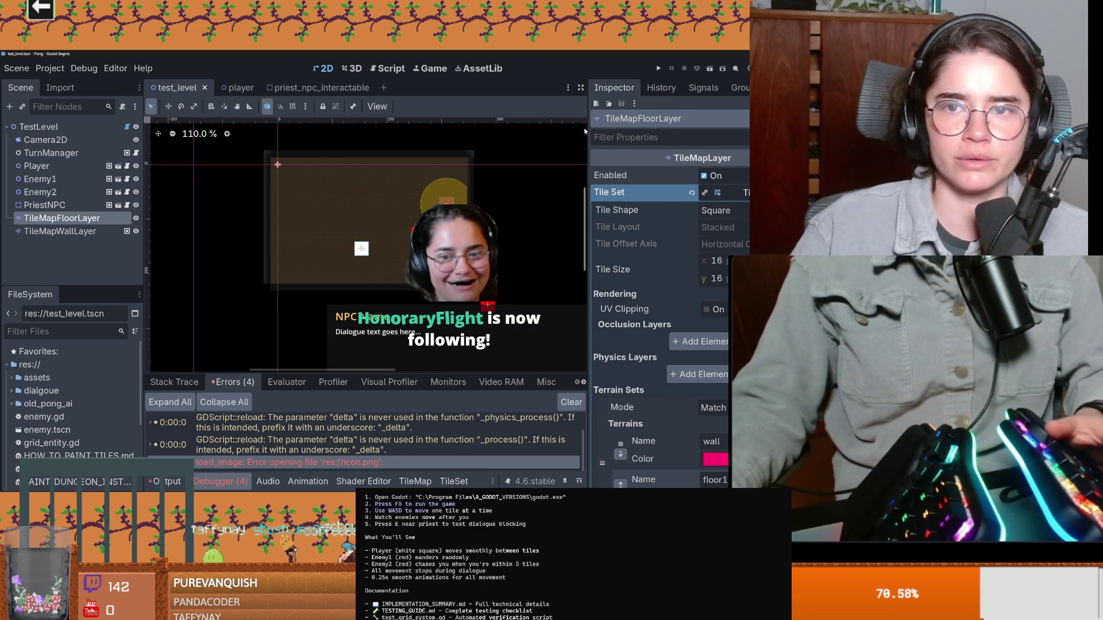
# Run the Pong test level, move the player with WASD for a few turns, then stop the game
pyautogui.press('F5')
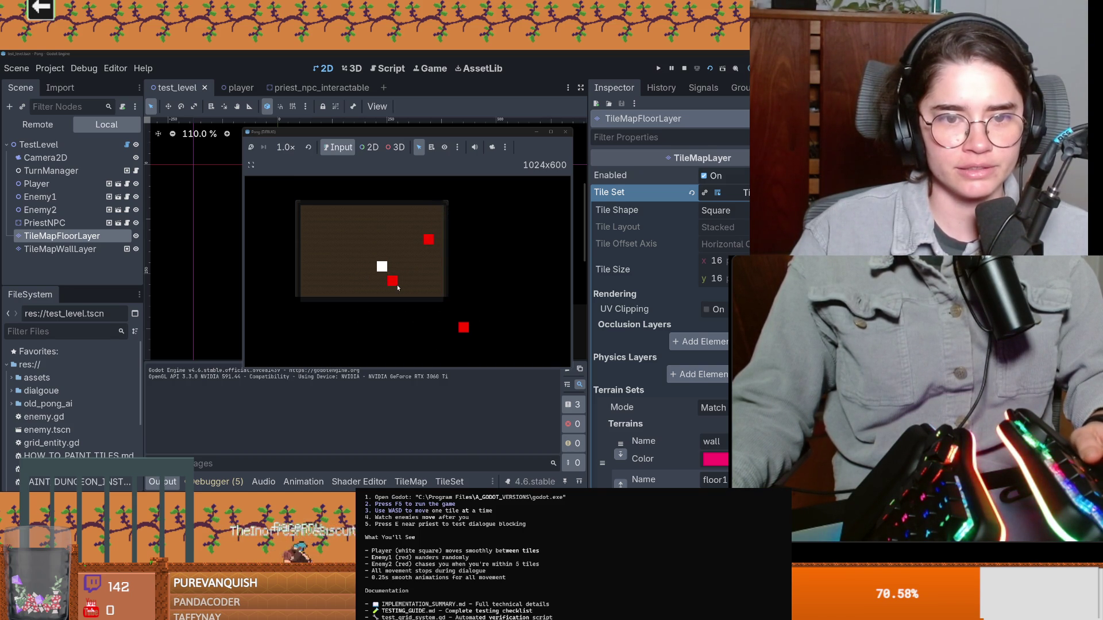
pyautogui.press('s')
pyautogui.press('s')
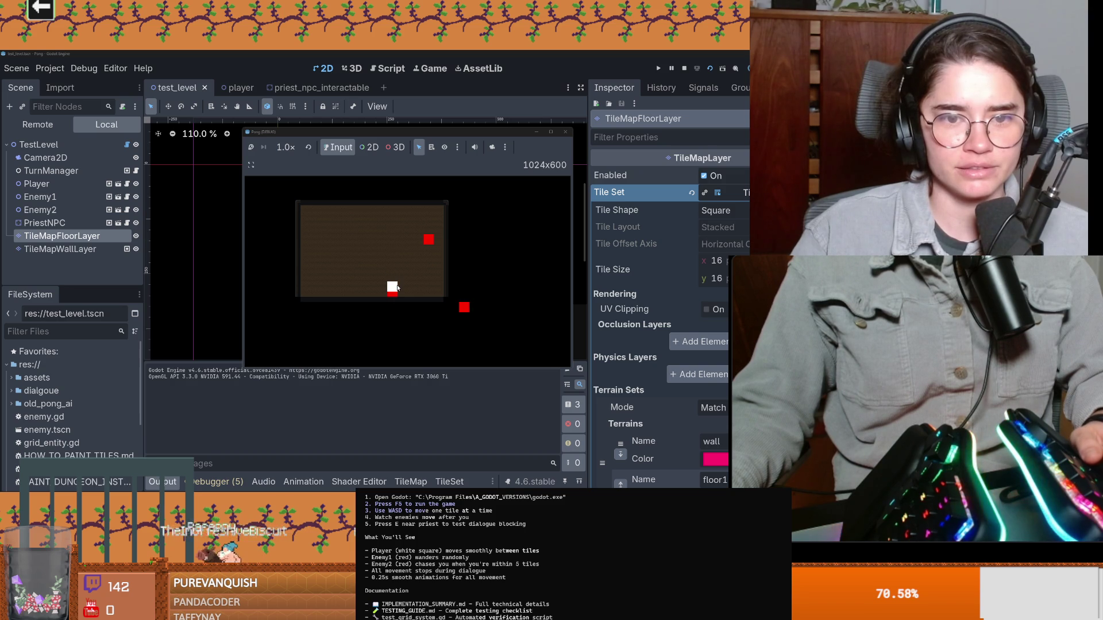
pyautogui.press('s')
pyautogui.press('w')
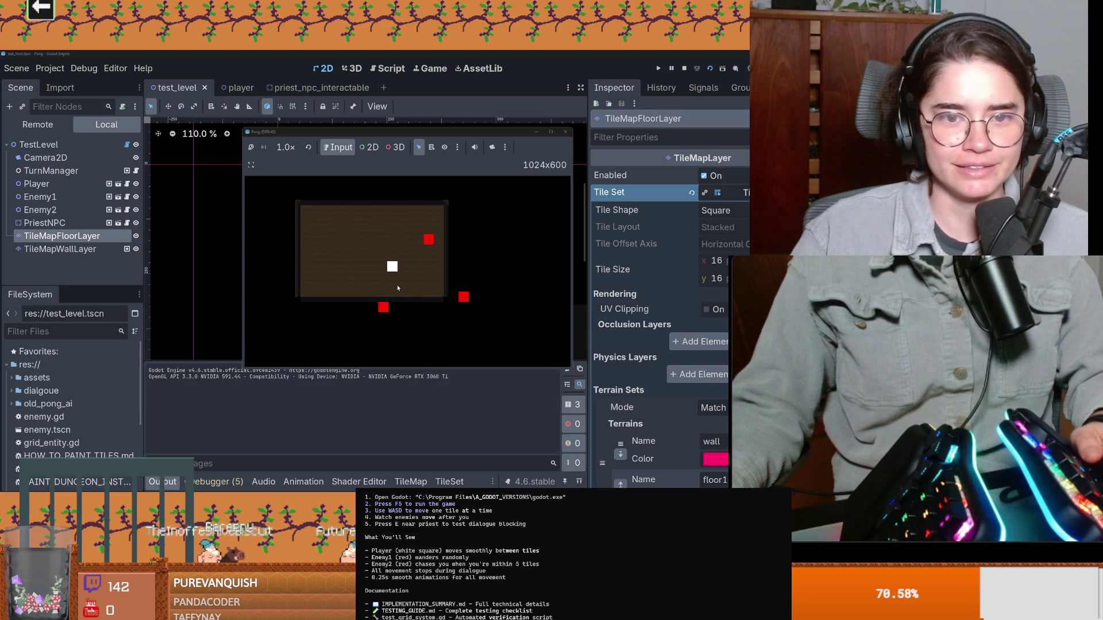
pyautogui.press('d')
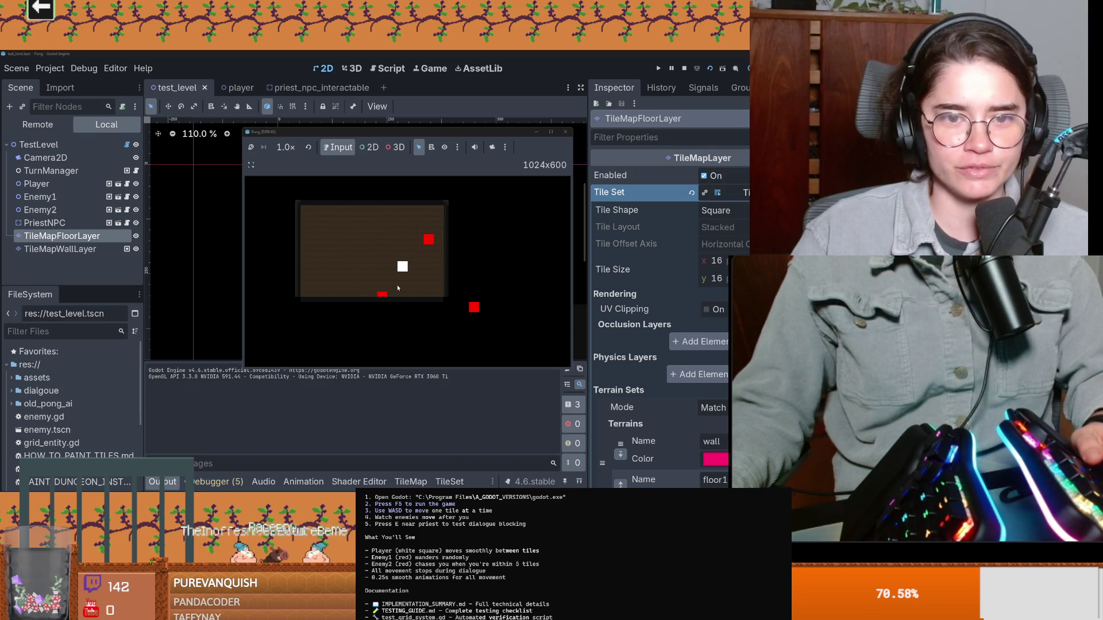
pyautogui.click(565, 132)
pyautogui.scroll(-5, 87, 405)
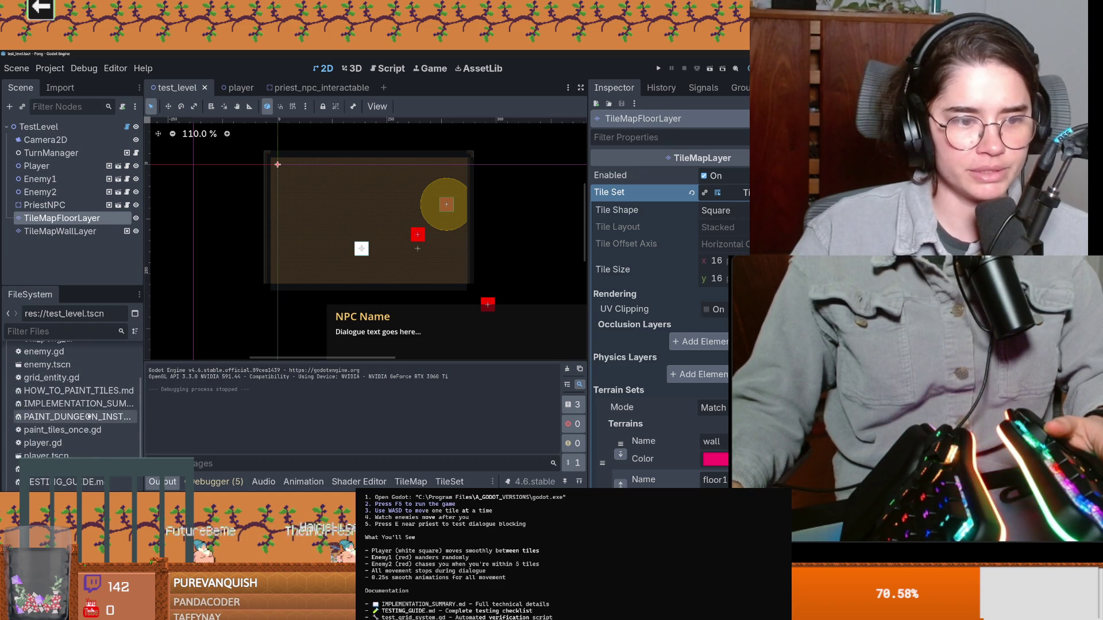
pyautogui.scroll(-3, 92, 404)
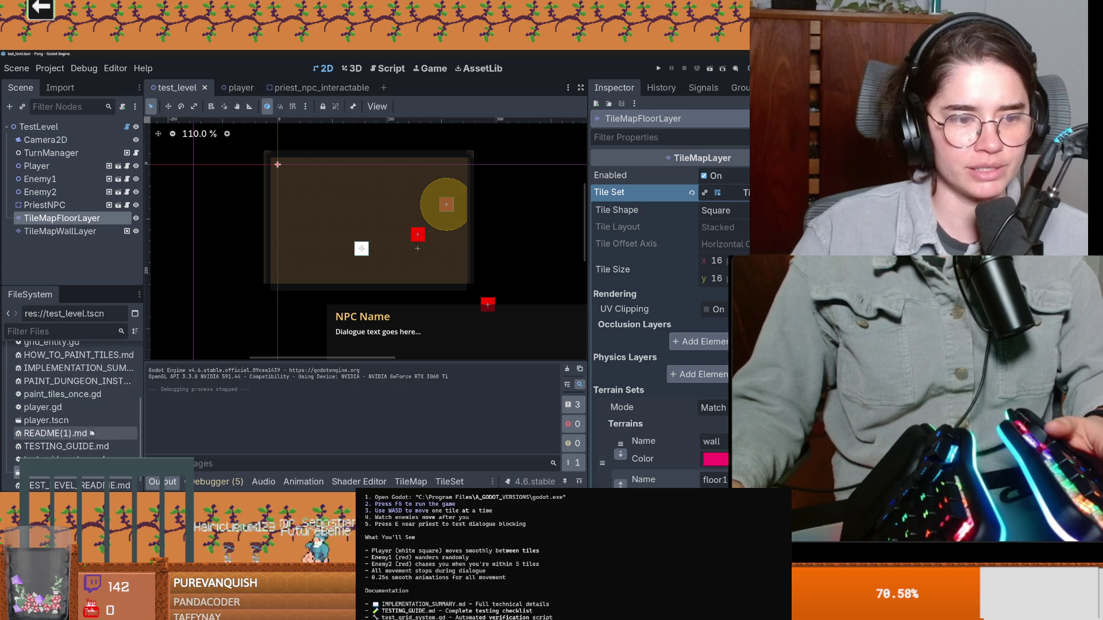
pyautogui.scroll(-2, 86, 371)
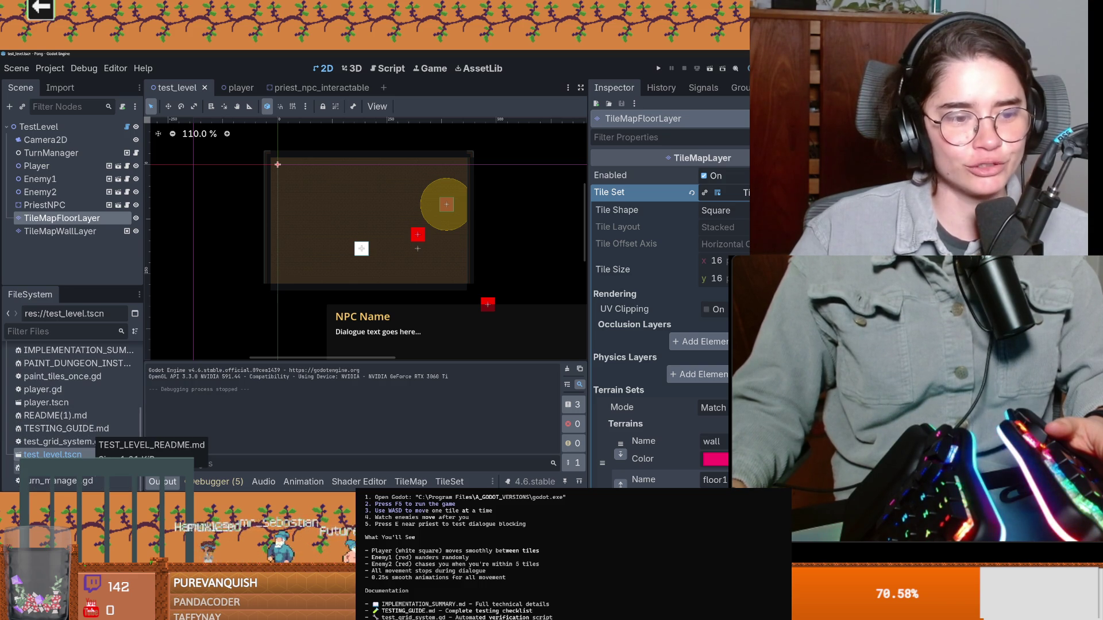
pyautogui.scroll(3, 78, 405)
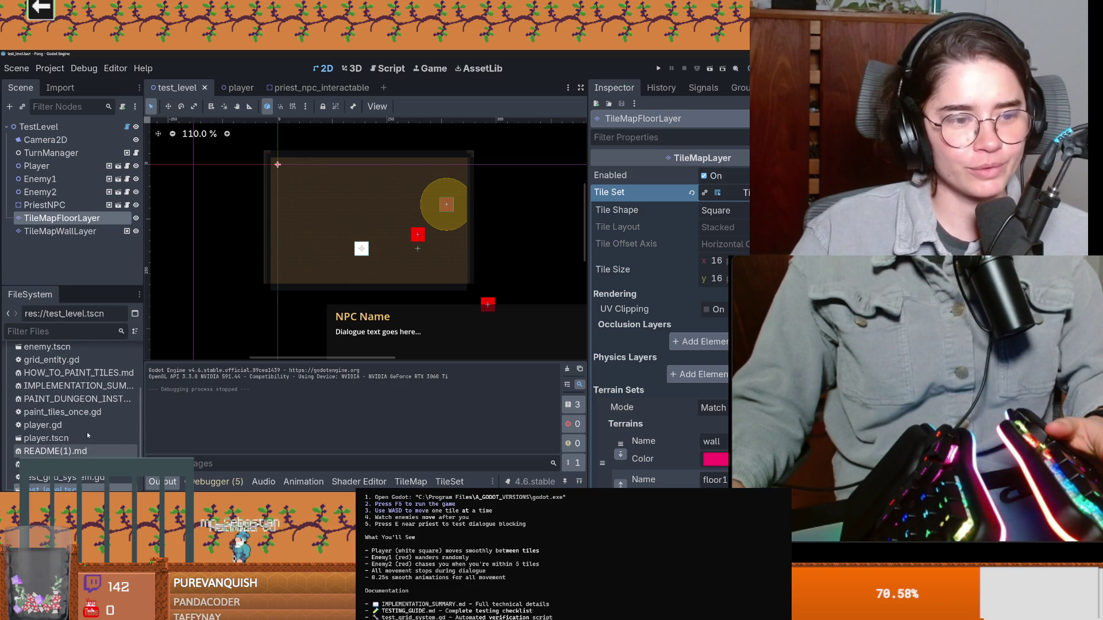
pyautogui.hotkey('alt', 'Tab')
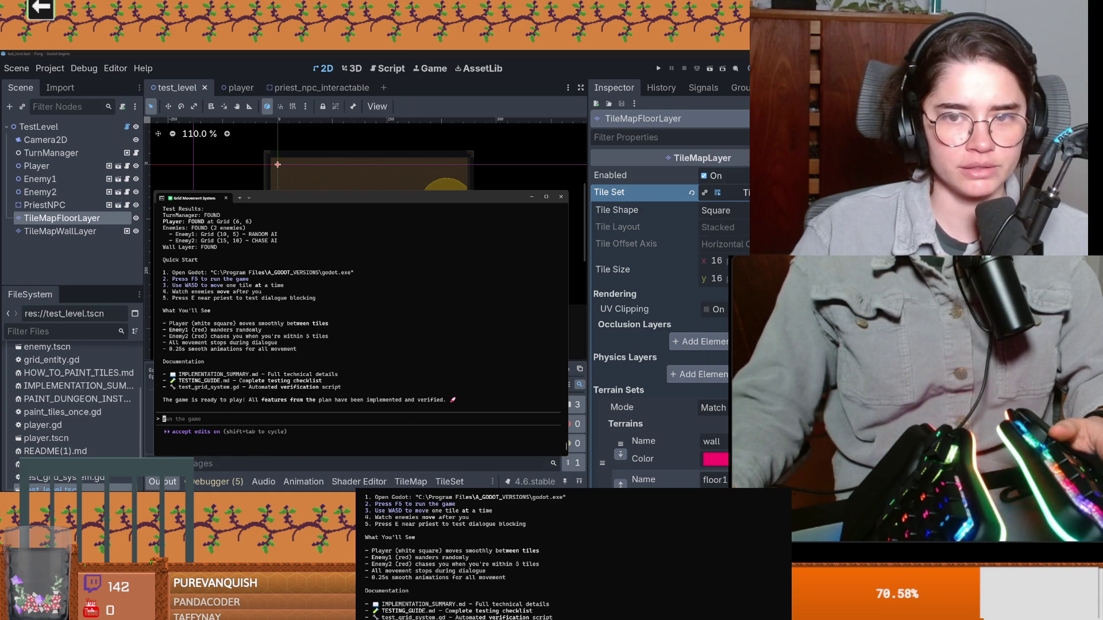
pyautogui.hotkey('alt', 'Tab')
pyautogui.click(399, 305)
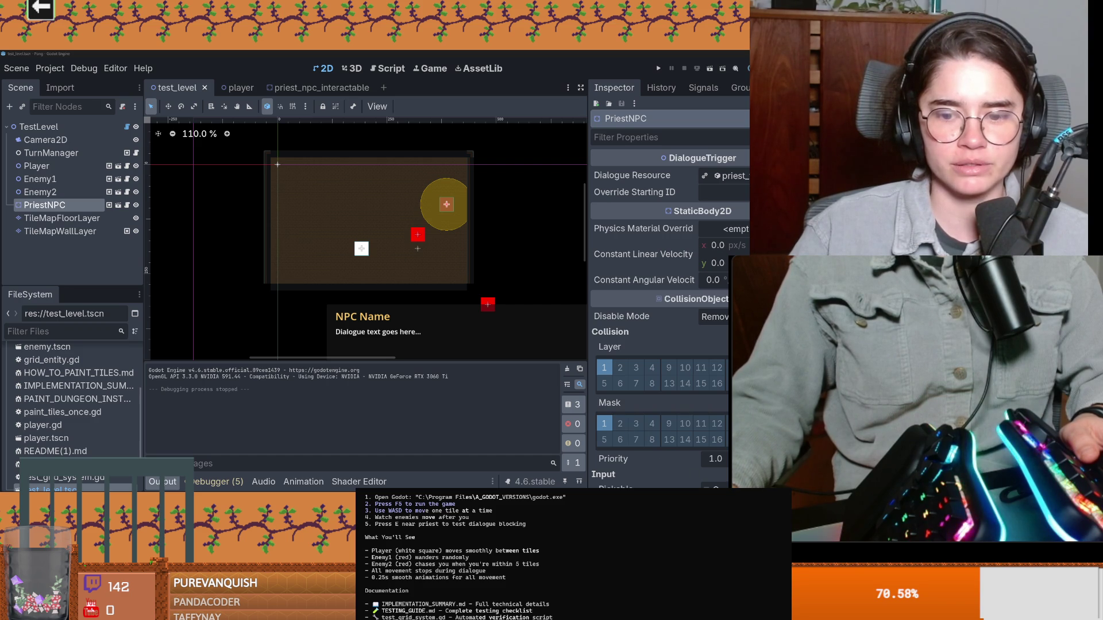
# Run the grid test level with F5 and step the player right across the room as enemies chase
pyautogui.press('F5')
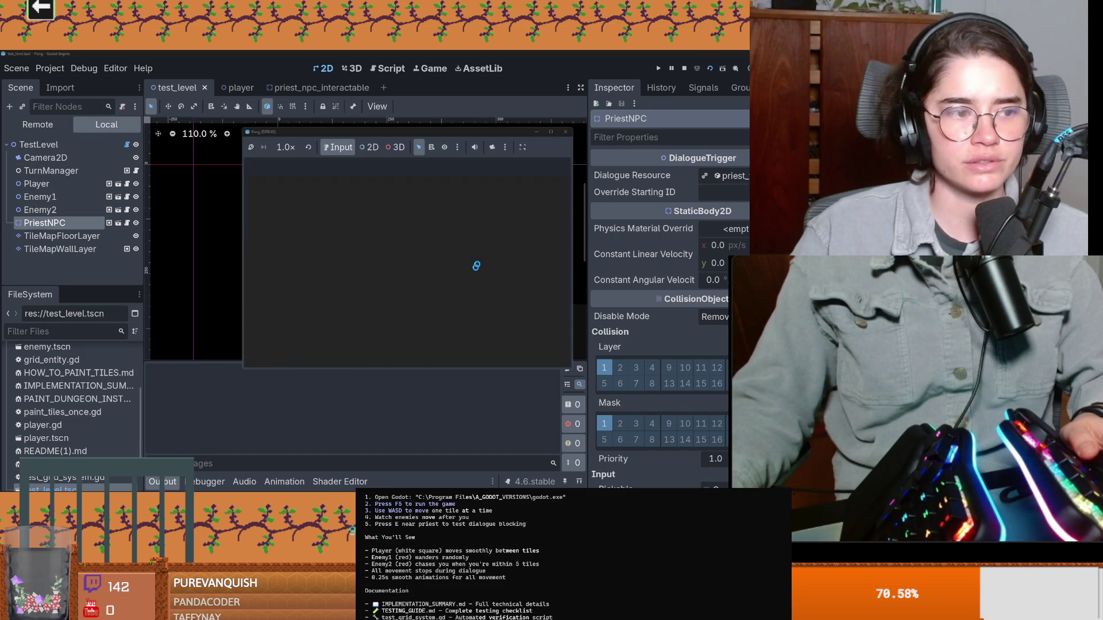
pyautogui.press('d')
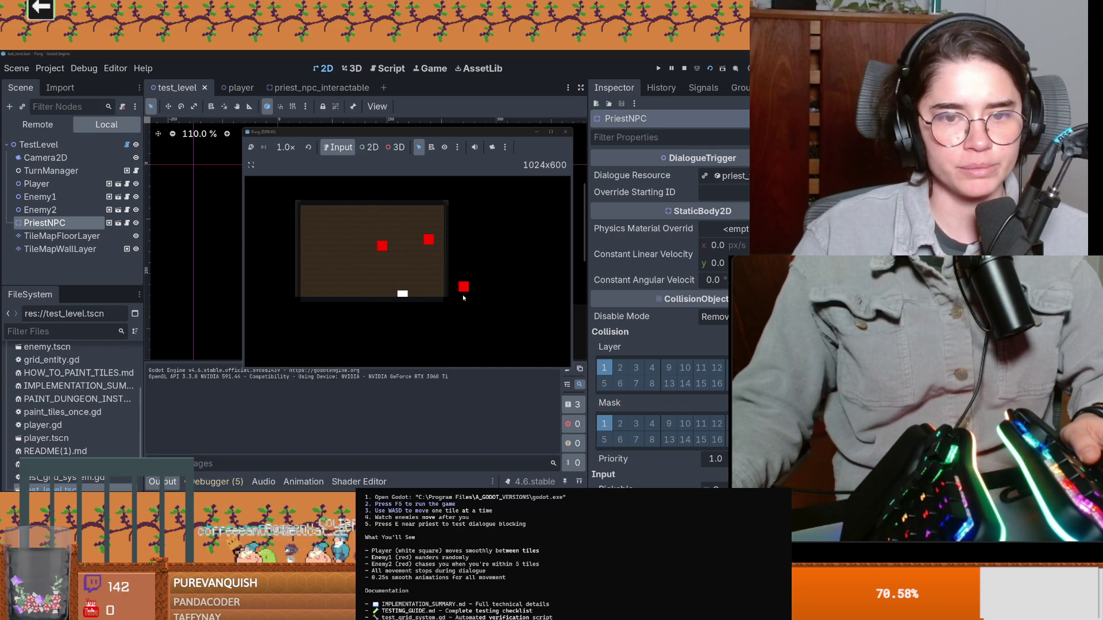
pyautogui.press('d')
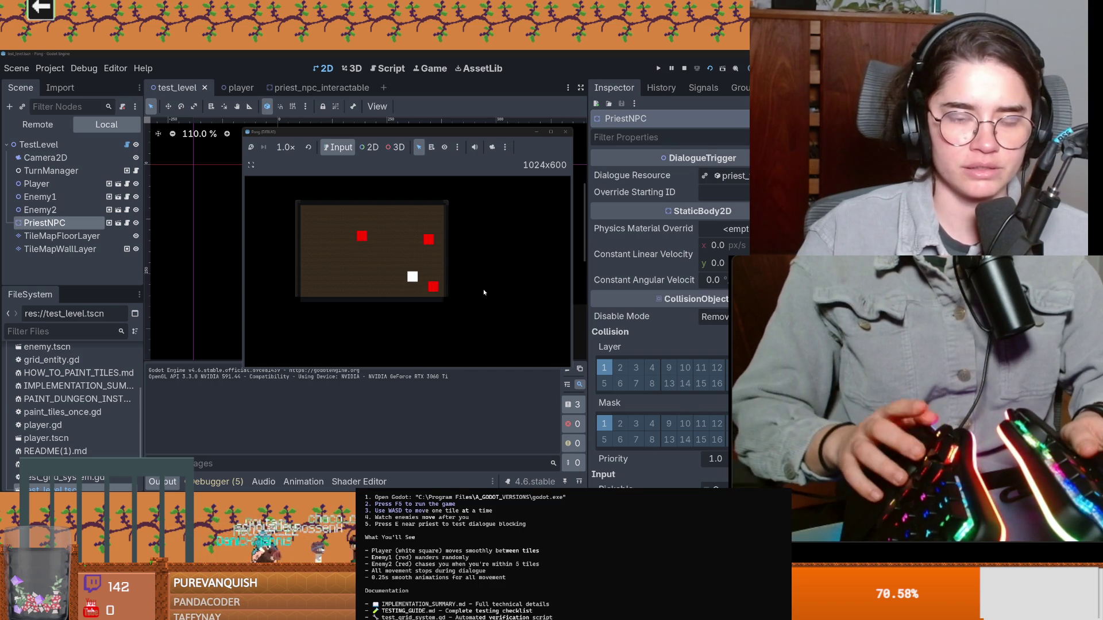
pyautogui.press('d')
pyautogui.press('a')
pyautogui.press('w')
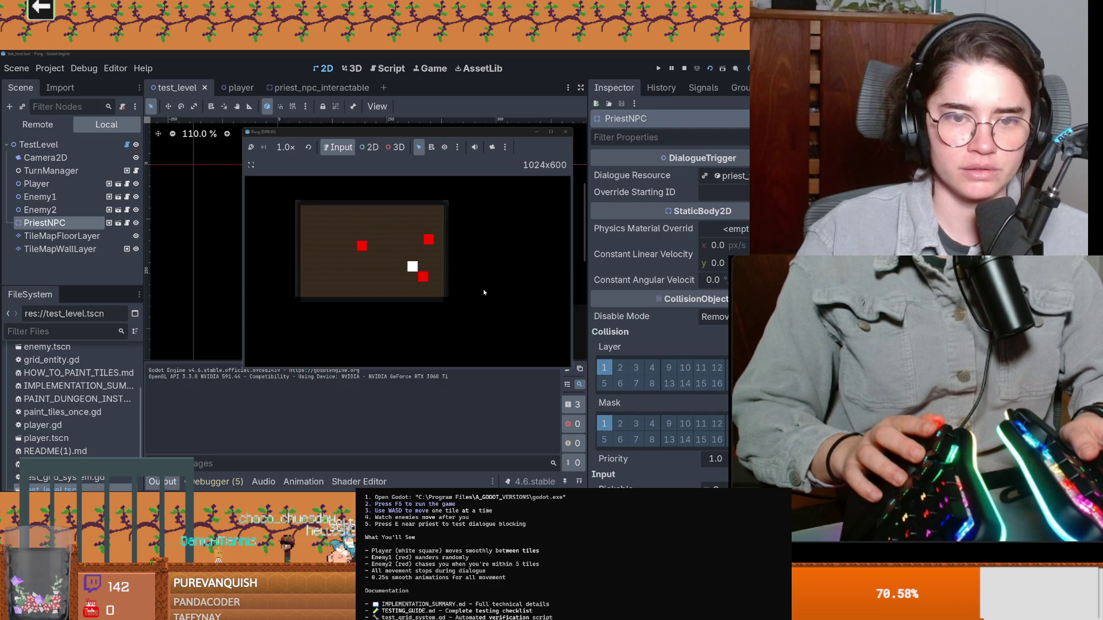
pyautogui.press('d')
pyautogui.press('a')
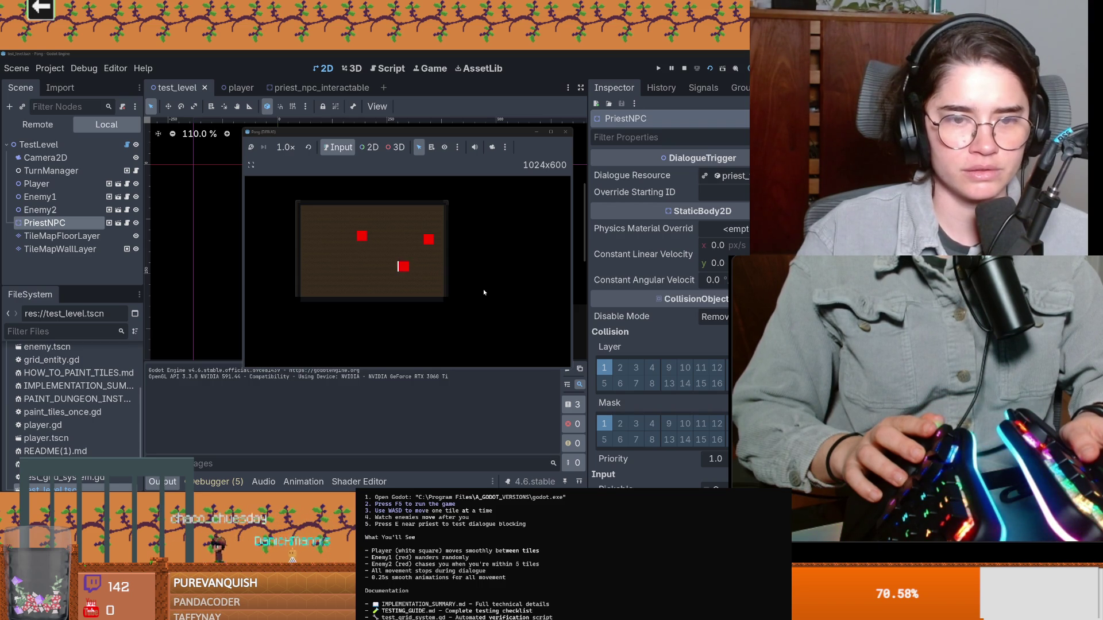
# Walk the player back left and up tile by tile, then stop the running game
pyautogui.press('a')
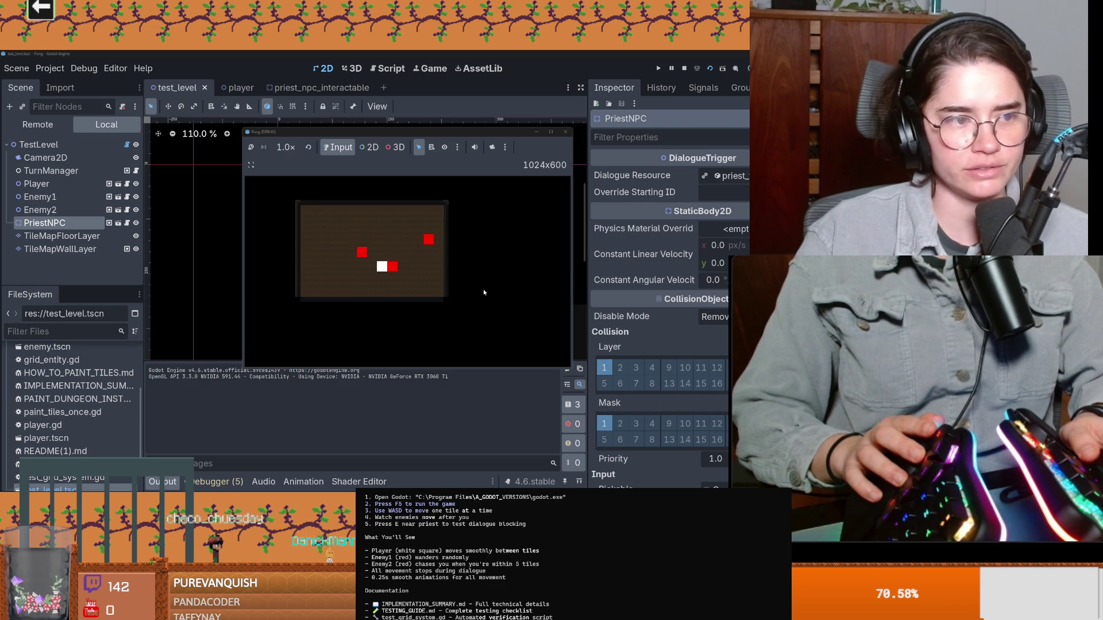
pyautogui.press('a')
pyautogui.press('a')
pyautogui.press('w')
pyautogui.press('a')
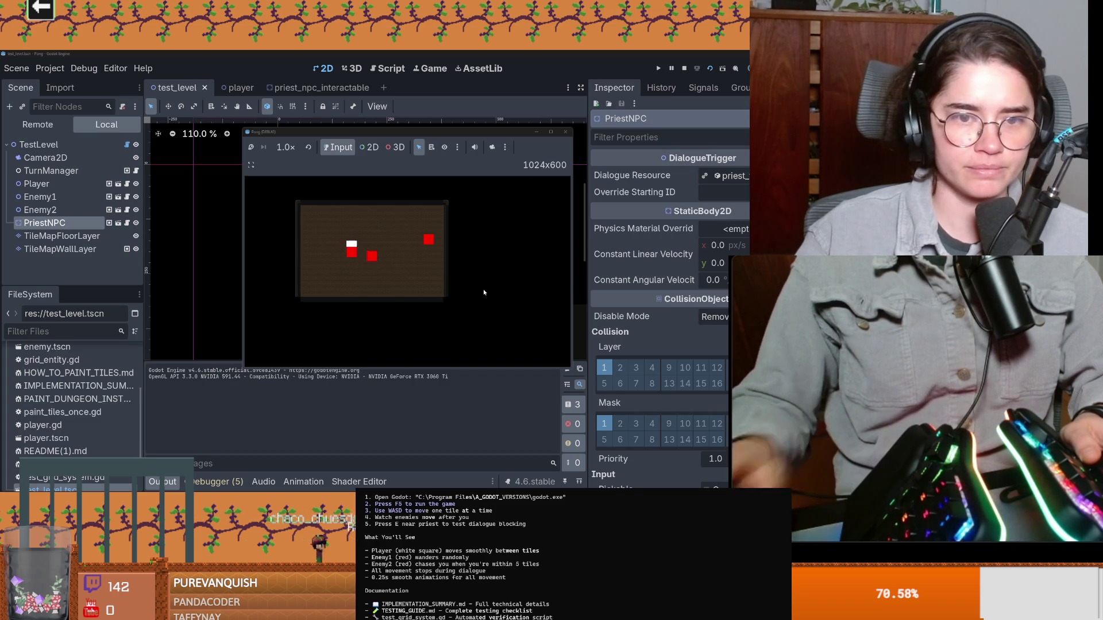
pyautogui.press('d')
pyautogui.click(567, 135)
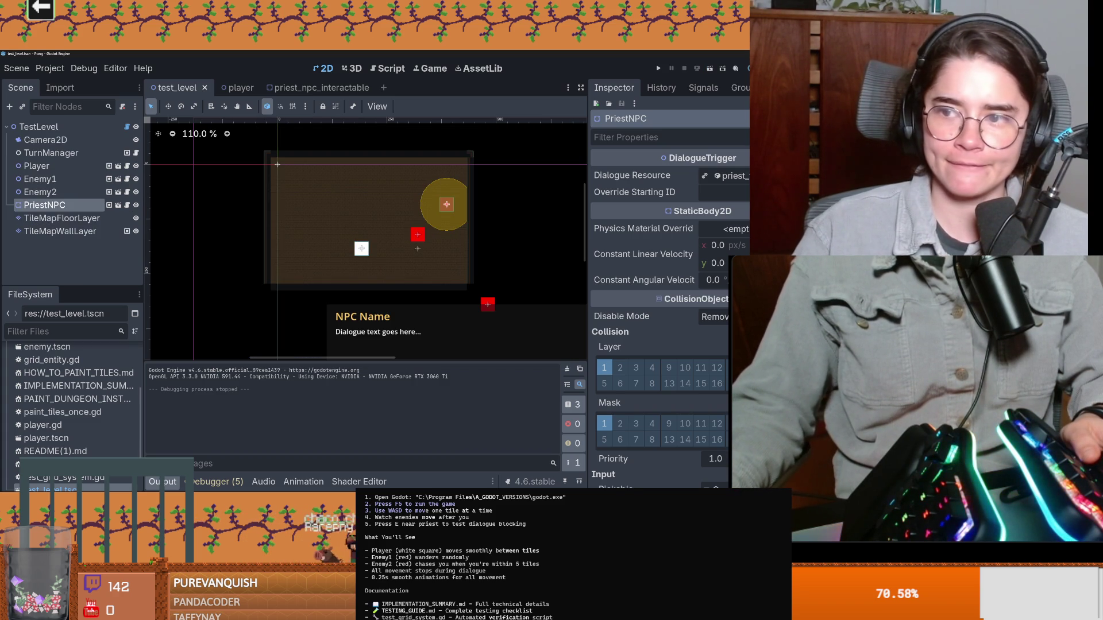
# Check the test results terminal, then open enemy.tscn and its enemy script beside the level
pyautogui.hotkey('alt', 'Tab')
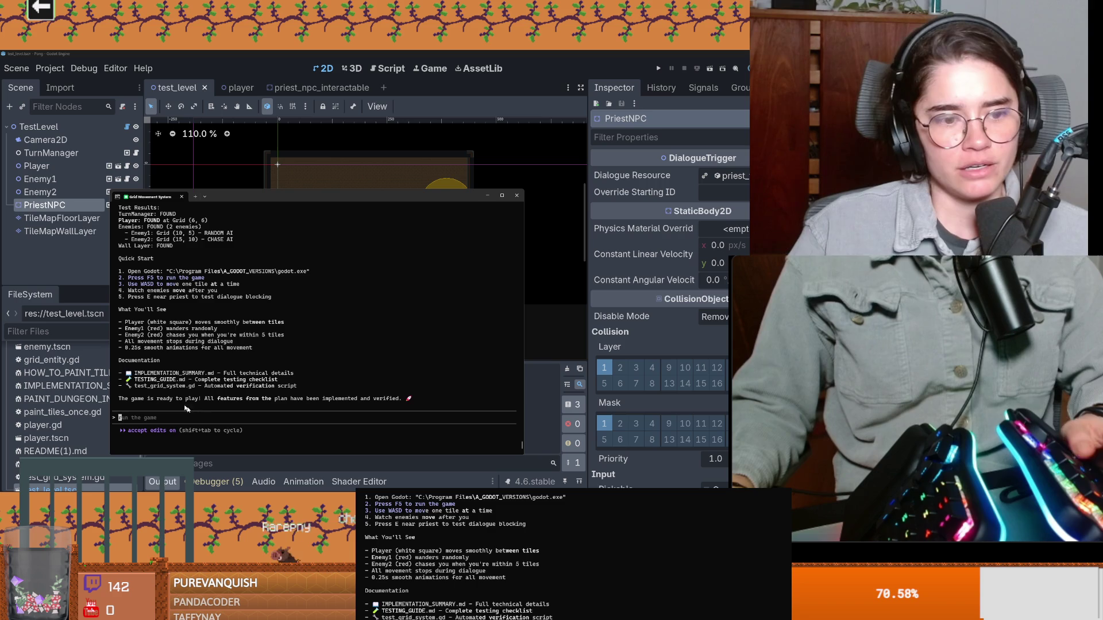
pyautogui.click(73, 427)
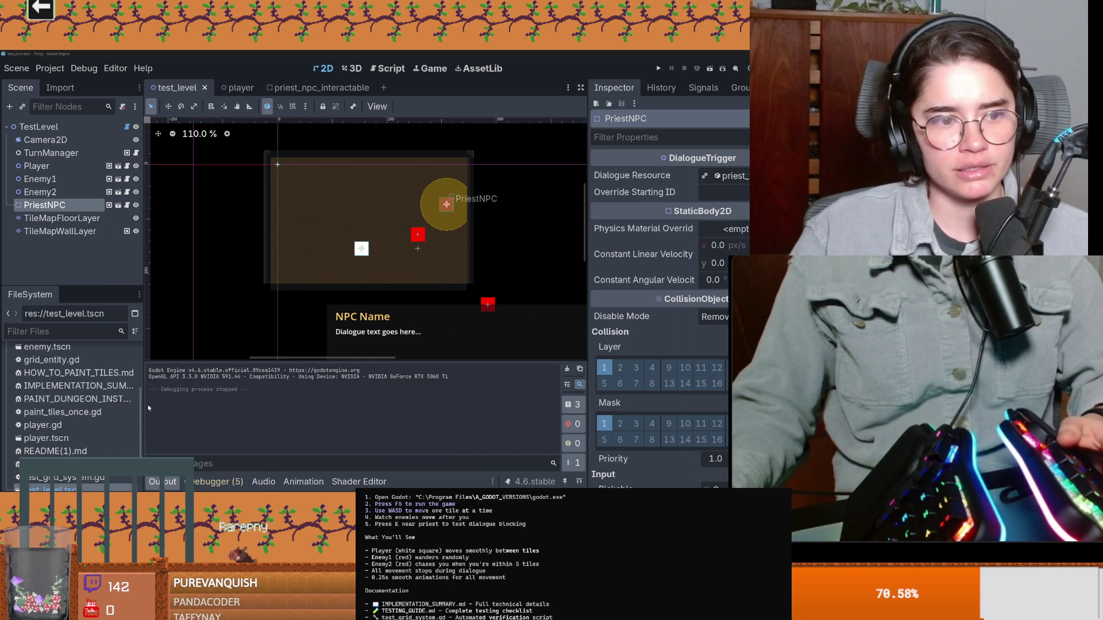
pyautogui.scroll(5, 74, 428)
pyautogui.scroll(-1, 73, 428)
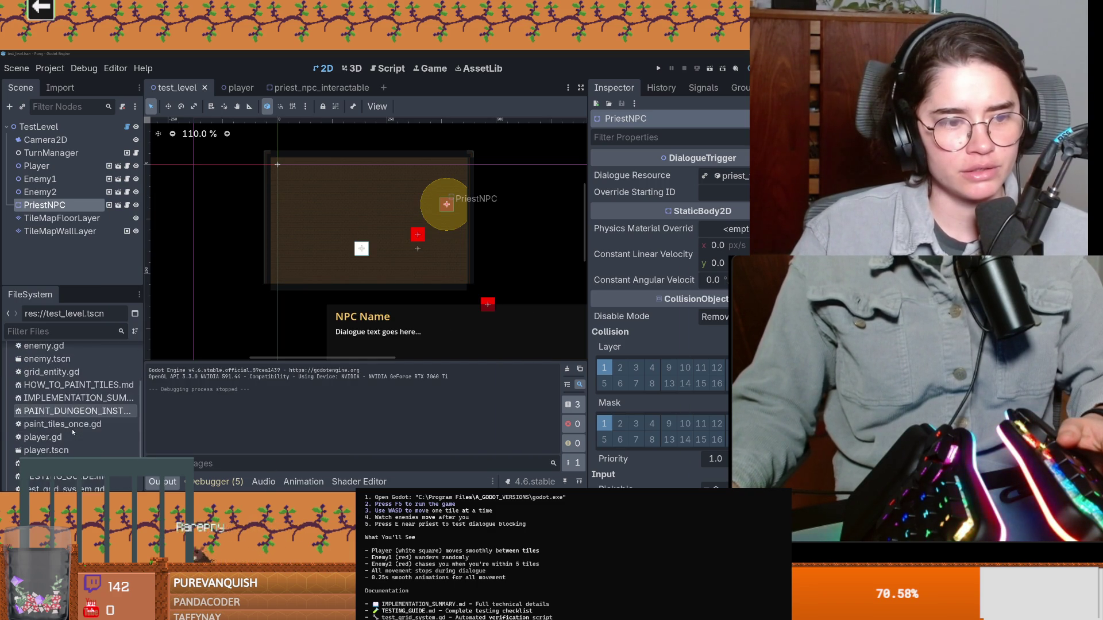
pyautogui.doubleClick(48, 393)
pyautogui.click(126, 127)
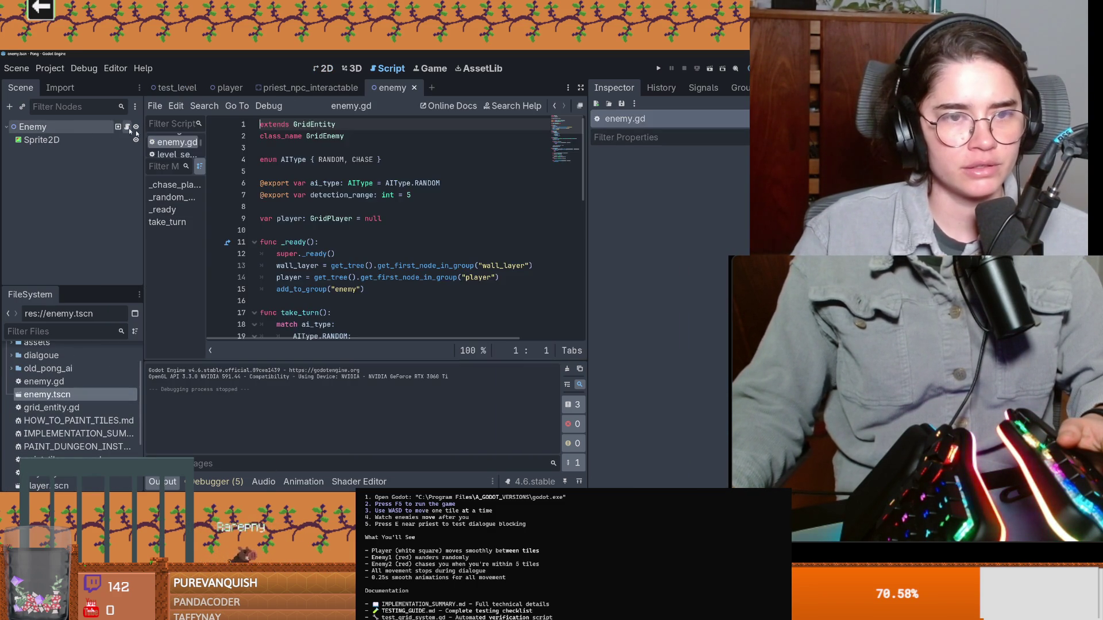
pyautogui.scroll(-3, 345, 241)
pyautogui.scroll(-4, 344, 259)
pyautogui.scroll(-4, 335, 282)
pyautogui.scroll(2, 335, 281)
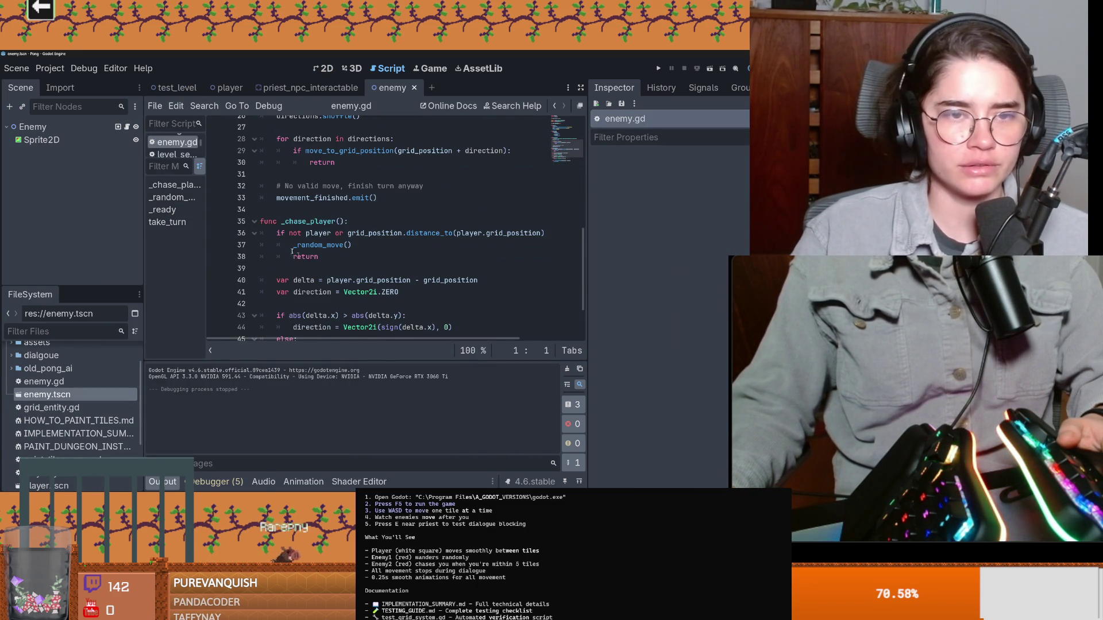
# Back in test_level, review turn_manager's start_next_enemy_turn call and show TileMapFloorLayer's signals
pyautogui.click(171, 89)
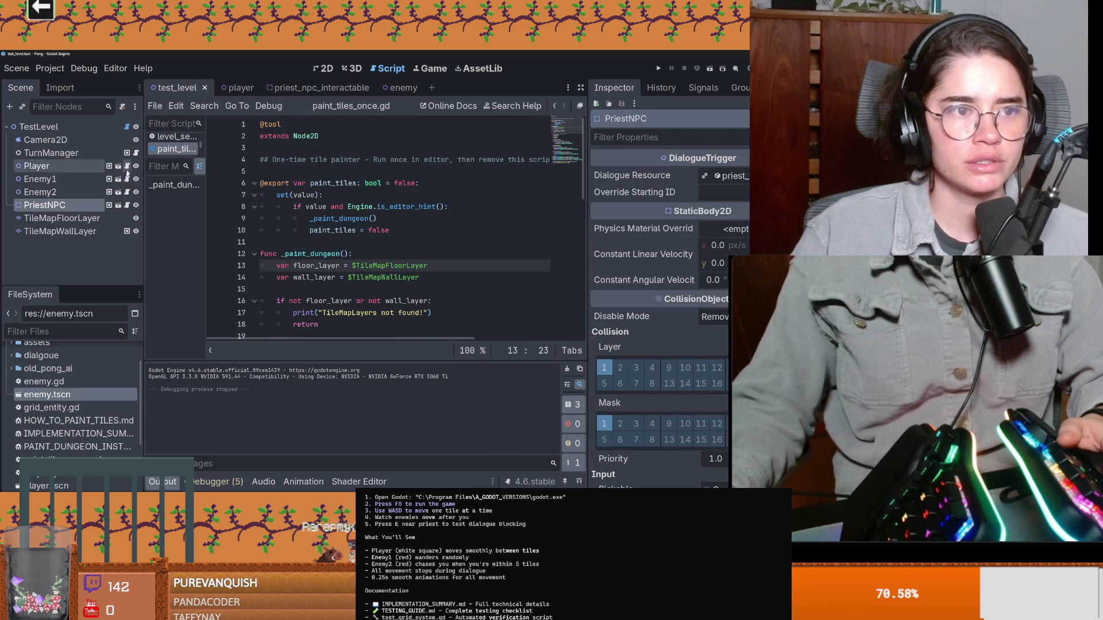
pyautogui.scroll(-4, 246, 230)
pyautogui.scroll(-5, 388, 237)
pyautogui.scroll(-5, 517, 242)
pyautogui.scroll(-2, 460, 289)
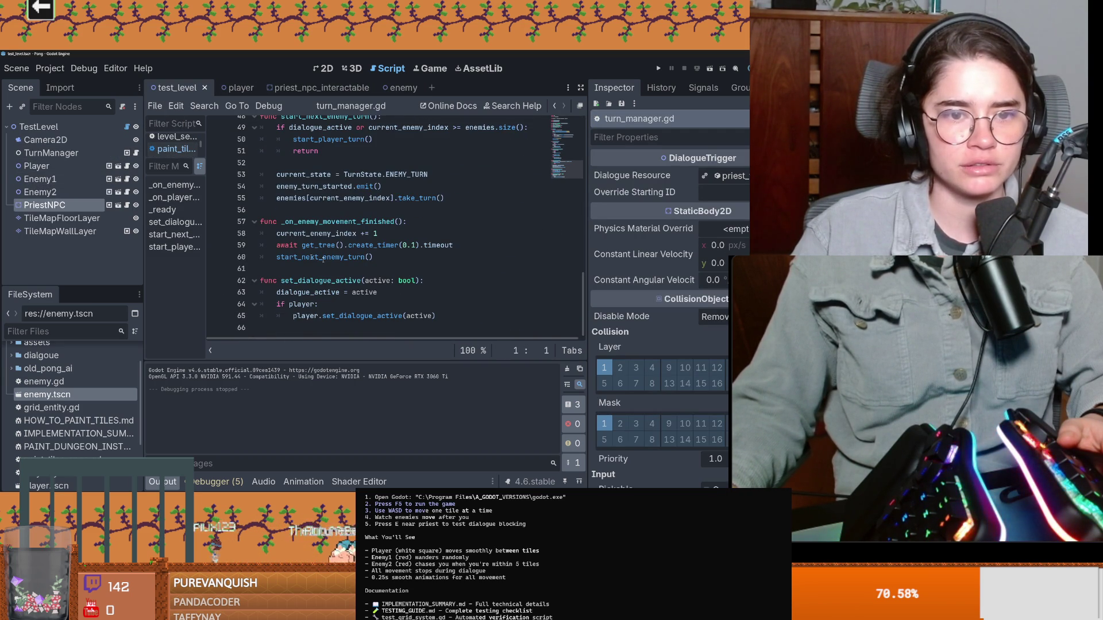
pyautogui.doubleClick(341, 261)
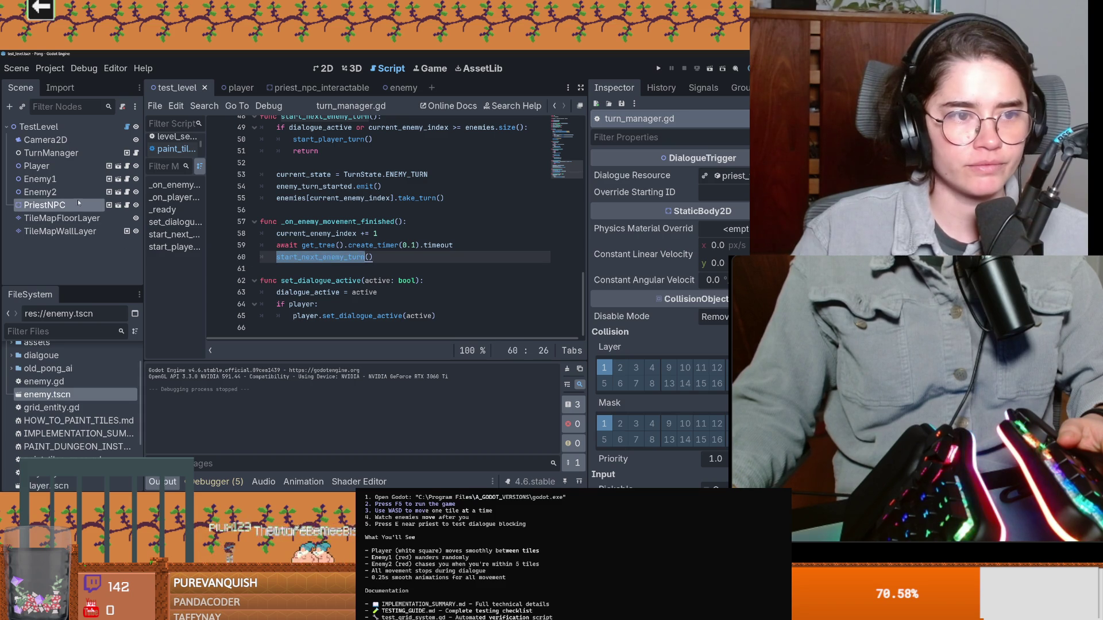
pyautogui.click(128, 205)
pyautogui.click(63, 218)
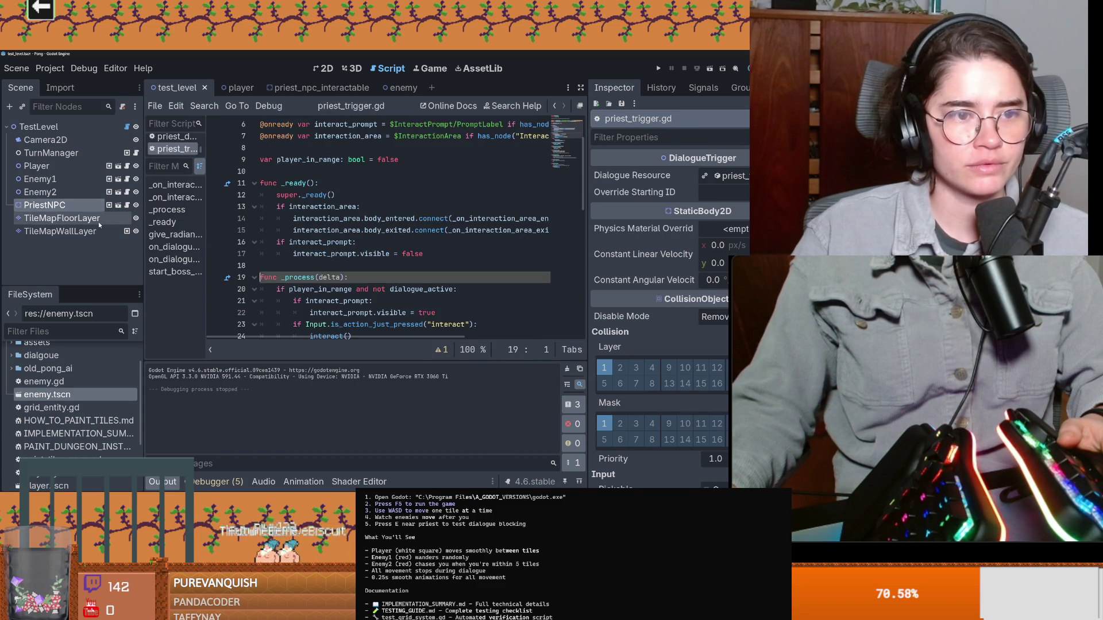
pyautogui.click(704, 87)
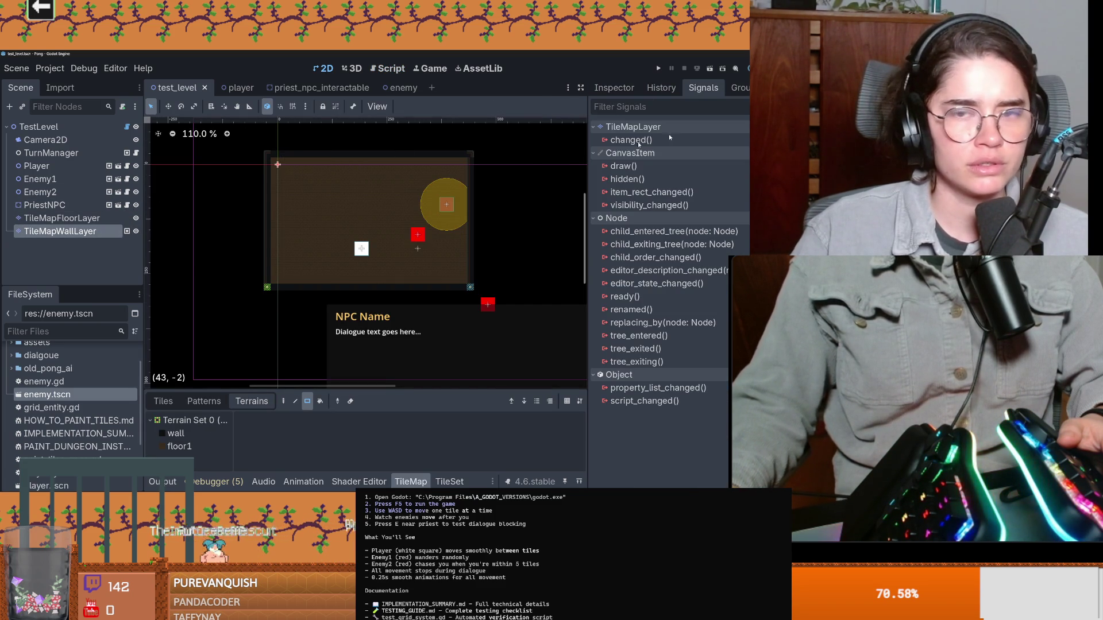
# Show TileMapWallLayer's Groups, confirming it is in wall_layer, then bring the test terminal back up
pyautogui.click(739, 86)
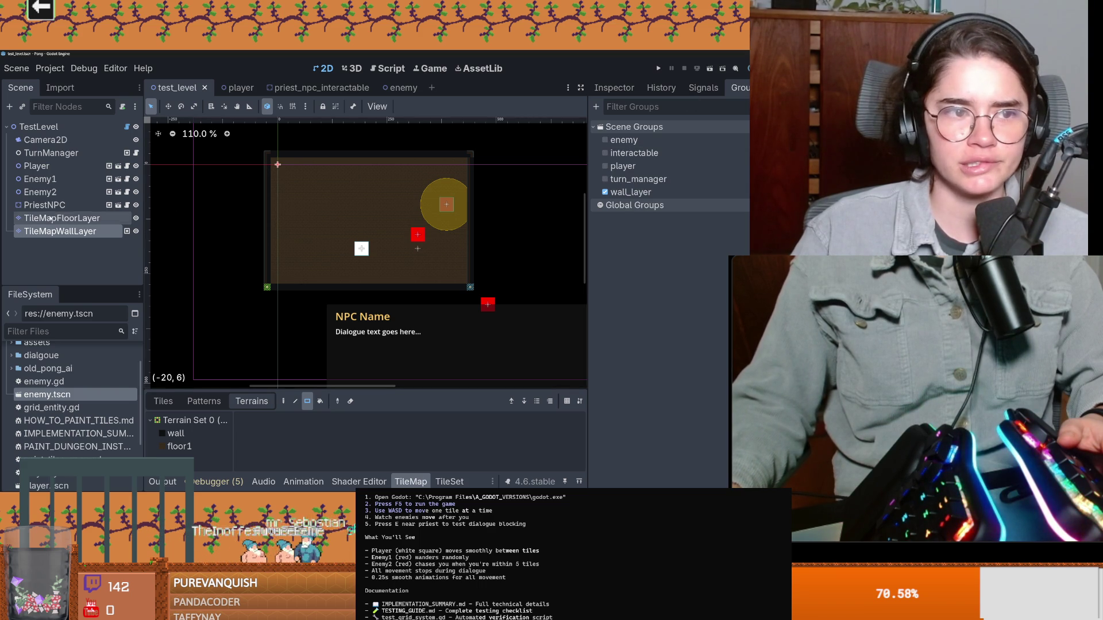
pyautogui.scroll(5, 300, 239)
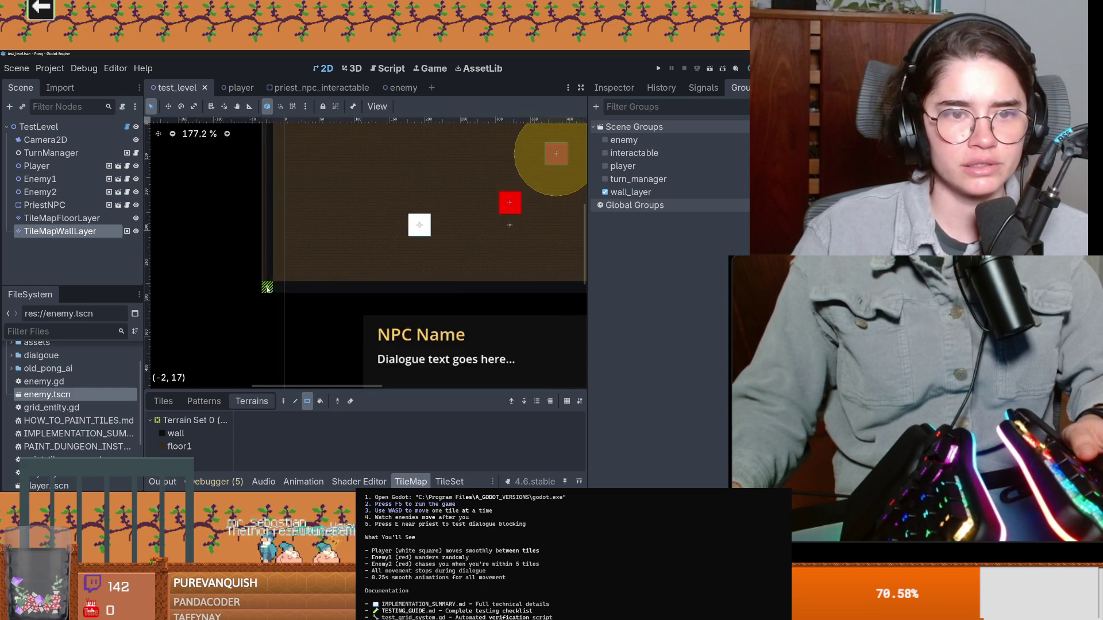
pyautogui.scroll(-5, 319, 250)
pyautogui.scroll(2, 345, 269)
pyautogui.middleClick(345, 269)
pyautogui.scroll(1, 302, 260)
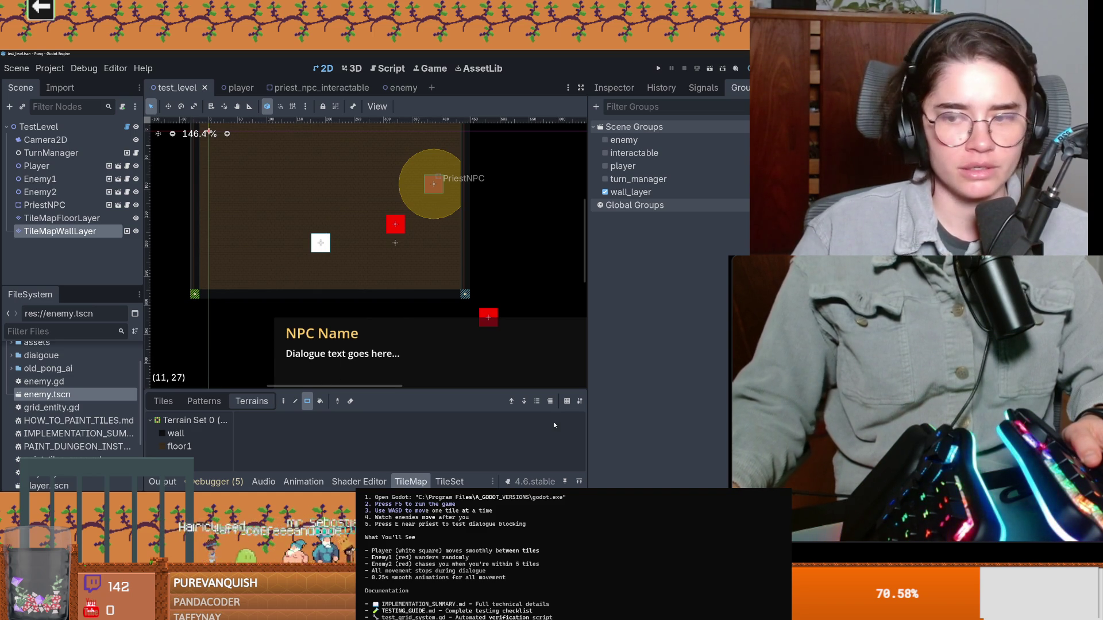
pyautogui.hotkey('alt', 'Tab')
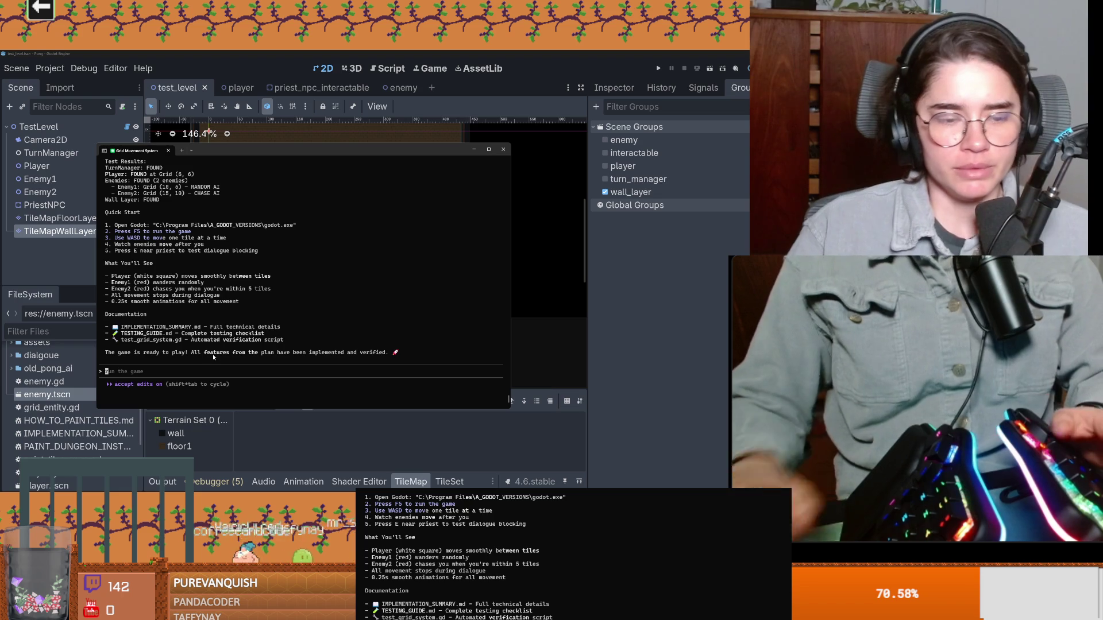
pyautogui.write('can u fi')
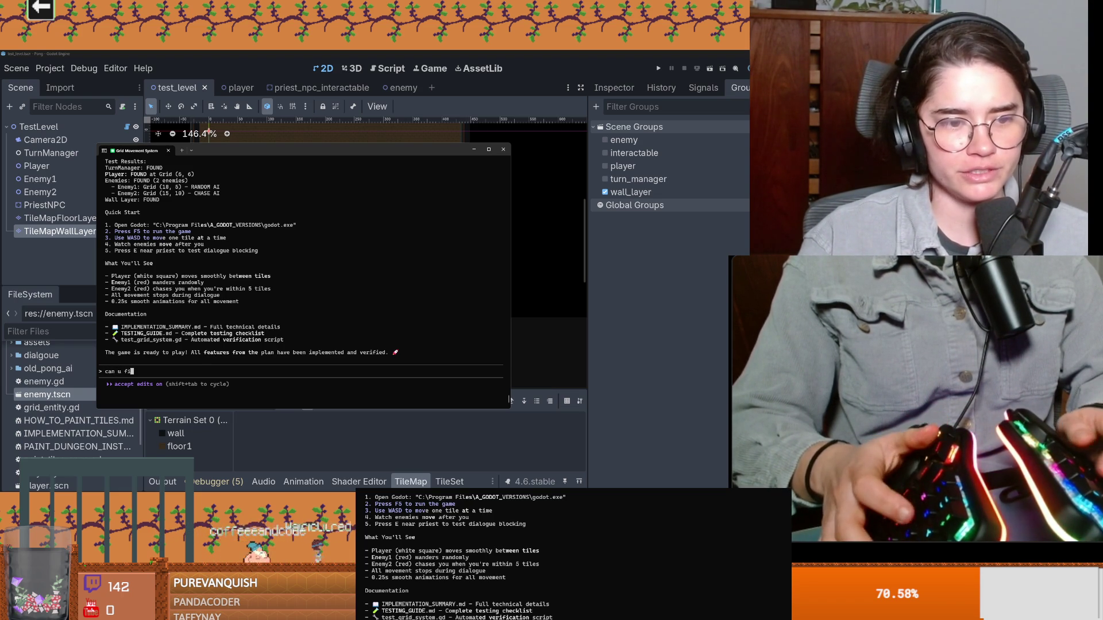
pyautogui.write('esyste')
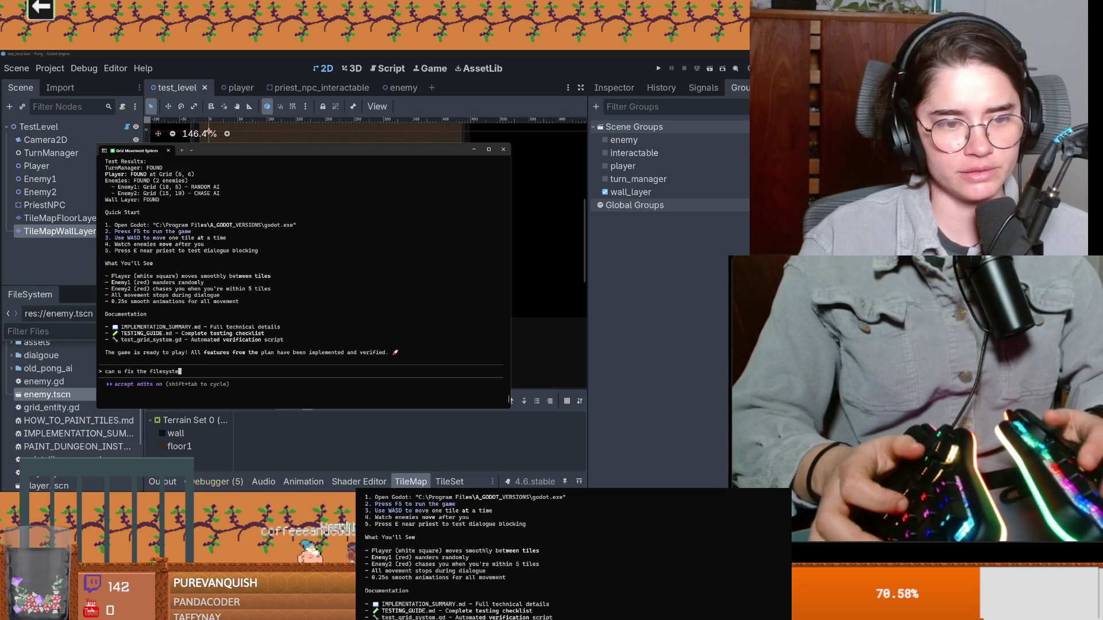
pyautogui.write('ou')
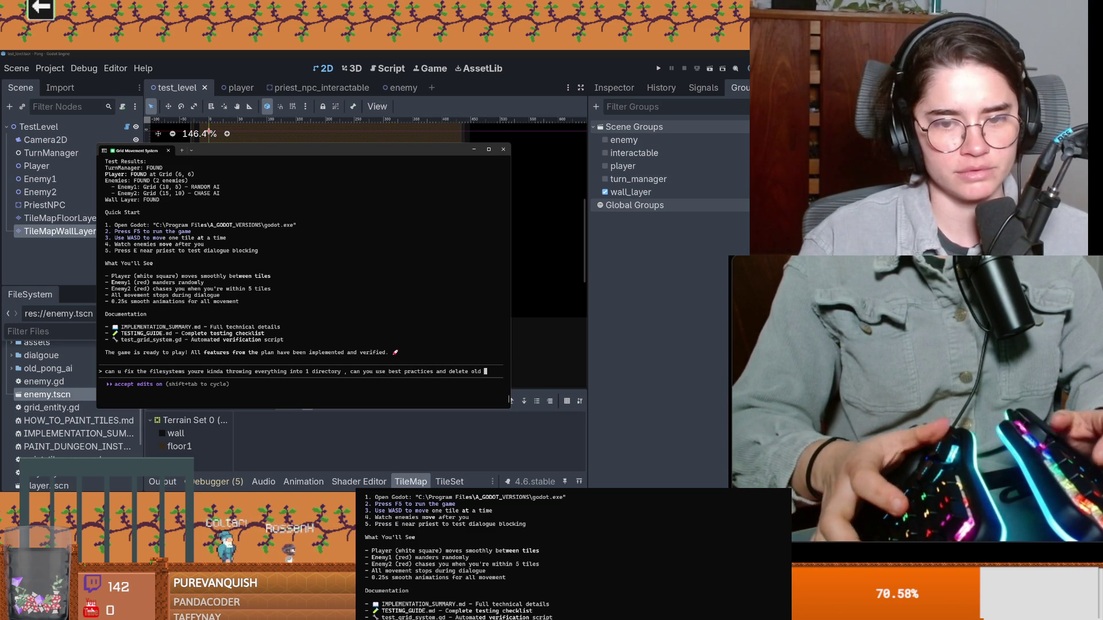
pyautogui.write('lders and files not being')
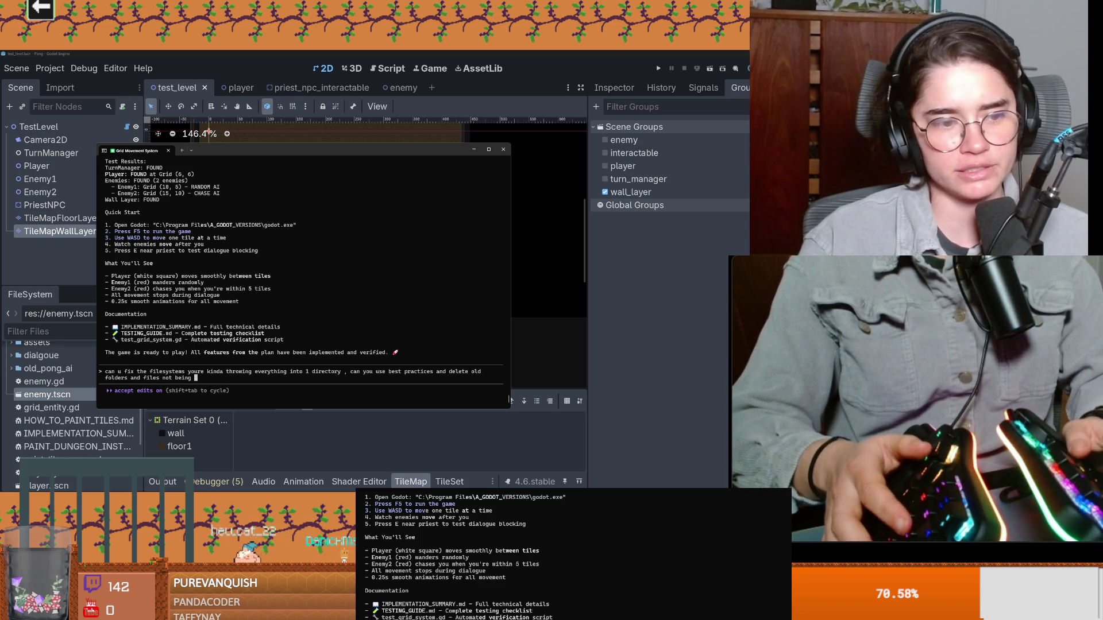
pyautogui.write('use')
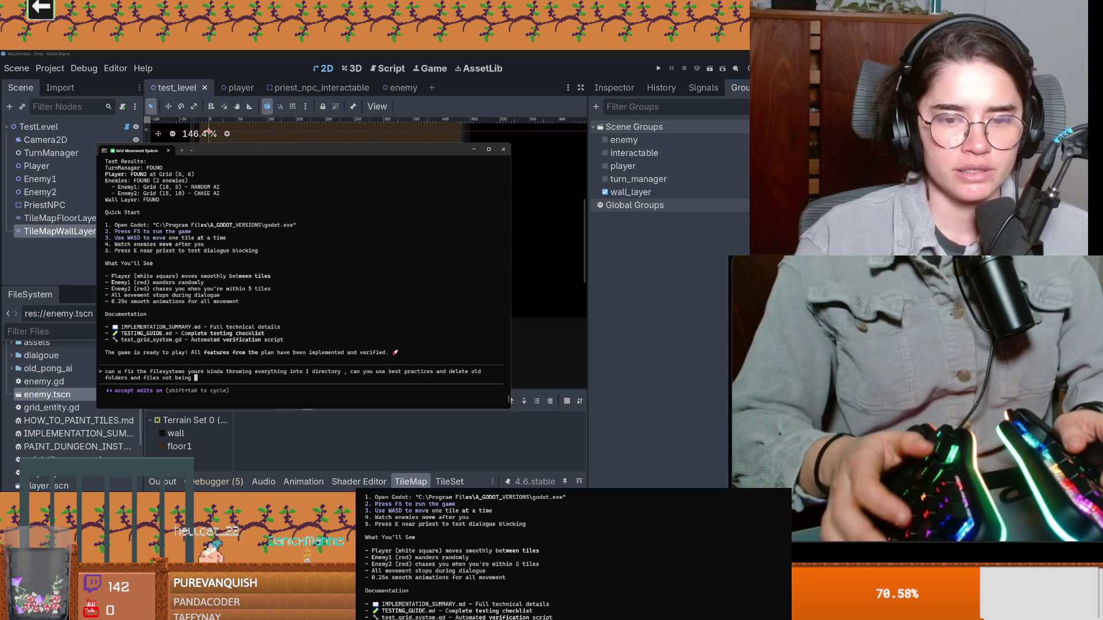
pyautogui.write('d and crea')
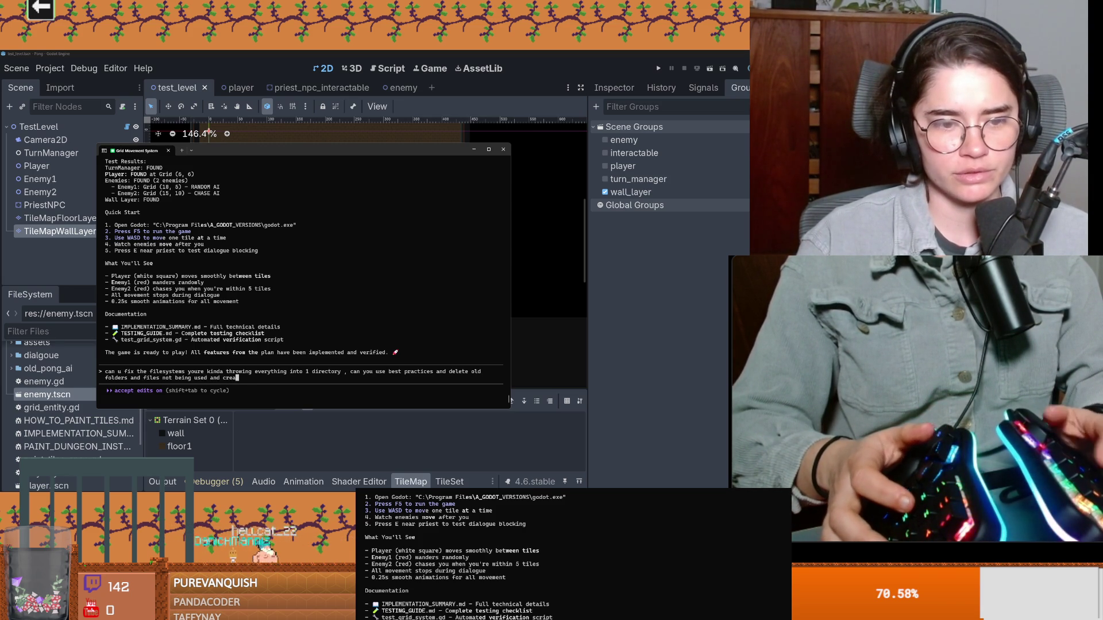
pyautogui.write('ure.')
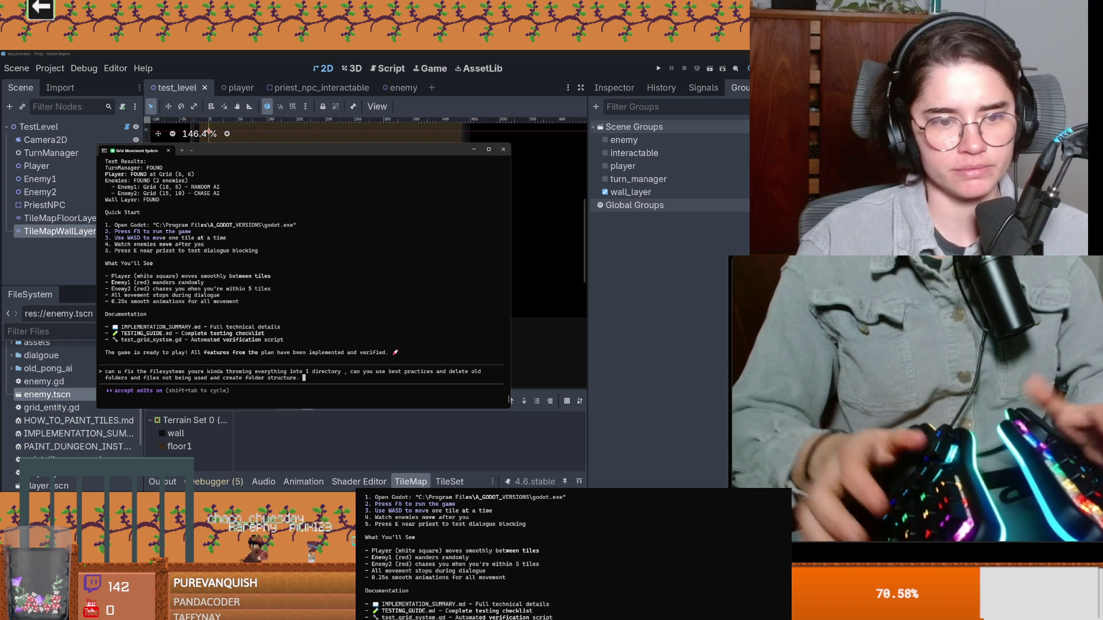
# Submit the request for Claude Code to reorganise the project folders and delete unused old files
pyautogui.press('Return')
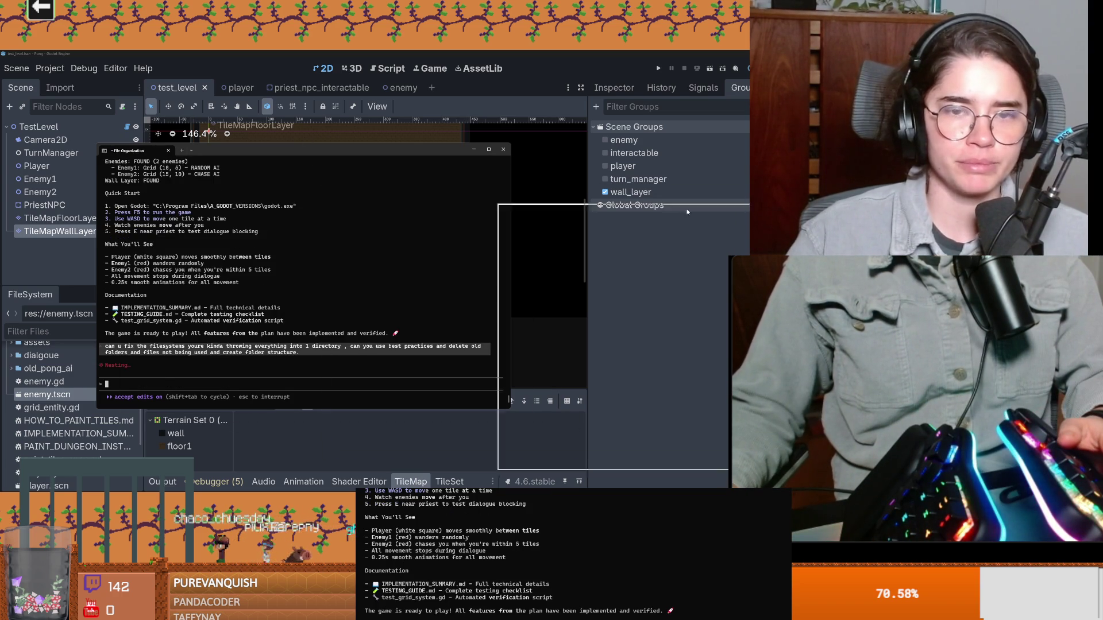
# Hide the assistant window and close the BaldwinScene, radiation_effect and status_effect_node scene tabs
pyautogui.click(305, 140)
pyautogui.scroll(2, 459, 361)
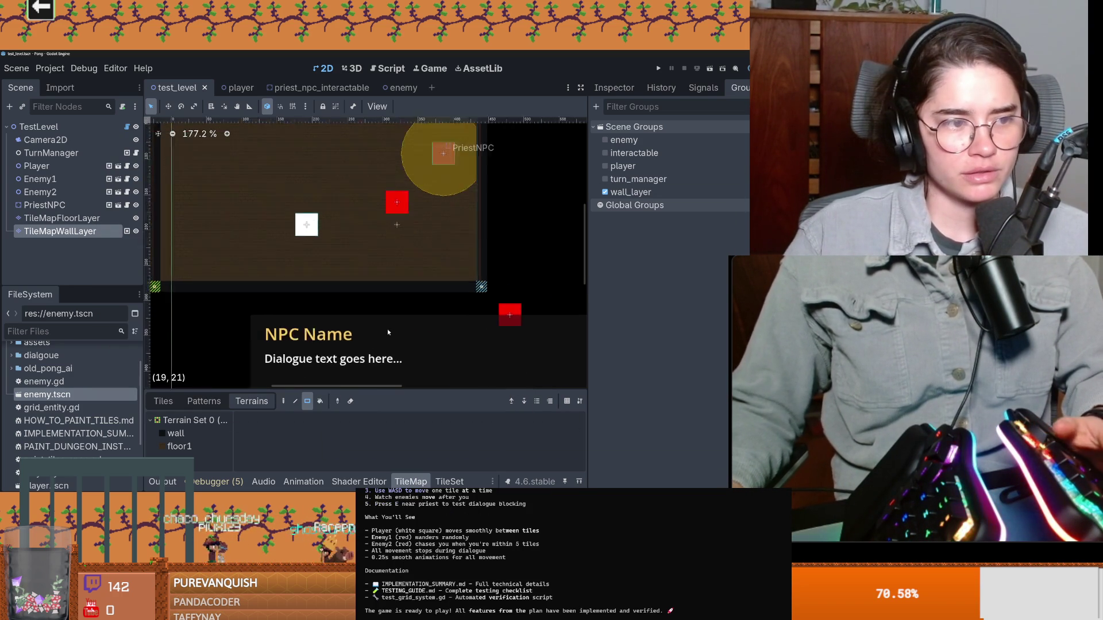
pyautogui.scroll(2, 460, 360)
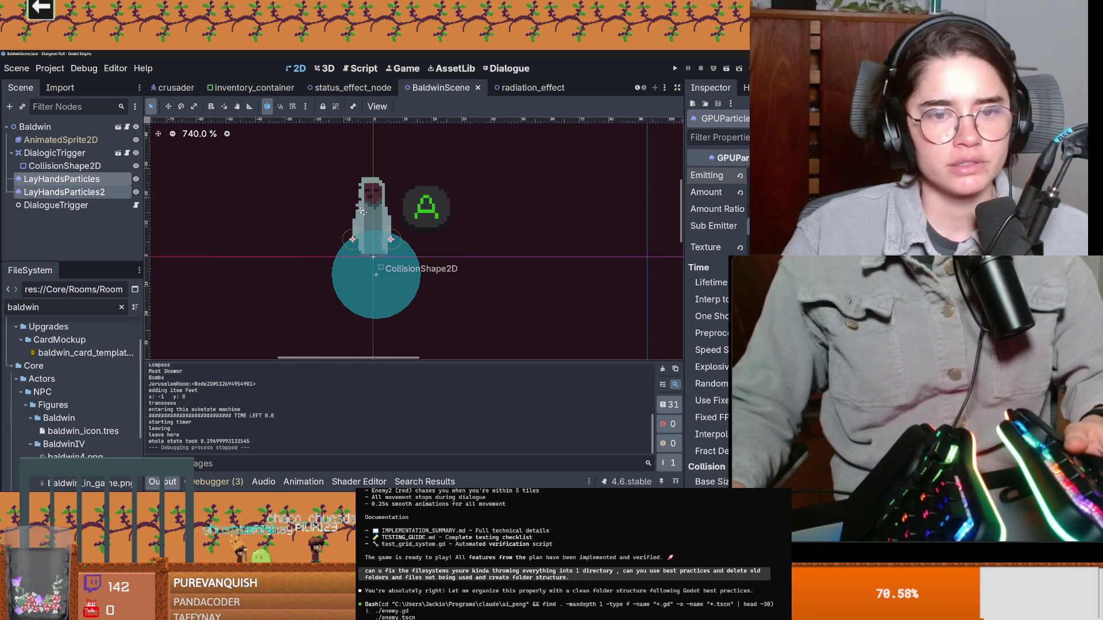
pyautogui.moveTo(502, 272); pyautogui.dragTo(448, 229)
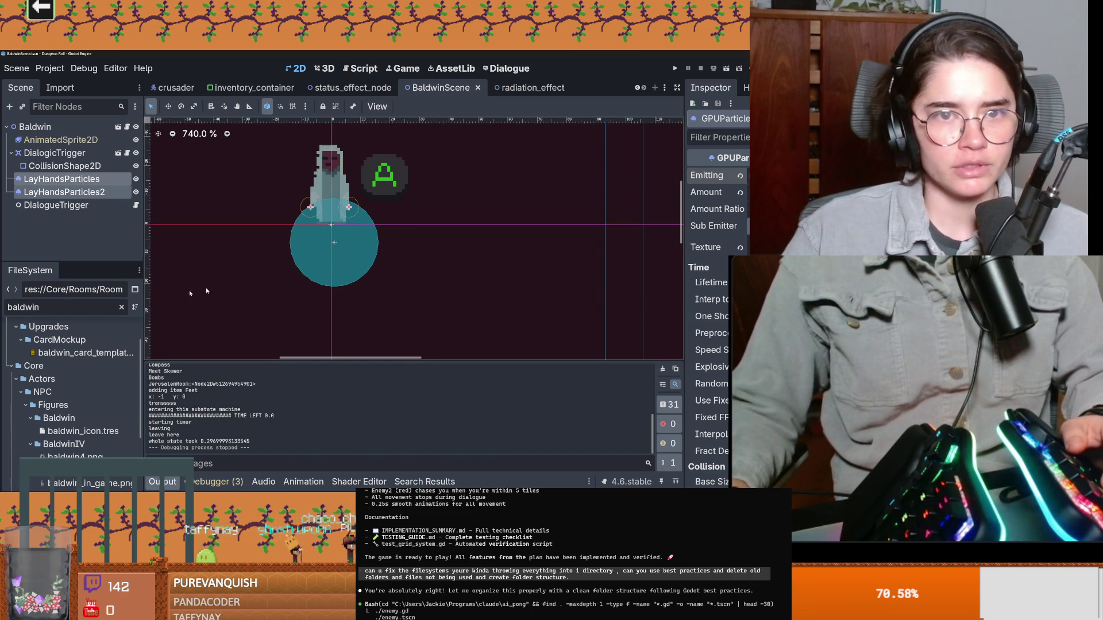
pyautogui.moveTo(533, 87)
pyautogui.click(556, 88)
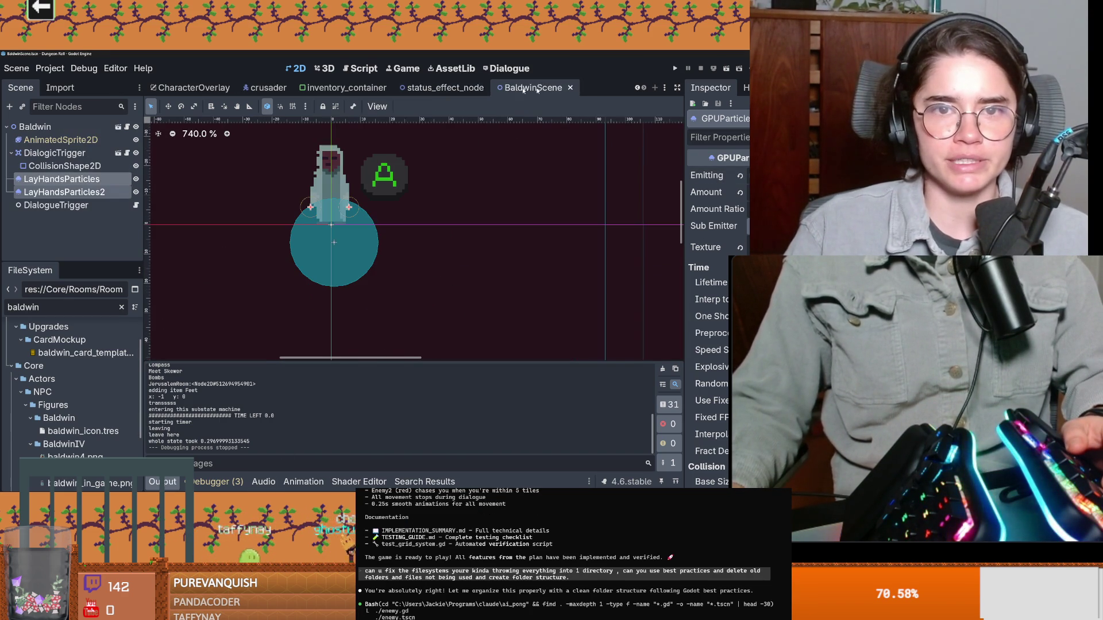
pyautogui.click(600, 87)
pyautogui.click(609, 87)
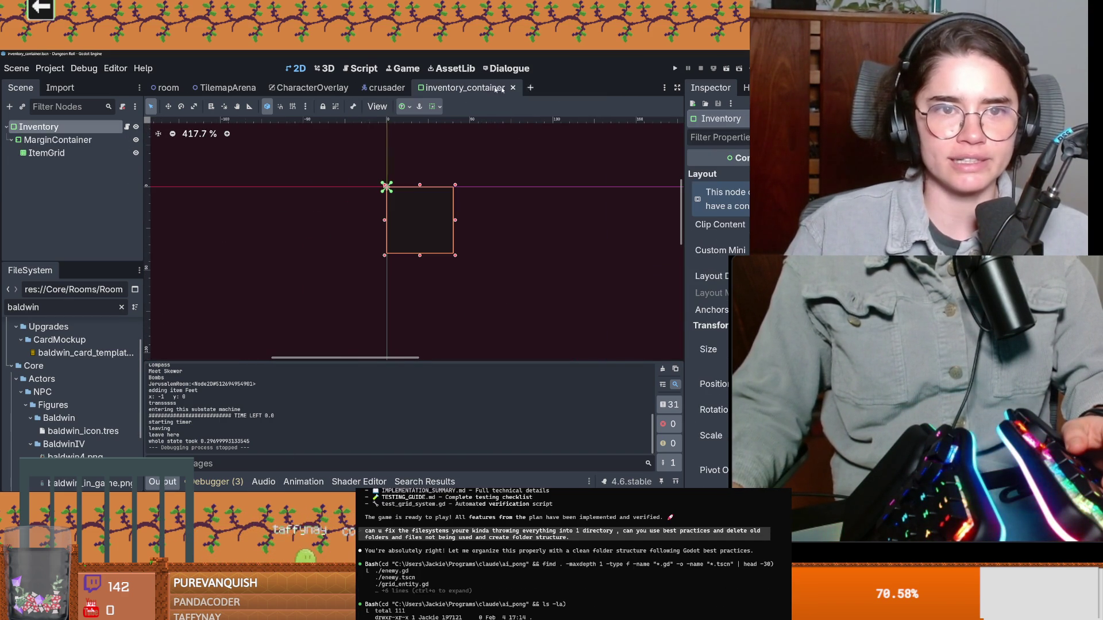
# In CharacterOverlay, select SwordSpinTextureRect and reveal its icon texture in the FileSystem dock
pyautogui.click(311, 88)
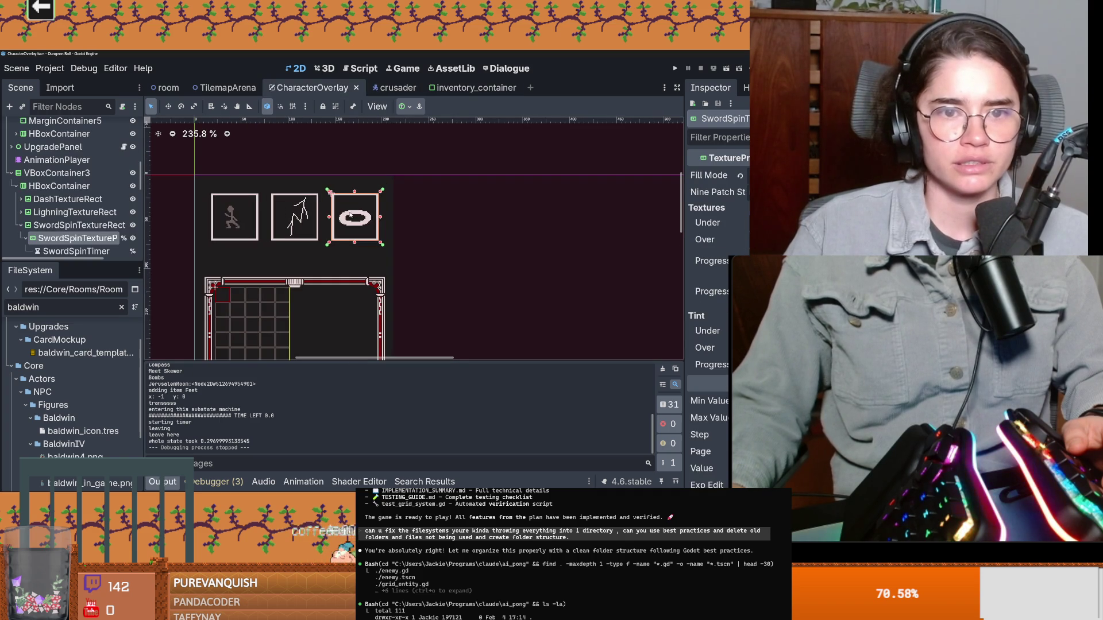
pyautogui.click(712, 260)
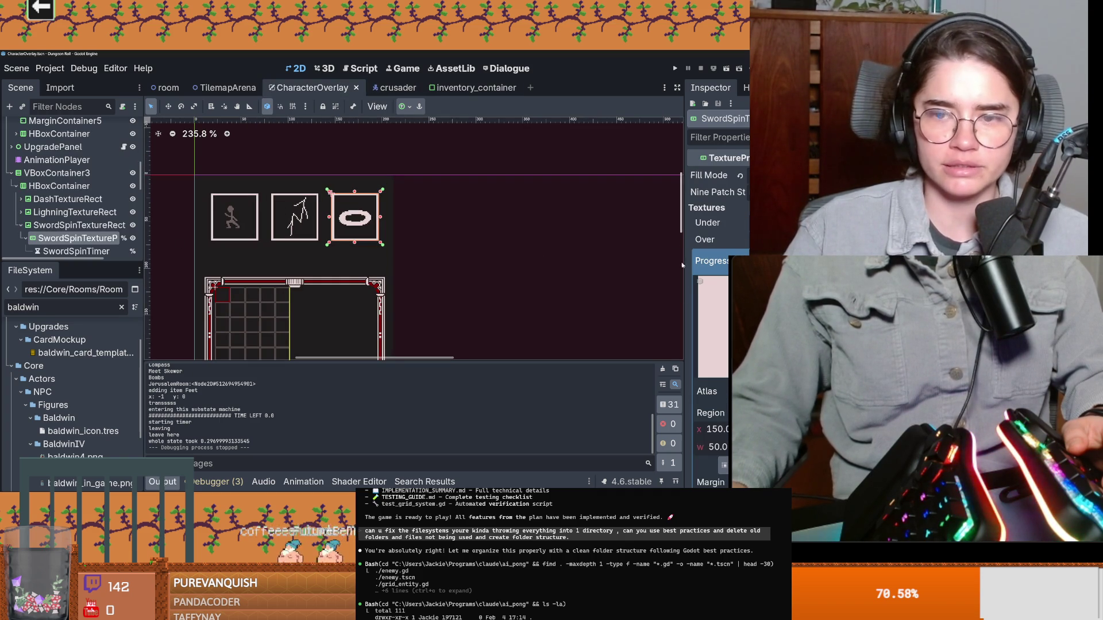
pyautogui.scroll(-2, 77, 198)
pyautogui.click(79, 176)
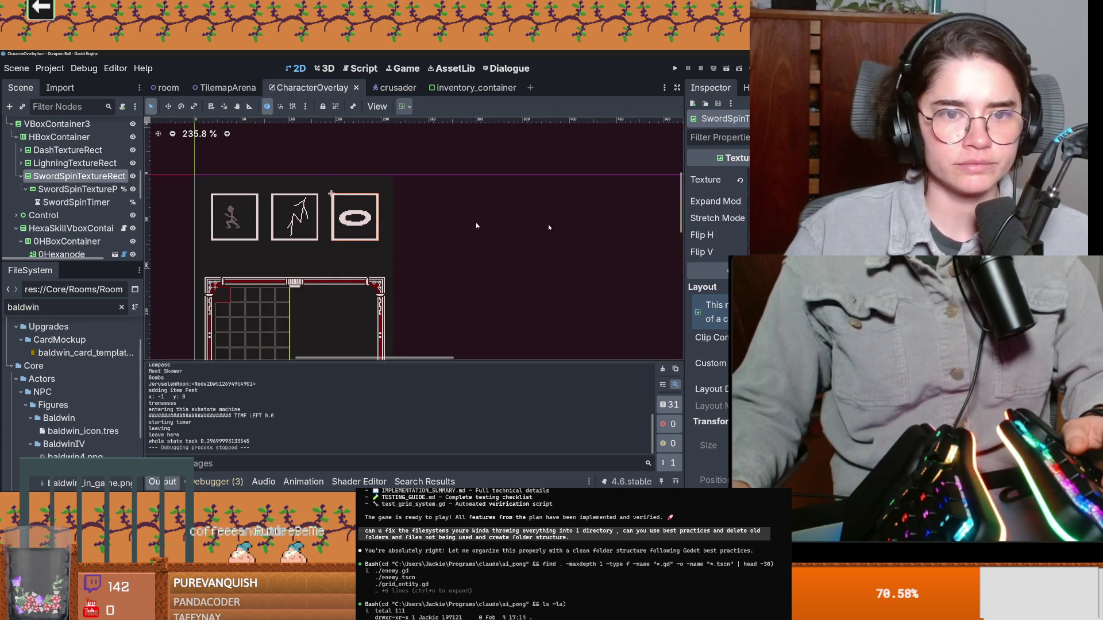
pyautogui.click(728, 179)
pyautogui.click(728, 220)
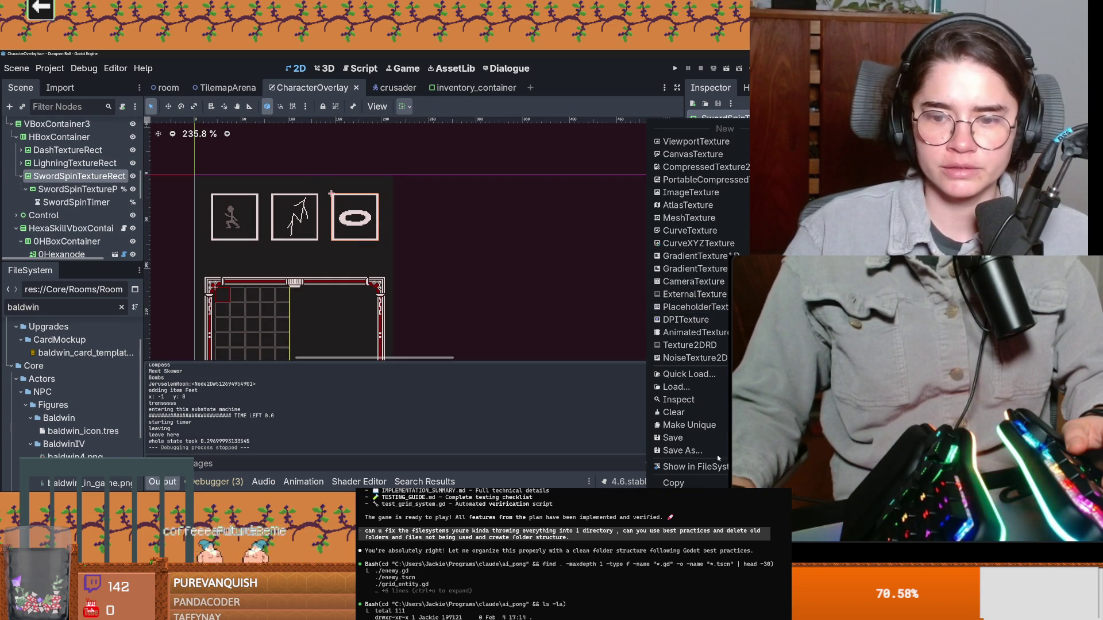
pyautogui.click(702, 466)
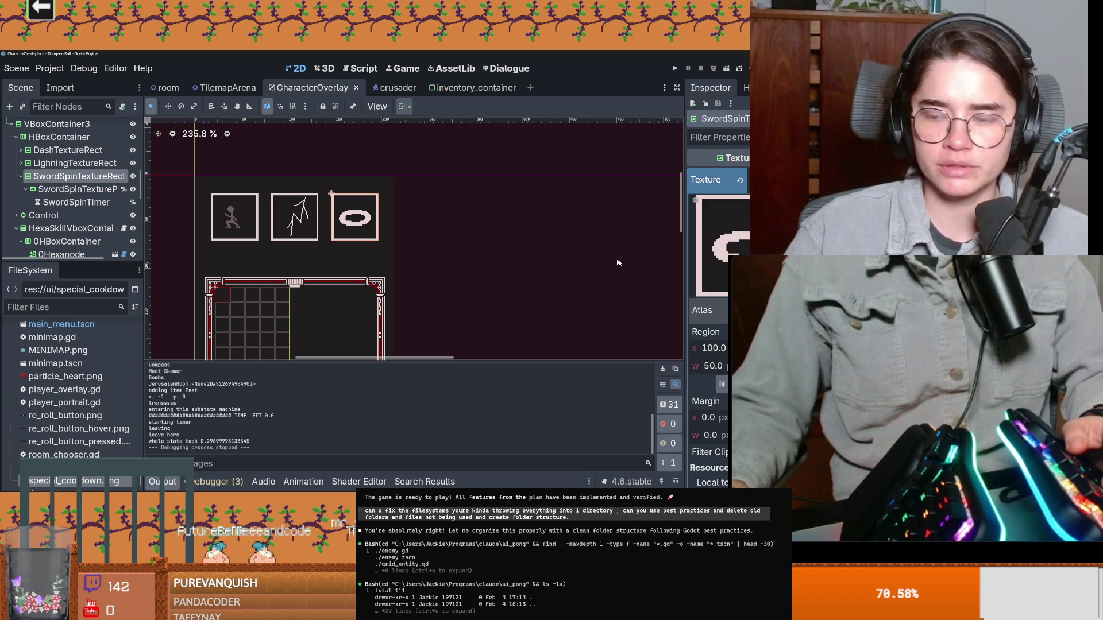
pyautogui.click(729, 219)
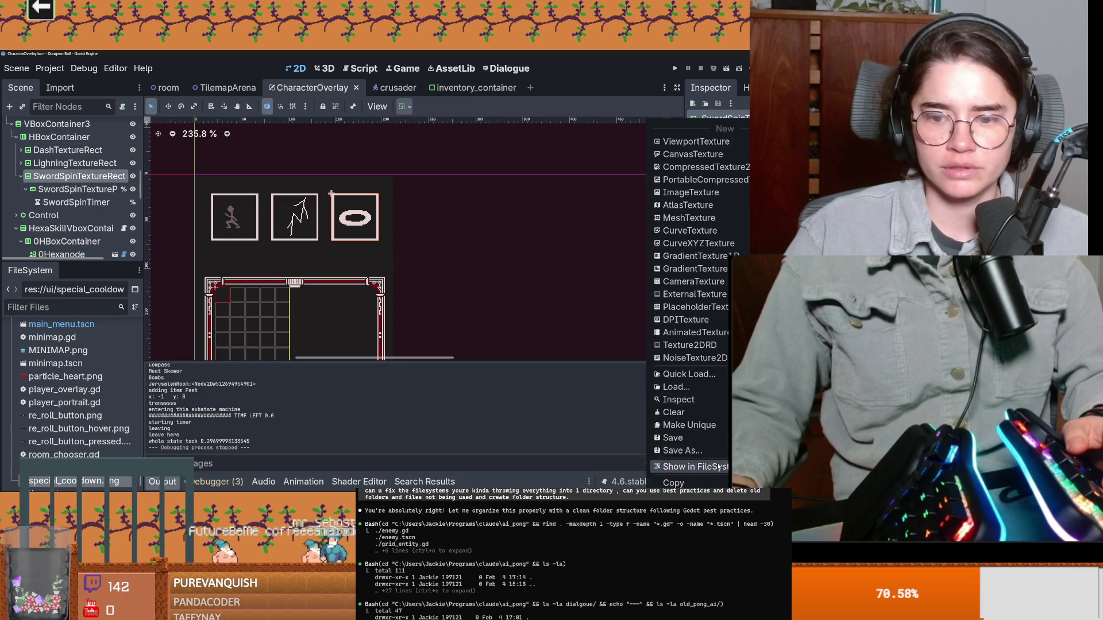
pyautogui.click(689, 467)
# Open the special_cooldown icon's folder in the system file manager, then close it again
pyautogui.rightClick(86, 481)
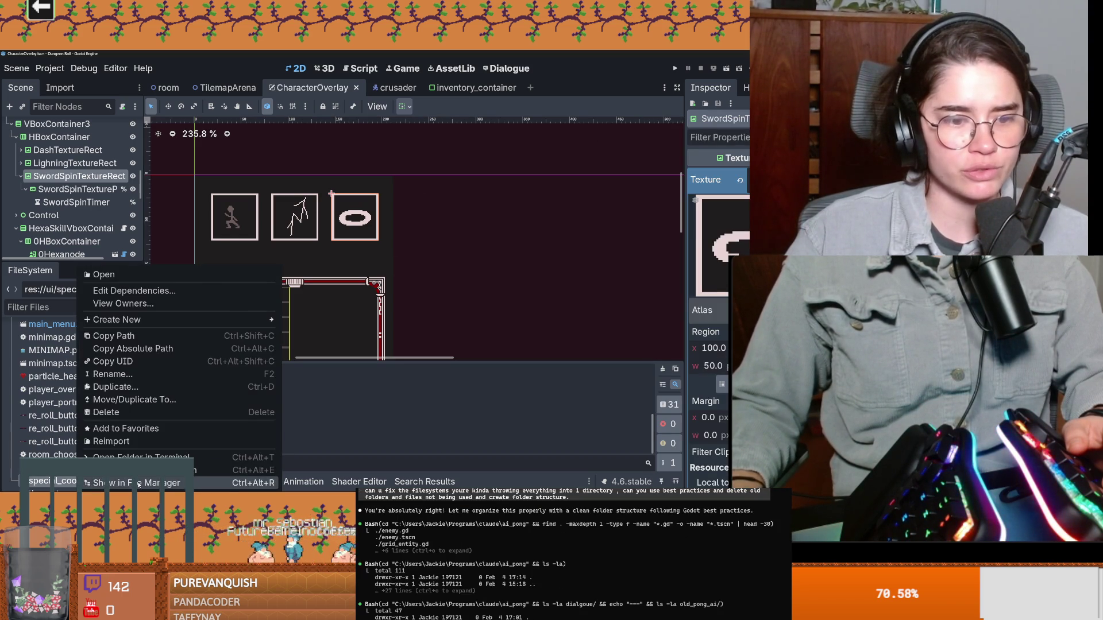
pyautogui.click(173, 483)
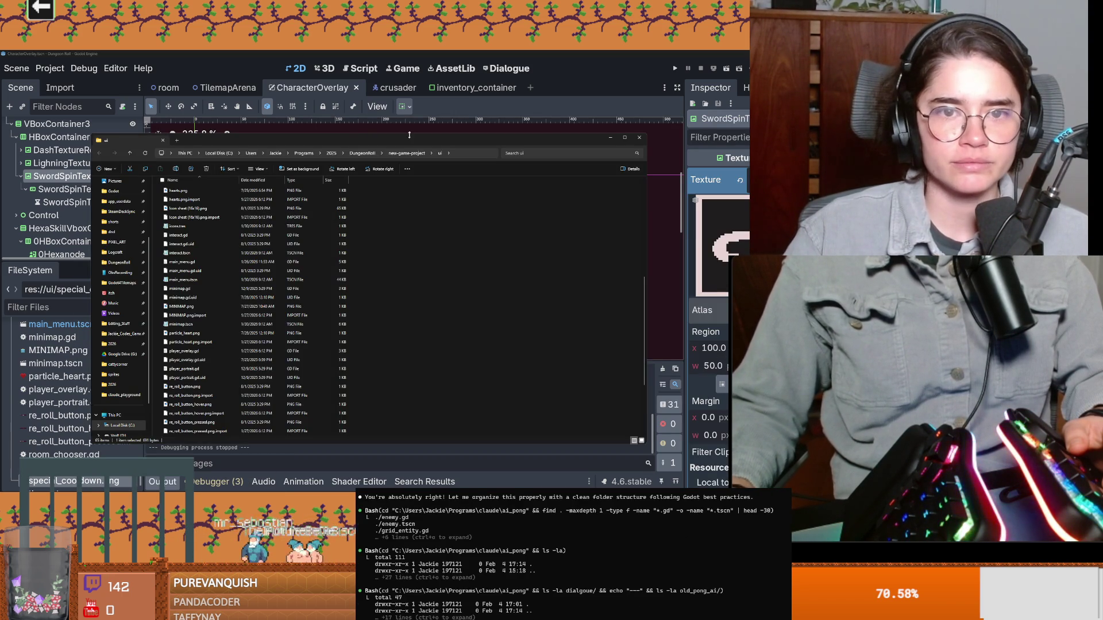
pyautogui.hotkey('alt', 'Tab')
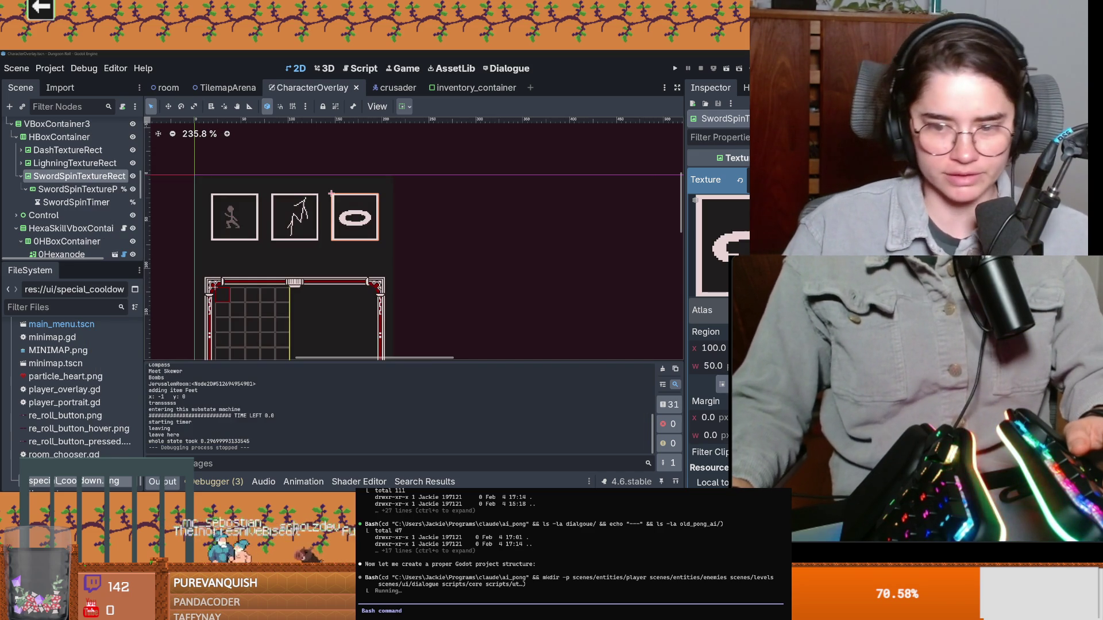
pyautogui.press('super')
pyautogui.write('asep')
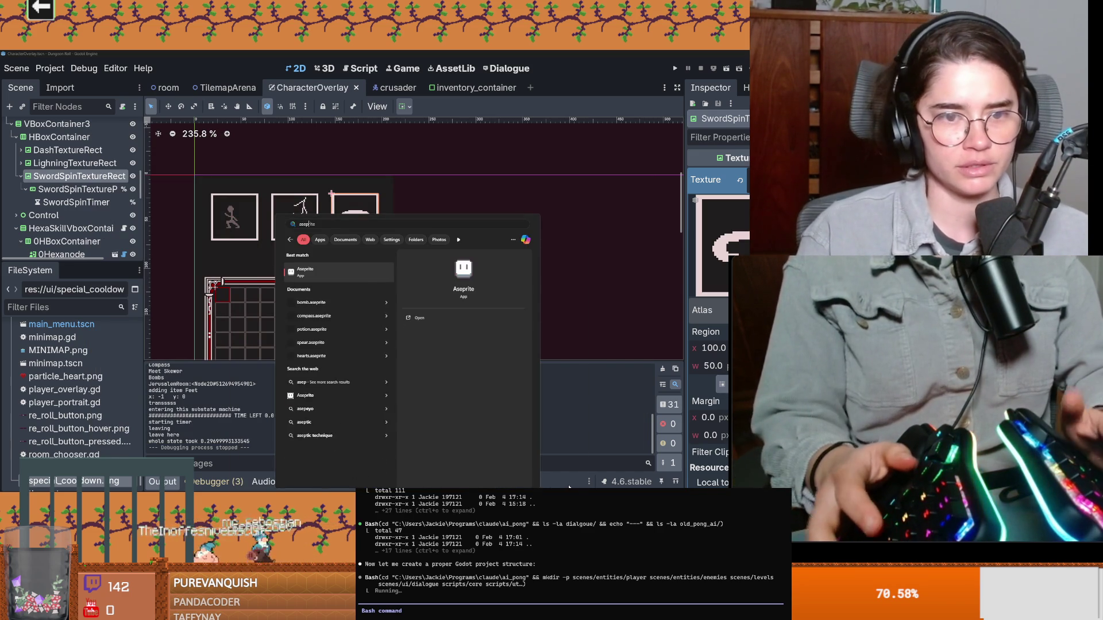
# Launch Aseprite from the Start menu search results
pyautogui.press('Return')
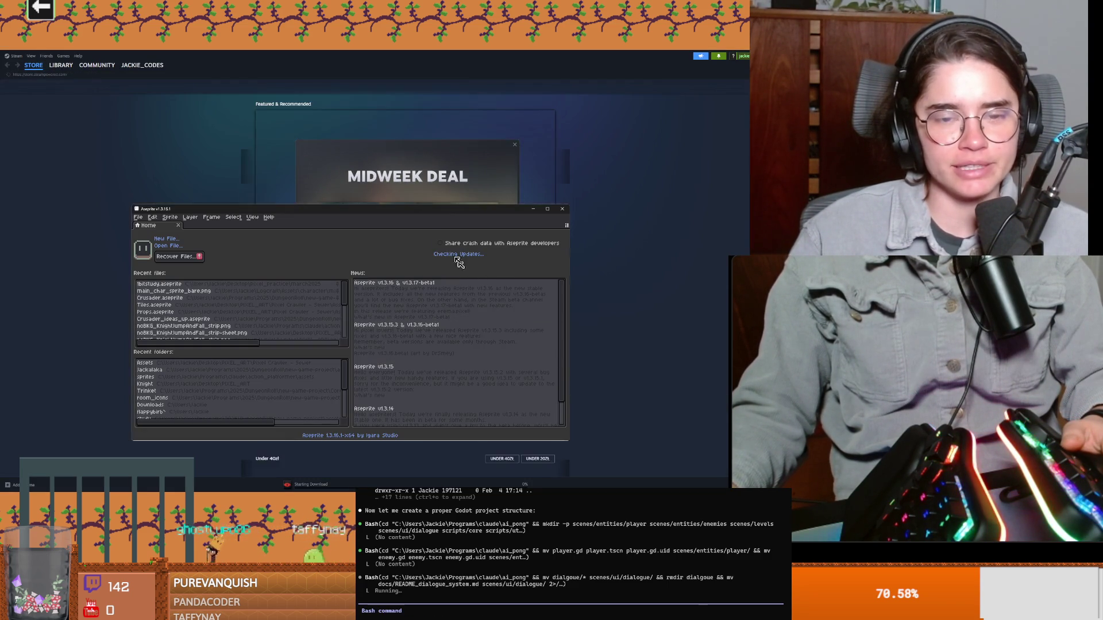
pyautogui.moveTo(345, 325)
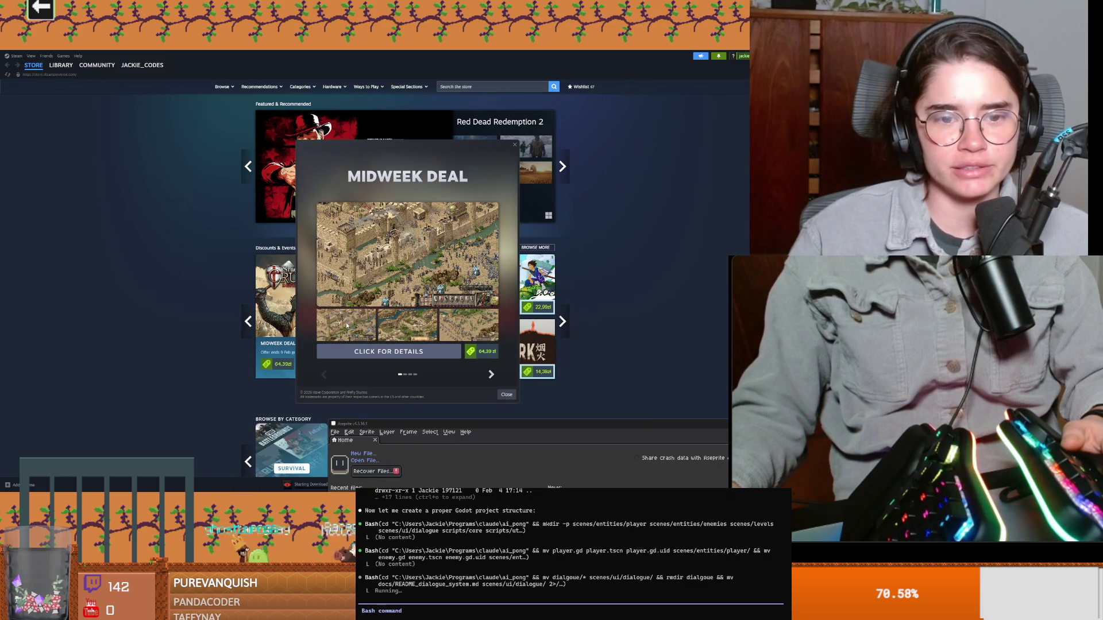
pyautogui.moveTo(468, 326)
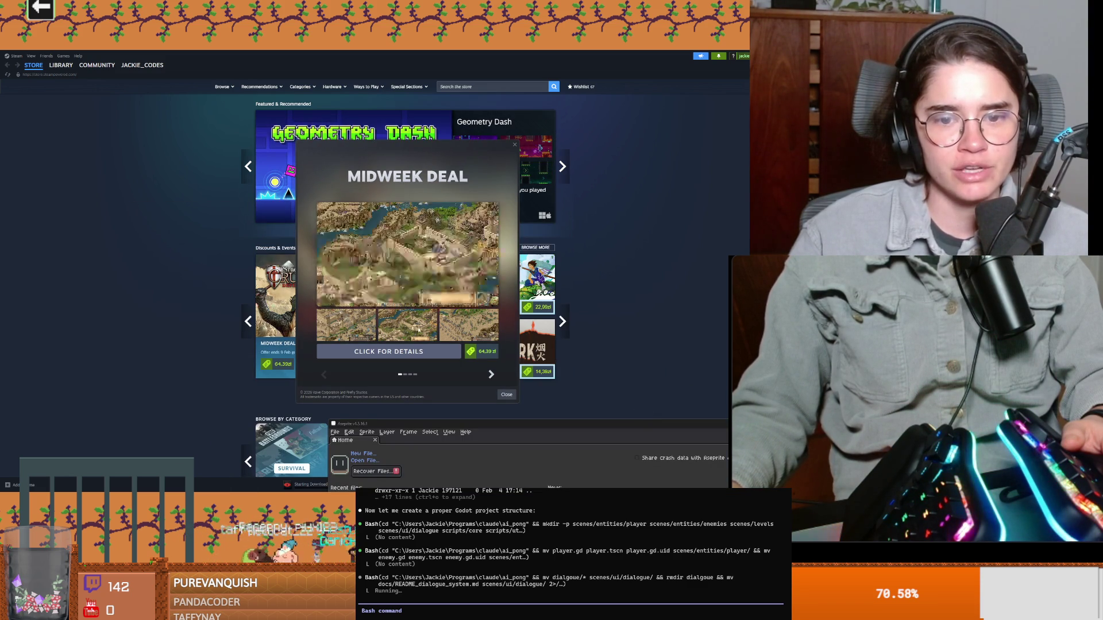
# Page through the Steam promo popup to the Divinity franchise sale, restore the window and close the store
pyautogui.click(491, 377)
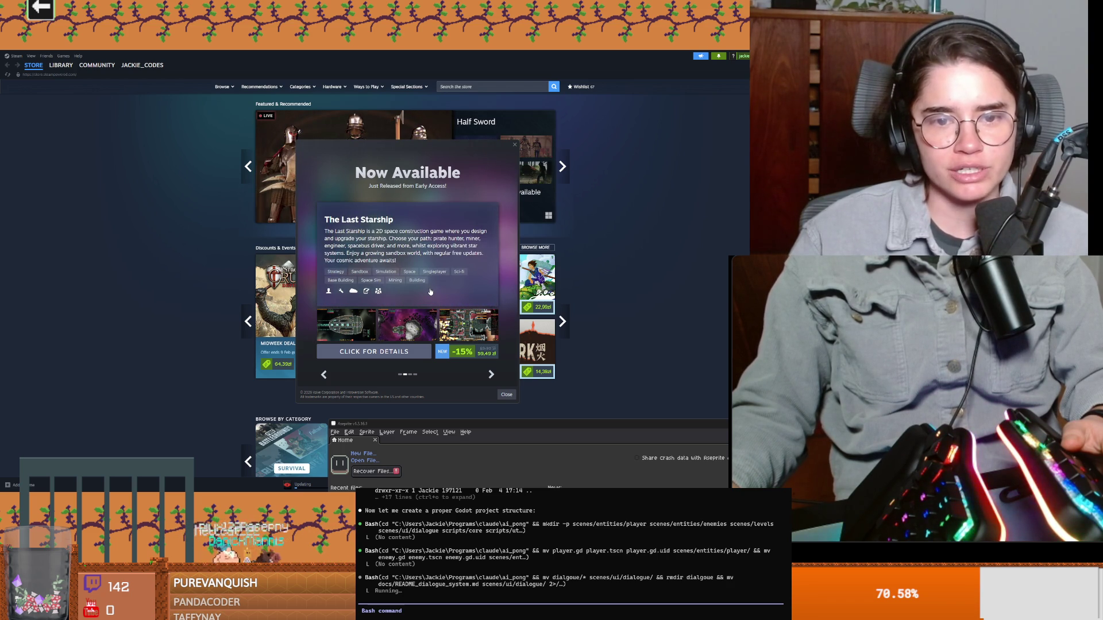
pyautogui.click(491, 376)
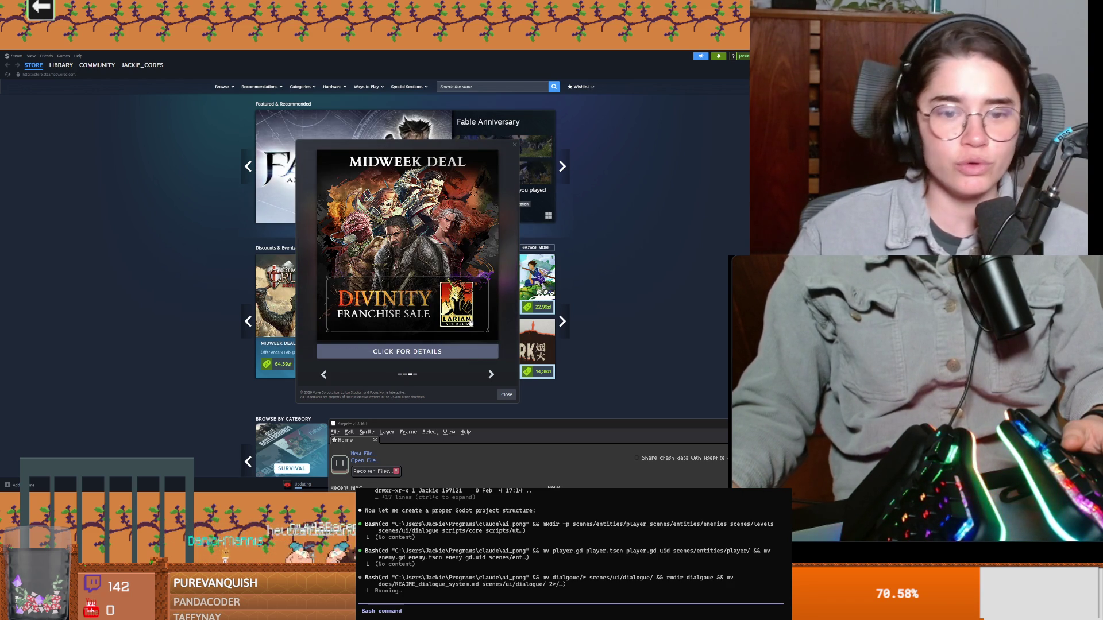
pyautogui.click(456, 354)
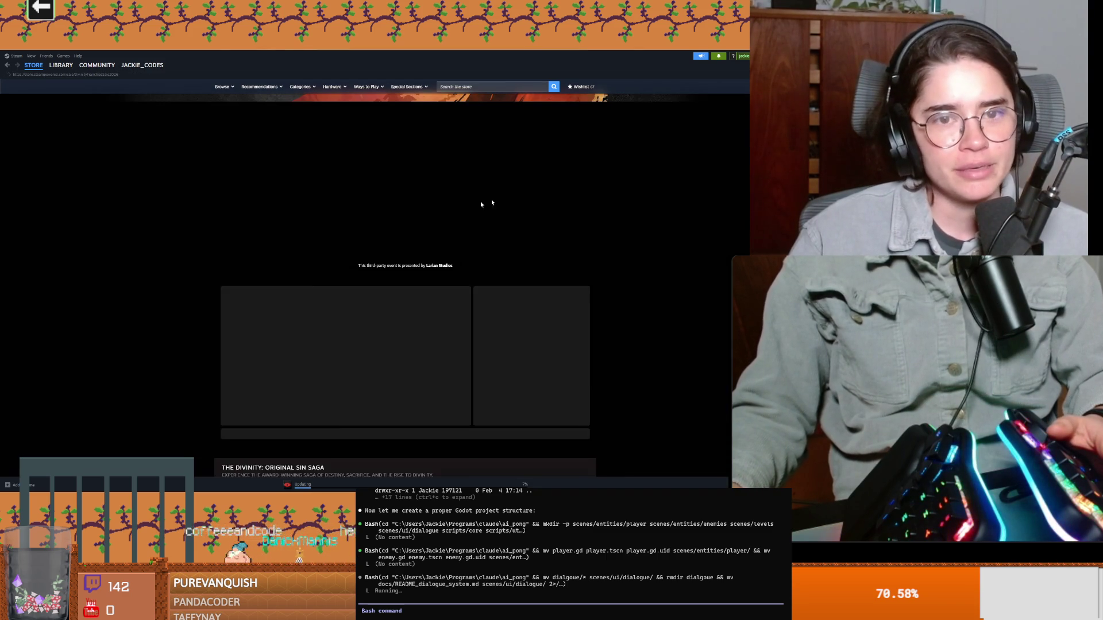
pyautogui.scroll(-2, 328, 238)
pyautogui.scroll(-2, 329, 239)
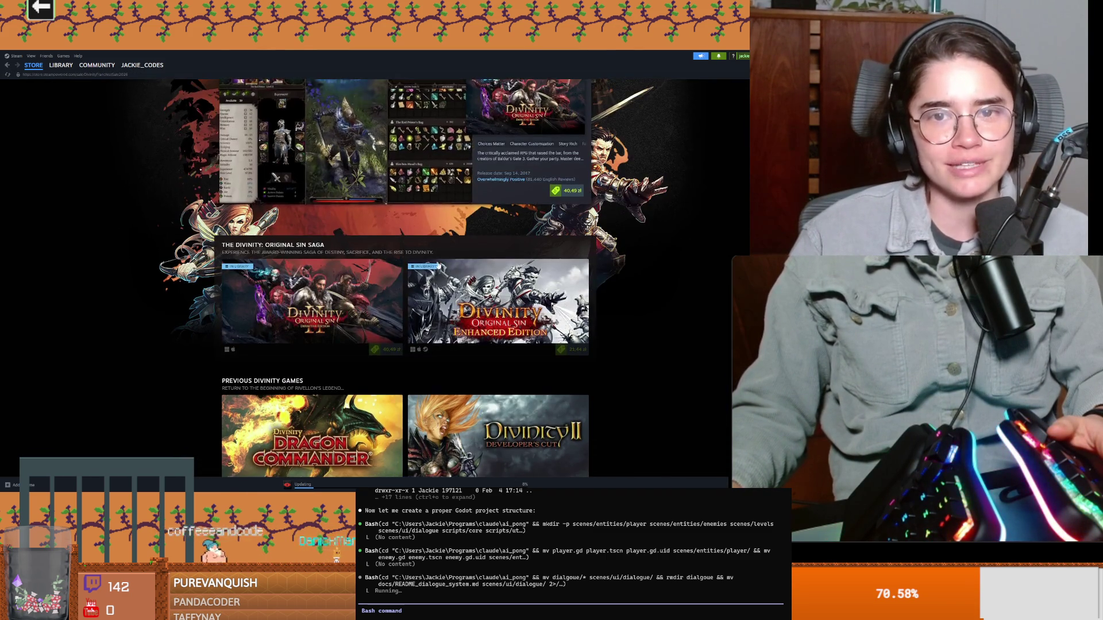
pyautogui.scroll(1, 542, 192)
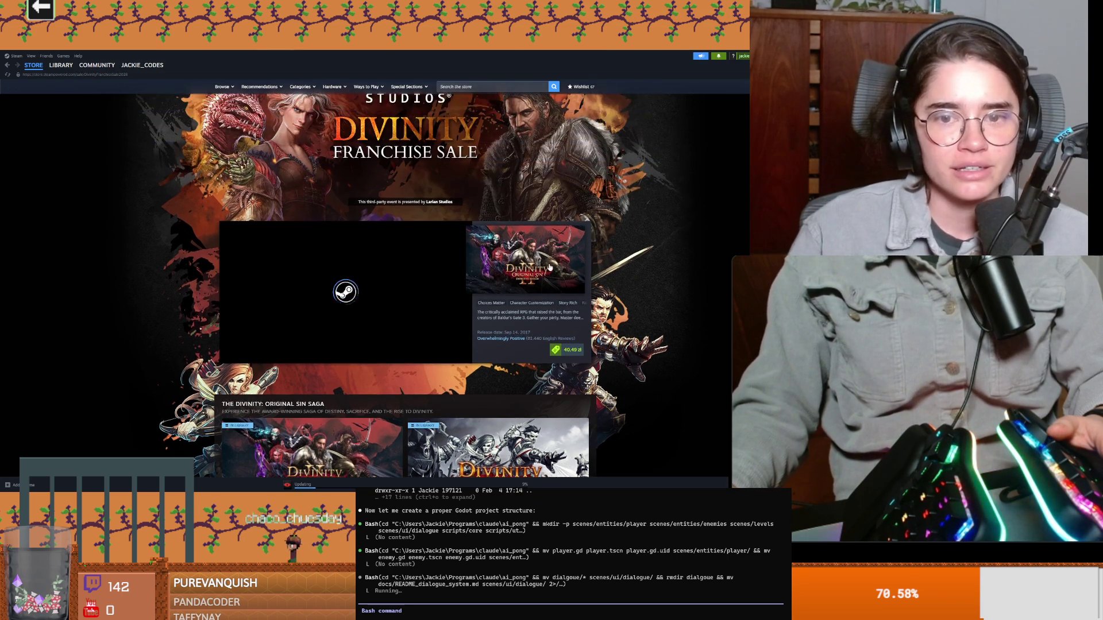
pyautogui.scroll(-5, 634, 275)
pyautogui.scroll(1, 633, 274)
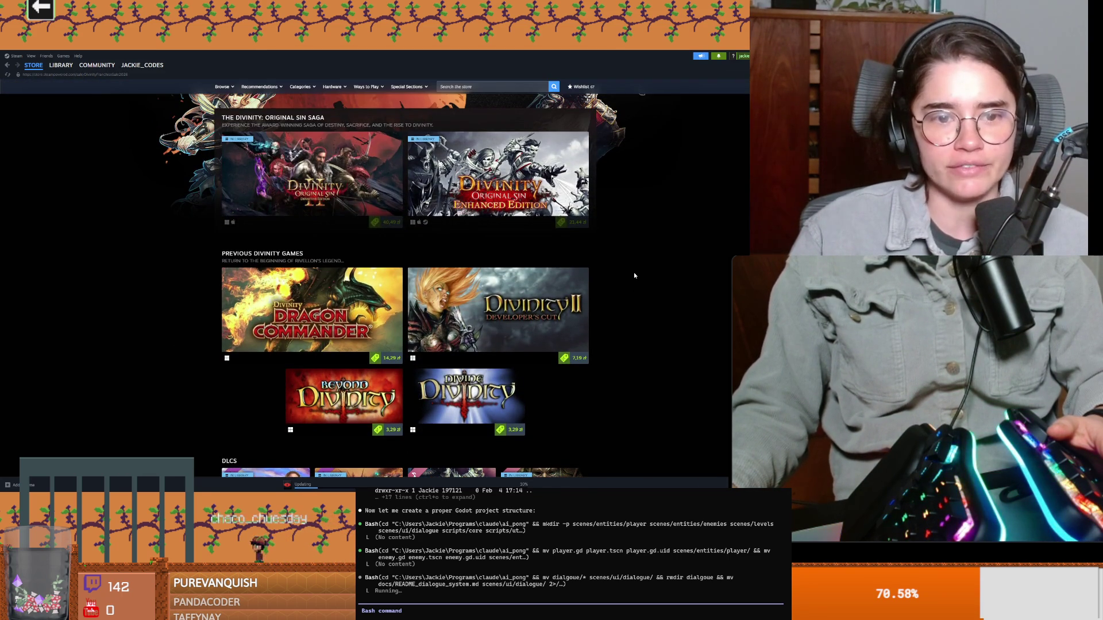
pyautogui.scroll(-1, 633, 274)
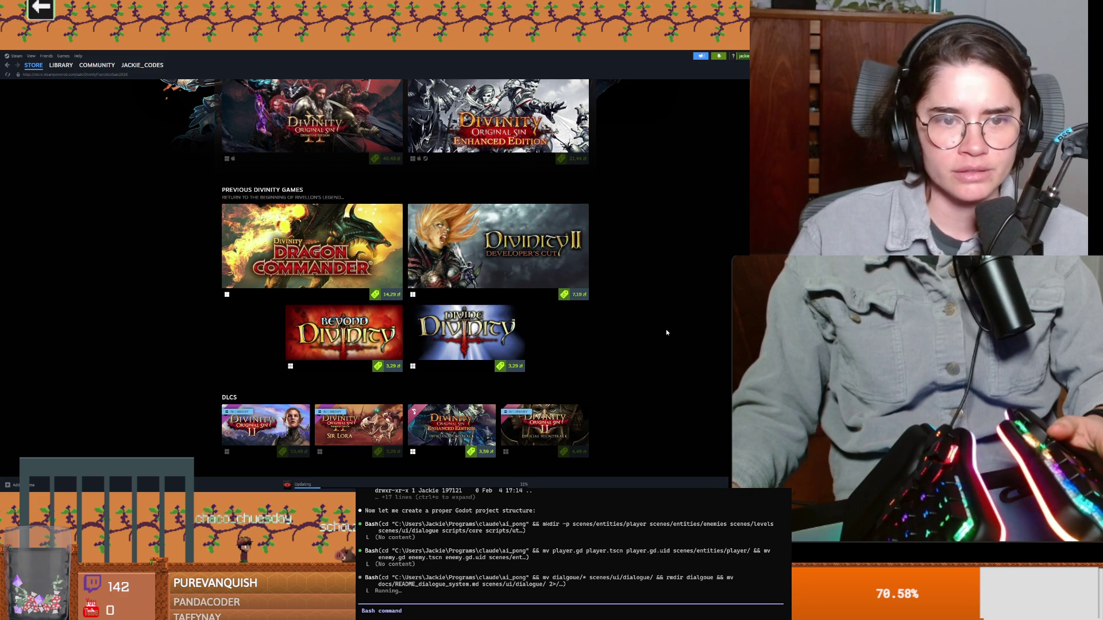
pyautogui.scroll(-3, 666, 329)
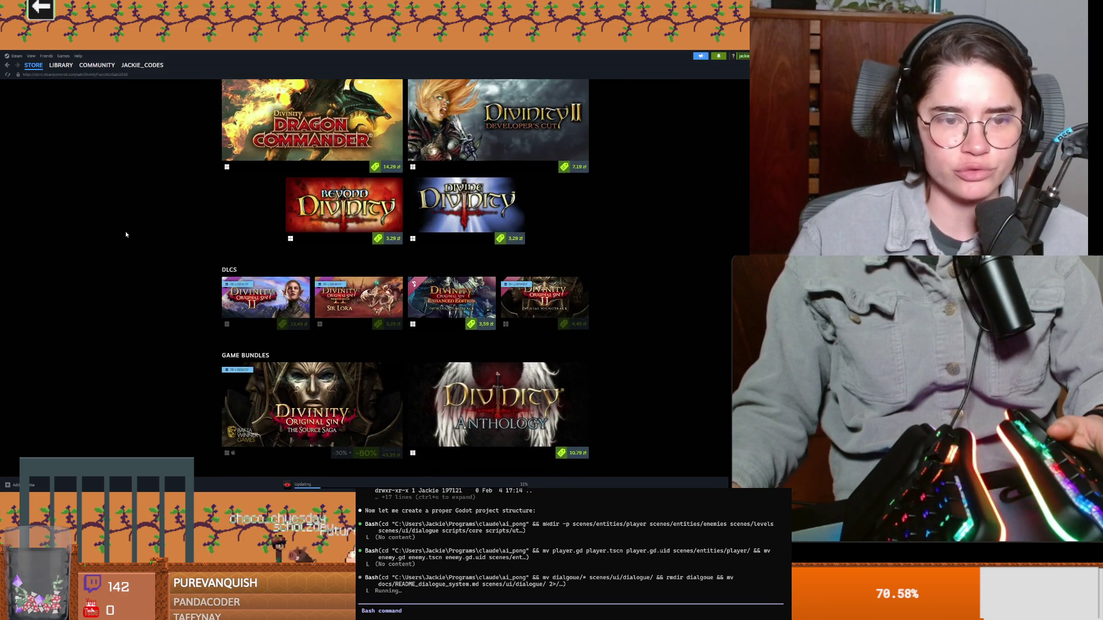
pyautogui.scroll(-2, 124, 233)
pyautogui.scroll(-1, 124, 233)
pyautogui.scroll(4, 125, 233)
pyautogui.scroll(3, 201, 239)
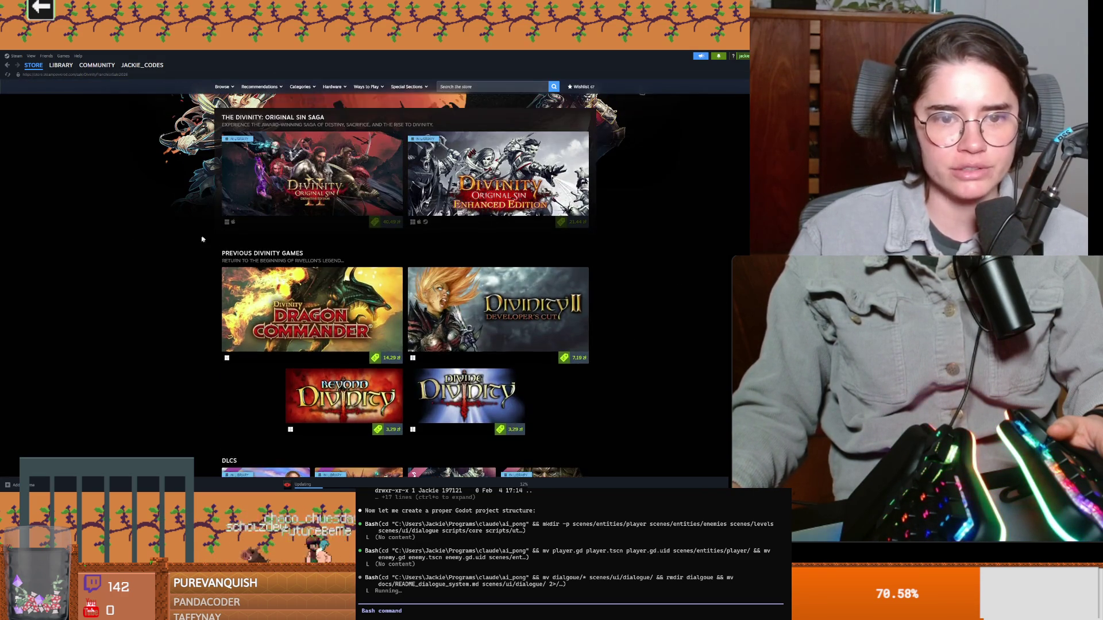
pyautogui.scroll(4, 202, 239)
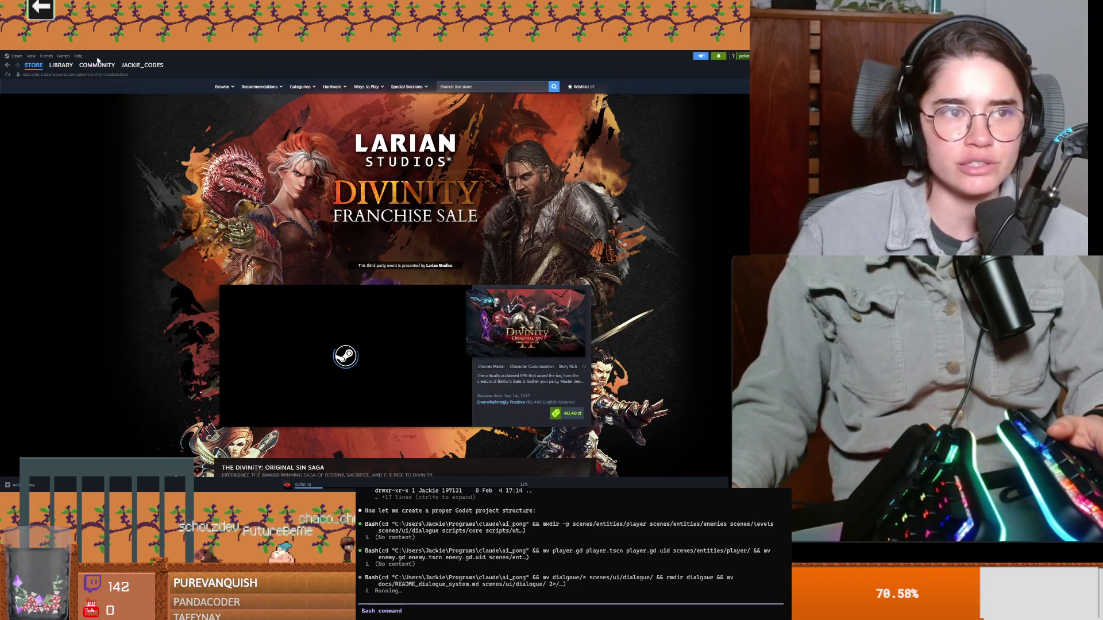
pyautogui.doubleClick(97, 57)
pyautogui.click(552, 156)
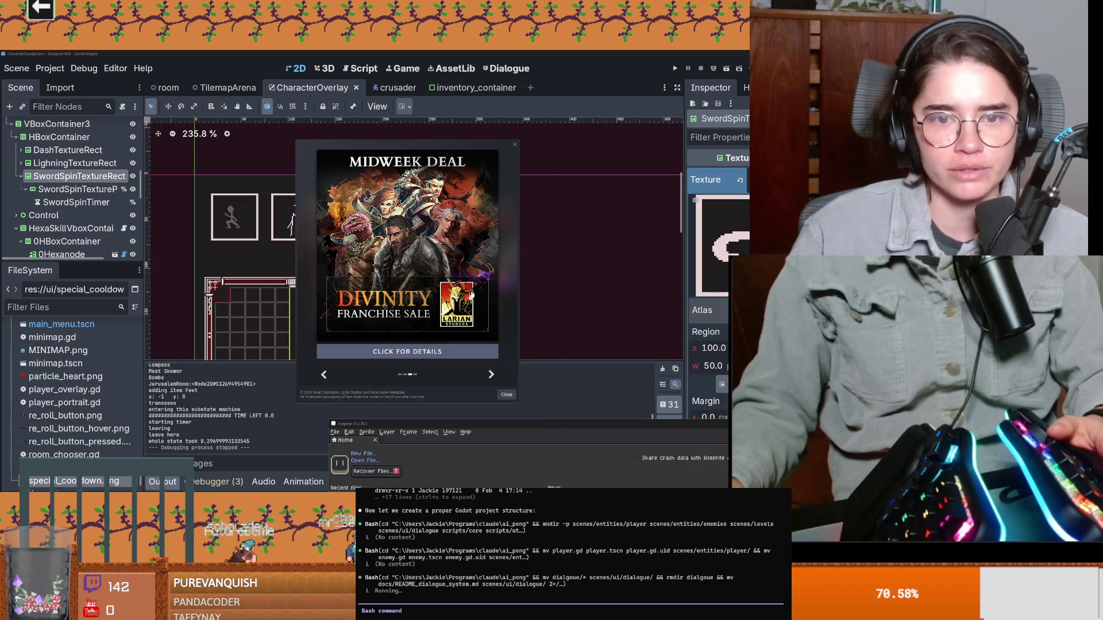
# View the Midweek Deal popup's next offer and dismiss it, leaving Aseprite in front
pyautogui.click(492, 373)
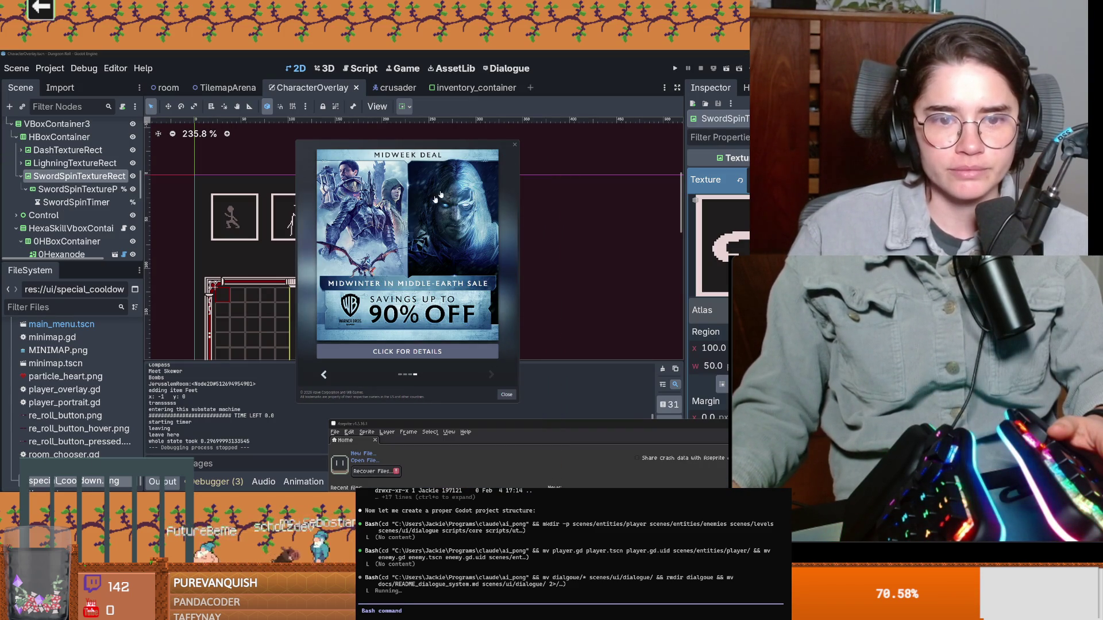
pyautogui.click(513, 144)
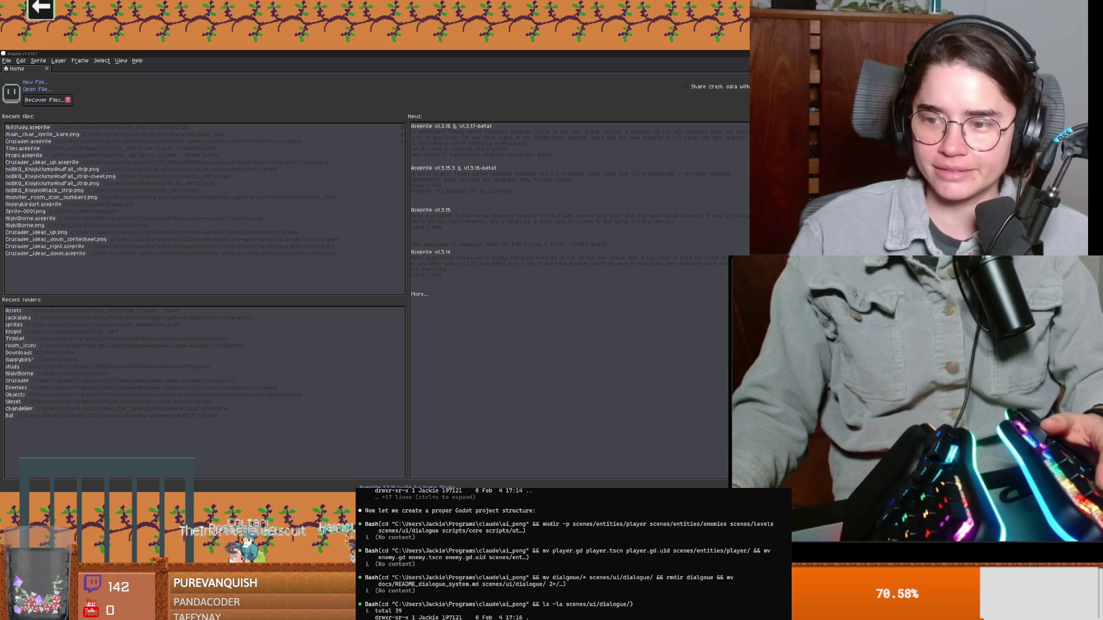
# Open special_cooldown.png from Aseprite's recent files and start erasing the pink ellipse in the middle frame
pyautogui.click(663, 470)
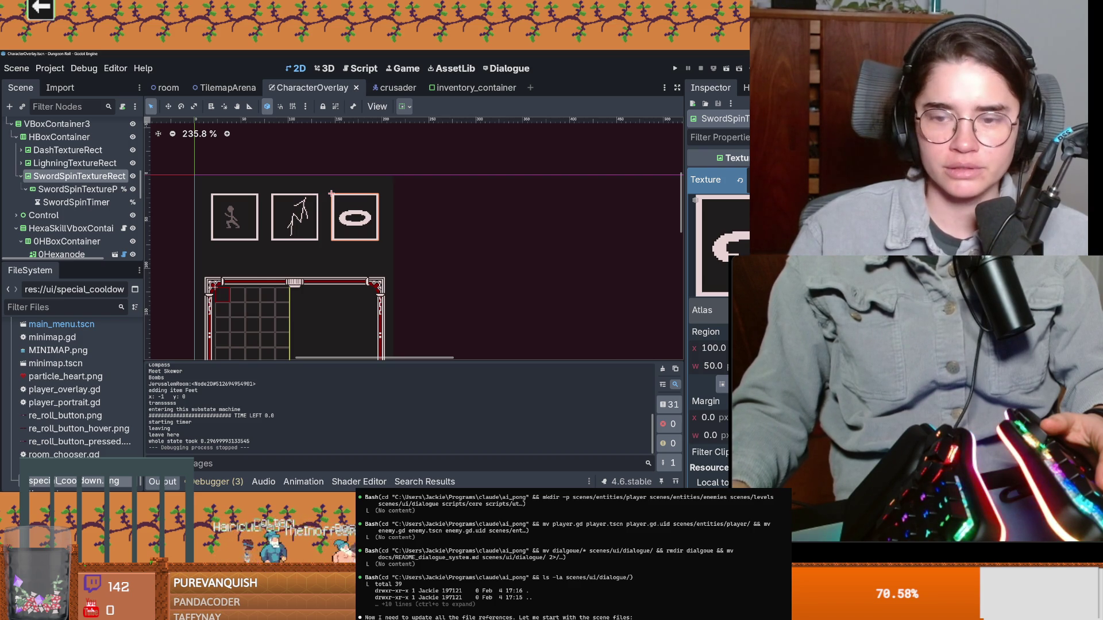
pyautogui.hotkey('alt', 'Tab')
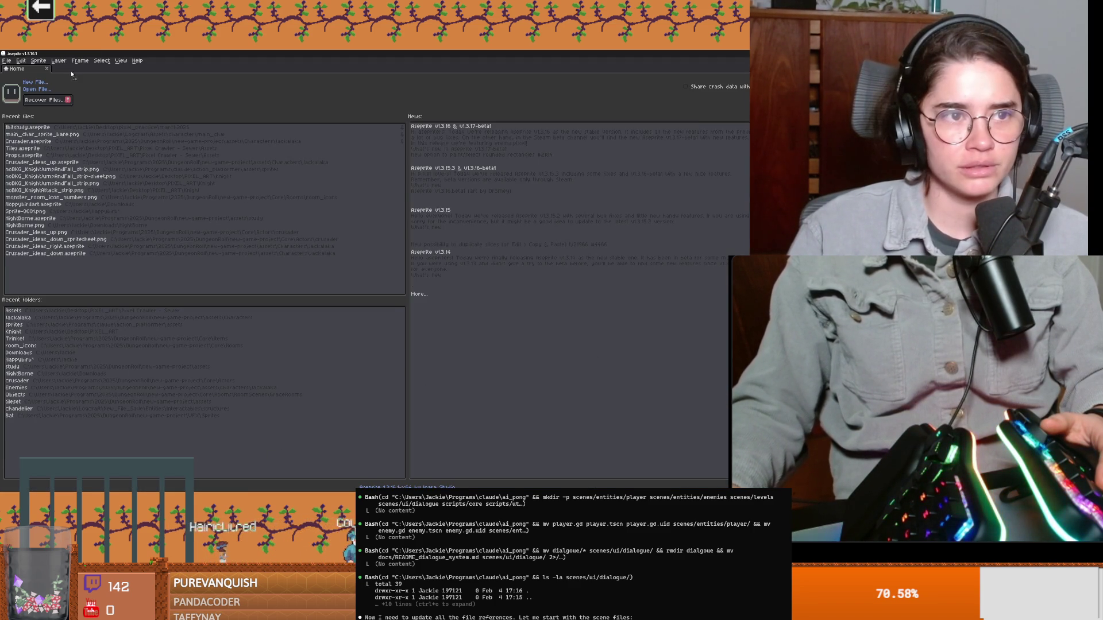
pyautogui.click(86, 129)
pyautogui.scroll(2, 365, 216)
pyautogui.scroll(2, 354, 258)
pyautogui.press('e')
pyautogui.moveTo(332, 216); pyautogui.dragTo(380, 221)
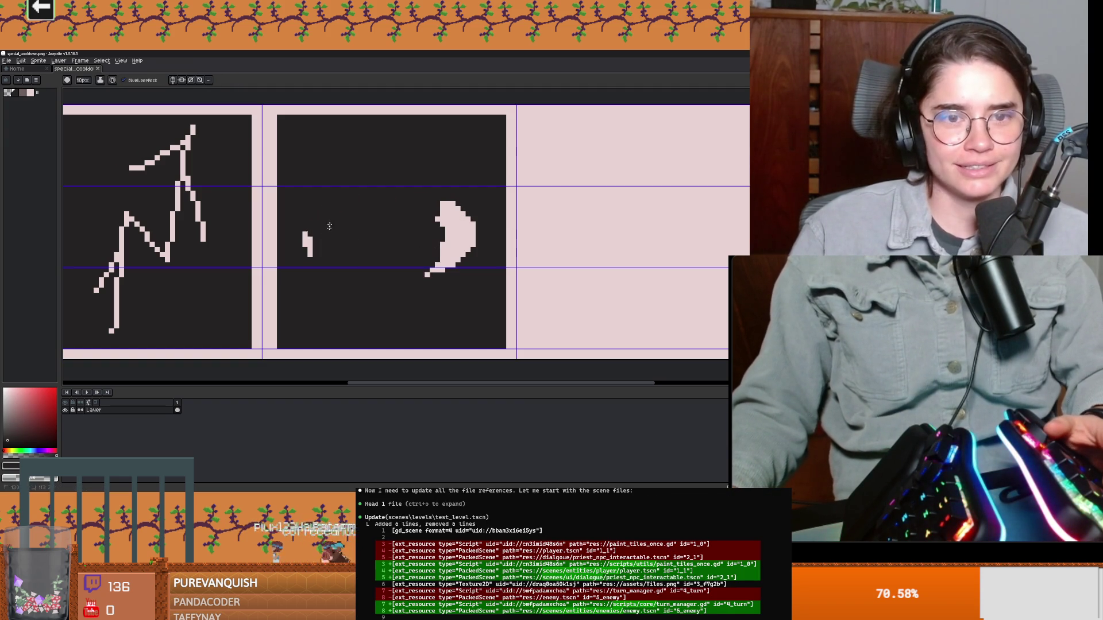
# Paint a pixel-art open hand with the brush where the ellipse was, undoing a stray stroke along the way
pyautogui.press('i')
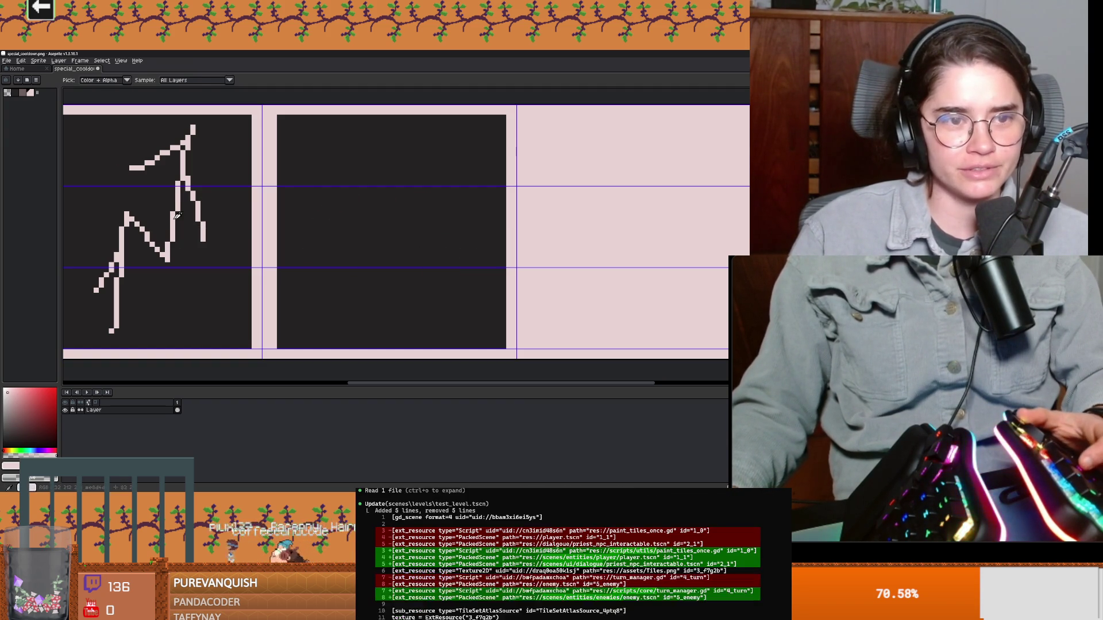
pyautogui.press('b')
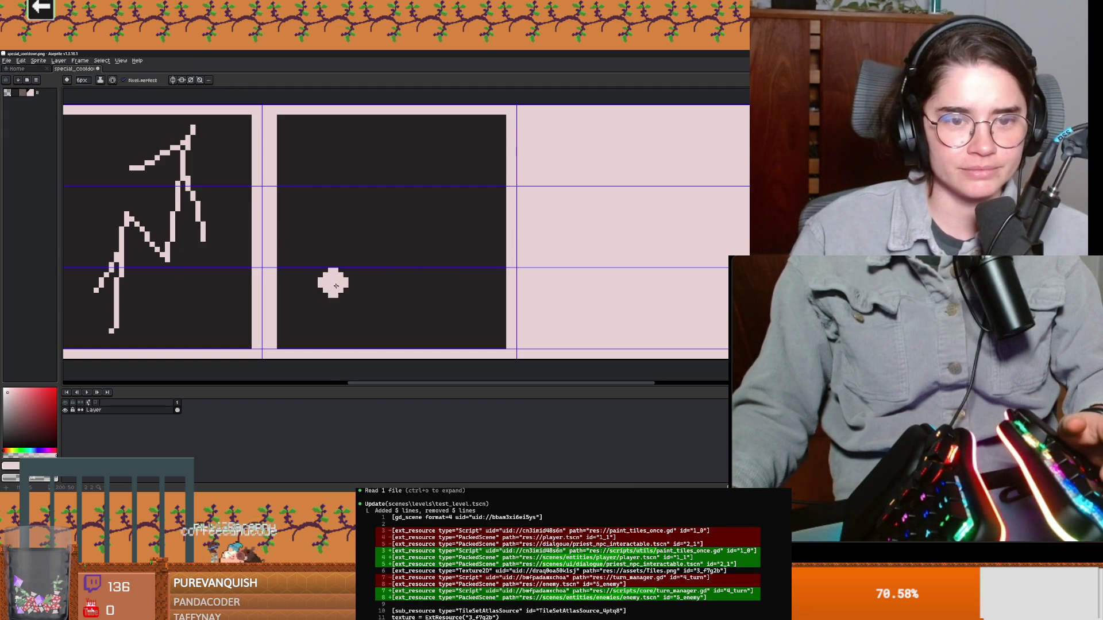
pyautogui.moveTo(348, 290)
pyautogui.mouseDown()
pyautogui.moveTo(315, 228)
pyautogui.moveTo(348, 274)
pyautogui.moveTo(351, 184)
pyautogui.moveTo(380, 233)
pyautogui.moveTo(388, 198)
pyautogui.mouseUp()
pyautogui.hotkey('ctrl', 'z')
pyautogui.hotkey('ctrl', 'z')
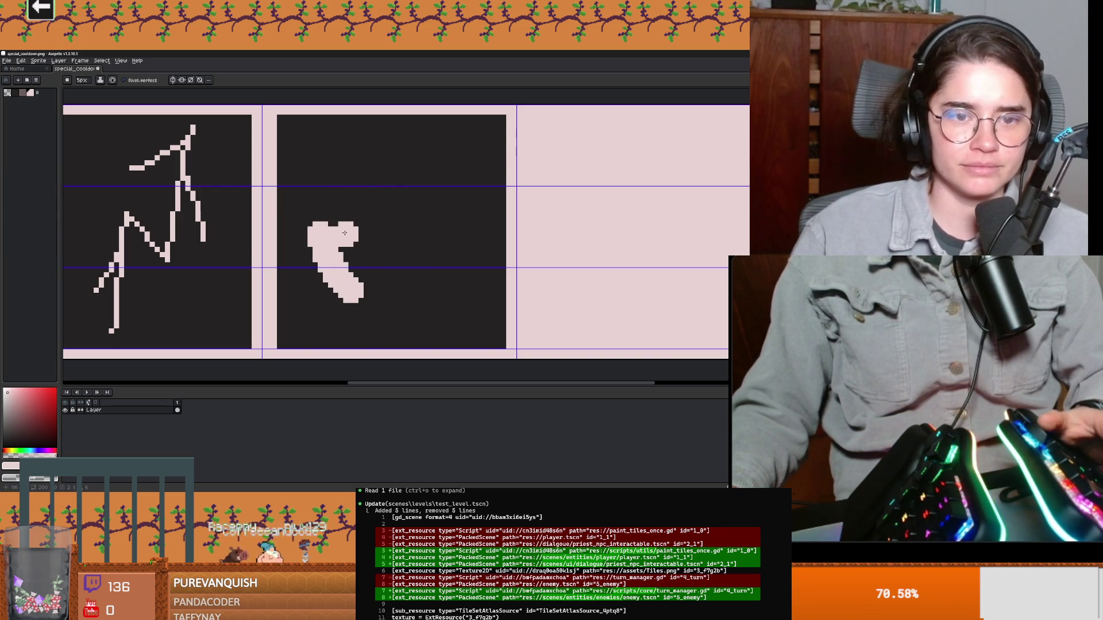
pyautogui.moveTo(344, 233)
pyautogui.mouseDown()
pyautogui.moveTo(348, 212)
pyautogui.moveTo(382, 192)
pyautogui.moveTo(379, 172)
pyautogui.mouseUp()
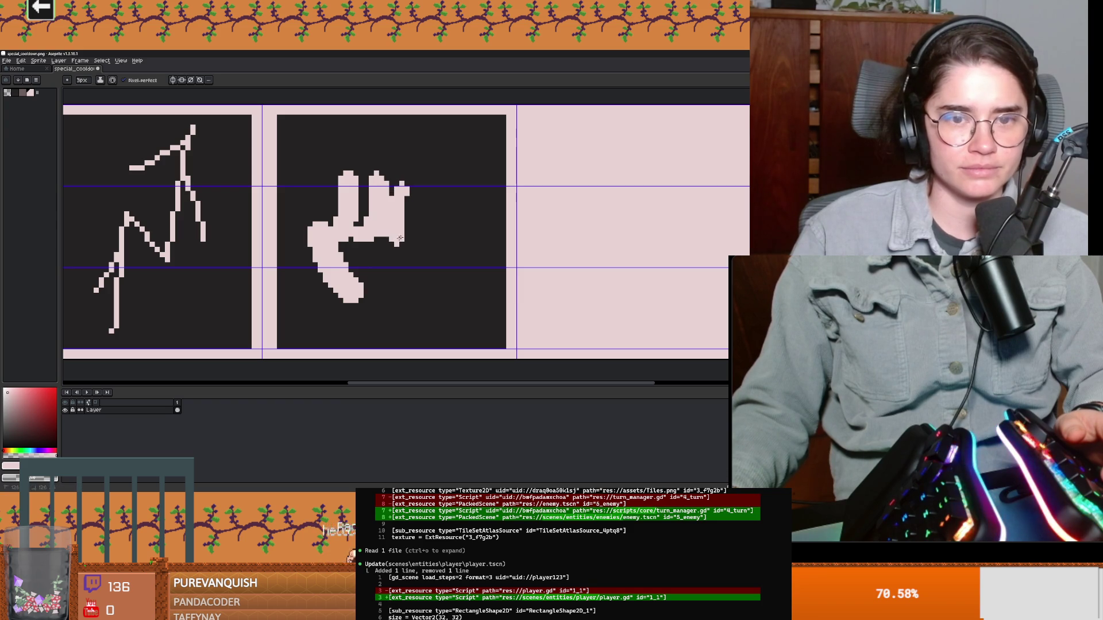
pyautogui.moveTo(392, 242)
pyautogui.mouseDown()
pyautogui.moveTo(343, 259)
pyautogui.moveTo(388, 271)
pyautogui.mouseUp()
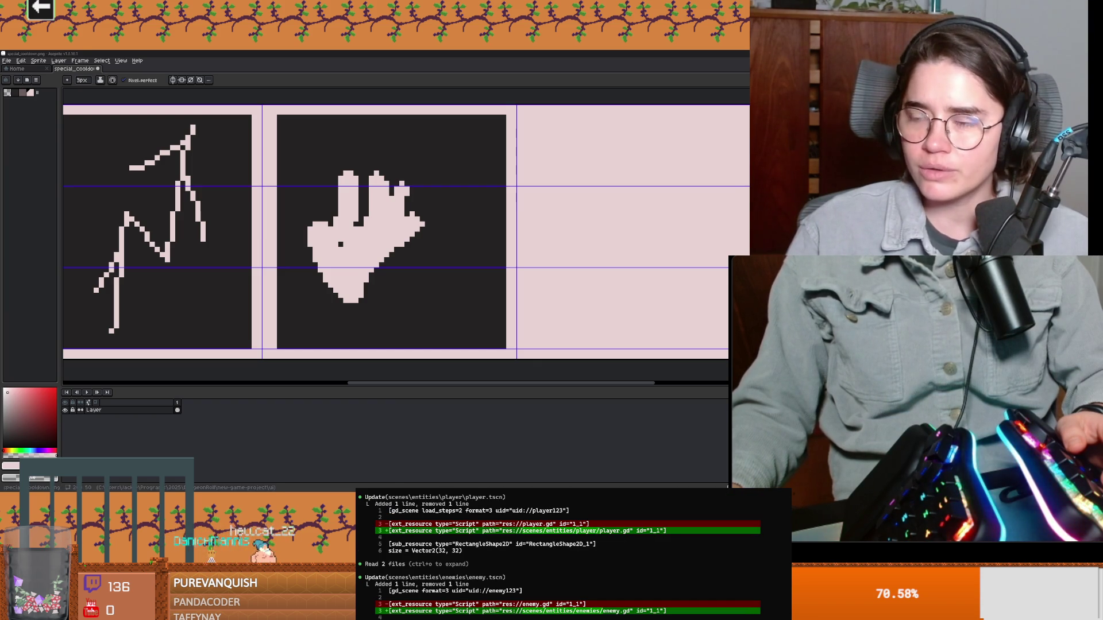
pyautogui.moveTo(375, 257); pyautogui.dragTo(402, 249)
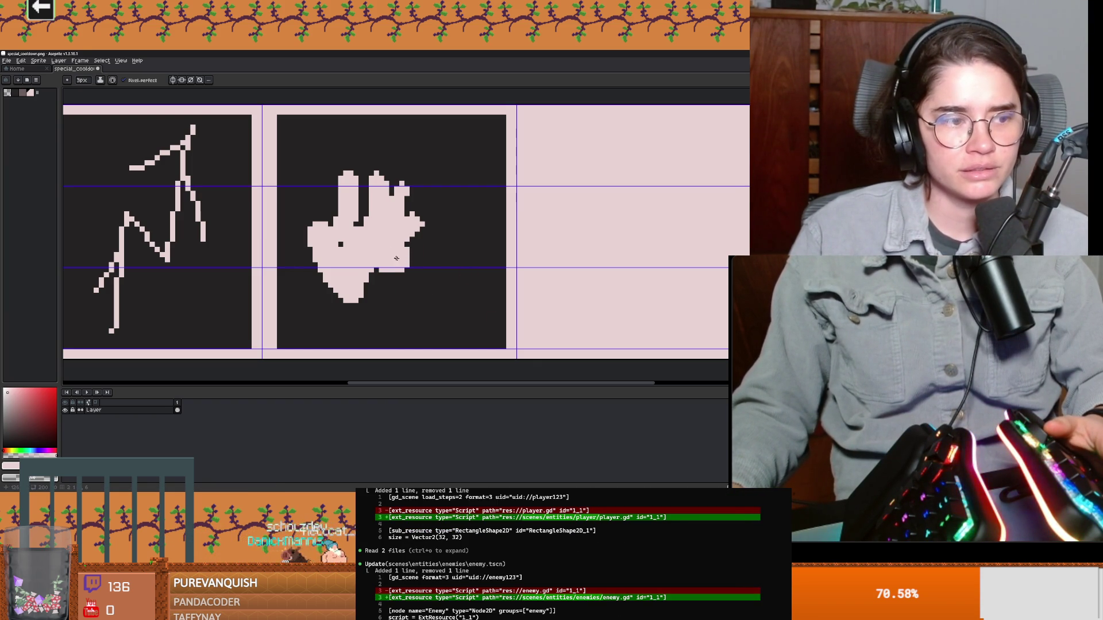
pyautogui.moveTo(394, 255); pyautogui.dragTo(371, 276)
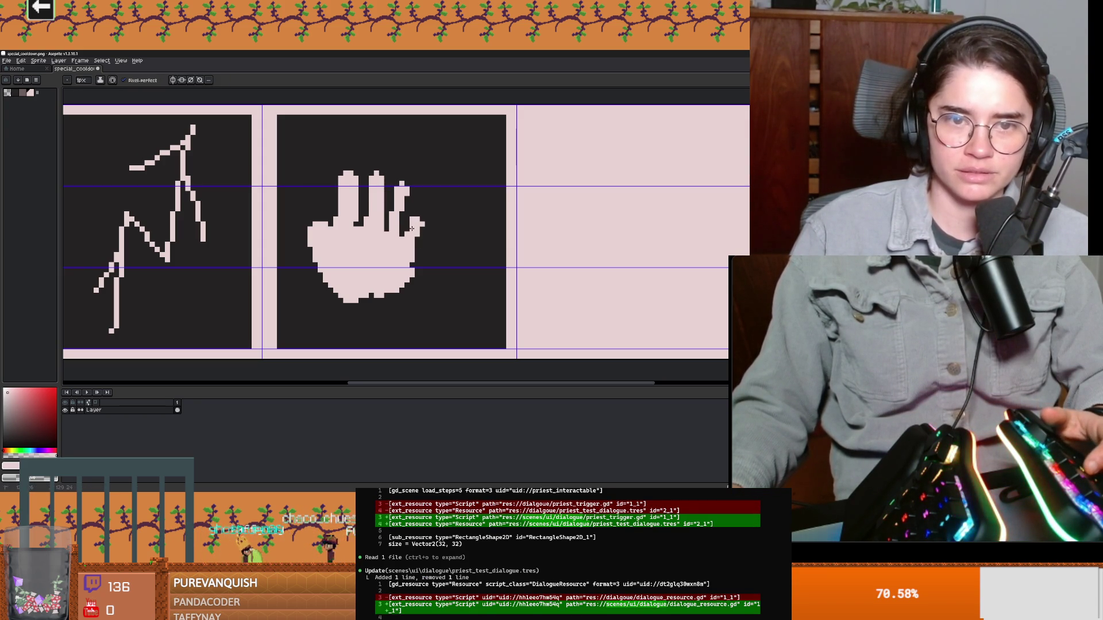
pyautogui.scroll(-2, 407, 214)
pyautogui.scroll(1, 396, 258)
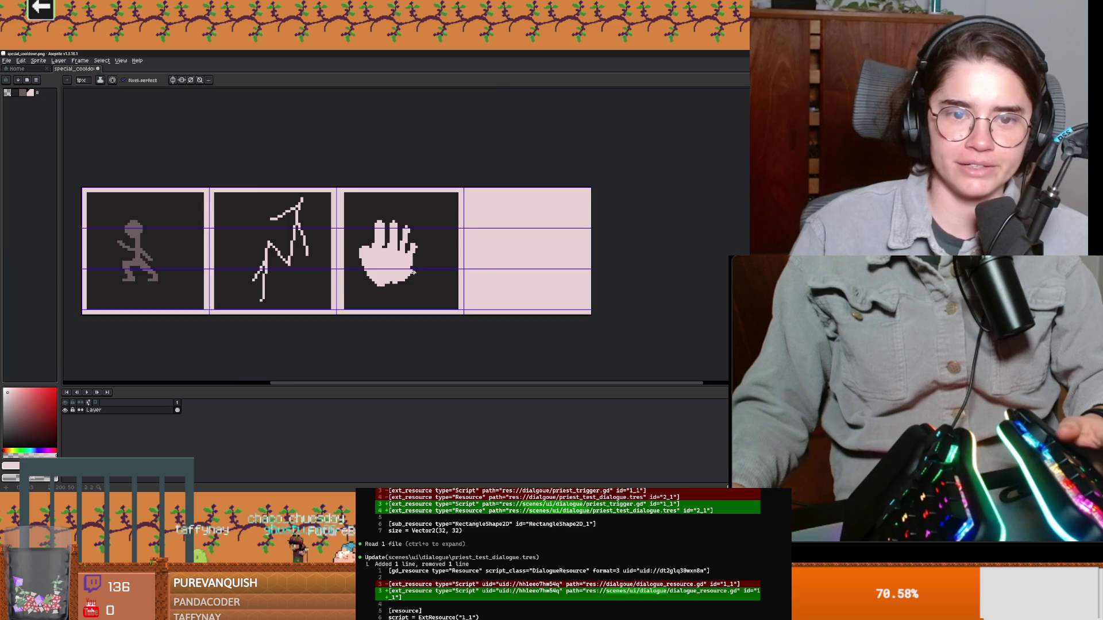
pyautogui.scroll(1, 387, 294)
# Shift and slightly rotate the selected hand into its new position, then drop the selection
pyautogui.press('w')
pyautogui.click(387, 259)
pyautogui.moveTo(394, 272); pyautogui.dragTo(464, 271)
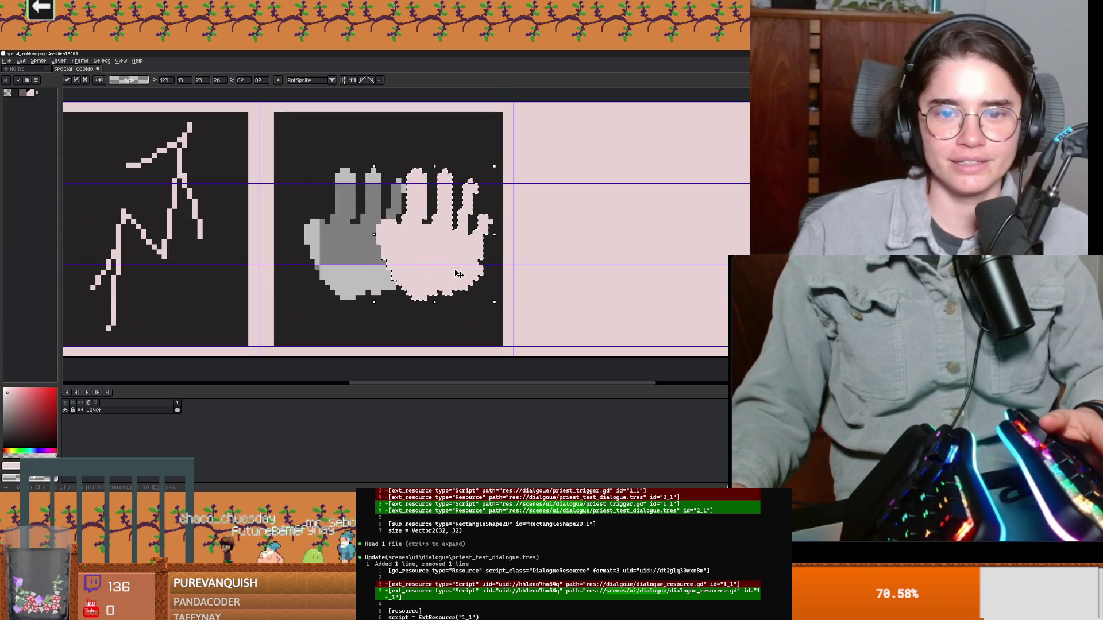
pyautogui.moveTo(484, 184); pyautogui.dragTo(508, 181)
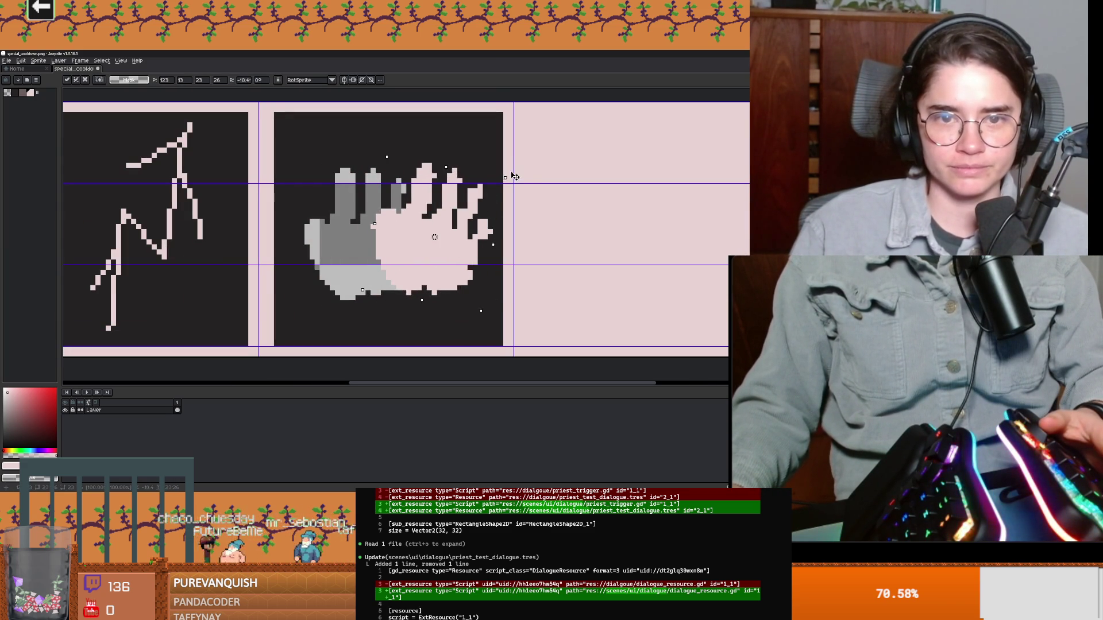
pyautogui.moveTo(438, 247); pyautogui.dragTo(372, 244)
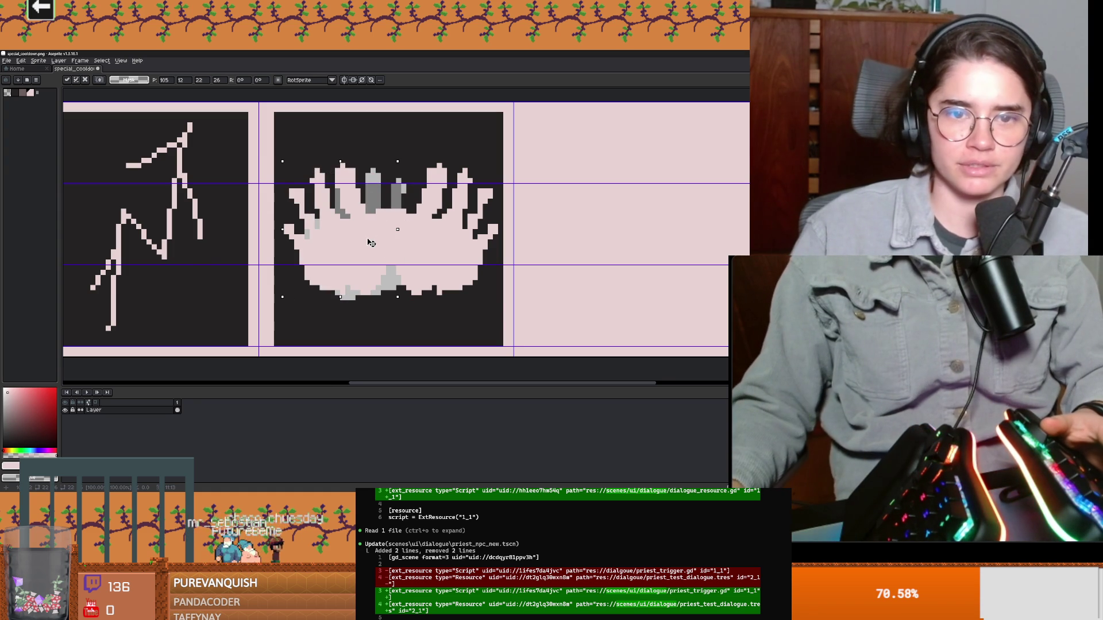
pyautogui.press('w')
pyautogui.scroll(2, 448, 277)
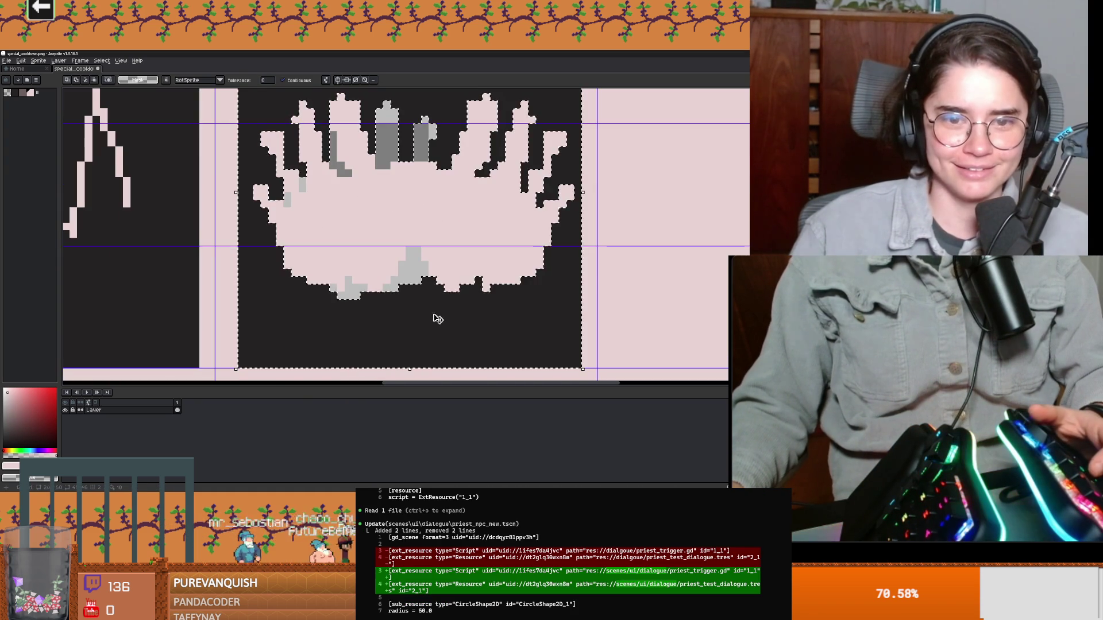
pyautogui.scroll(-2, 414, 313)
pyautogui.scroll(-1, 490, 330)
pyautogui.hotkey('ctrl', 'd')
# Separate the two hands with dark pencil lines and a darkened finger gap, undoing one stray fill
pyautogui.press('b')
pyautogui.scroll(1, 479, 313)
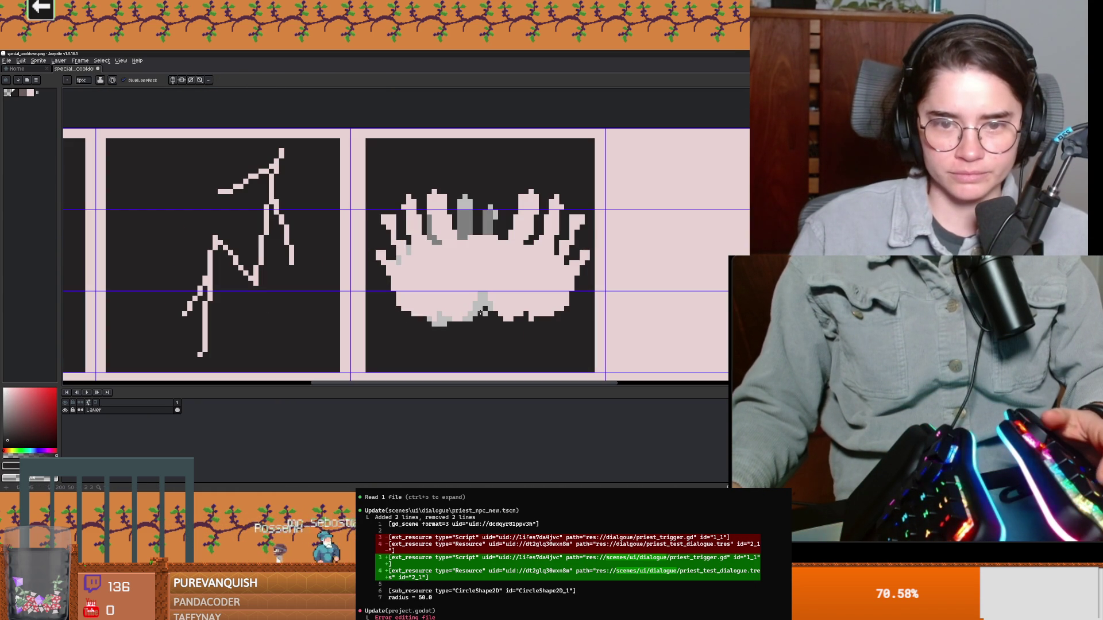
pyautogui.moveTo(481, 312); pyautogui.dragTo(480, 293)
pyautogui.press('g')
pyautogui.click(487, 222)
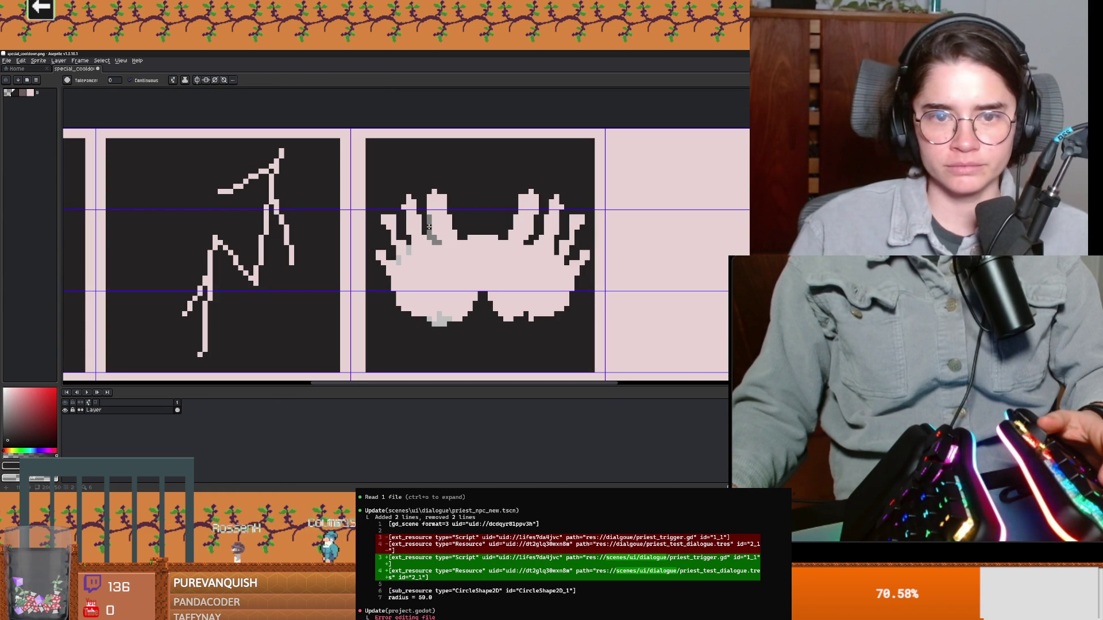
pyautogui.click(412, 247)
pyautogui.hotkey('ctrl', 'z')
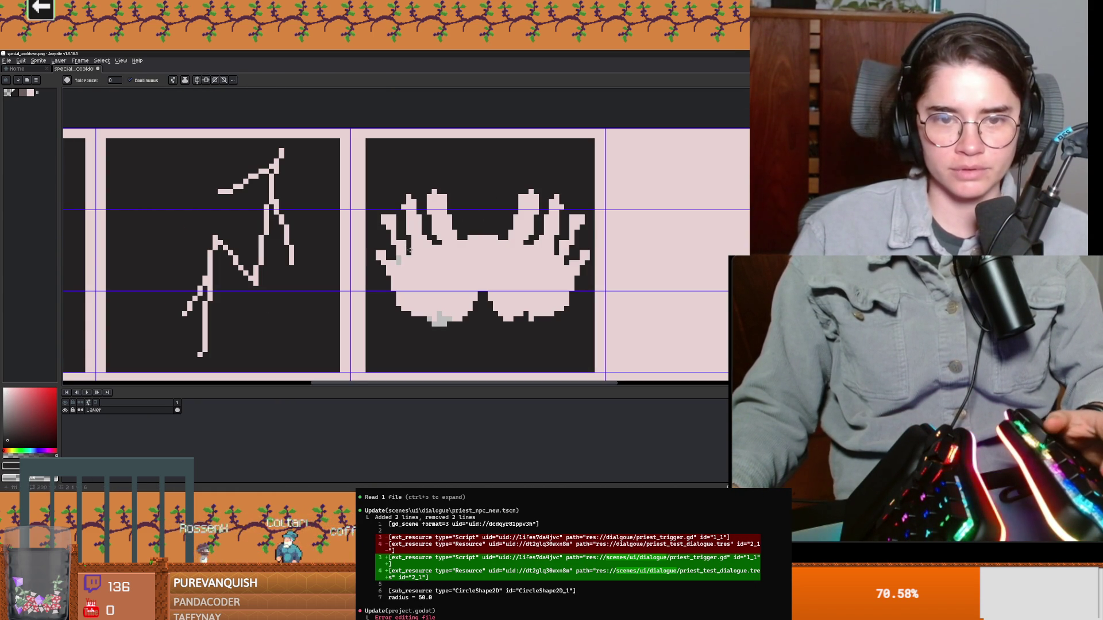
pyautogui.scroll(-1, 447, 275)
pyautogui.scroll(2, 496, 292)
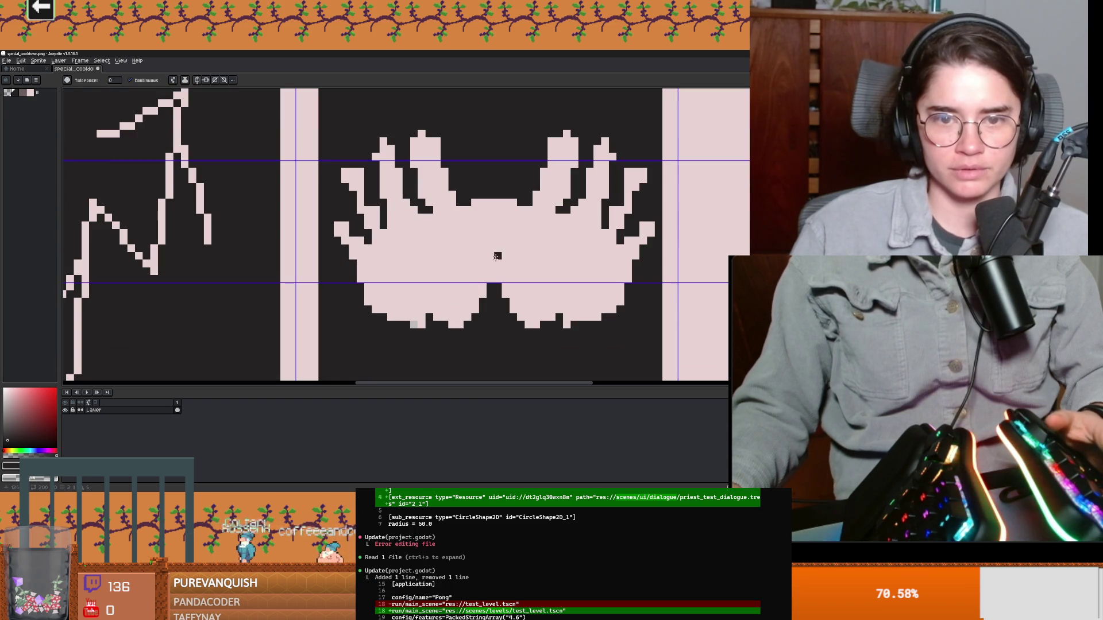
pyautogui.press('i')
pyautogui.press('b')
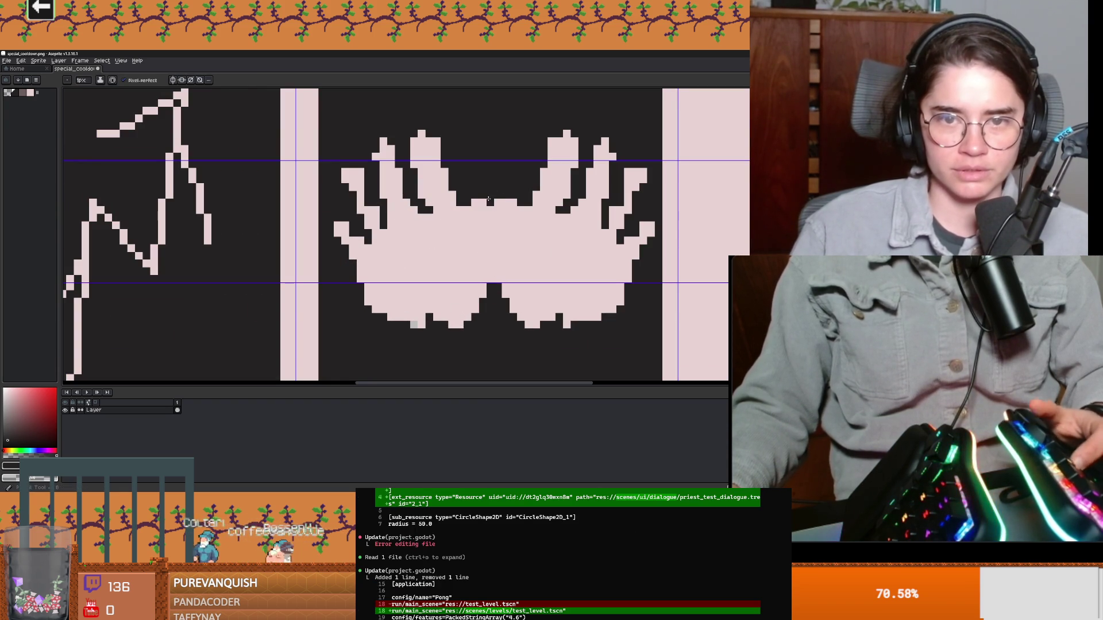
pyautogui.moveTo(495, 233); pyautogui.dragTo(496, 267)
pyautogui.scroll(-2, 493, 276)
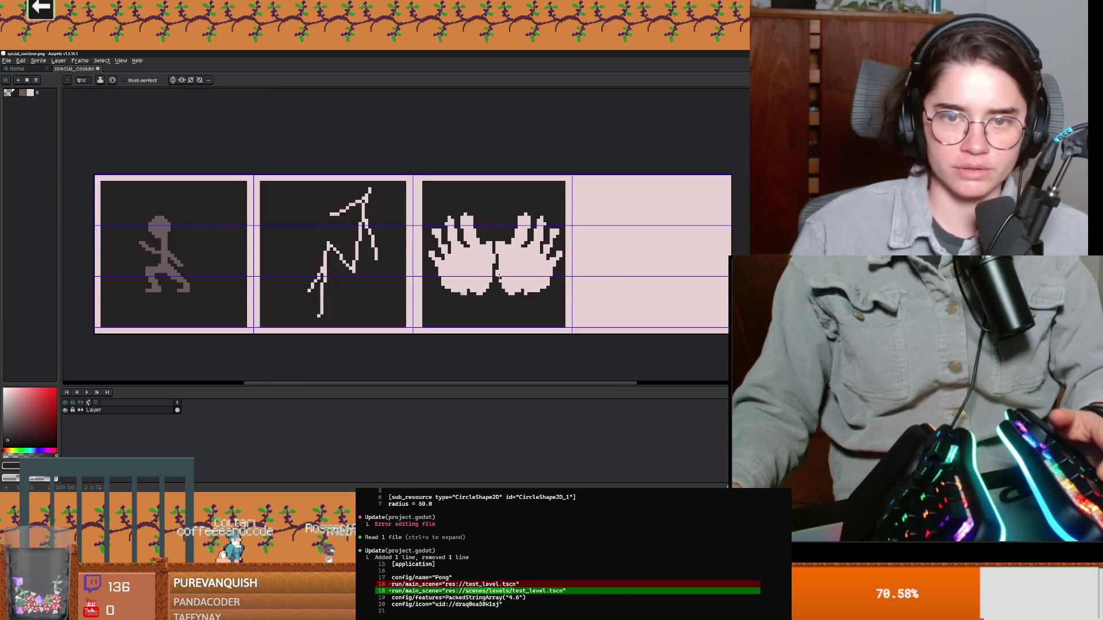
pyautogui.scroll(1, 514, 237)
pyautogui.scroll(-1, 517, 228)
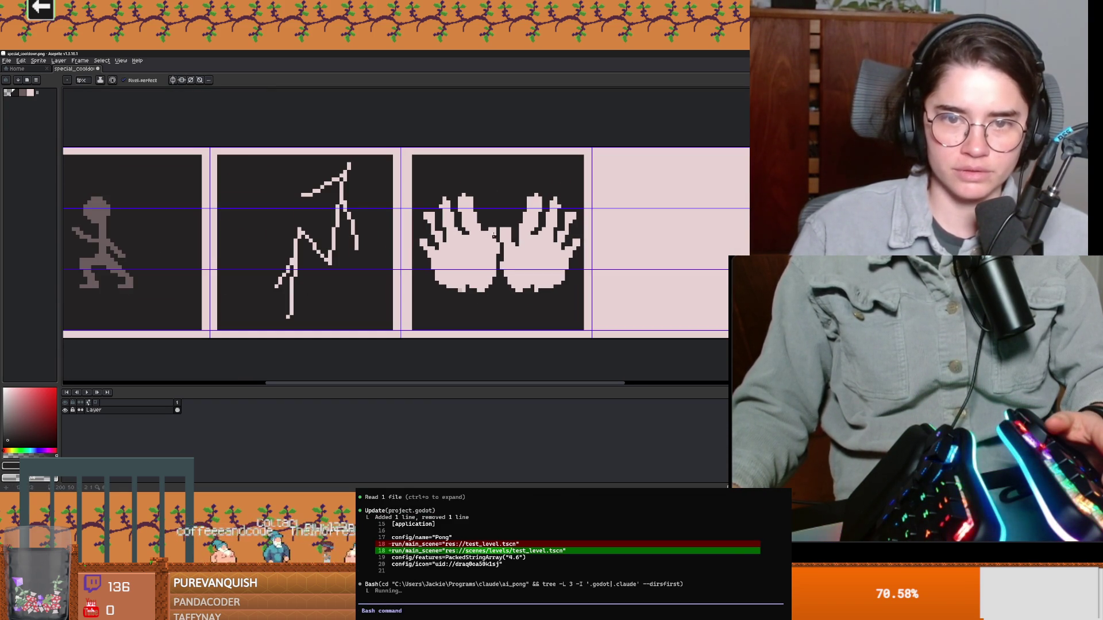
pyautogui.scroll(-1, 481, 237)
pyautogui.scroll(3, 496, 220)
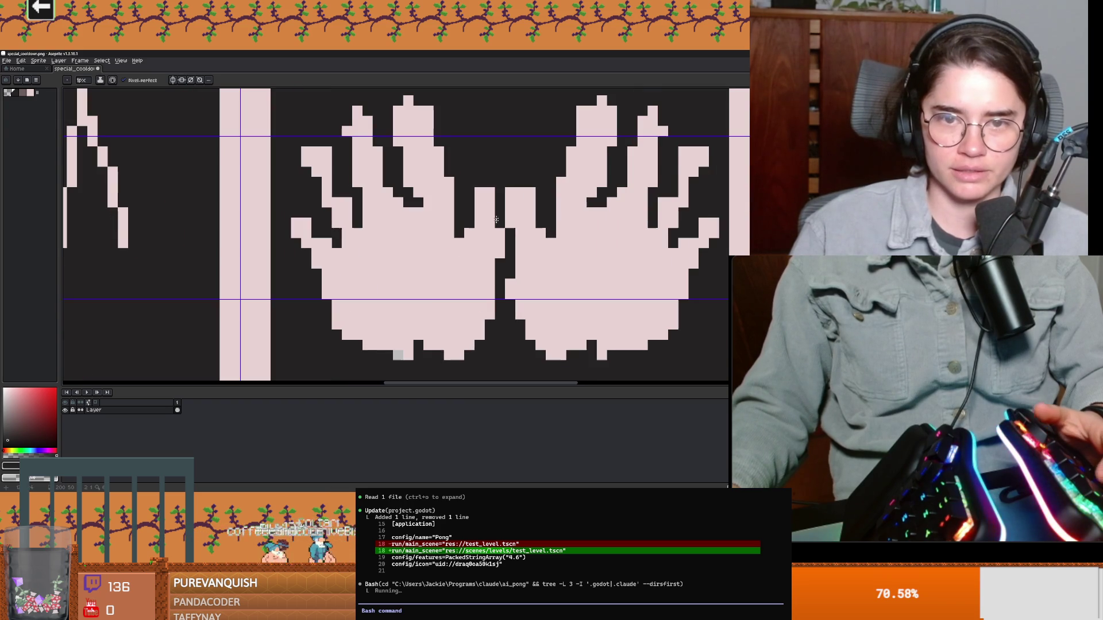
pyautogui.press('i')
pyautogui.press('b')
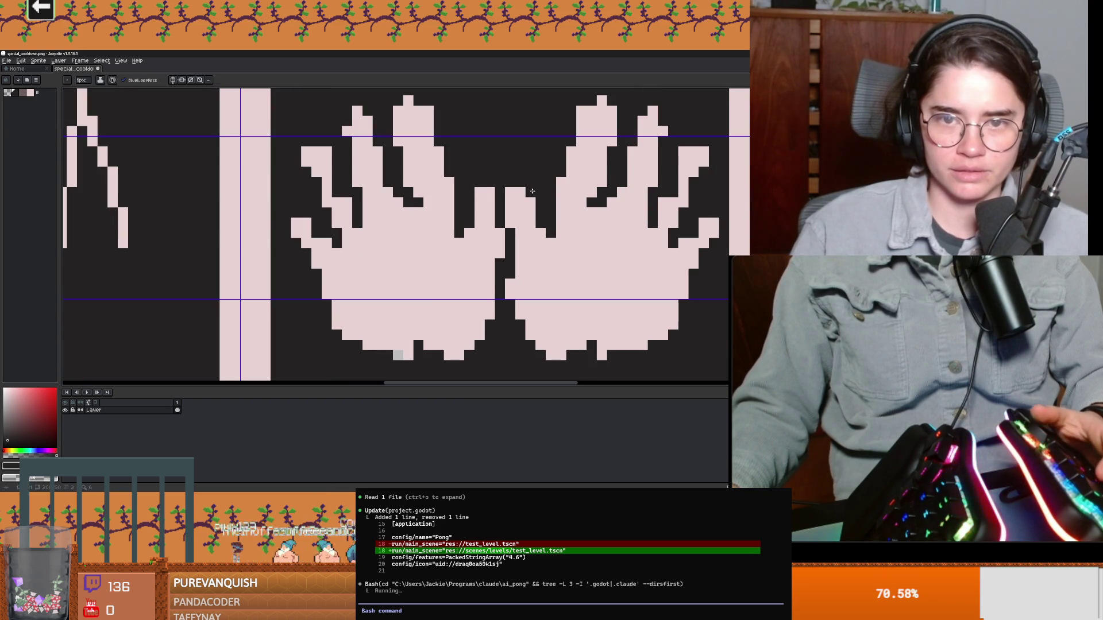
pyautogui.scroll(-2, 522, 220)
pyautogui.scroll(1, 515, 233)
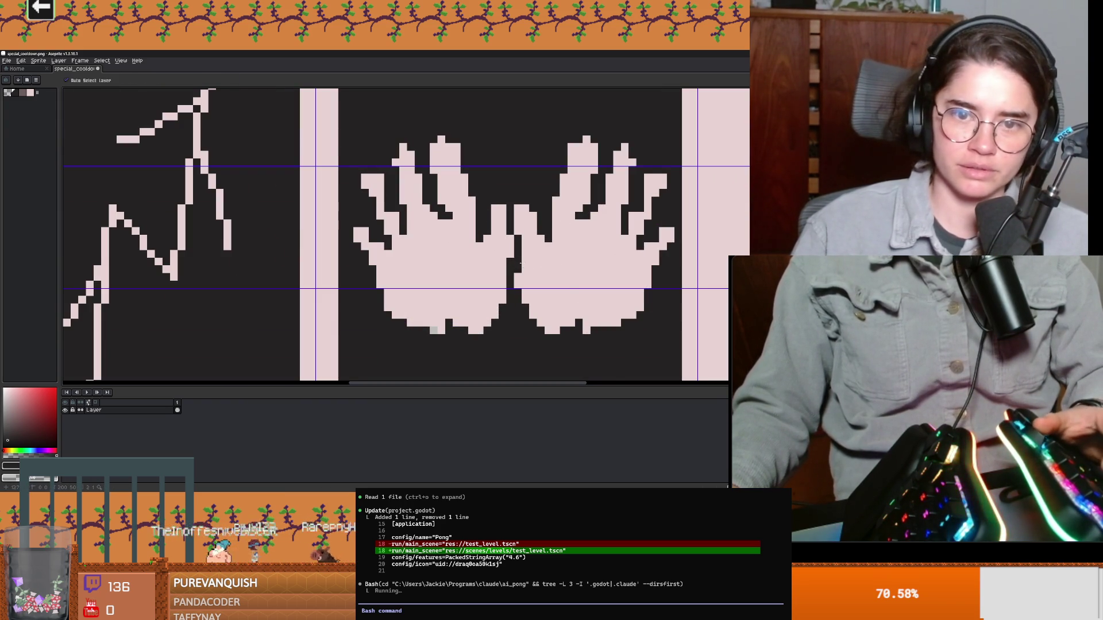
pyautogui.scroll(-2, 517, 259)
pyautogui.scroll(-4, 521, 263)
pyautogui.scroll(3, 508, 267)
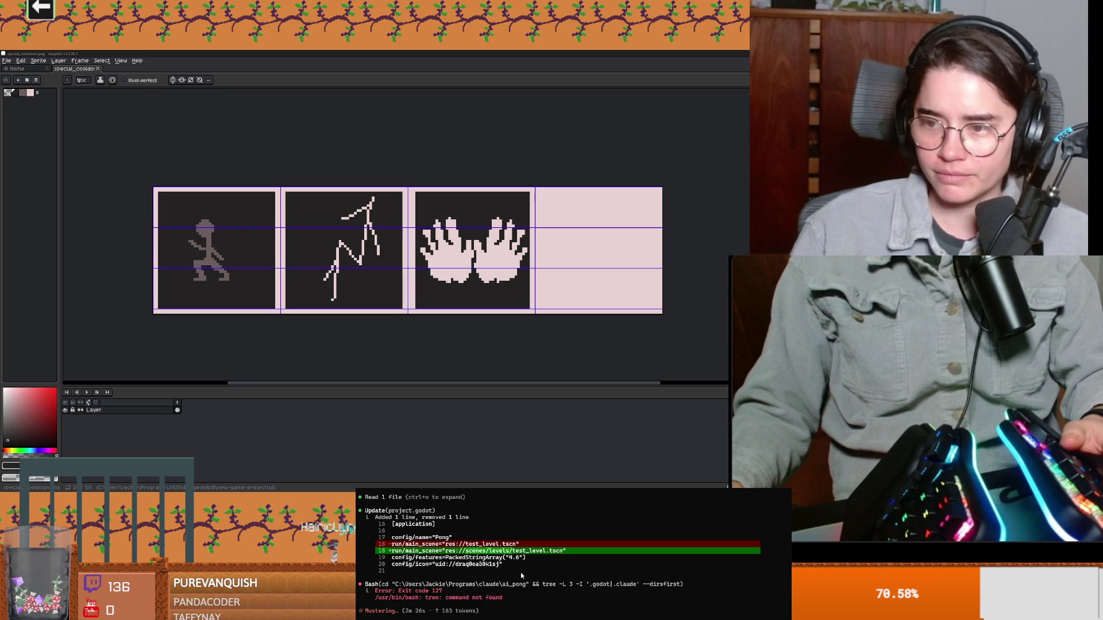
pyautogui.scroll(2, 583, 310)
pyautogui.scroll(-1, 582, 310)
# Dismiss the canvas context menu and minimize Aseprite to return to Godot
pyautogui.rightClick(384, 250)
pyautogui.click(462, 350)
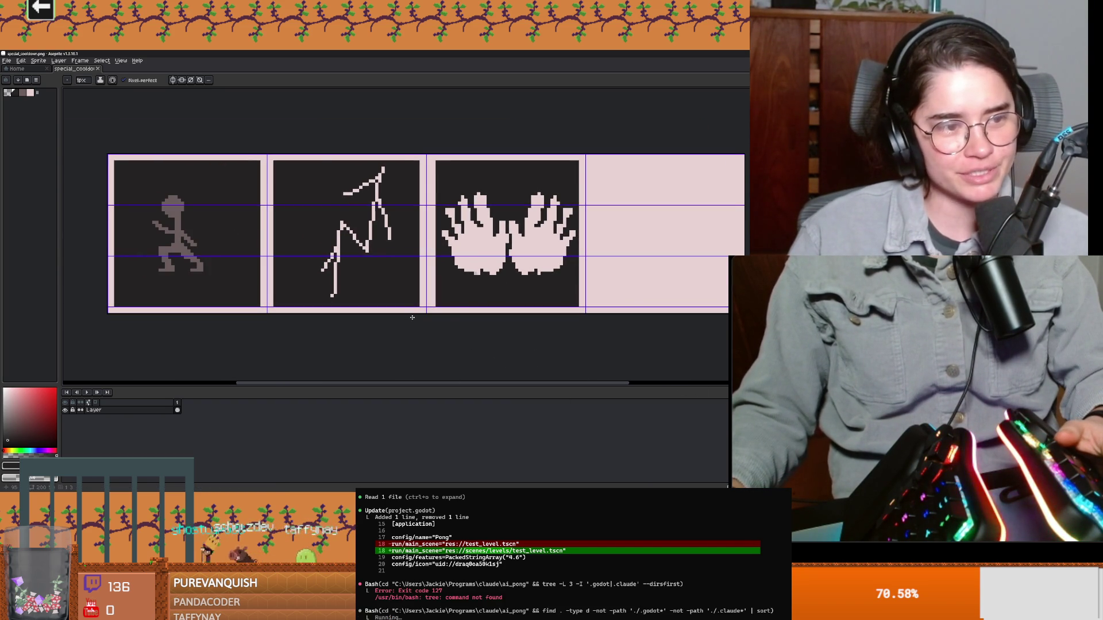
pyautogui.hscroll(2, 453, 307)
pyautogui.scroll(1, 454, 306)
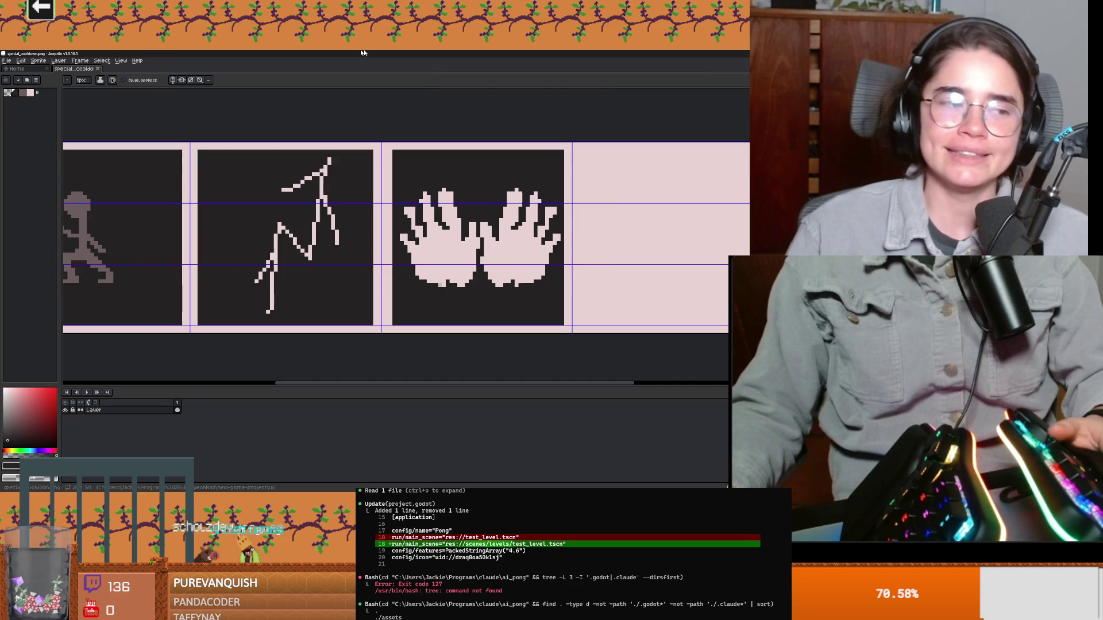
pyautogui.moveTo(412, 54); pyautogui.dragTo(413, 228)
pyautogui.click(480, 229)
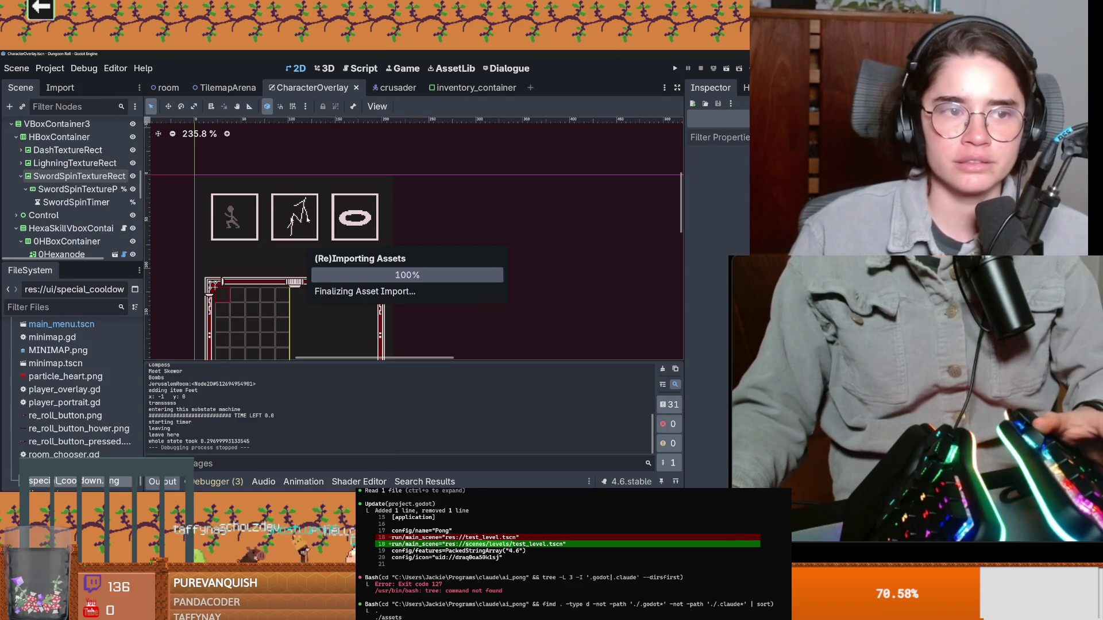
pyautogui.scroll(-1, 404, 256)
pyautogui.scroll(3, 404, 257)
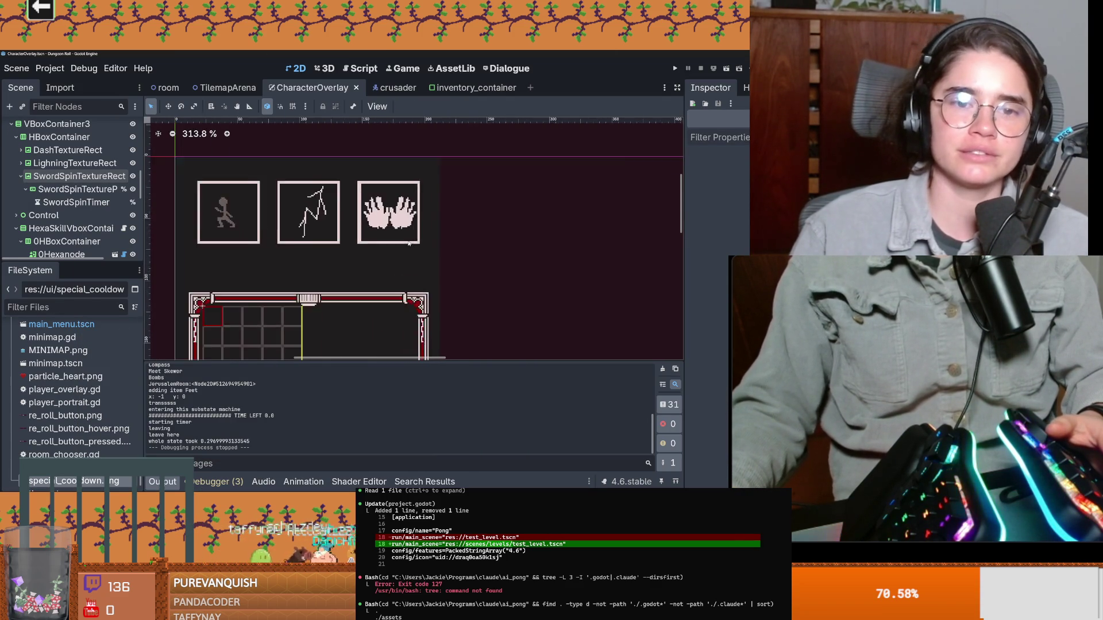
pyautogui.scroll(1, 405, 257)
pyautogui.scroll(2, 389, 284)
pyautogui.scroll(-1, 375, 273)
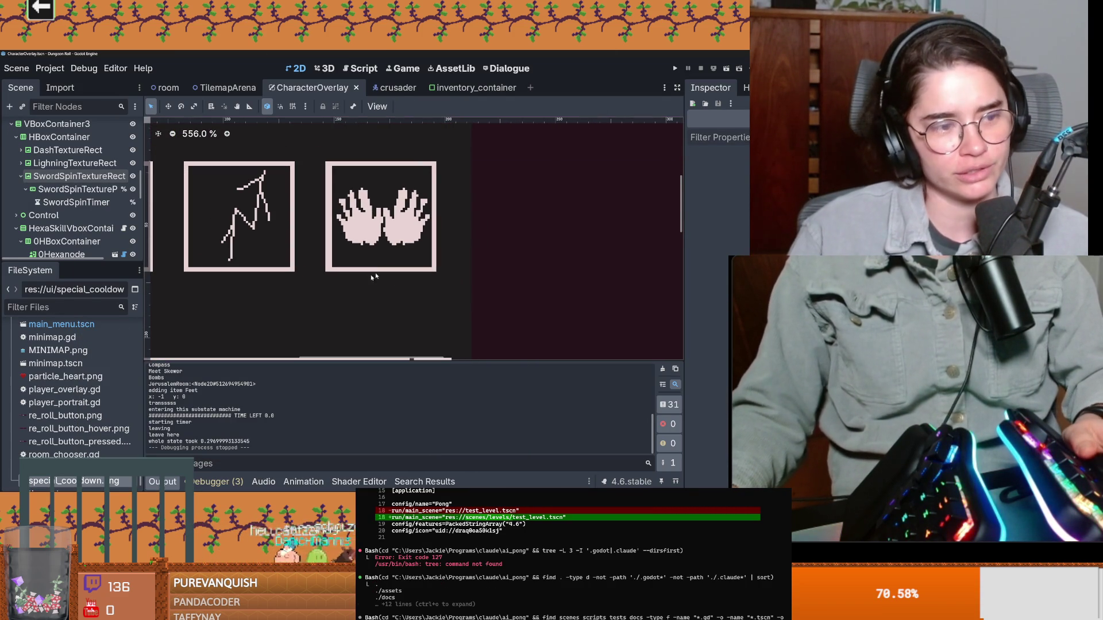
pyautogui.hscroll(-2, 534, 141)
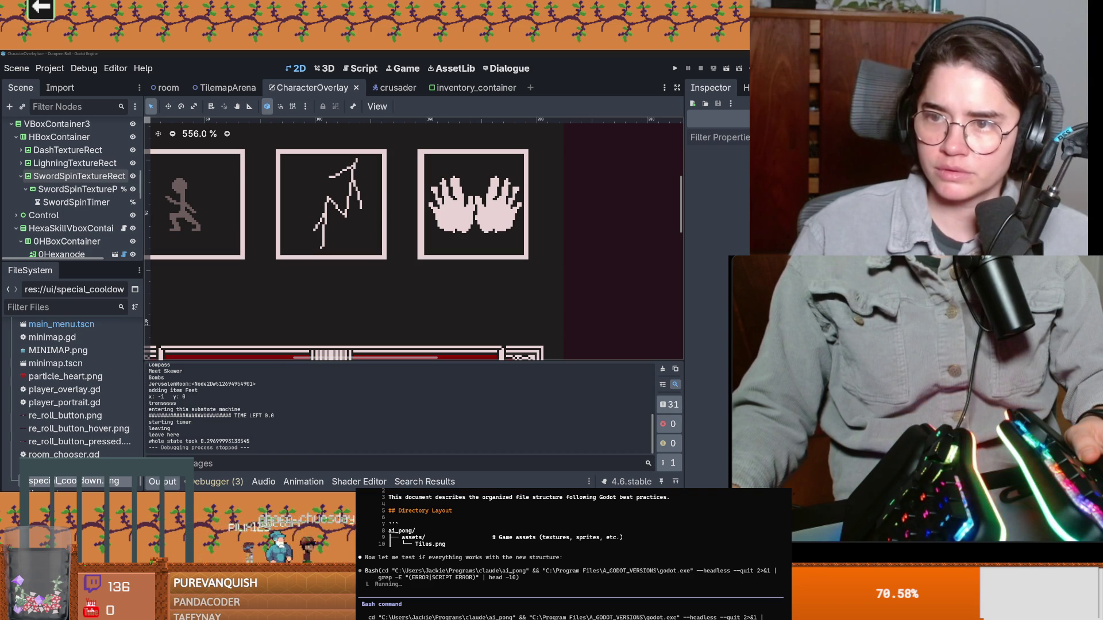
# Switch from Godot to the Obsidian controller design sketches
pyautogui.hotkey('alt', 'Tab')
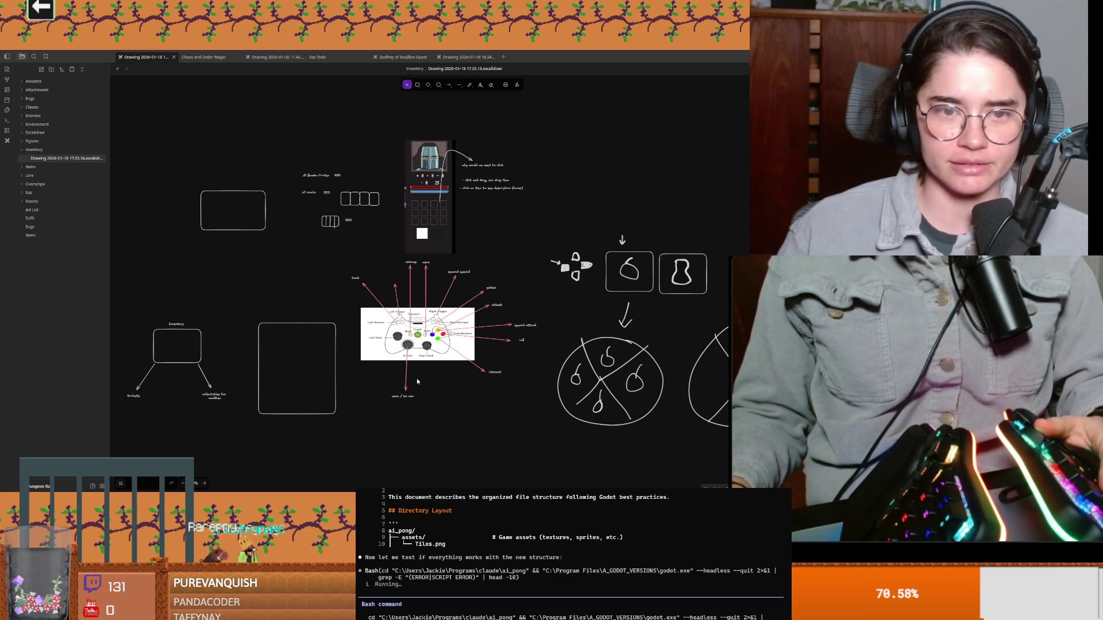
pyautogui.scroll(1, 417, 381)
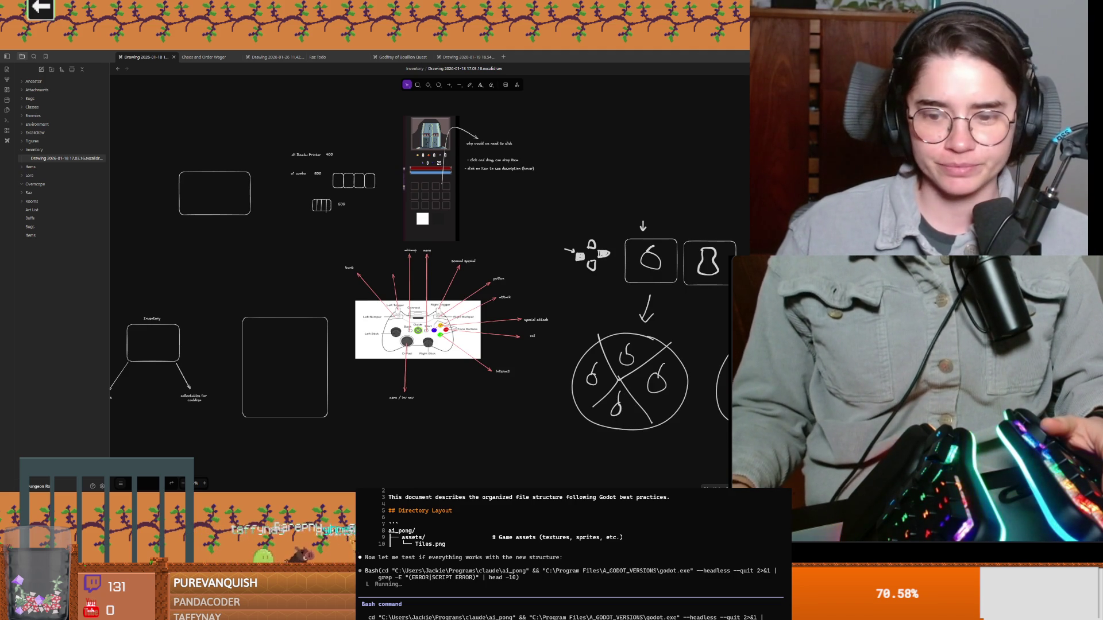
# Copy the 'second special' label beside Left Trigger as 'third special', then shrink the notes window
pyautogui.hotkey('alt', 'Tab')
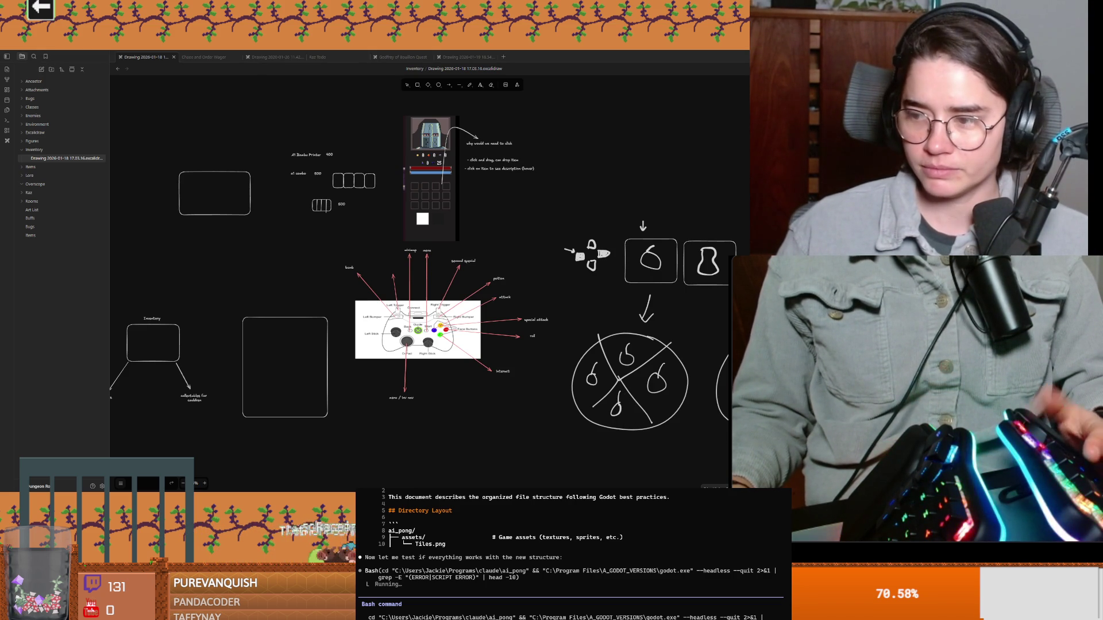
pyautogui.scroll(1, 426, 303)
pyautogui.scroll(1, 425, 303)
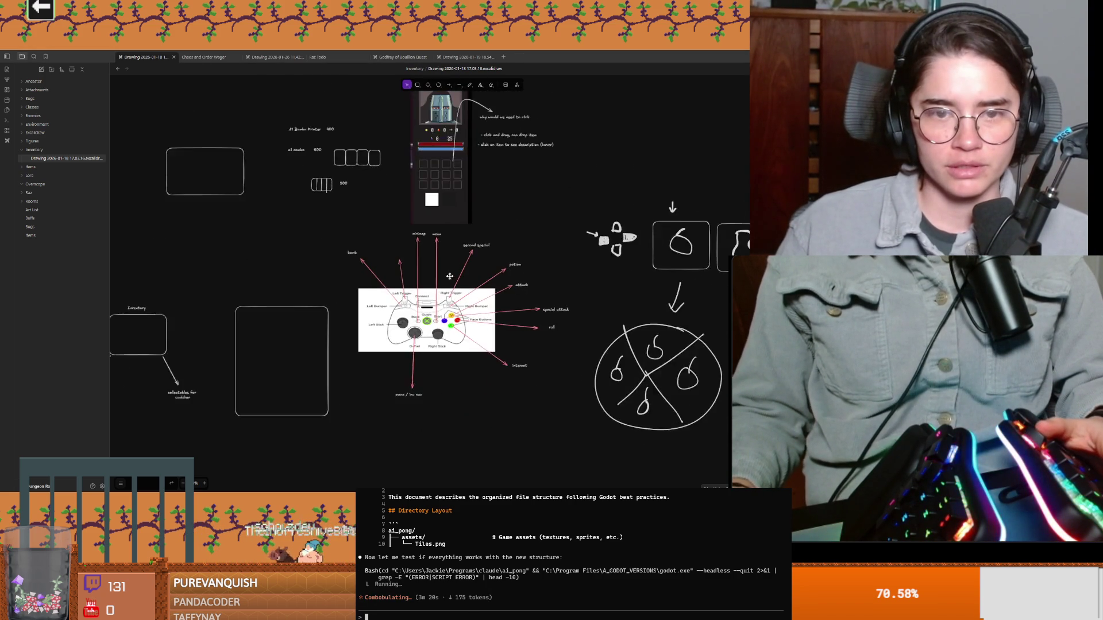
pyautogui.scroll(1, 448, 315)
pyautogui.scroll(1, 484, 329)
pyautogui.scroll(-1, 485, 330)
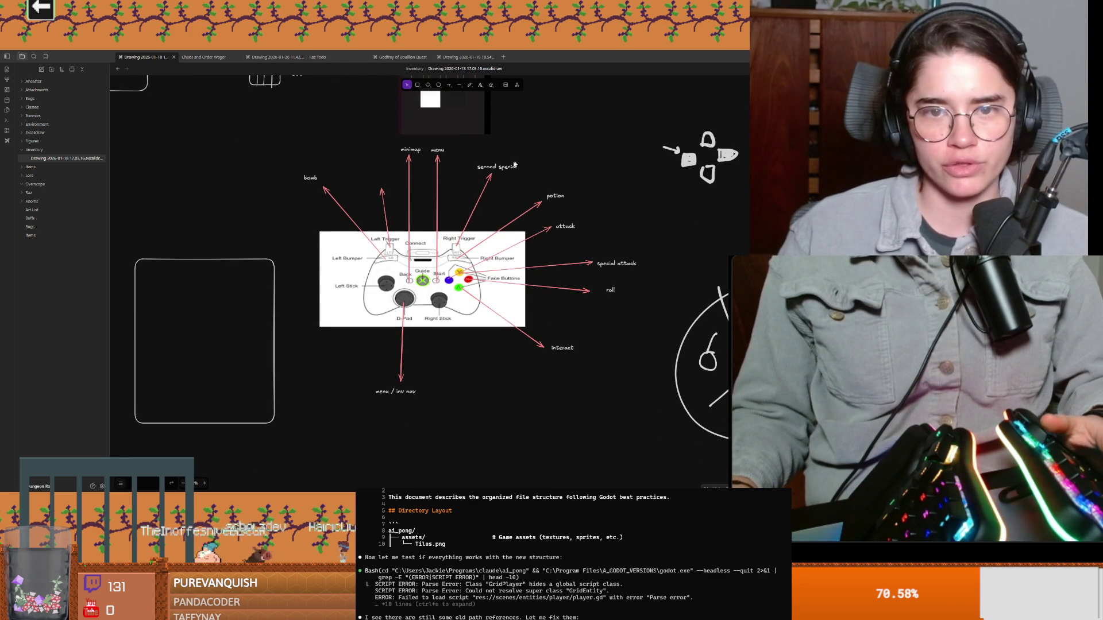
pyautogui.moveTo(497, 167); pyautogui.dragTo(366, 168)
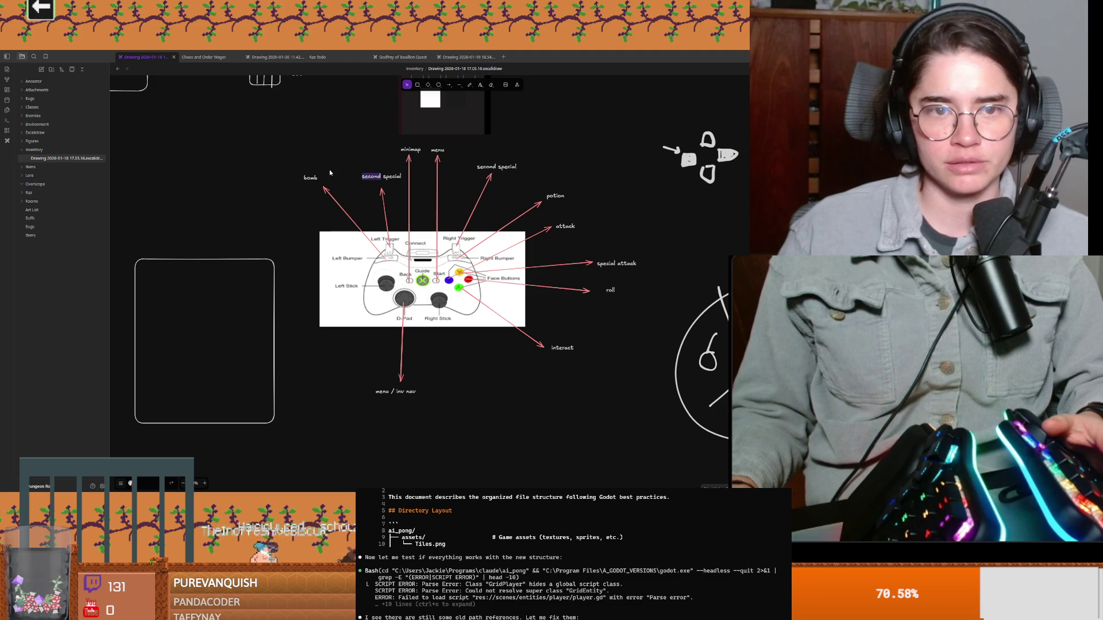
pyautogui.write('third')
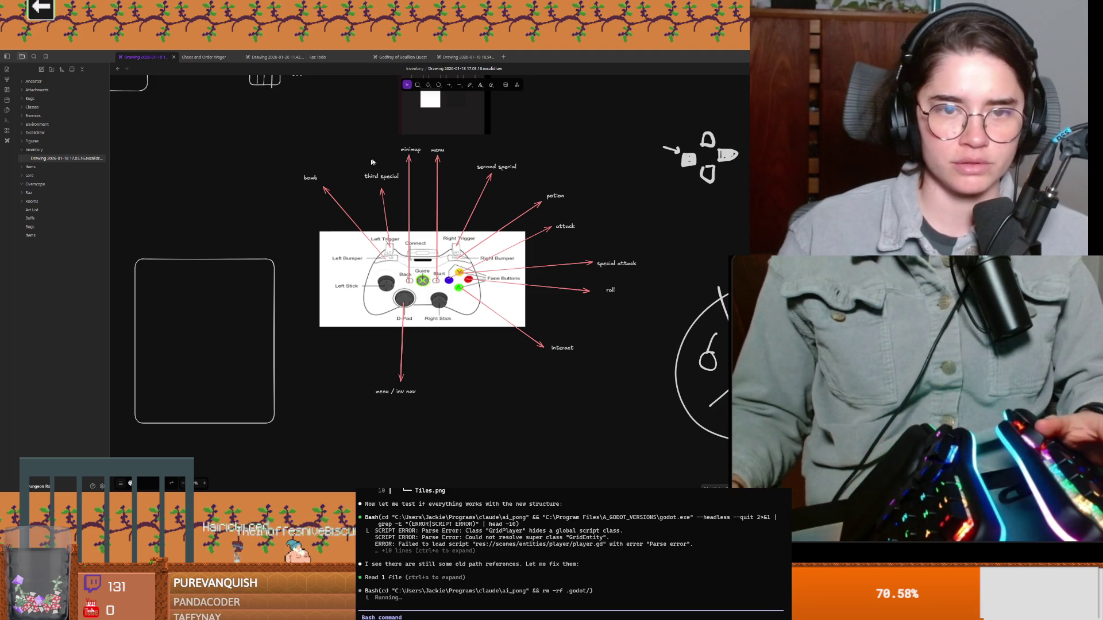
pyautogui.click(393, 176)
pyautogui.click(480, 170)
pyautogui.moveTo(490, 71); pyautogui.dragTo(452, 121)
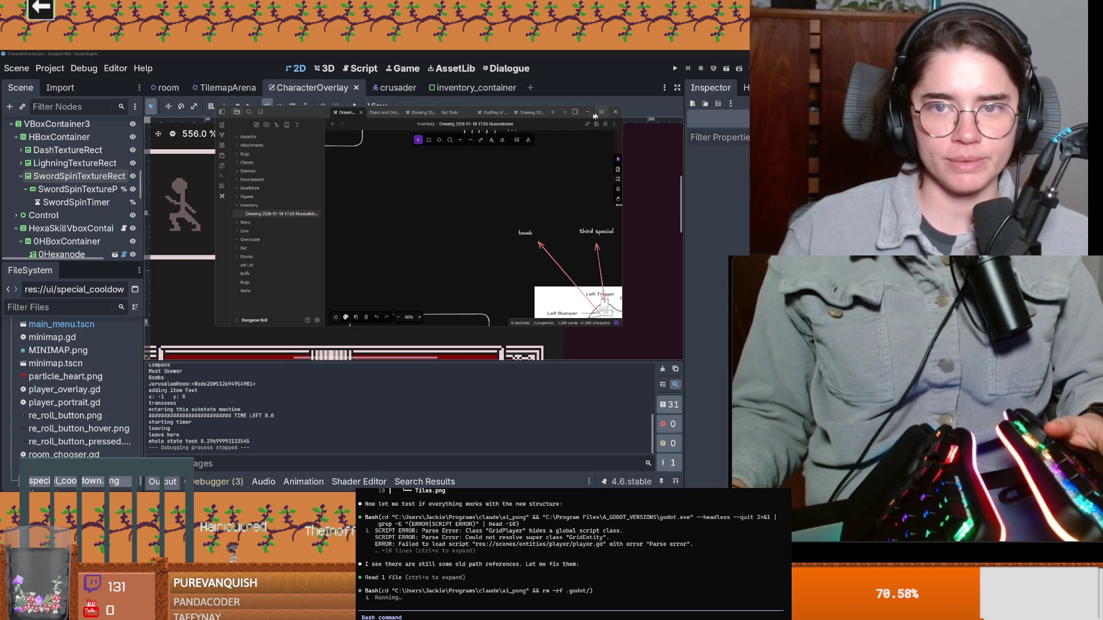
# Minimize the notes window, save the overlay scene and cancel an accidental Find in Files
pyautogui.click(595, 115)
pyautogui.hotkey('ctrl', 's')
pyautogui.click(49, 68)
pyautogui.hotkey('ctrl', 'shift', 'f')
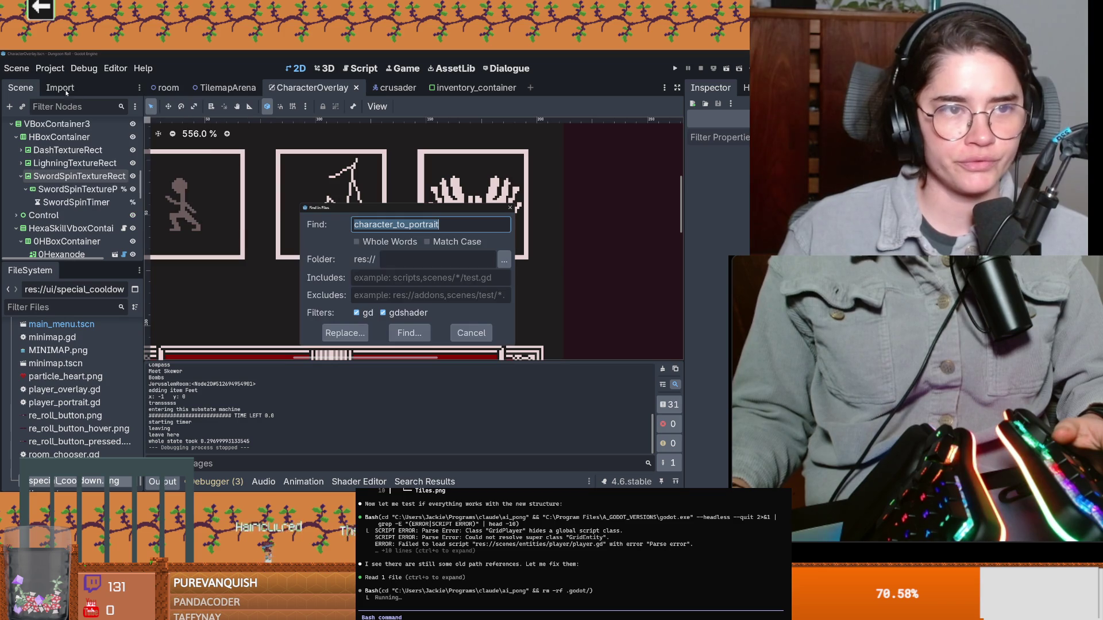
pyautogui.click(472, 333)
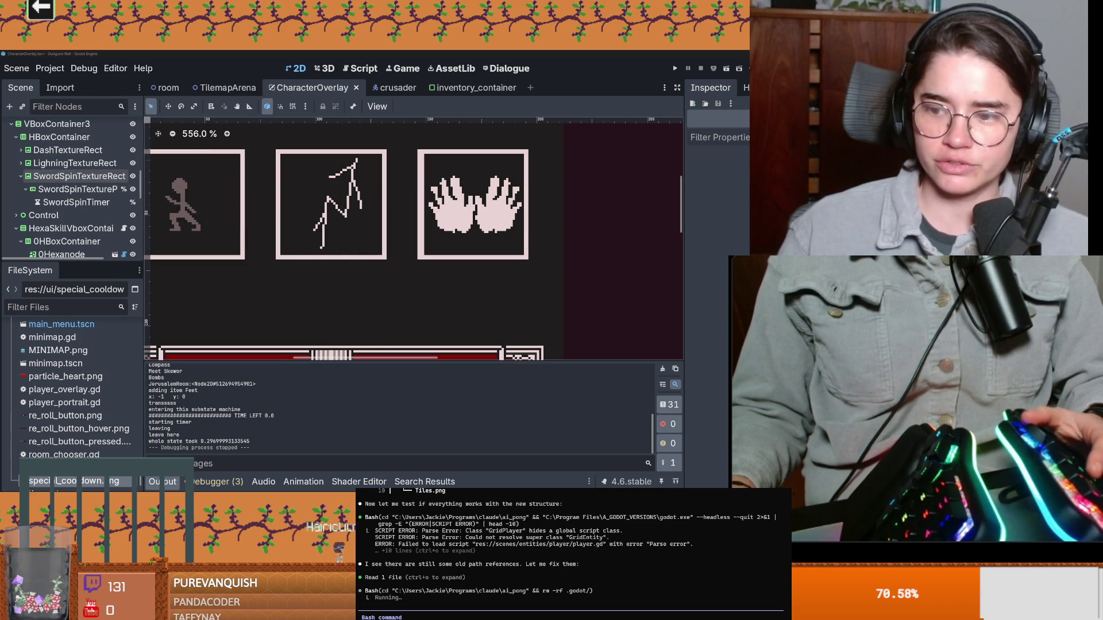
# Browse Project Settings through Localization, Autoload and Input Map, then close it
pyautogui.click(49, 69)
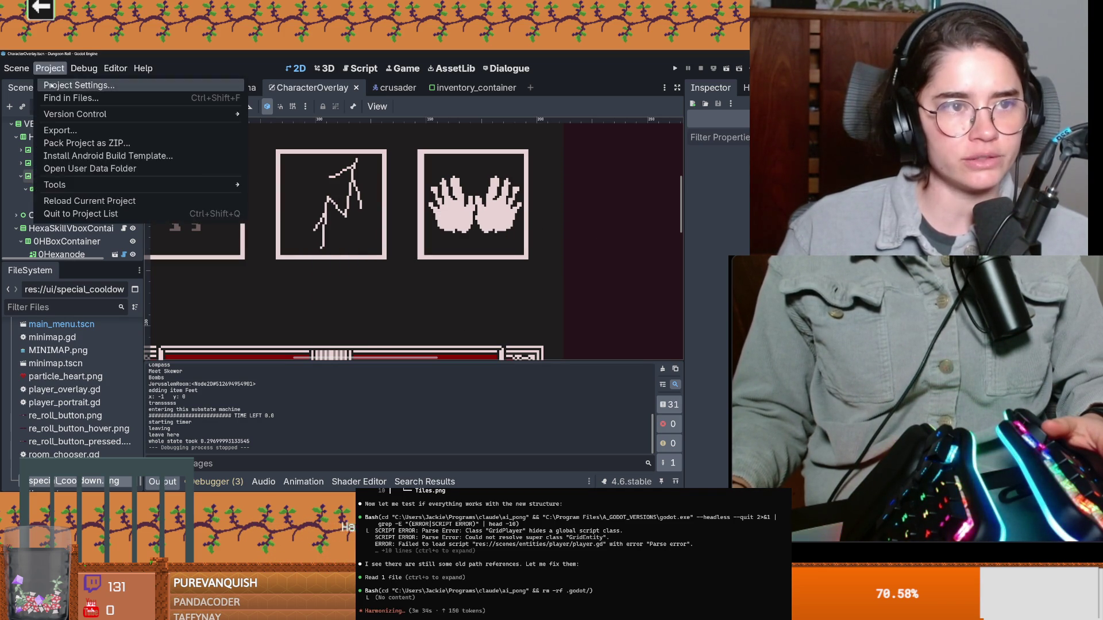
pyautogui.click(82, 81)
pyautogui.click(303, 152)
pyautogui.click(356, 151)
pyautogui.click(251, 151)
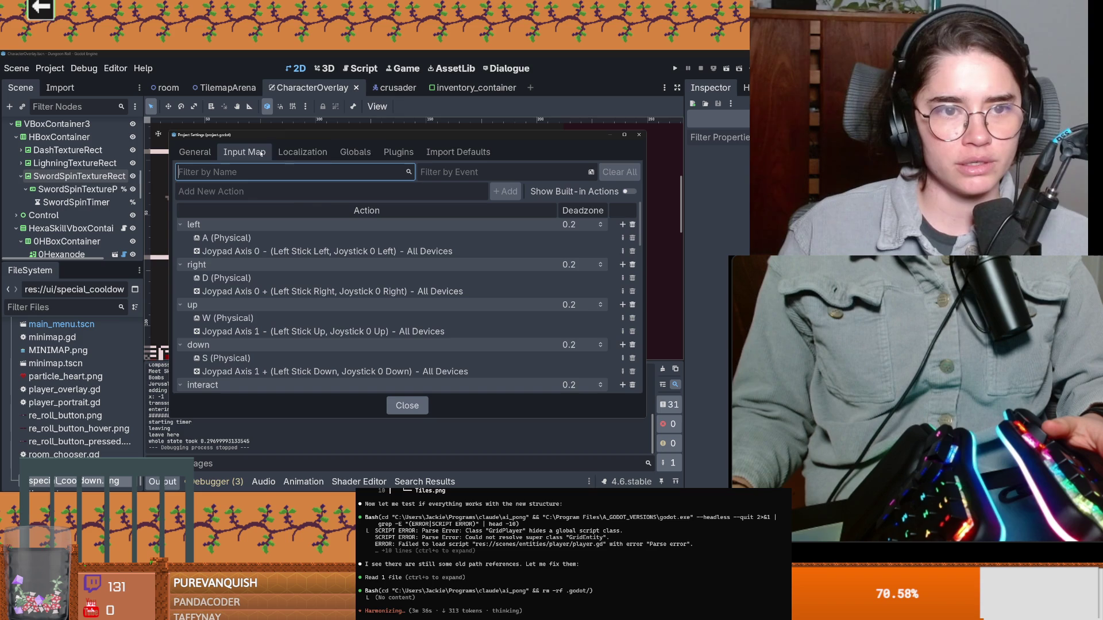
pyautogui.click(638, 135)
# Reopen the Input Map to review the action bindings, then switch to the Pong test level window
pyautogui.click(50, 68)
pyautogui.click(78, 84)
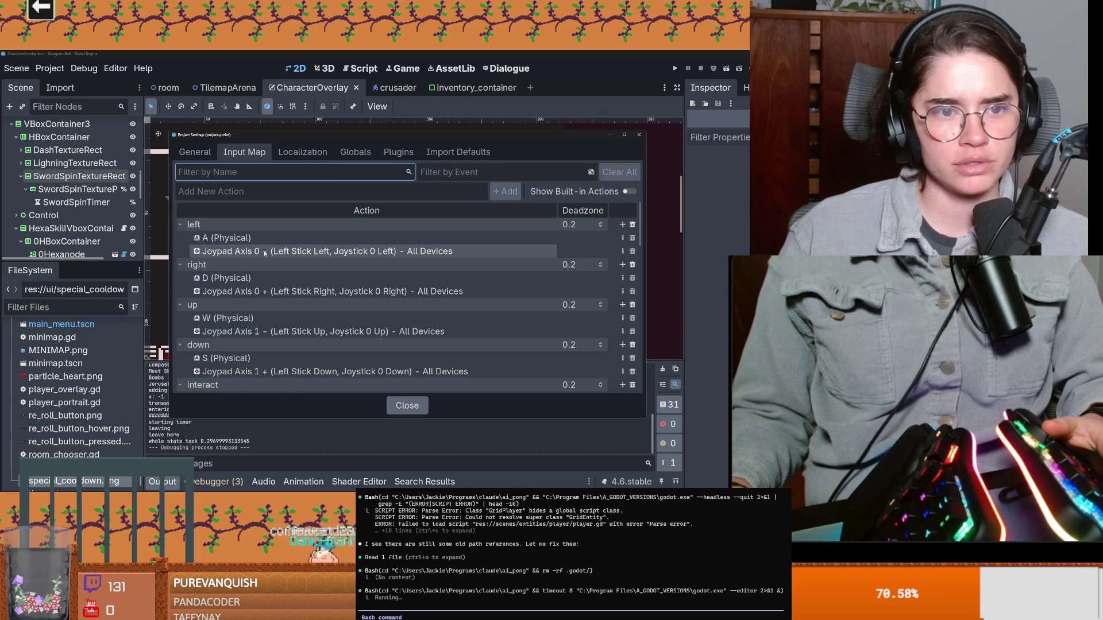
pyautogui.scroll(-2, 265, 263)
pyautogui.scroll(-2, 265, 263)
pyautogui.scroll(-1, 263, 263)
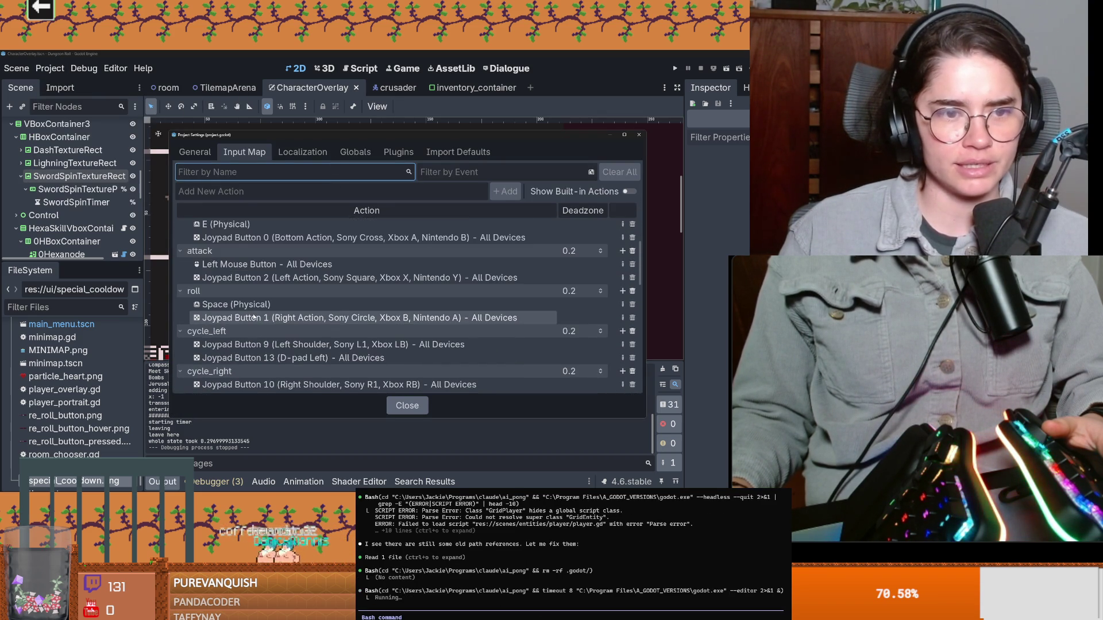
pyautogui.scroll(-3, 232, 303)
pyautogui.scroll(-1, 233, 303)
pyautogui.scroll(-2, 237, 303)
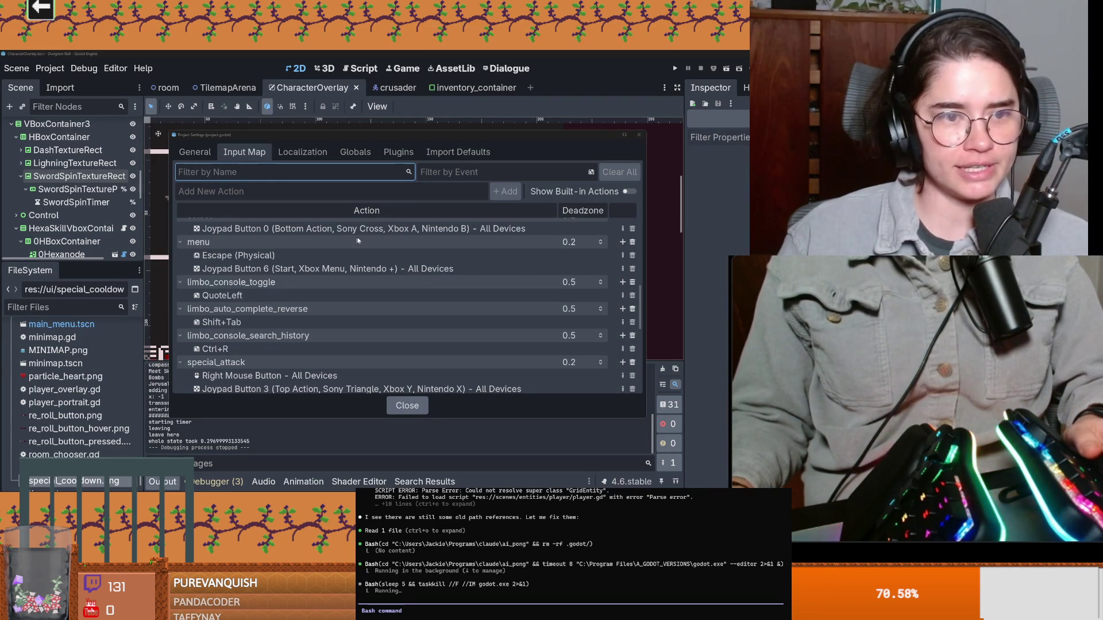
pyautogui.click(407, 405)
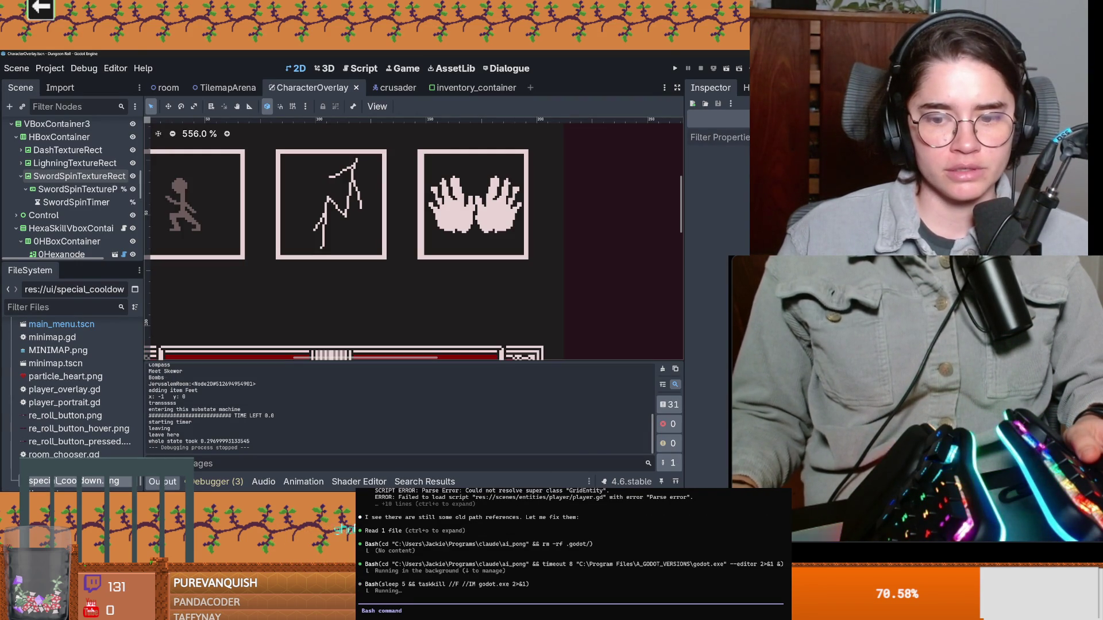
pyautogui.click(603, 466)
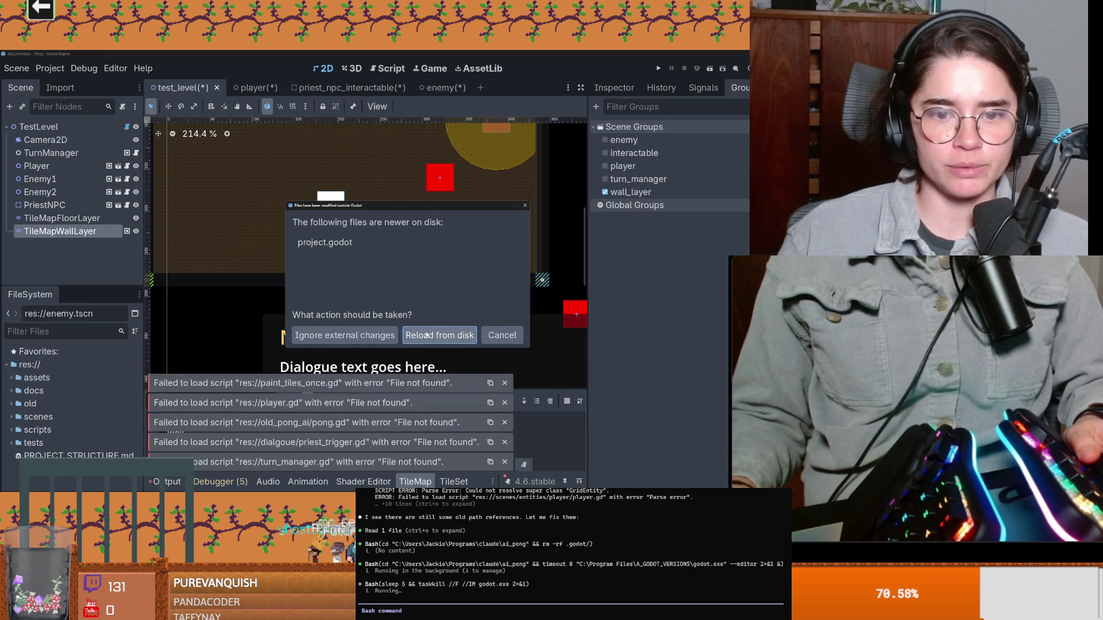
# Dismiss the five file-not-found error notices for the moved scripts
pyautogui.click(503, 382)
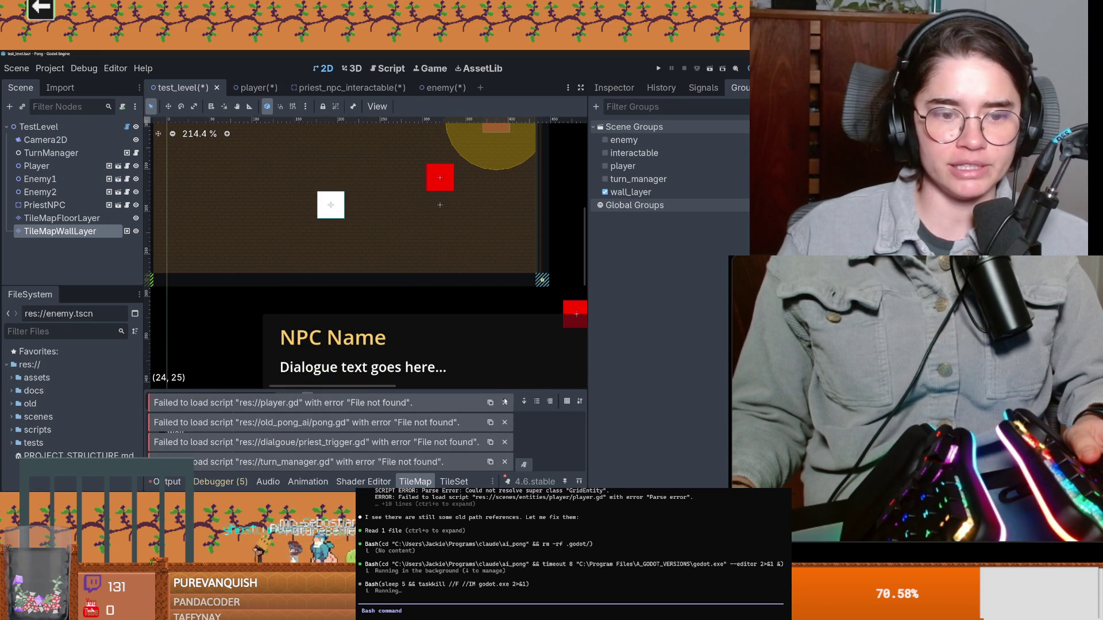
pyautogui.click(504, 402)
pyautogui.click(504, 422)
pyautogui.click(504, 442)
pyautogui.click(503, 462)
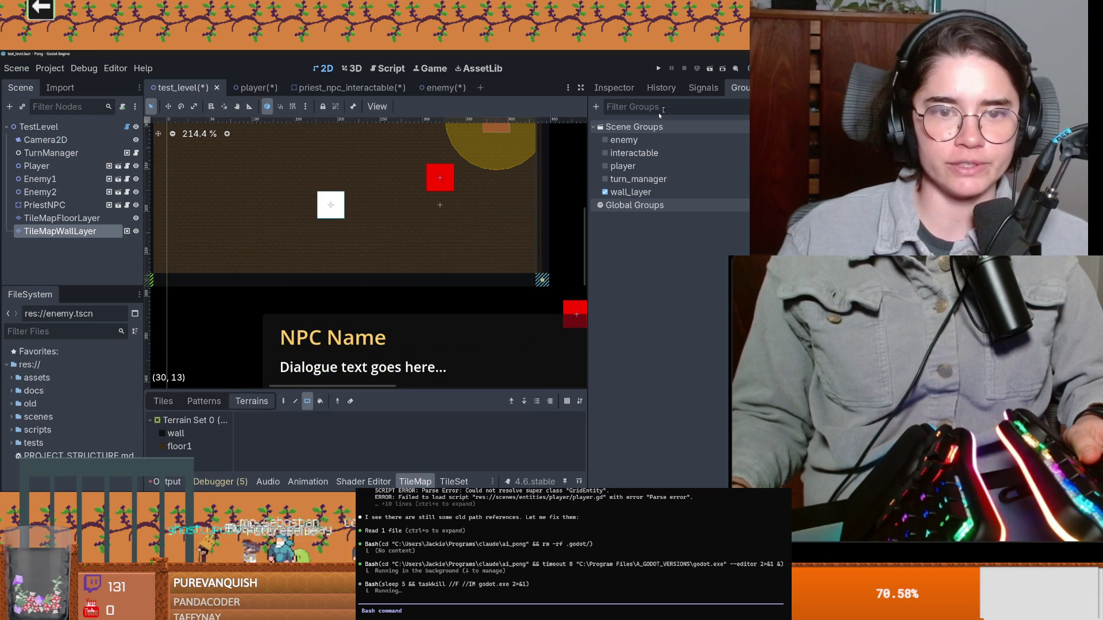
# Close the NPC and other open scenes with Don't Save, then expand the old folder showing pong.gd and pong.tscn
pyautogui.click(658, 68)
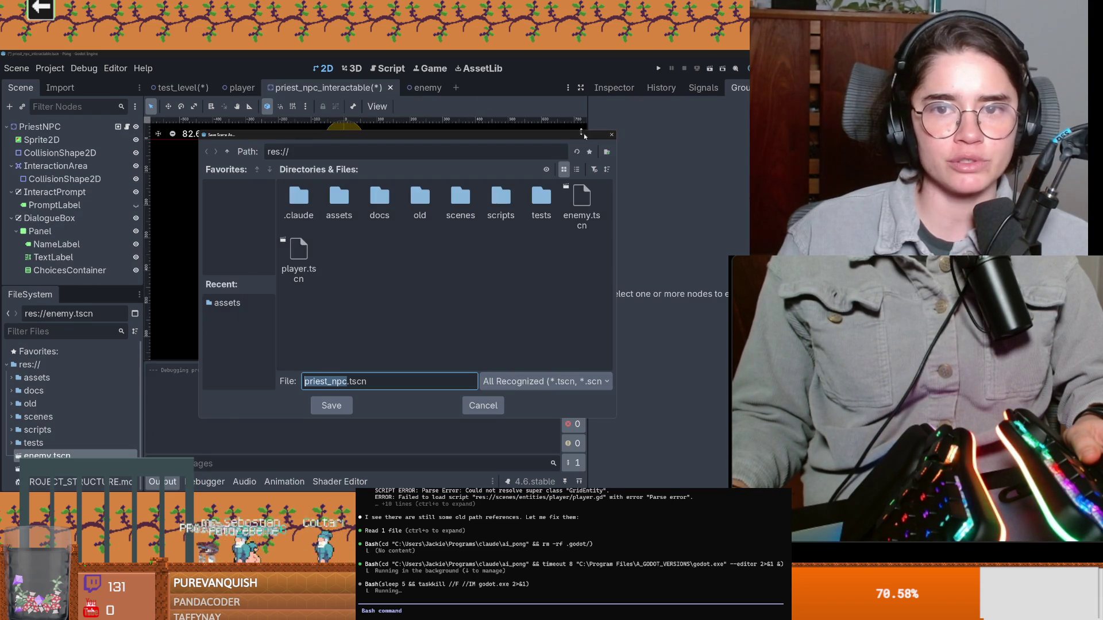
pyautogui.press('Return')
pyautogui.click(407, 302)
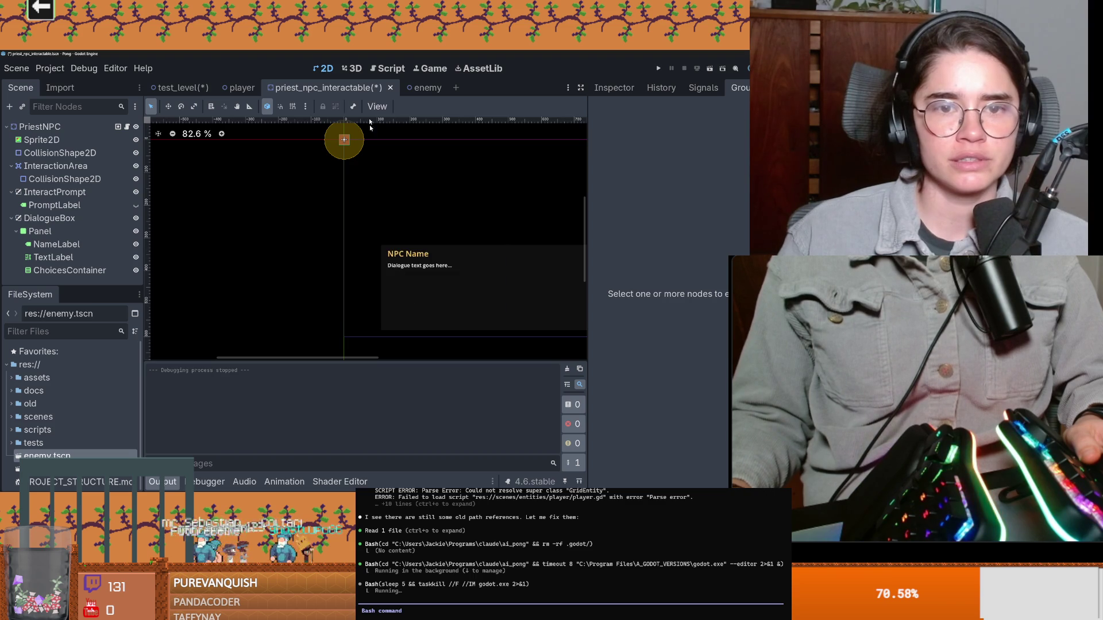
pyautogui.click(389, 88)
pyautogui.click(488, 305)
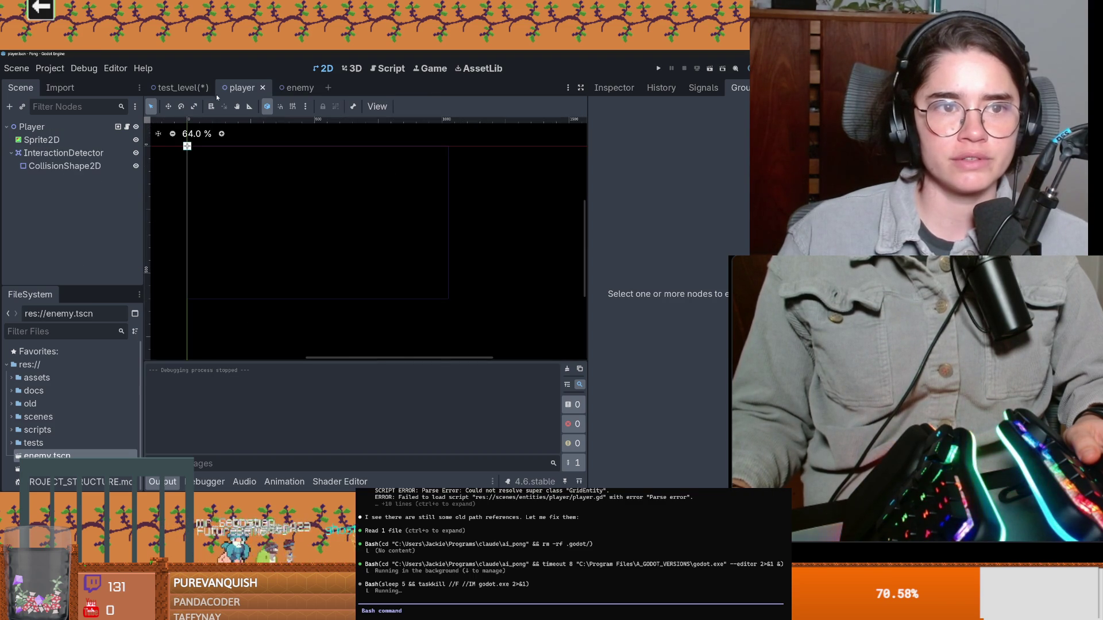
pyautogui.click(191, 88)
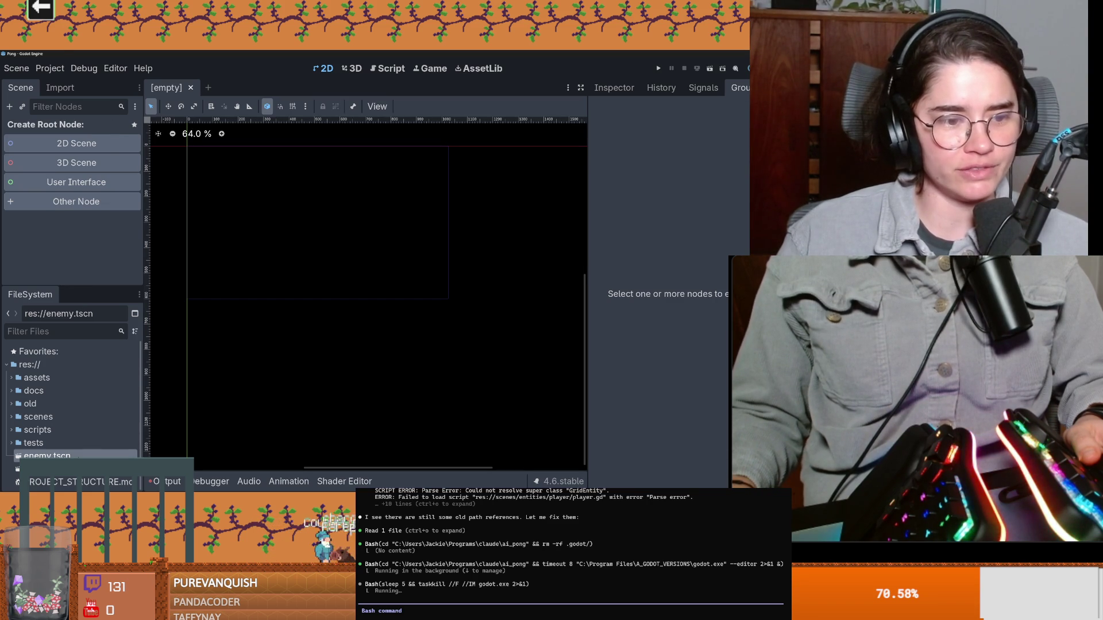
pyautogui.click(10, 403)
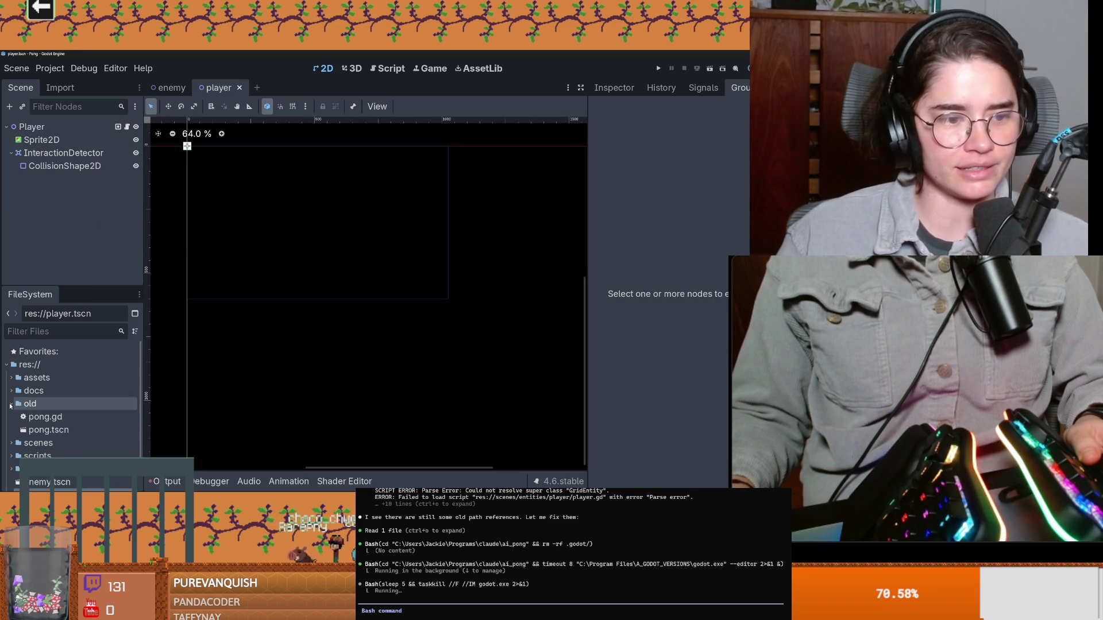
# Expand the scenes, entities and enemies folders in the FileSystem dock
pyautogui.click(10, 392)
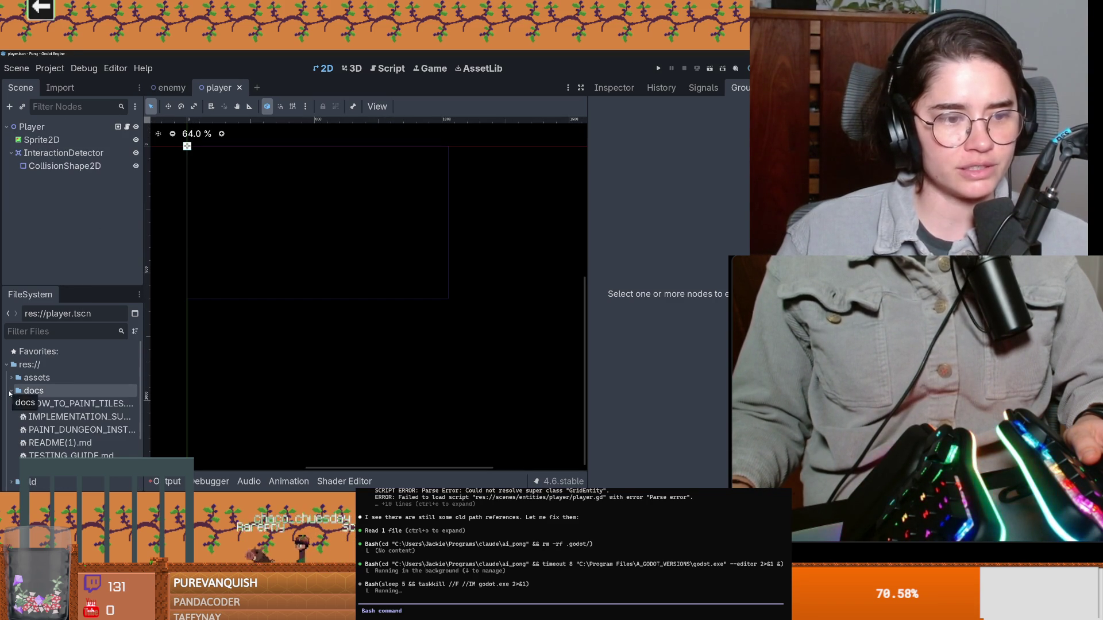
pyautogui.click(11, 391)
pyautogui.click(11, 417)
pyautogui.scroll(-1, 18, 413)
pyautogui.click(16, 394)
pyautogui.scroll(-1, 26, 400)
pyautogui.click(22, 377)
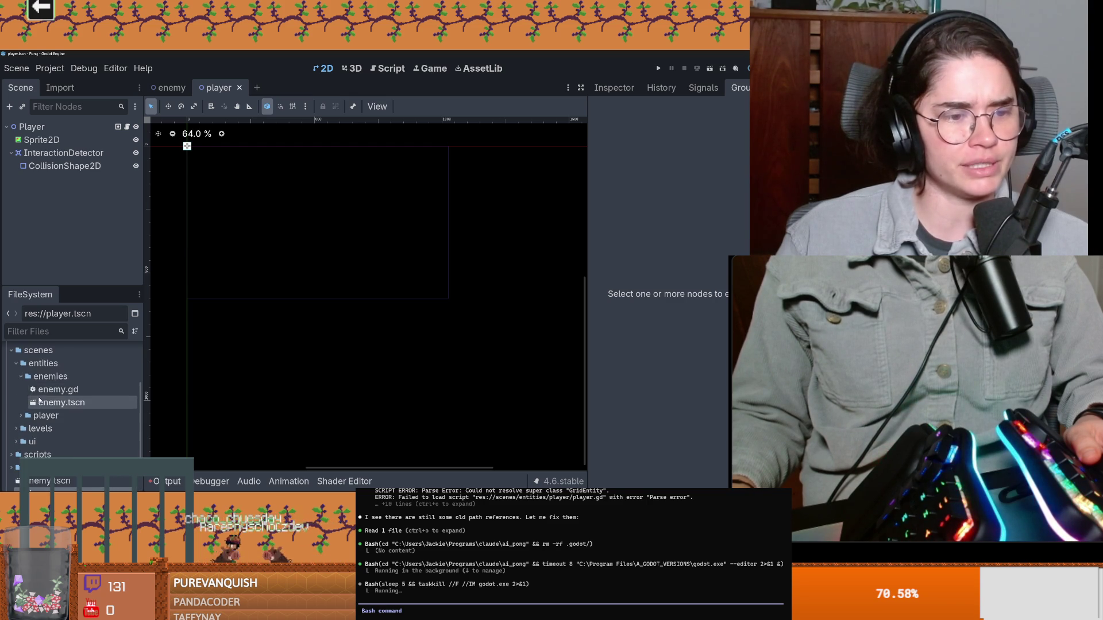
# Remove the stray enemy.tscn that landed at the project root
pyautogui.moveTo(39, 402); pyautogui.dragTo(25, 455)
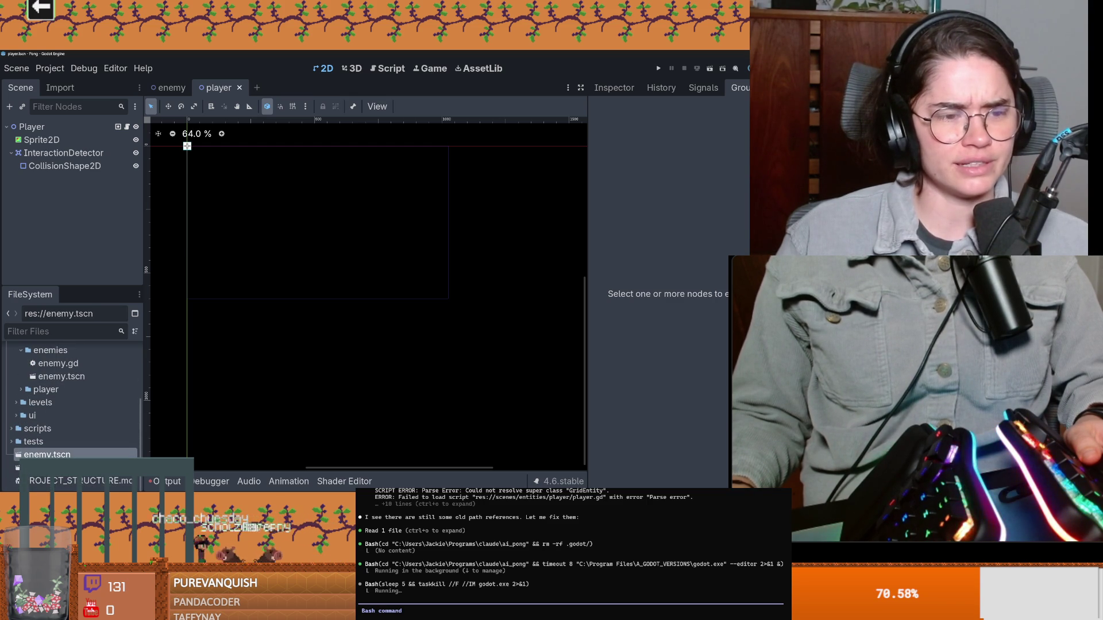
pyautogui.click(34, 467)
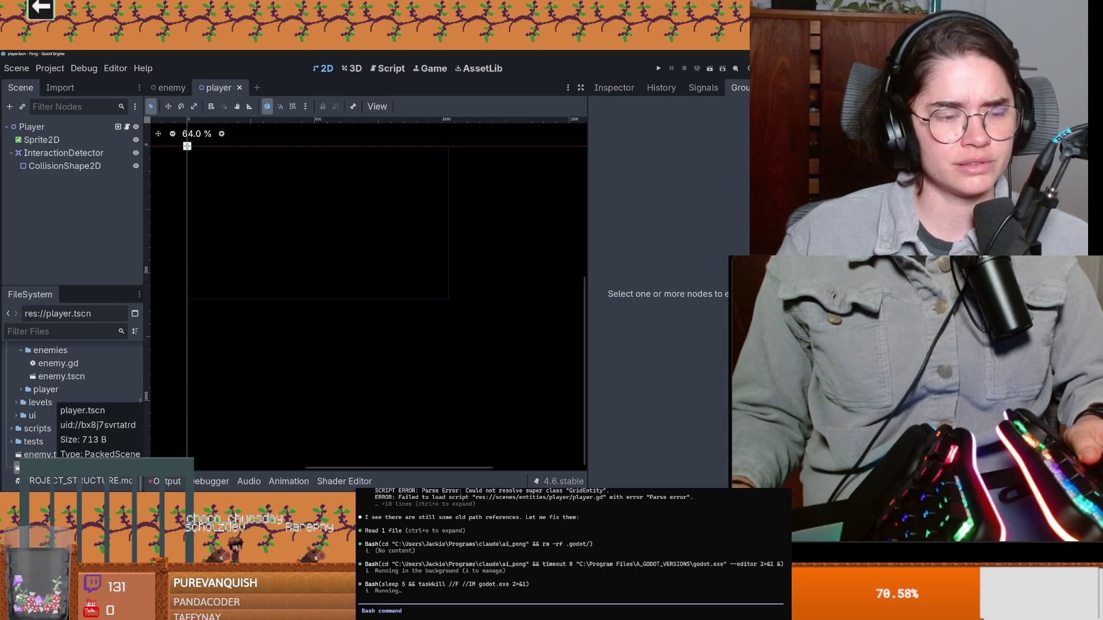
pyautogui.click(19, 389)
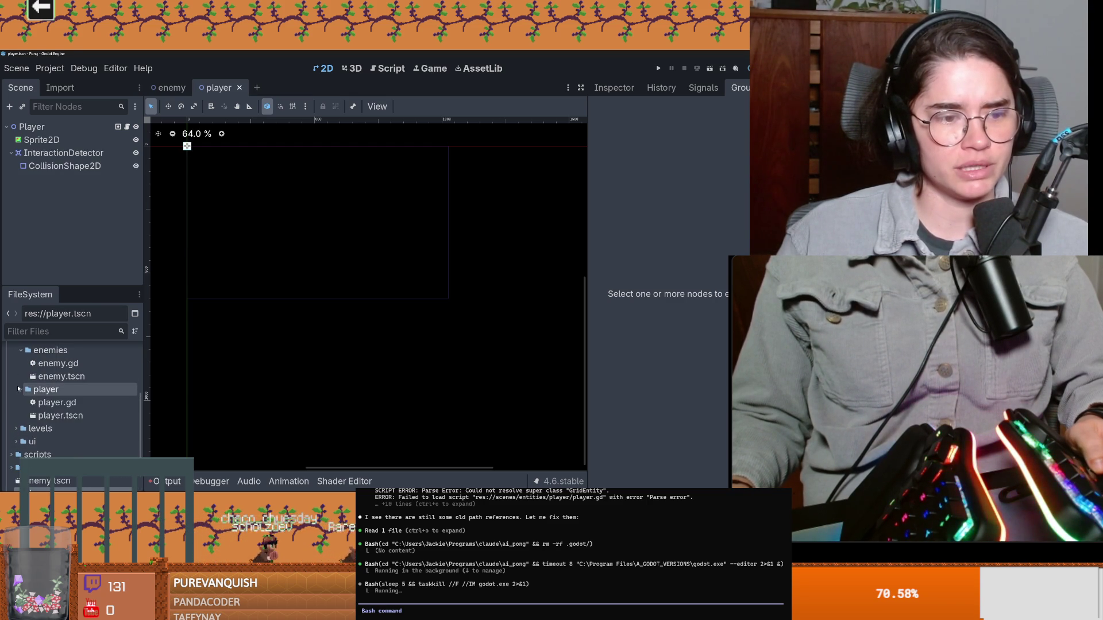
pyautogui.click(39, 454)
pyautogui.rightClick(43, 454)
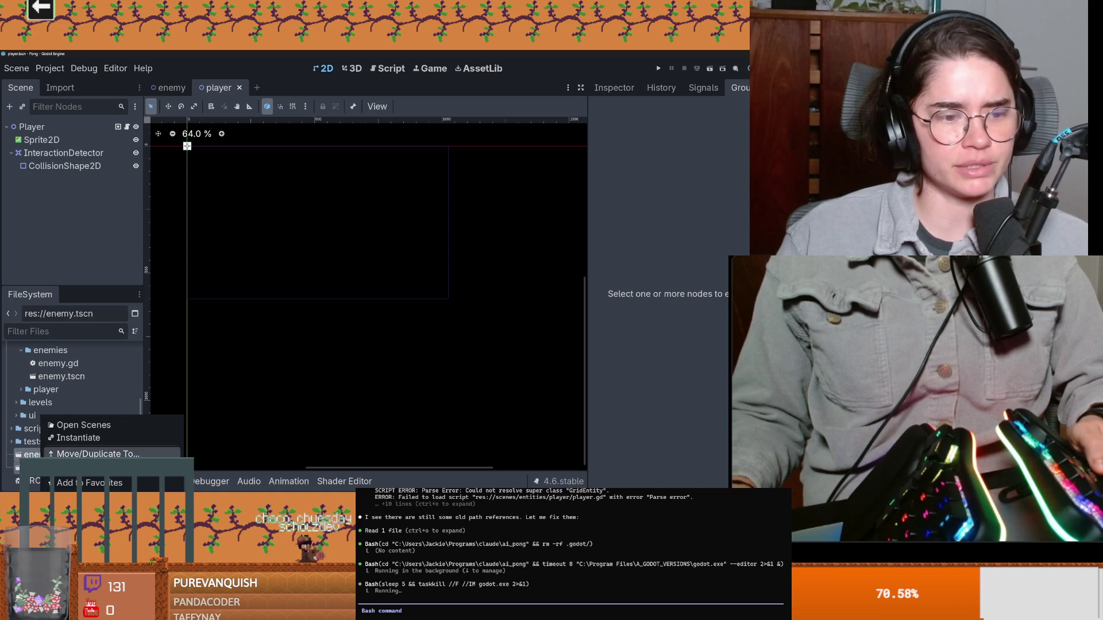
pyautogui.press('Delete')
pyautogui.click(318, 324)
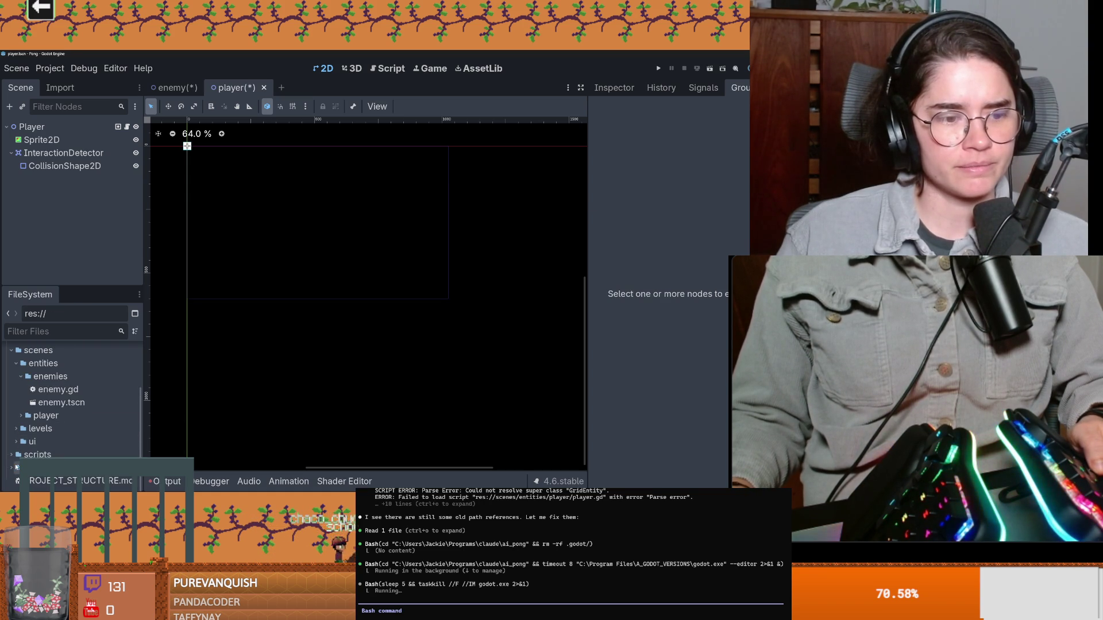
pyautogui.scroll(-1, 60, 459)
# Save the player scene and close the enemy scene with Don't Save
pyautogui.doubleClick(26, 454)
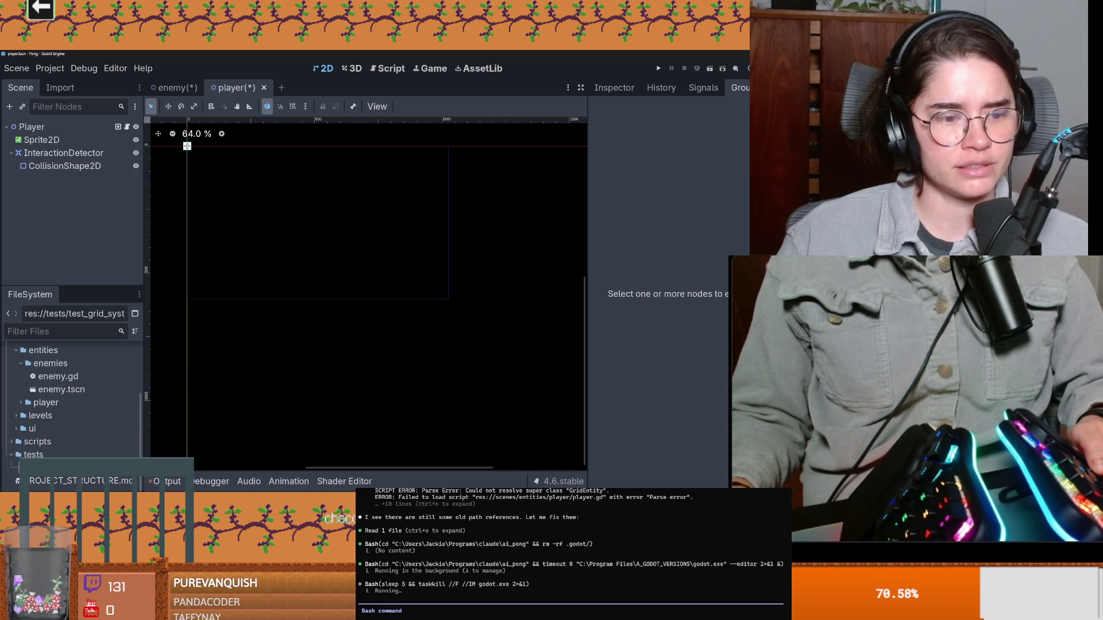
pyautogui.scroll(1, 13, 462)
pyautogui.scroll(-2, 61, 454)
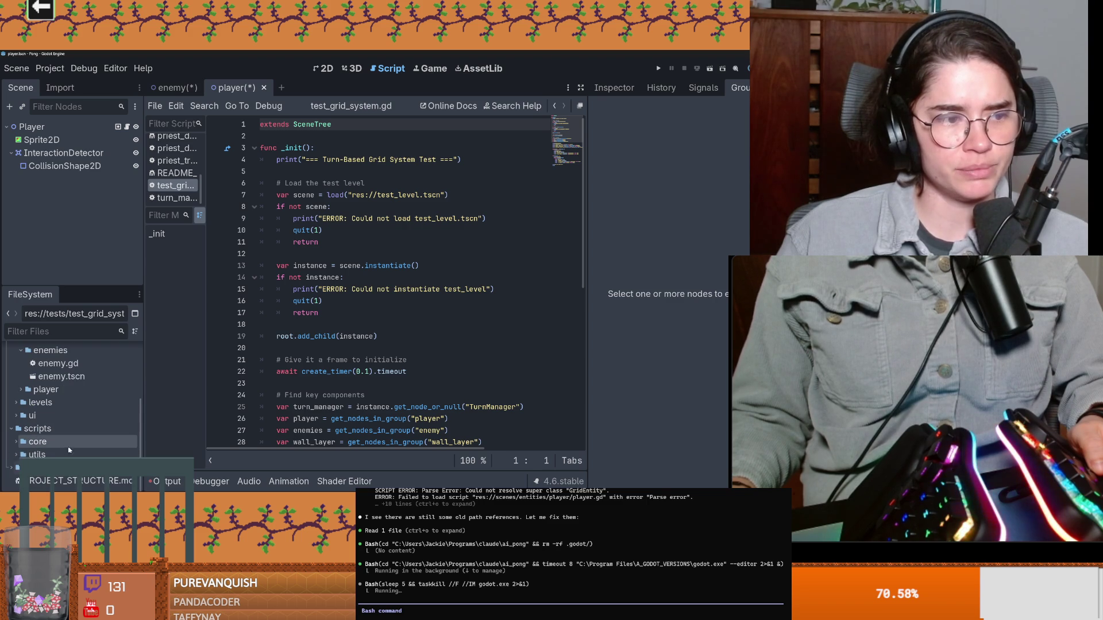
pyautogui.scroll(5, 86, 409)
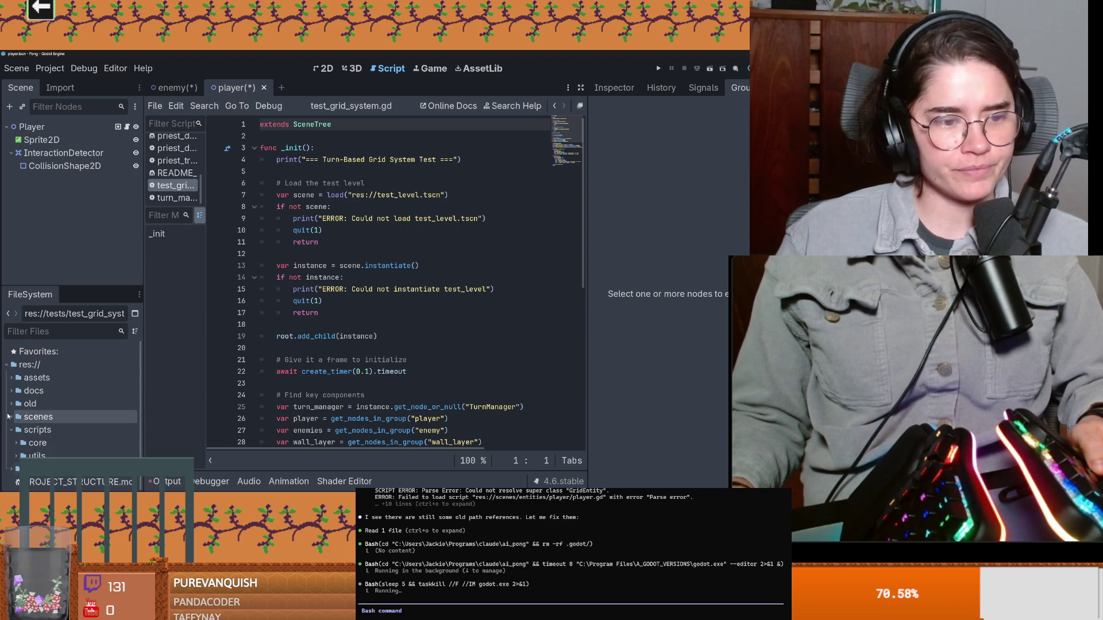
pyautogui.hotkey('ctrl', 's')
pyautogui.moveTo(143, 420); pyautogui.dragTo(188, 420)
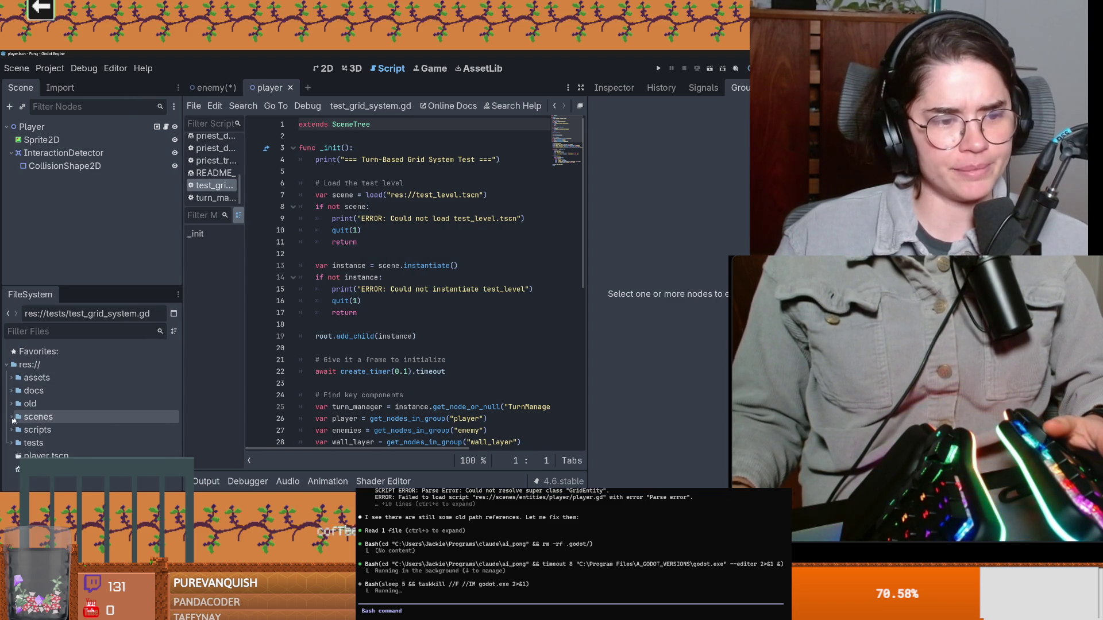
pyautogui.click(215, 87)
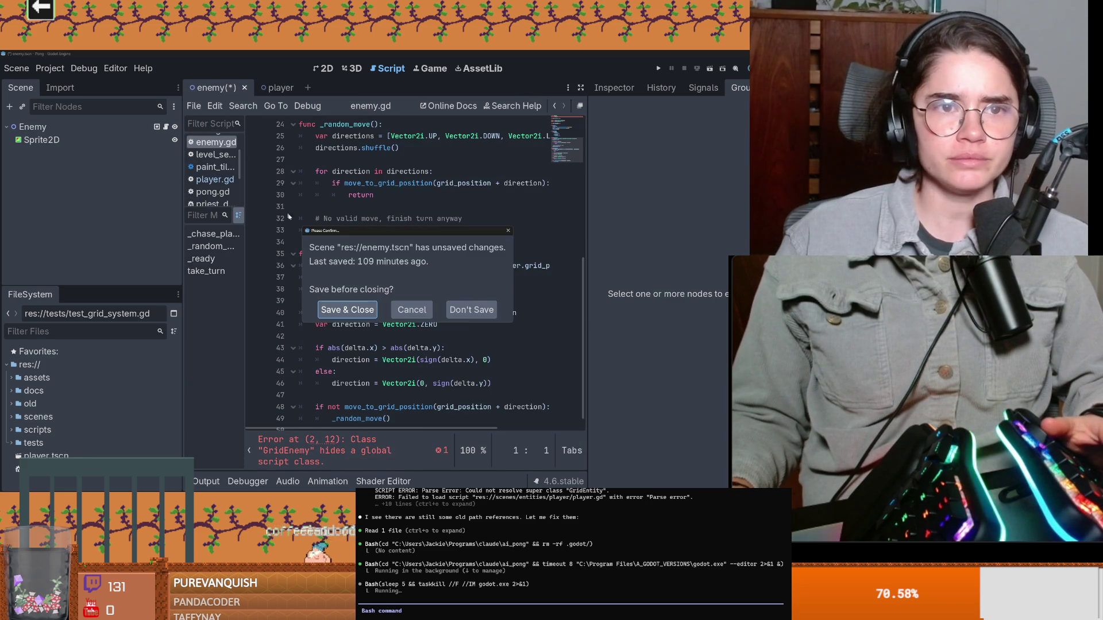
pyautogui.click(471, 309)
# Load scenes/levels/test_level.tscn and launch it with F6
pyautogui.click(19, 417)
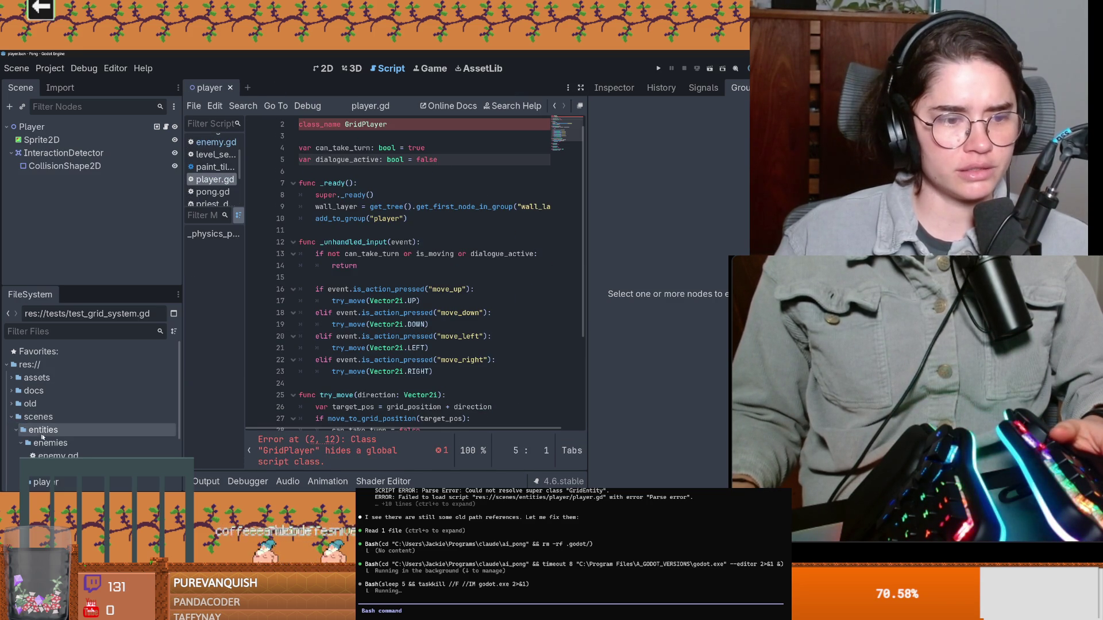
pyautogui.click(15, 430)
pyautogui.doubleClick(60, 456)
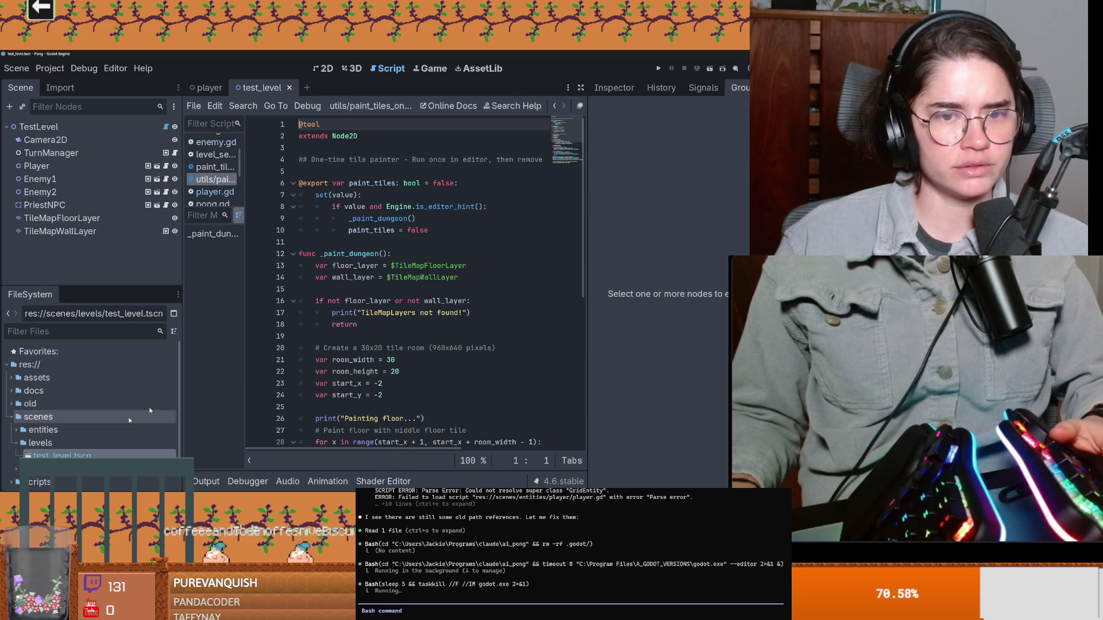
pyautogui.click(700, 71)
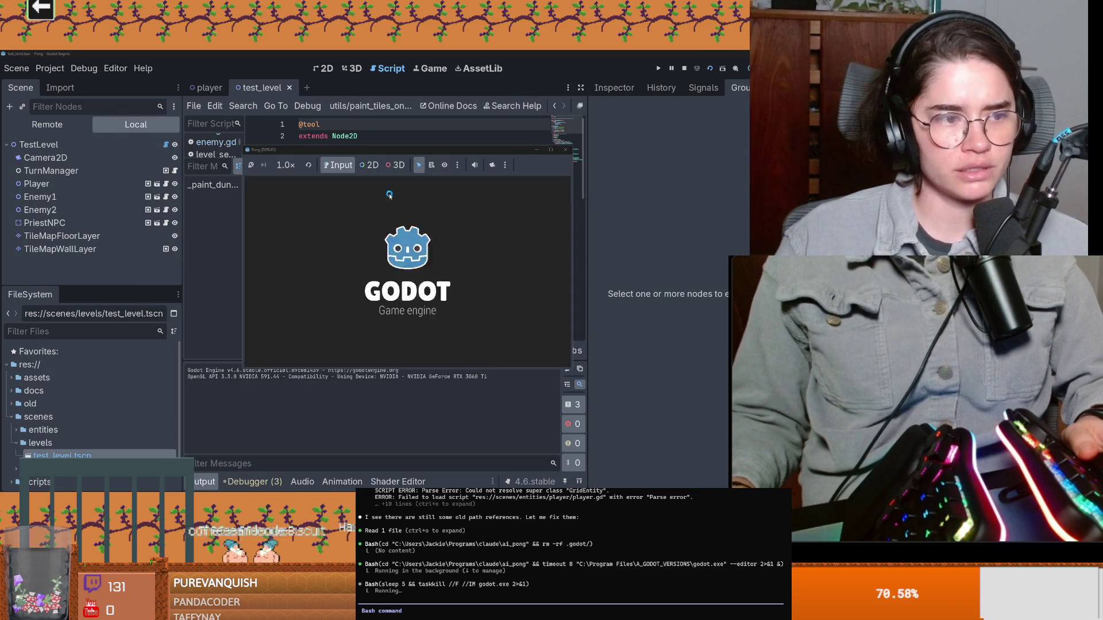
# Walk the player around the running test level with the arrow keys, up to the right edge and back
pyautogui.click(551, 153)
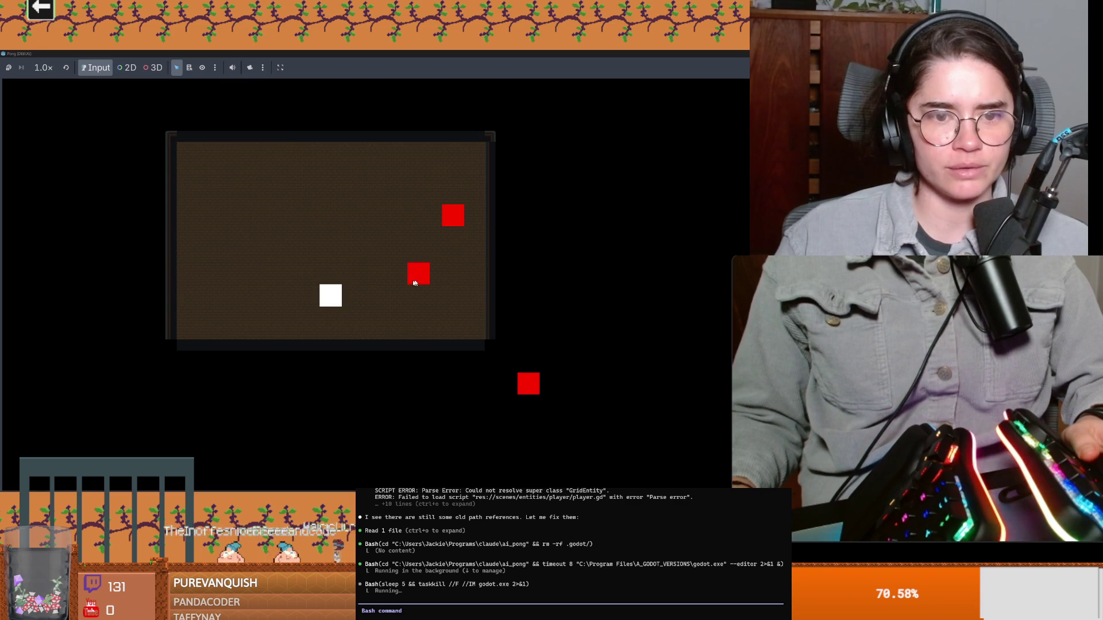
pyautogui.press('Right')
pyautogui.press('Up')
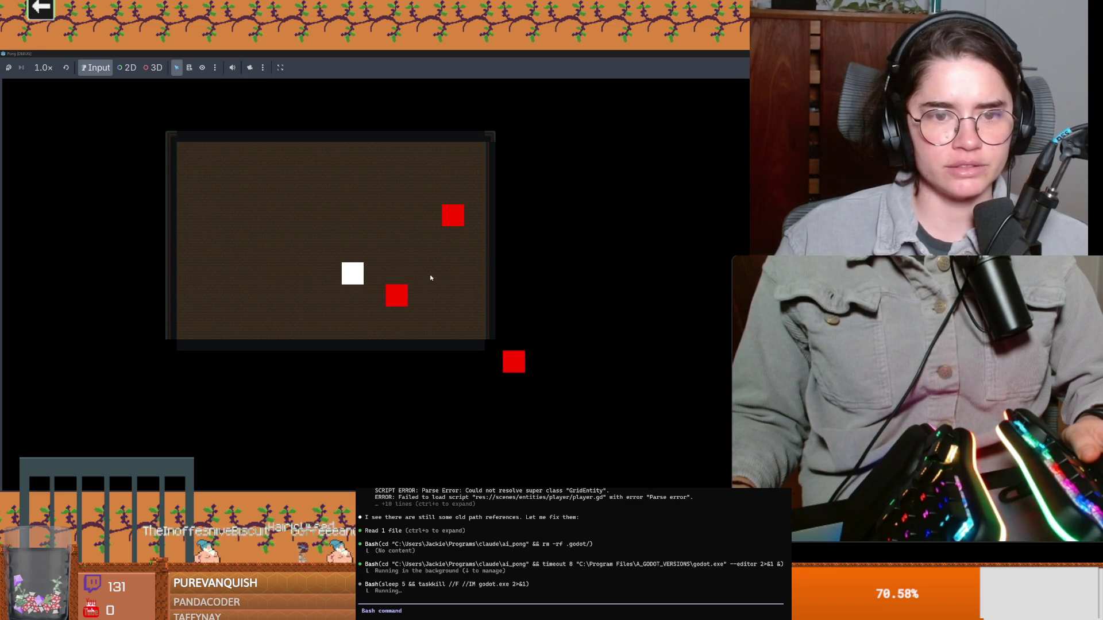
pyautogui.press('Up')
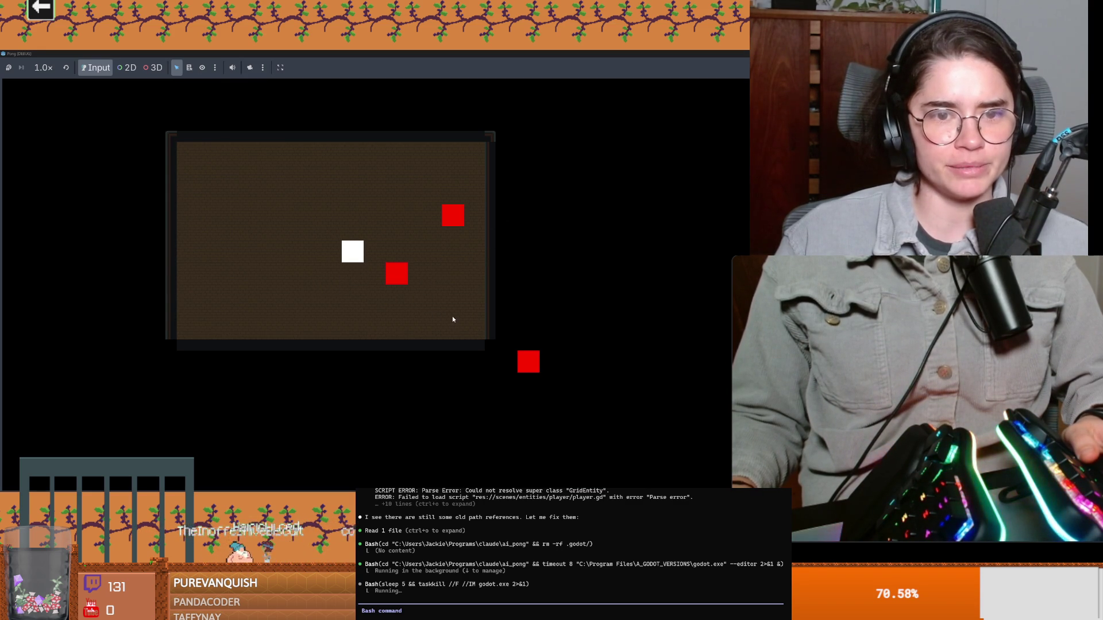
pyautogui.press('Up')
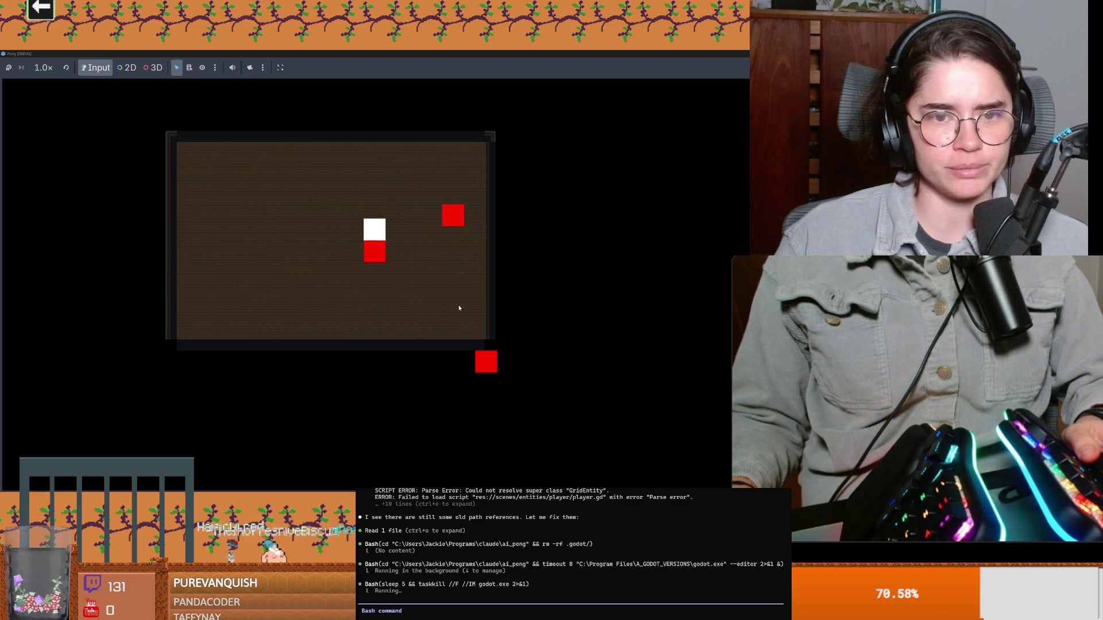
pyautogui.press('Right')
pyautogui.press('Right')
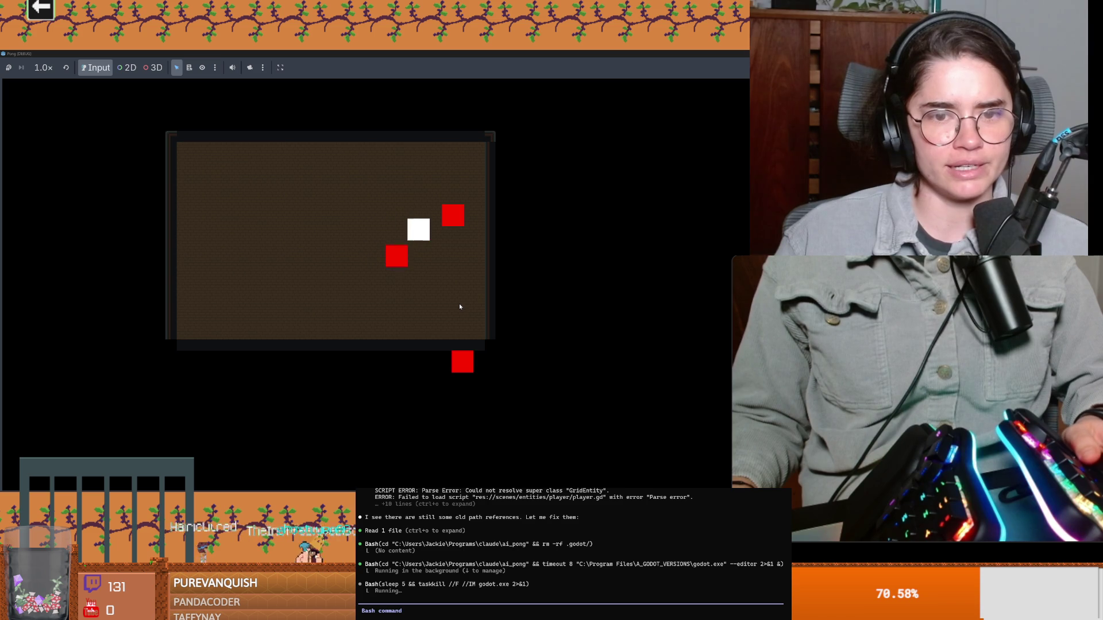
pyautogui.press('Up')
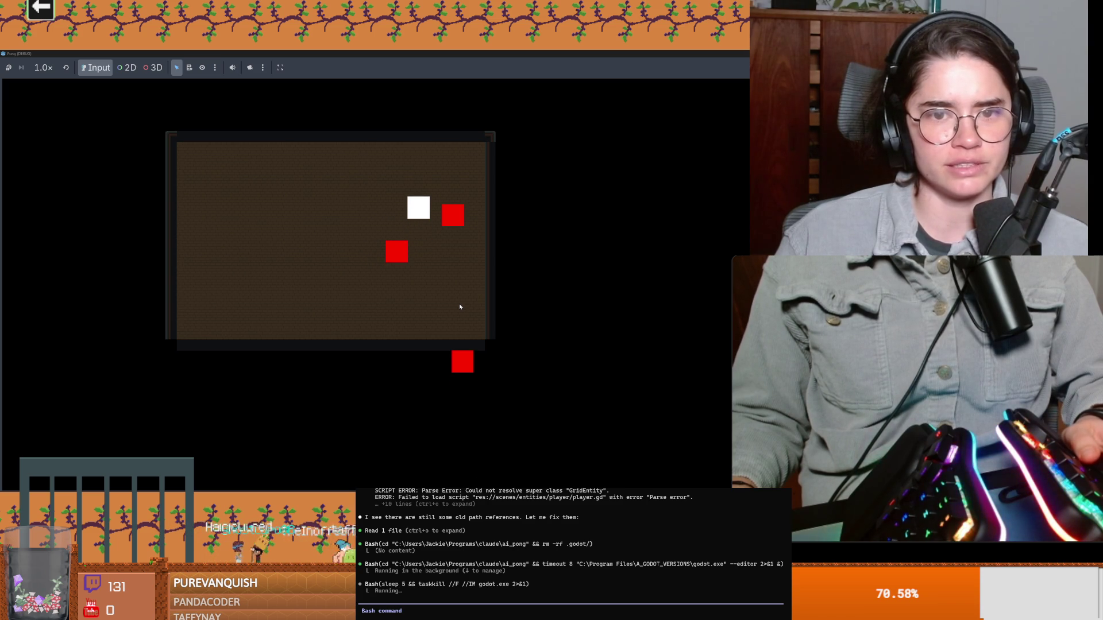
pyautogui.press('Right')
pyautogui.press('Left')
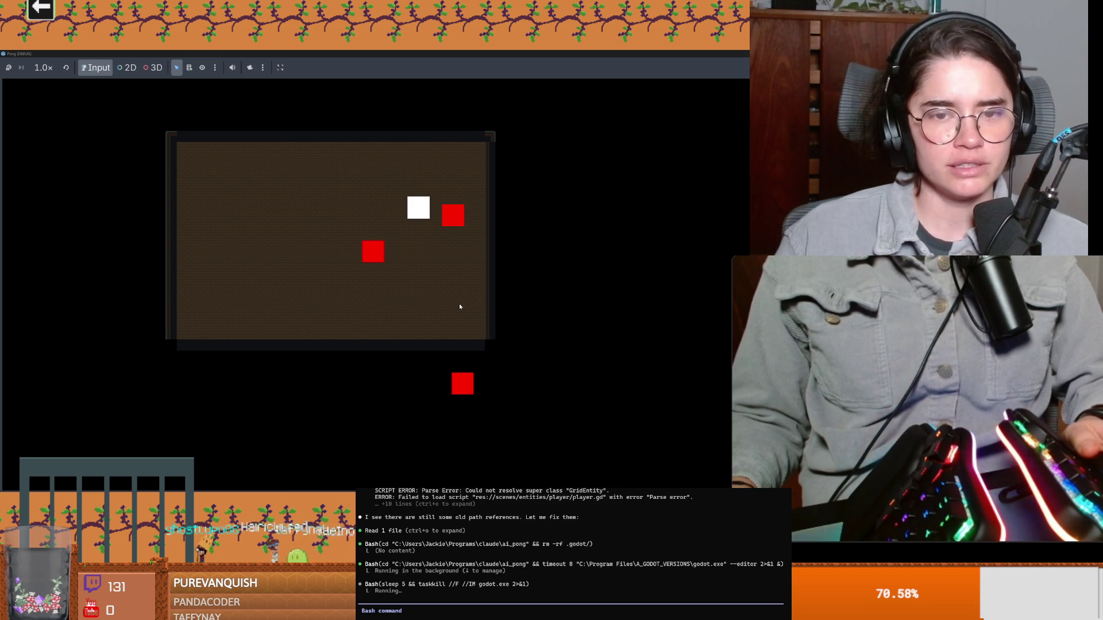
pyautogui.press('Down')
pyautogui.press('Down')
pyautogui.press('Right')
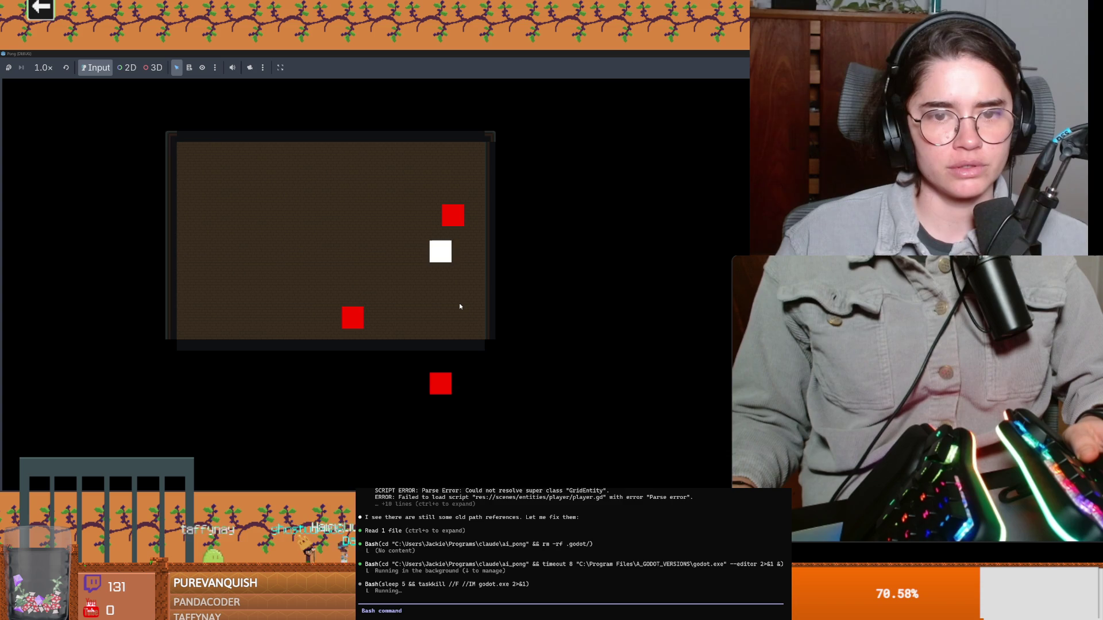
pyautogui.press('Up')
pyautogui.press('Right')
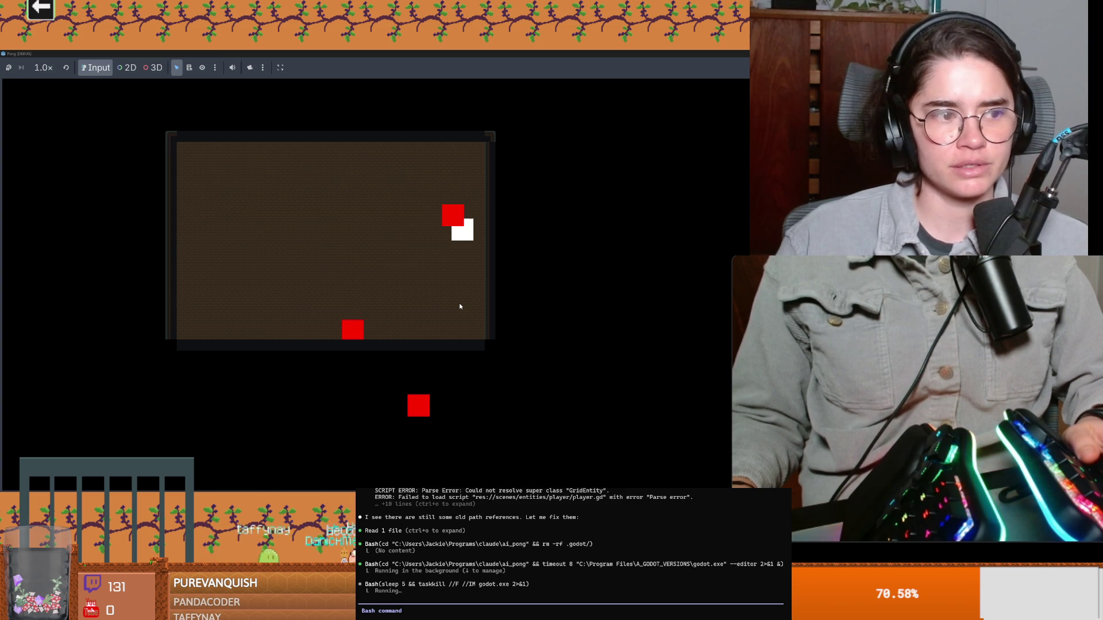
pyautogui.press('Right')
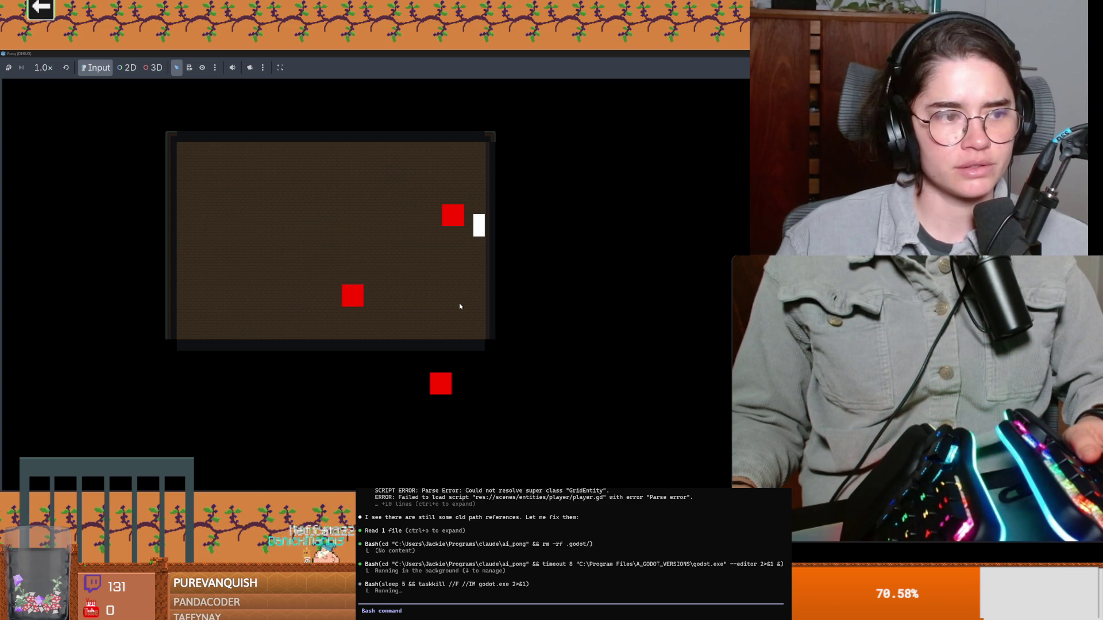
pyautogui.press('Up')
pyautogui.press('Up')
pyautogui.press('Left')
pyautogui.press('Left')
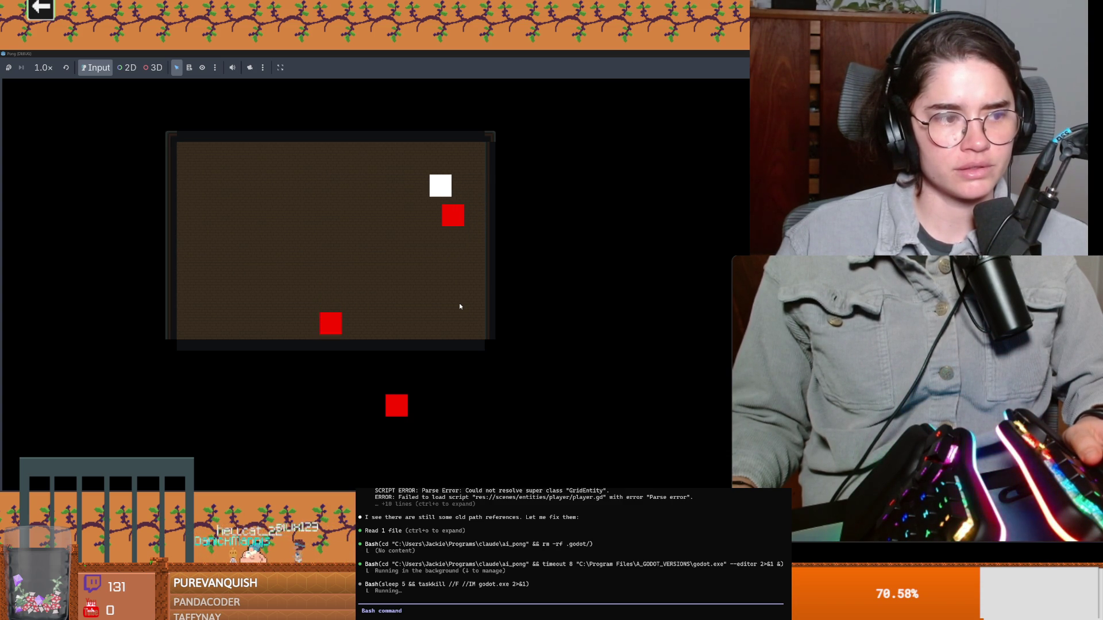
pyautogui.press('Left')
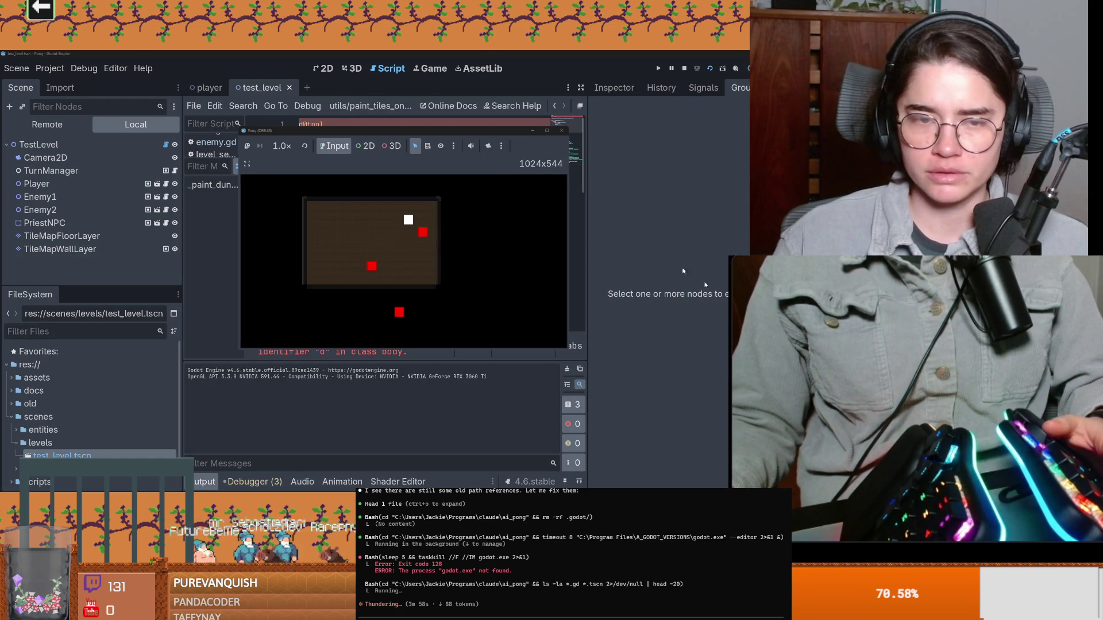
pyautogui.click(560, 132)
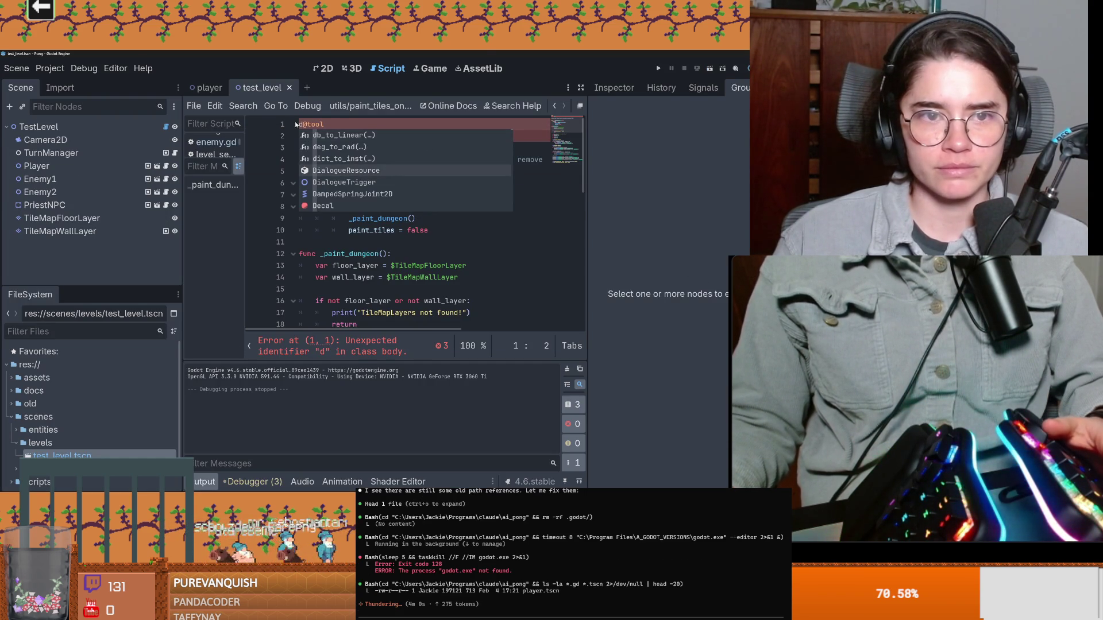
pyautogui.press('BackSpace')
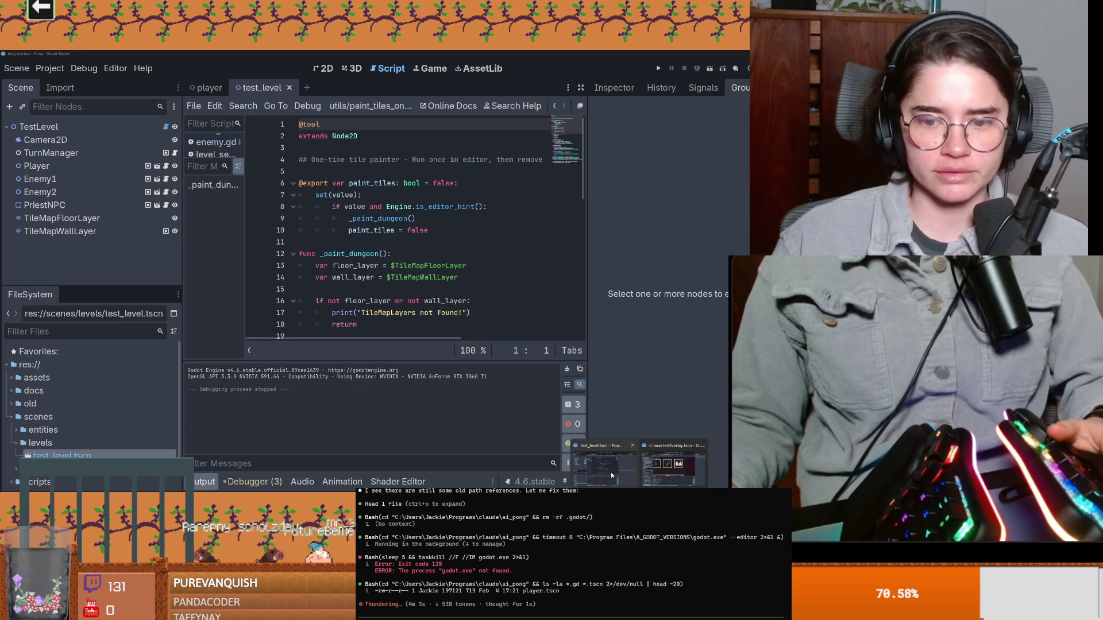
pyautogui.click(411, 291)
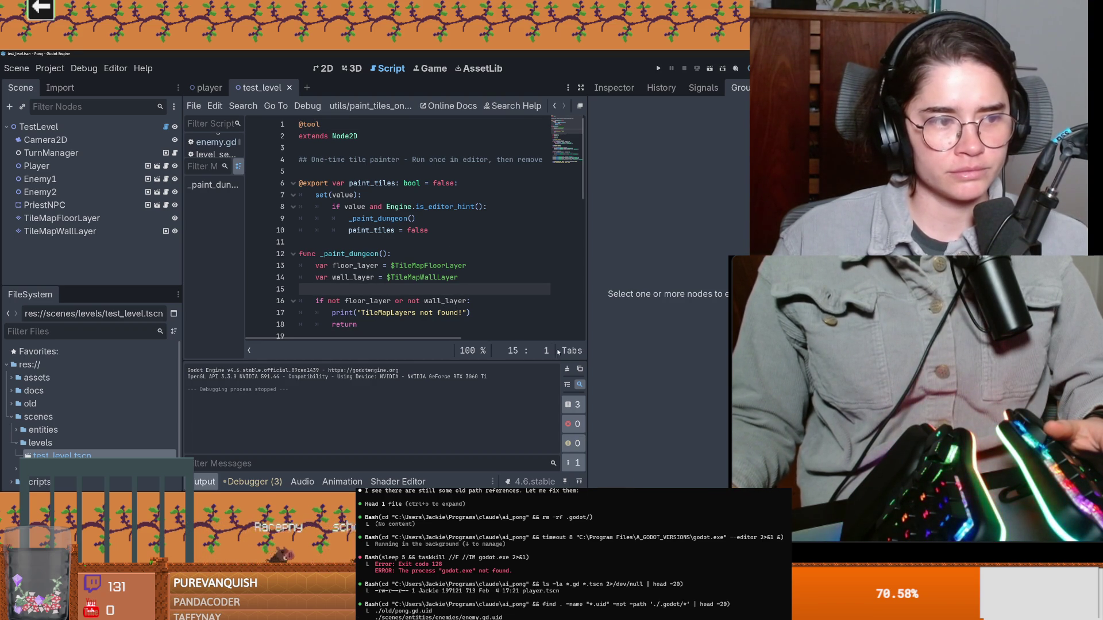
# Switch to the Dungeon Roll editor, resize the Scene dock around the skill icons and save CharacterOverlay
pyautogui.click(656, 463)
pyautogui.scroll(3, 413, 312)
pyautogui.scroll(-2, 323, 304)
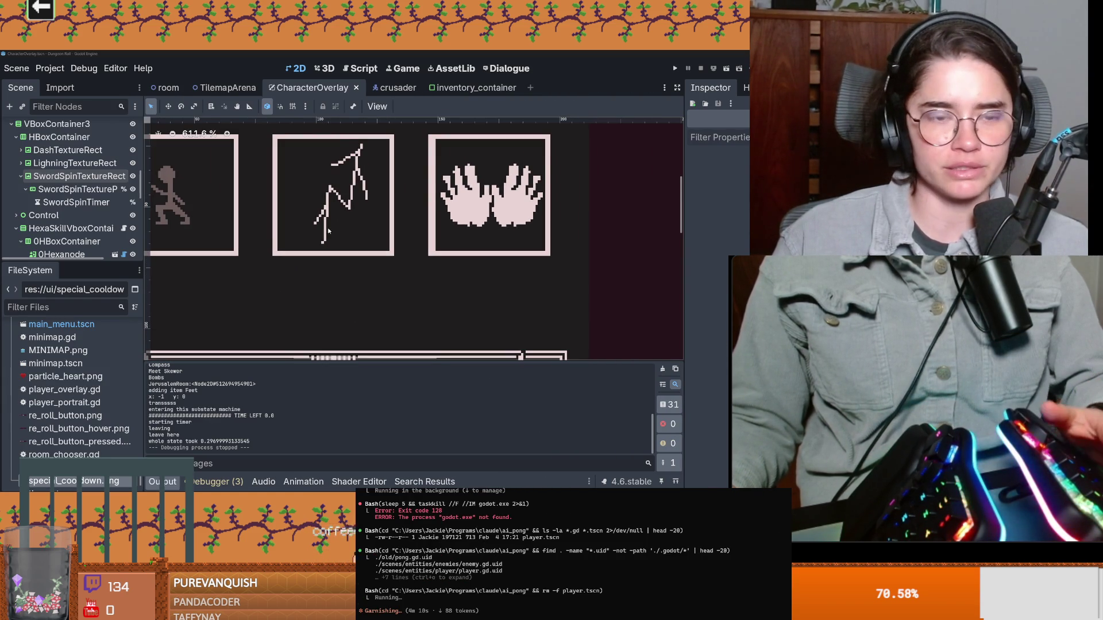
pyautogui.scroll(-2, 327, 230)
pyautogui.scroll(-2, 320, 302)
pyautogui.scroll(-2, 410, 289)
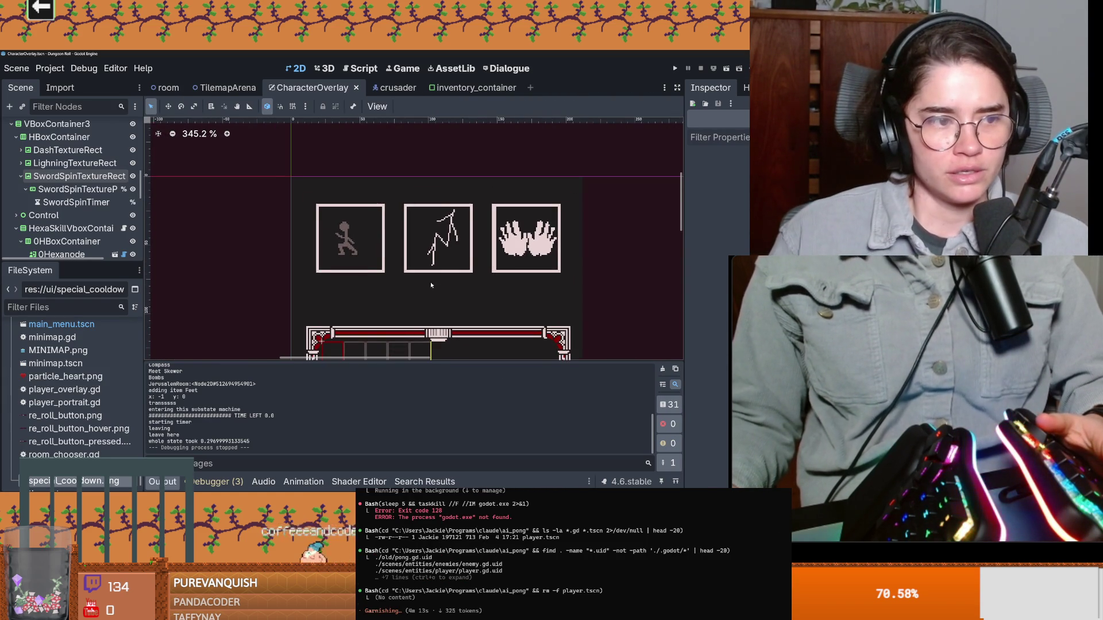
pyautogui.scroll(-2, 431, 285)
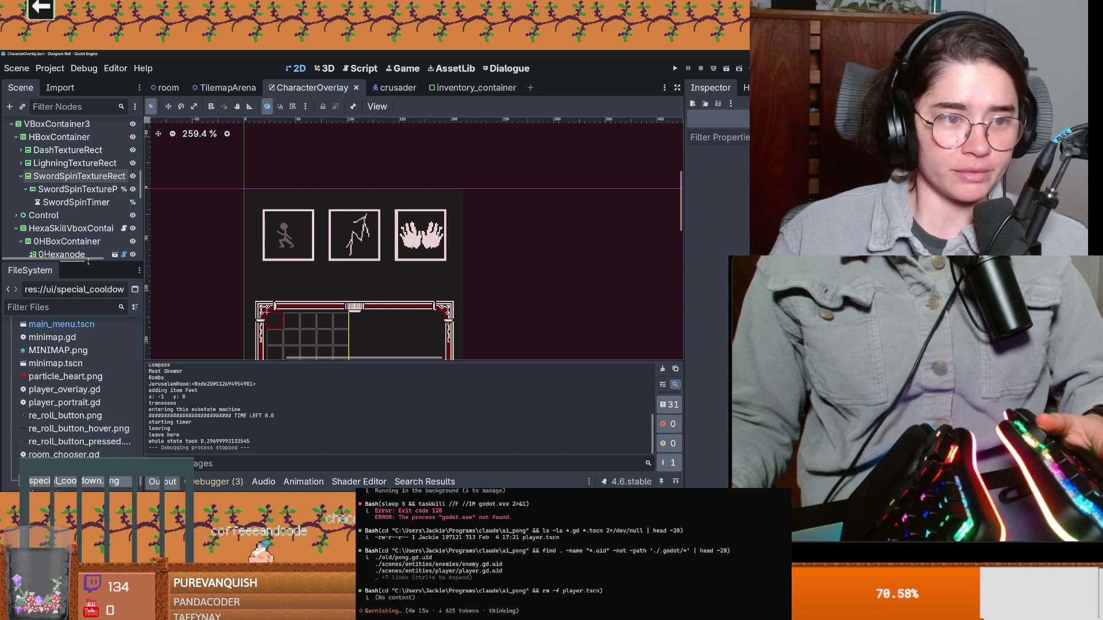
pyautogui.moveTo(88, 262); pyautogui.dragTo(88, 355)
pyautogui.moveTo(144, 258); pyautogui.dragTo(109, 259)
pyautogui.scroll(-2, 267, 271)
pyautogui.scroll(2, 381, 248)
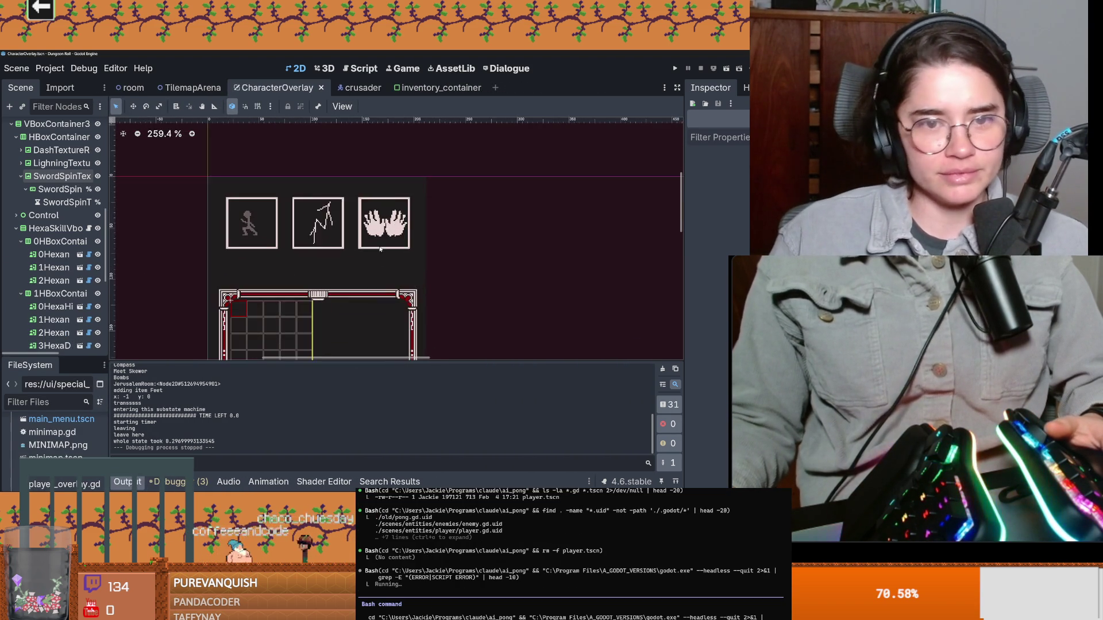
pyautogui.scroll(1, 380, 248)
pyautogui.scroll(-1, 383, 247)
pyautogui.scroll(-1, 391, 247)
pyautogui.hotkey('ctrl', 's')
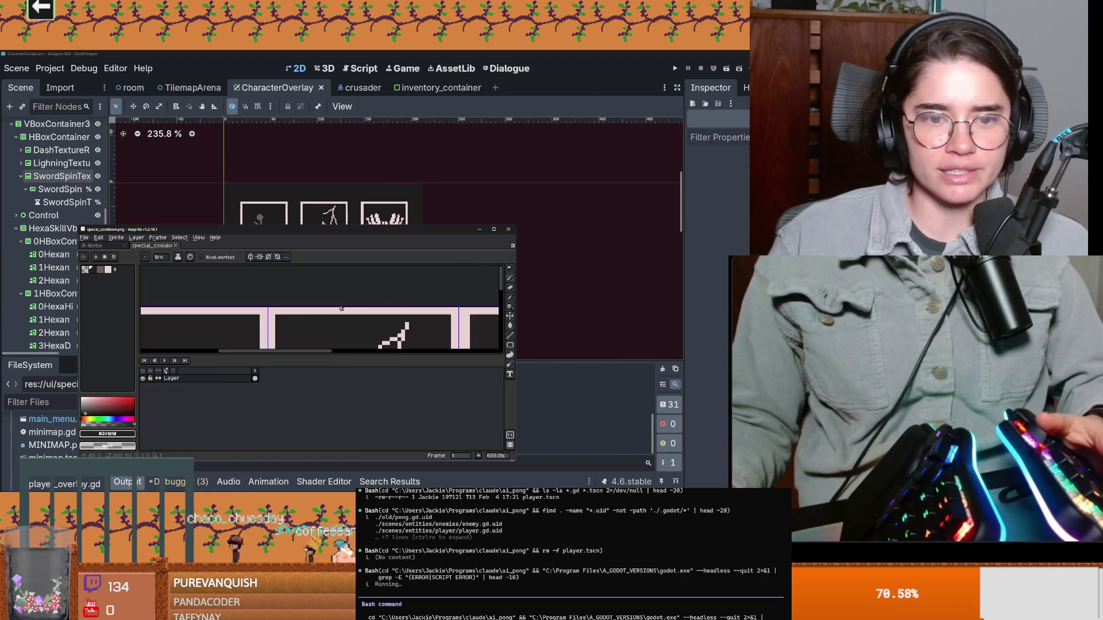
pyautogui.scroll(2, 406, 270)
pyautogui.scroll(-1, 406, 270)
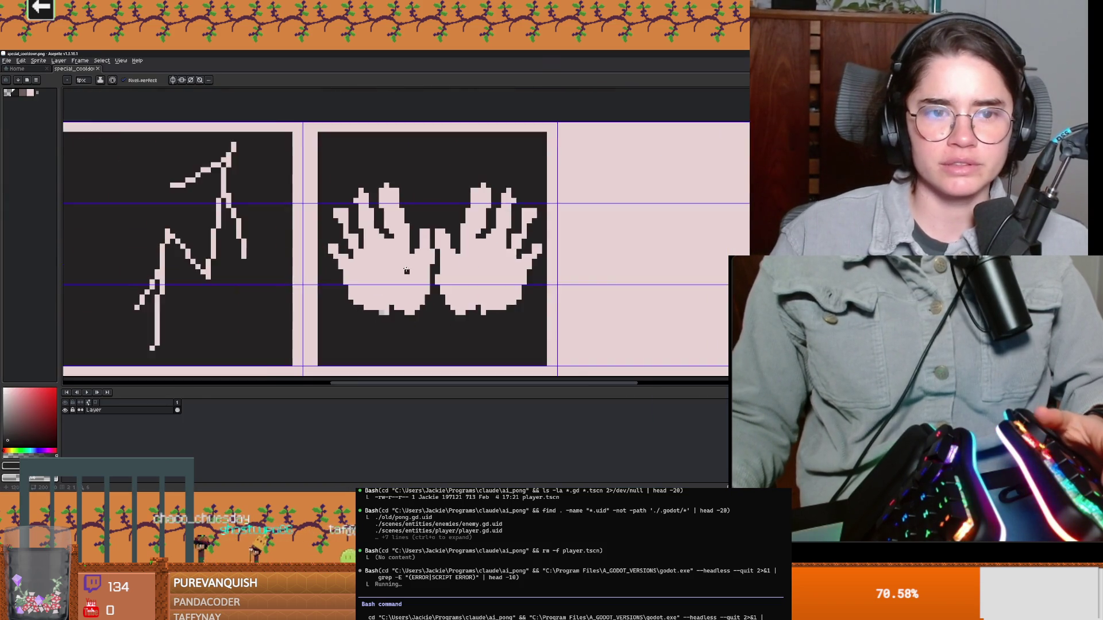
pyautogui.scroll(2, 406, 271)
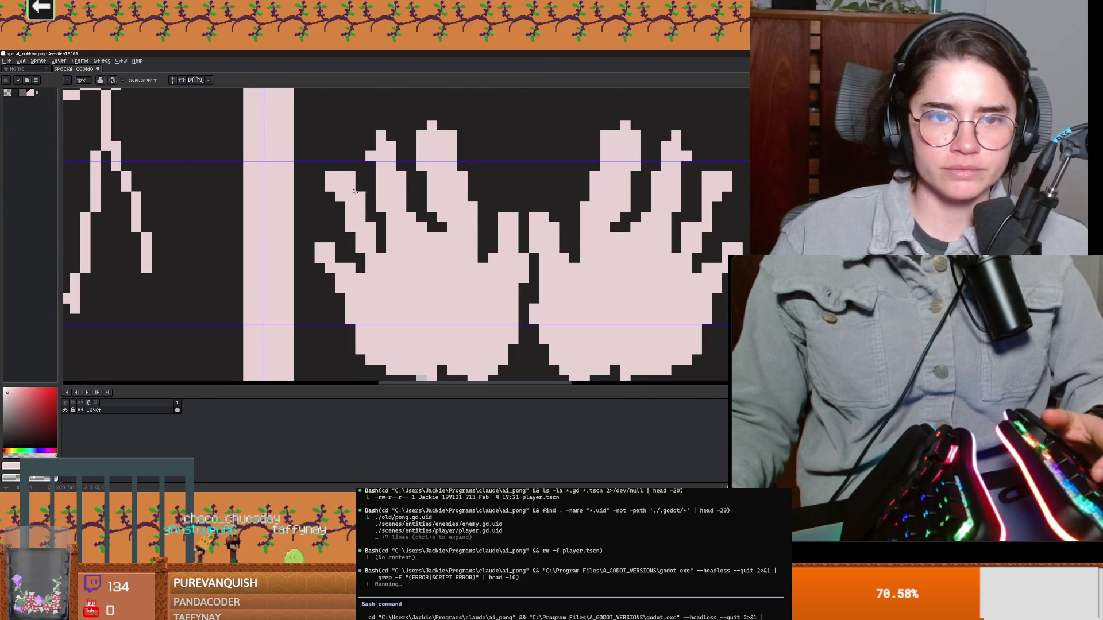
pyautogui.scroll(-2, 354, 192)
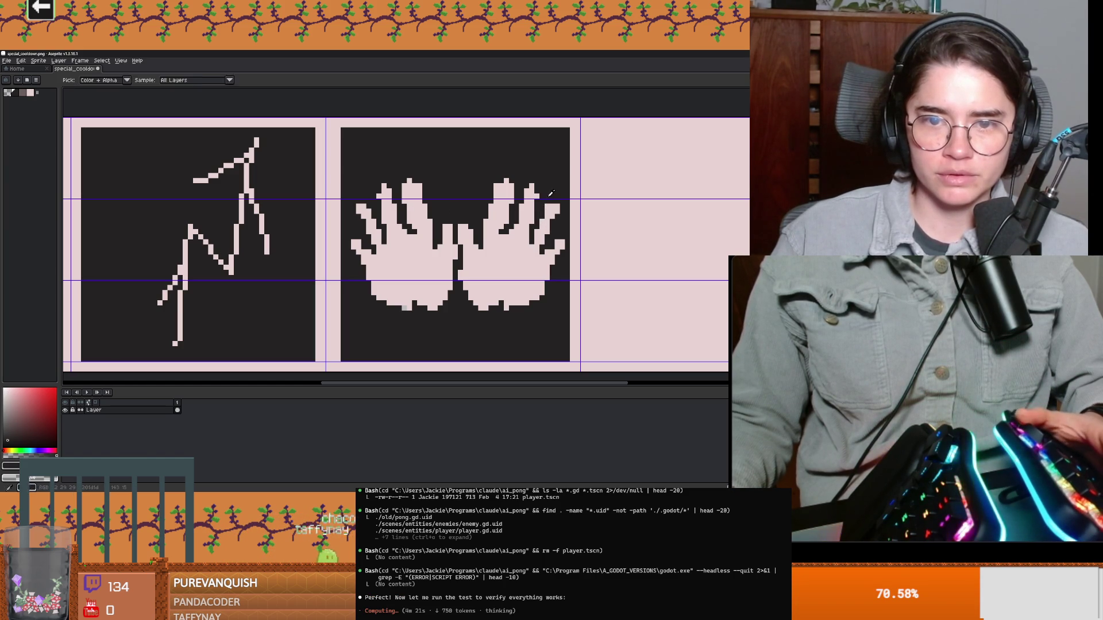
# Pick up the Eyedropper while inspecting the two-hands icon on the cooldown sheet
pyautogui.press('i')
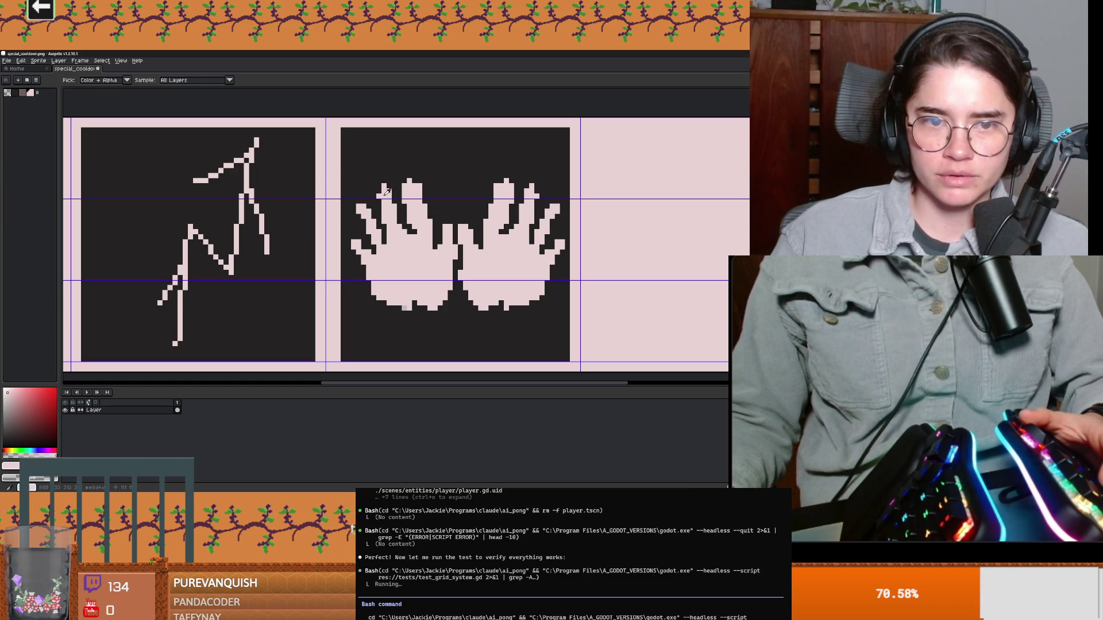
pyautogui.scroll(-1, 537, 192)
pyautogui.scroll(-1, 529, 196)
pyautogui.scroll(2, 516, 205)
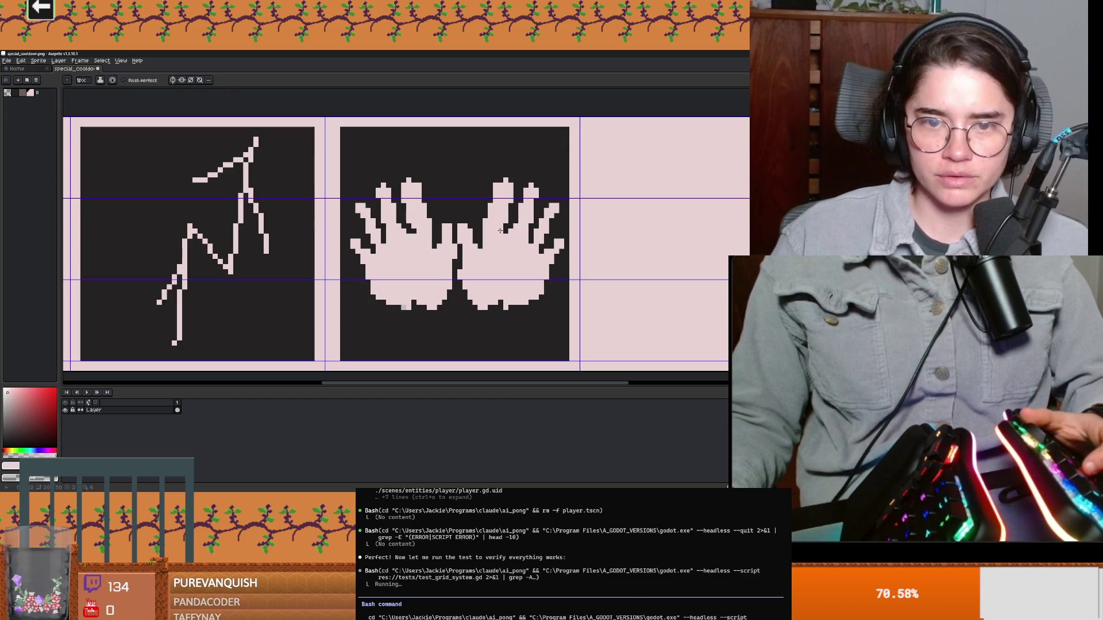
pyautogui.scroll(-2, 538, 273)
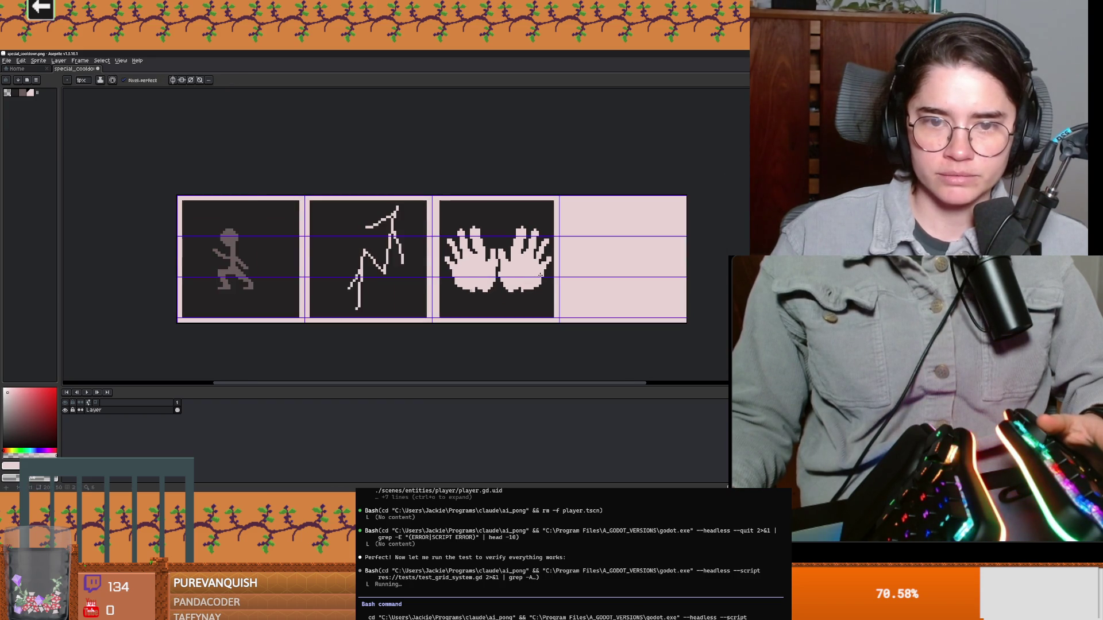
pyautogui.scroll(1, 471, 249)
pyautogui.scroll(-1, 471, 254)
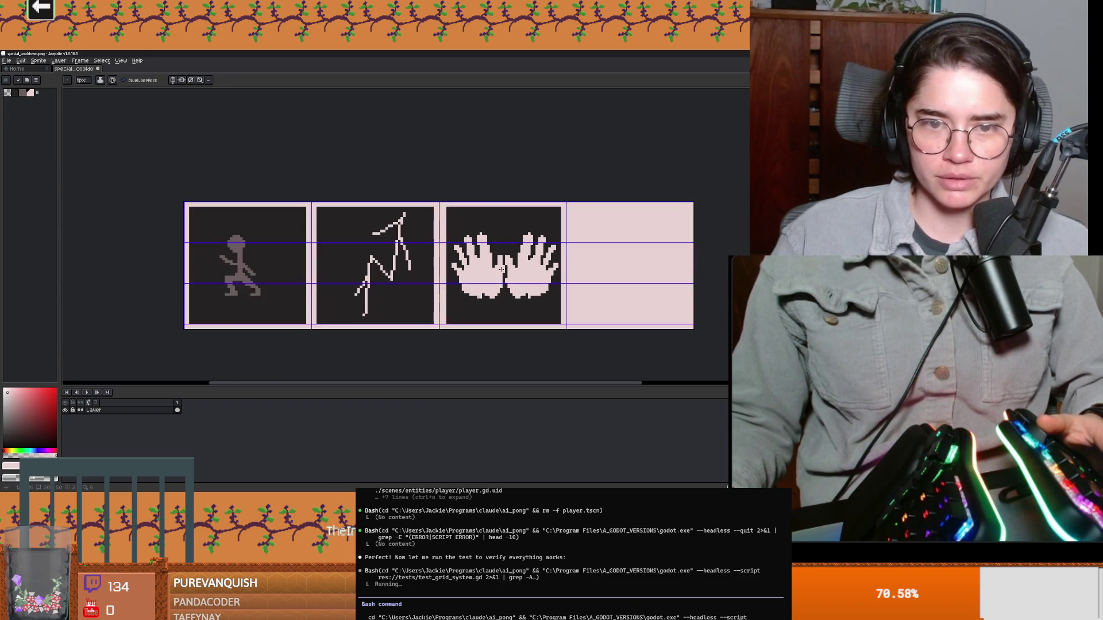
pyautogui.scroll(2, 474, 254)
pyautogui.scroll(-2, 479, 255)
pyautogui.scroll(2, 478, 255)
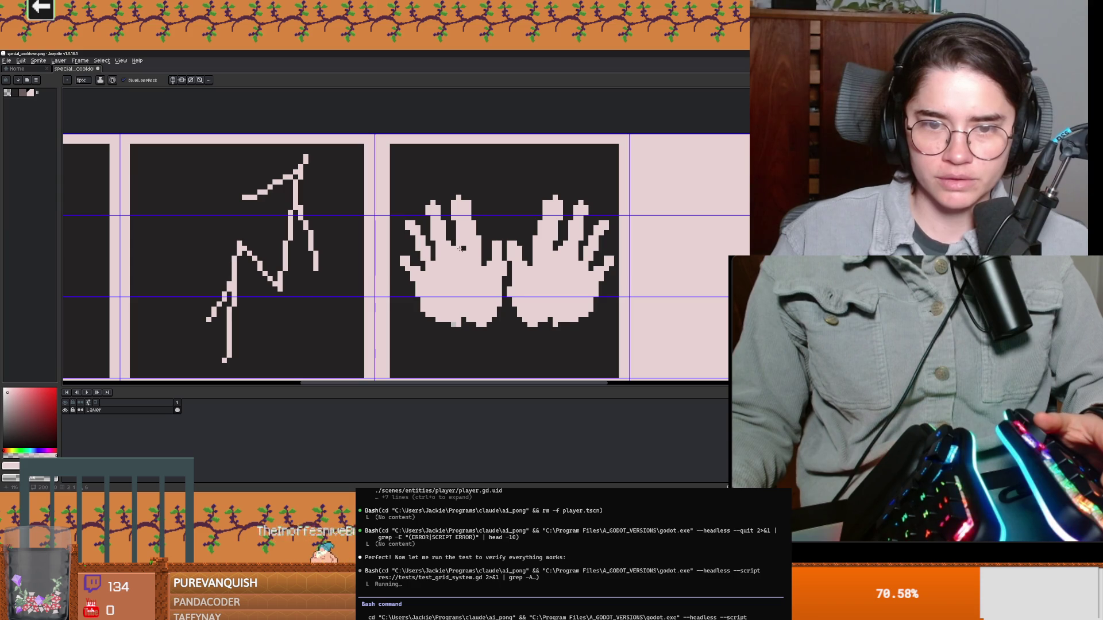
pyautogui.scroll(-1, 459, 248)
pyautogui.scroll(-1, 495, 258)
pyautogui.scroll(2, 535, 268)
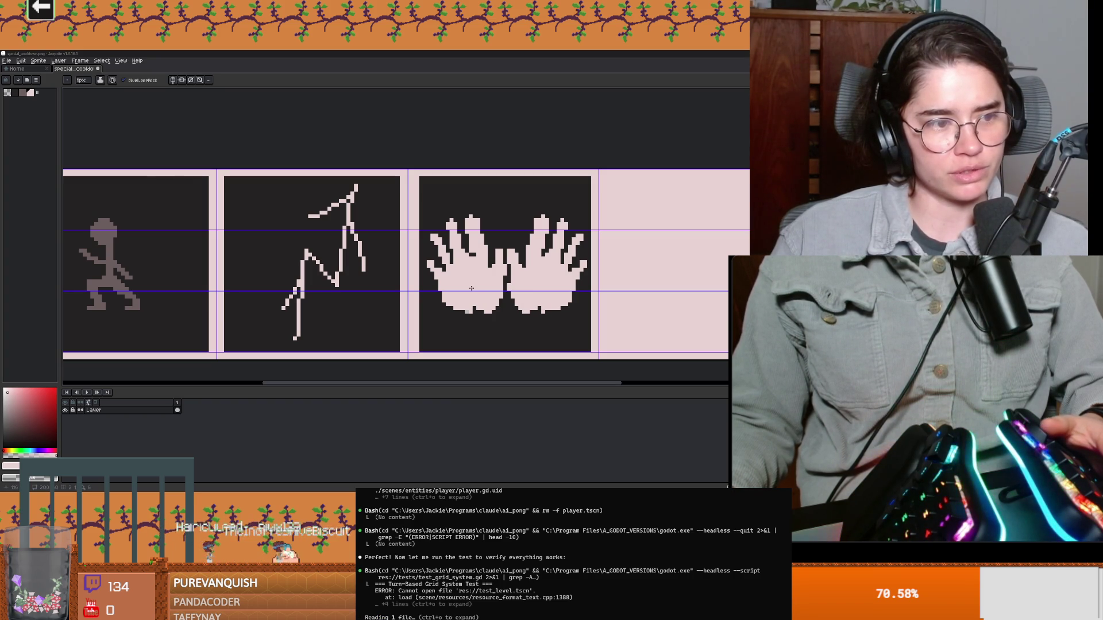
pyautogui.scroll(1, 449, 289)
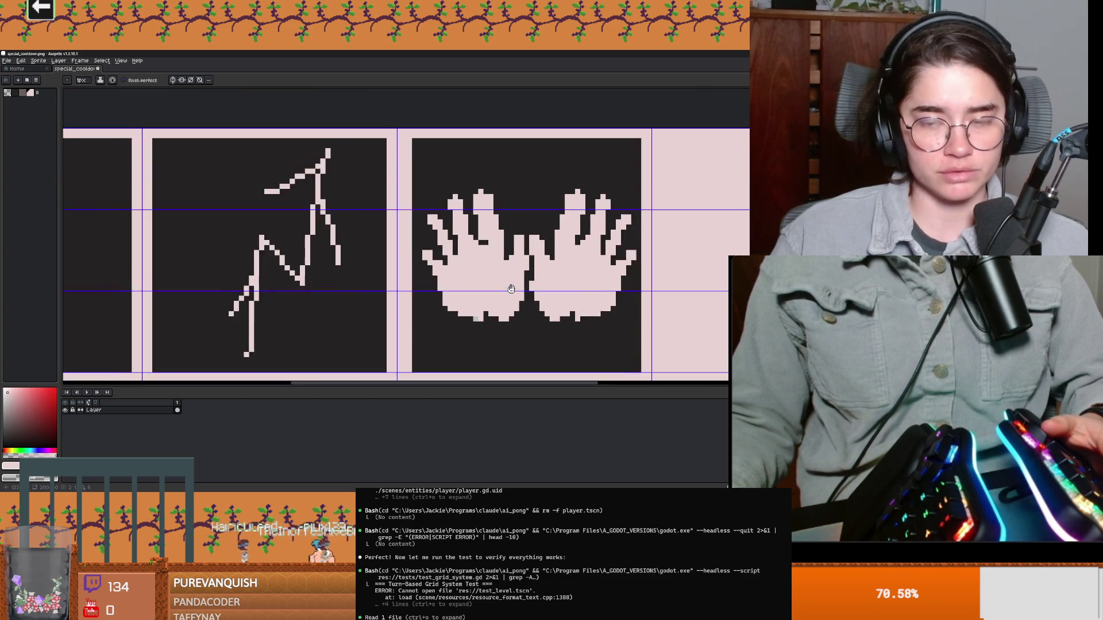
pyautogui.scroll(-1, 512, 288)
pyautogui.scroll(1, 580, 267)
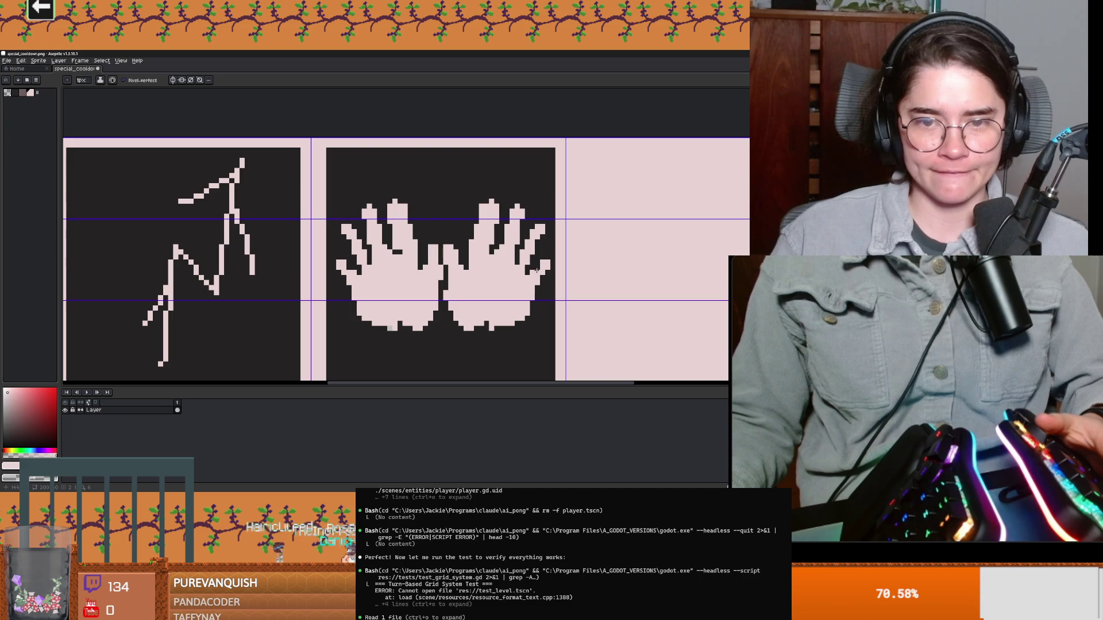
pyautogui.scroll(1, 537, 269)
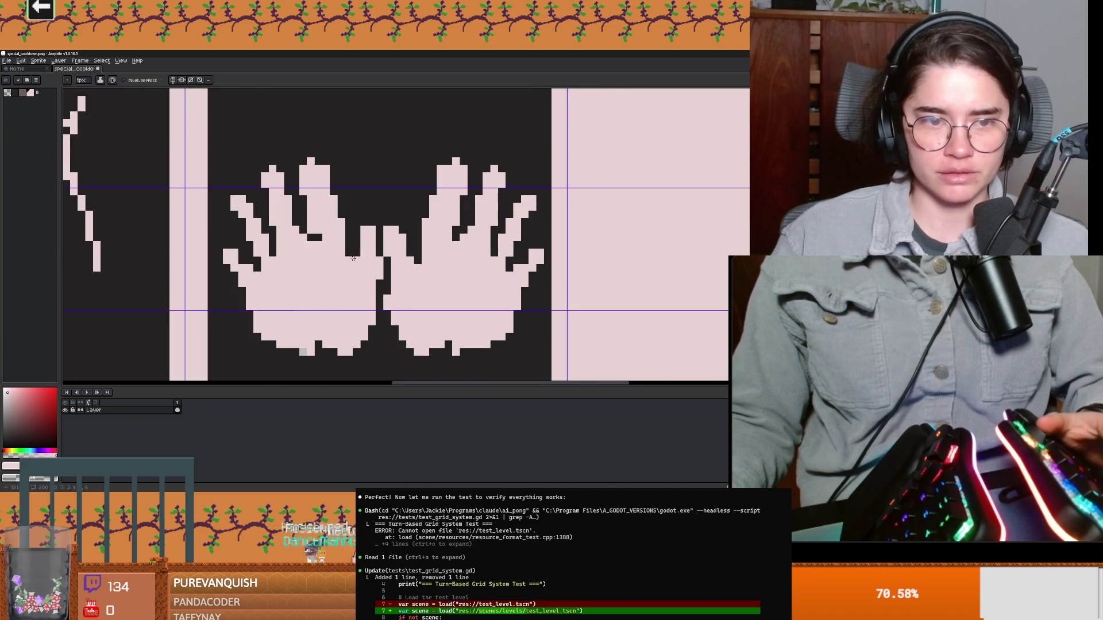
pyautogui.scroll(-2, 369, 252)
pyautogui.scroll(1, 379, 252)
pyautogui.scroll(-1, 396, 255)
pyautogui.scroll(-1, 414, 258)
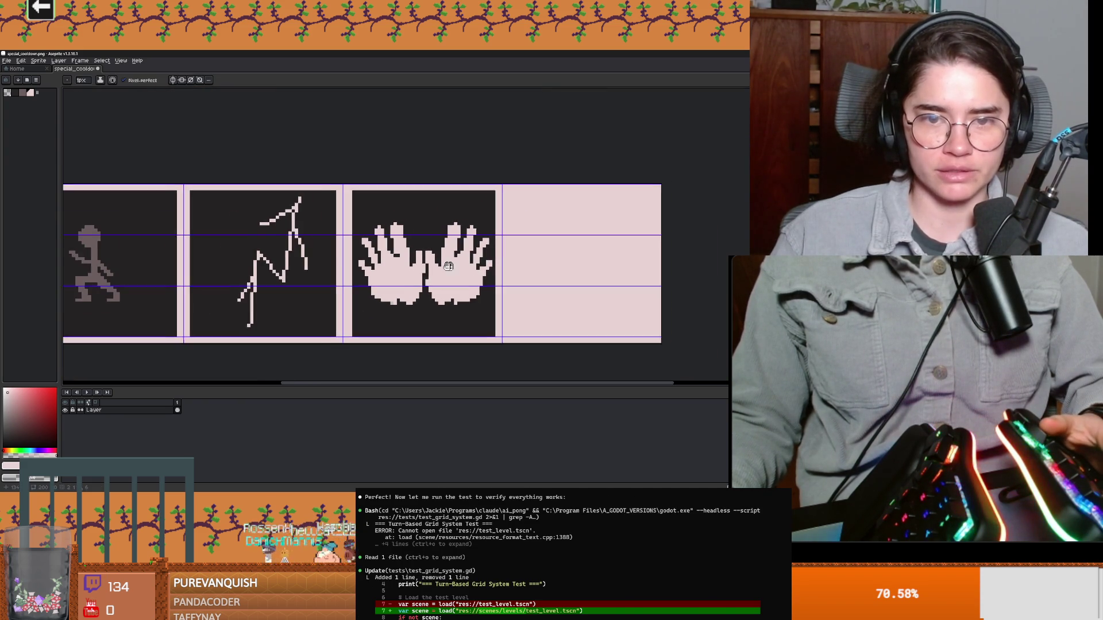
pyautogui.scroll(1, 433, 262)
pyautogui.scroll(1, 419, 262)
pyautogui.scroll(1, 440, 289)
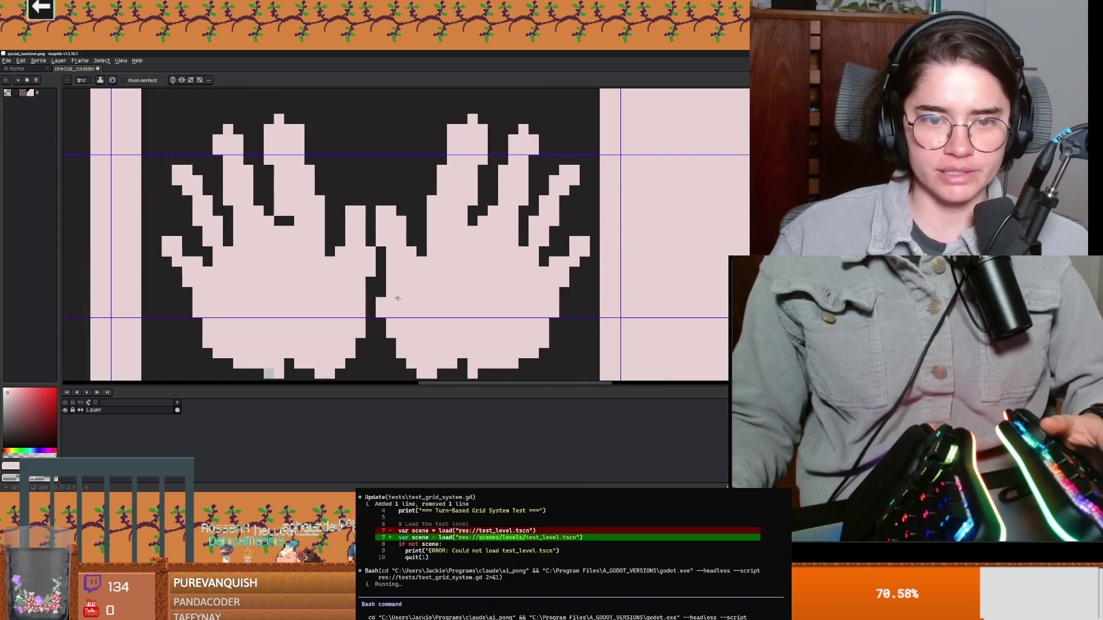
pyautogui.scroll(-1, 460, 318)
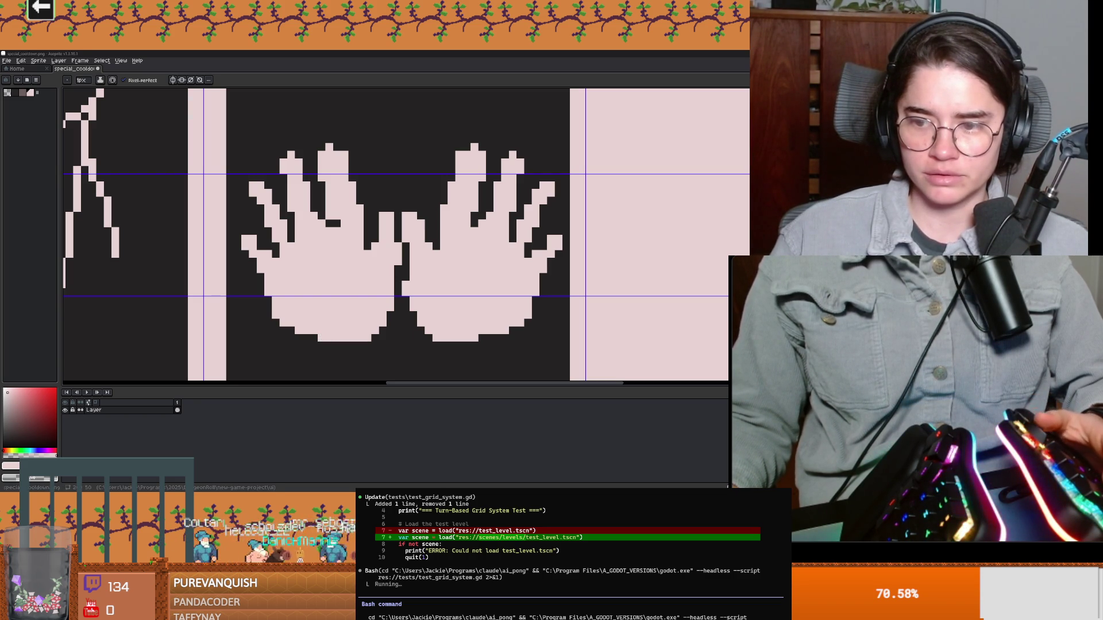
pyautogui.scroll(-1, 394, 274)
pyautogui.scroll(1, 394, 274)
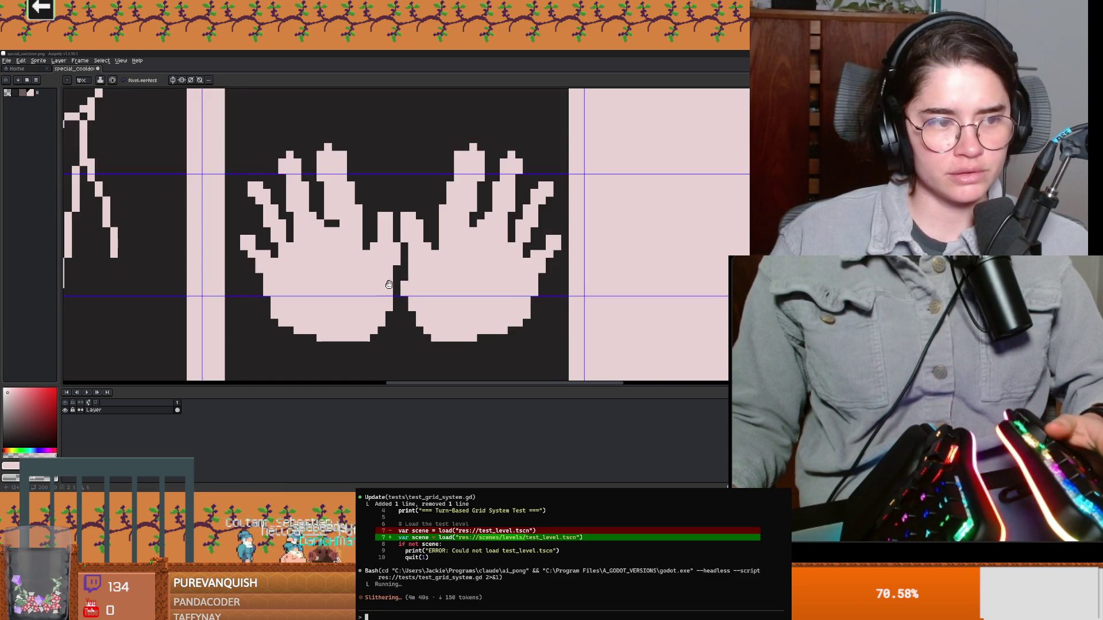